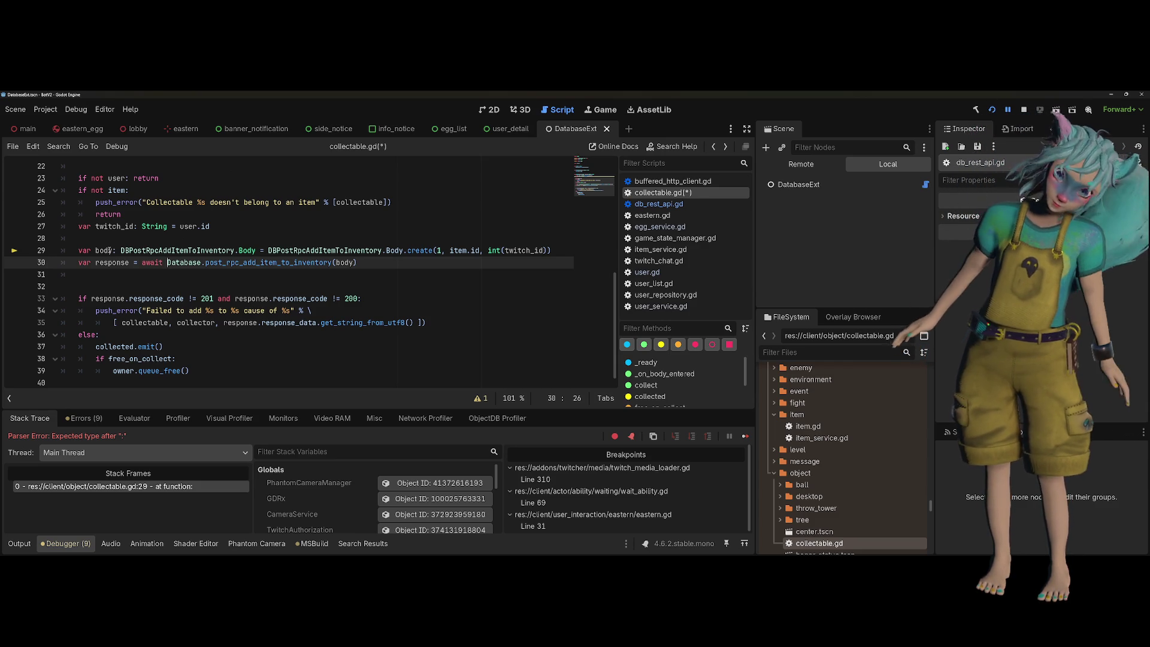
# Jump from the post_rpc_add_item_to_inventory call on collectable.gd line 30 to its definition in db_rest_api.gd
pyautogui.click(286, 298)
pyautogui.click(295, 270)
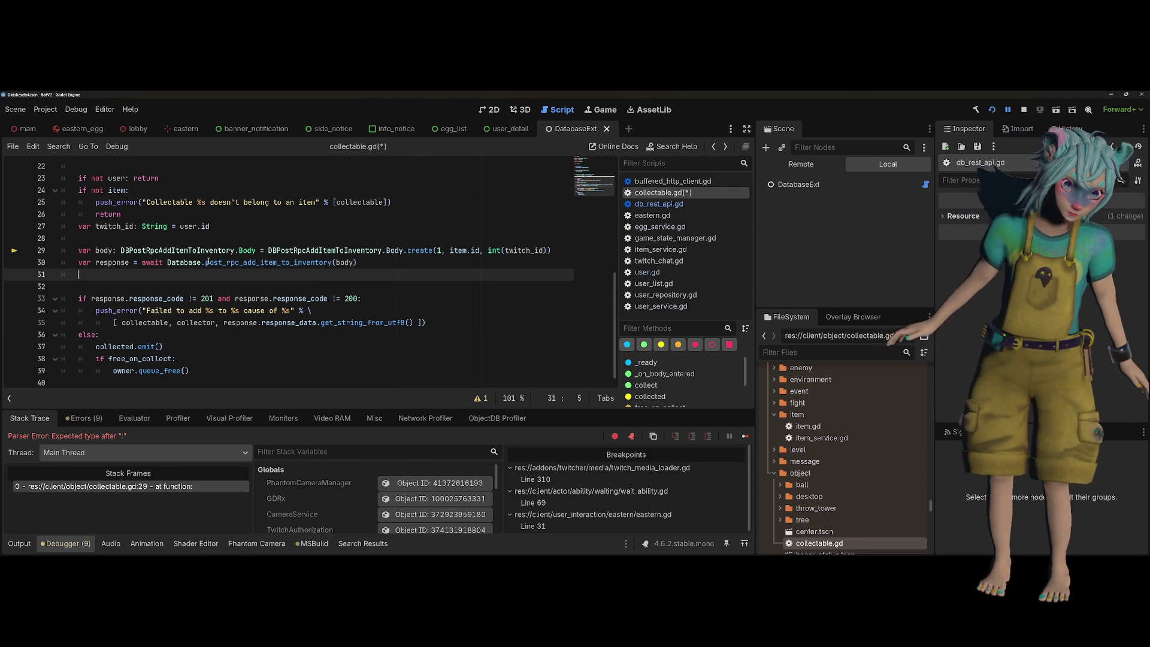
pyautogui.doubleClick(112, 262)
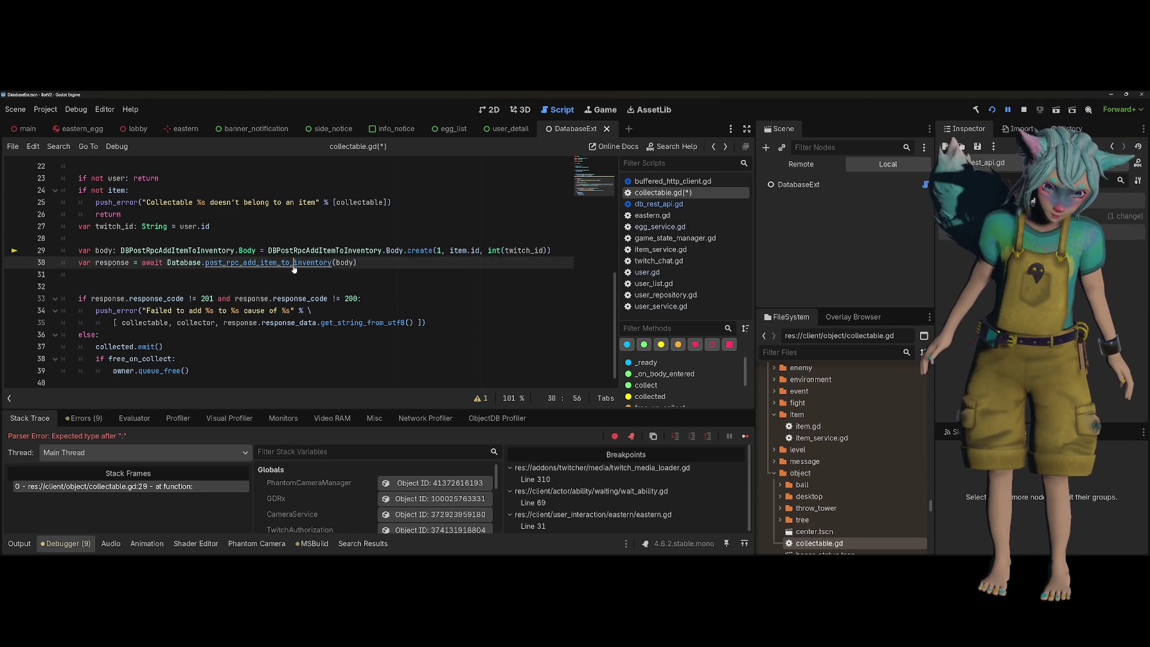
pyautogui.keyDown('ctrl'); pyautogui.click(264, 263); pyautogui.keyUp('ctrl')
pyautogui.hscroll(5, 410, 262)
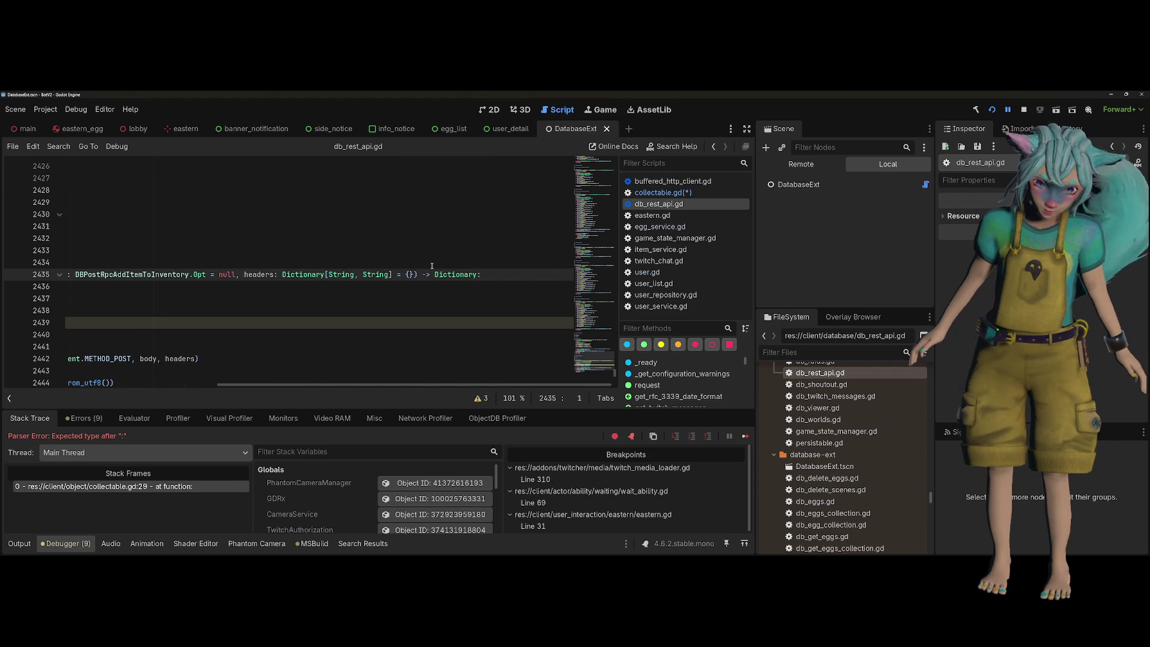
pyautogui.doubleClick(442, 274)
pyautogui.hscroll(-5, 437, 274)
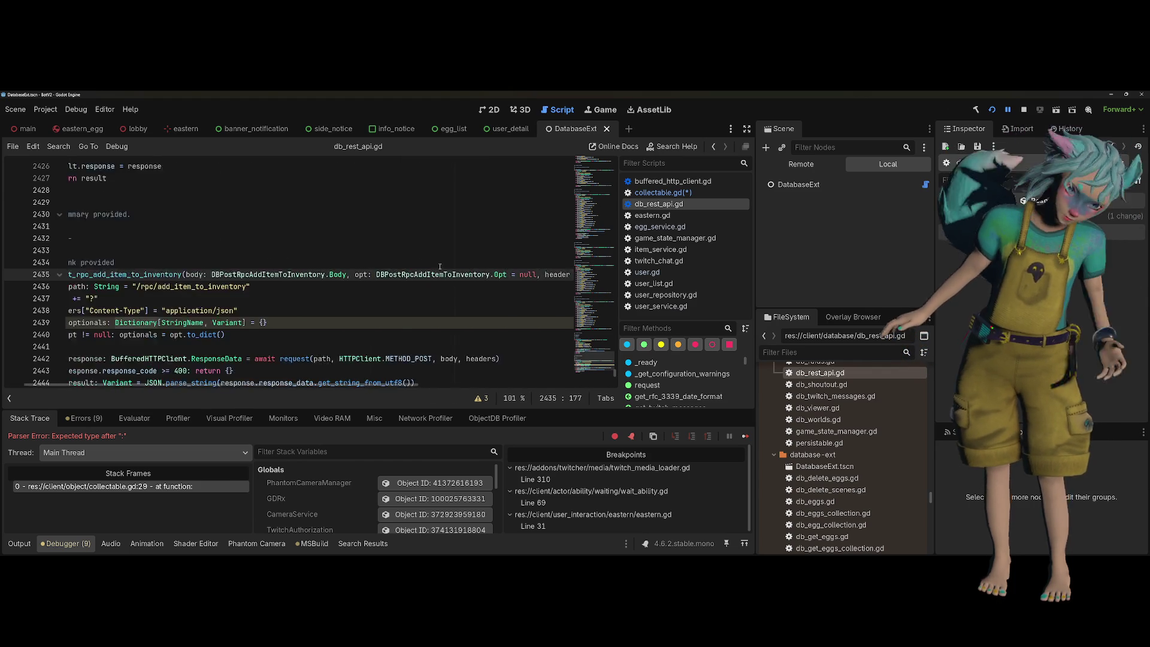
pyautogui.scroll(-3, 435, 273)
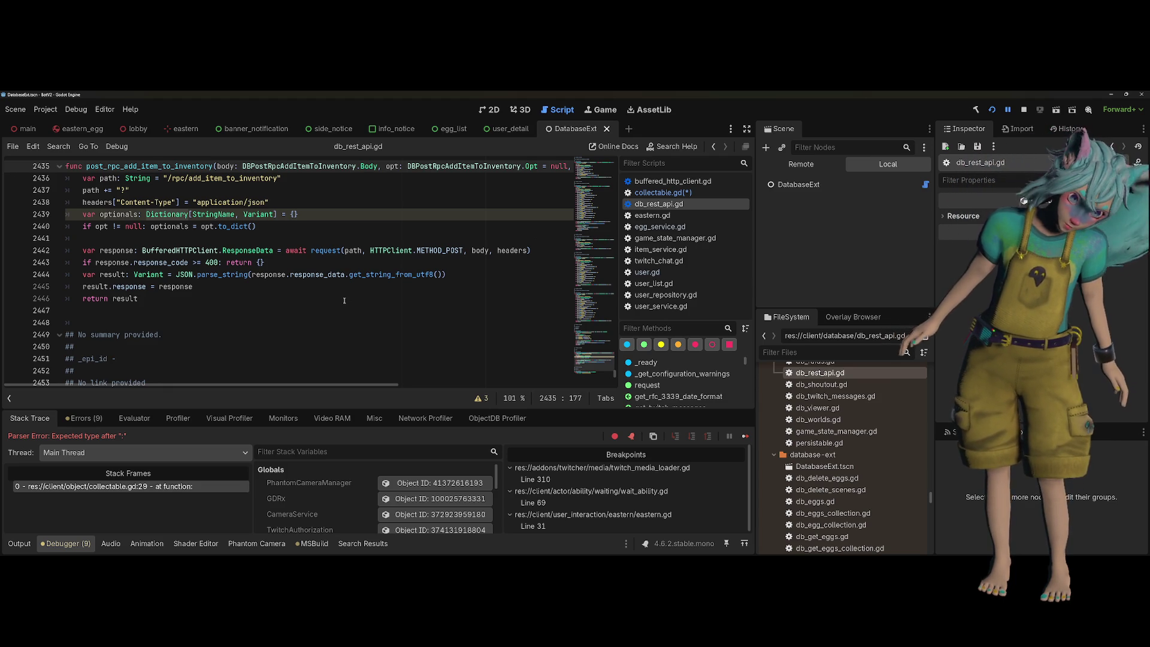
pyautogui.scroll(1, 343, 300)
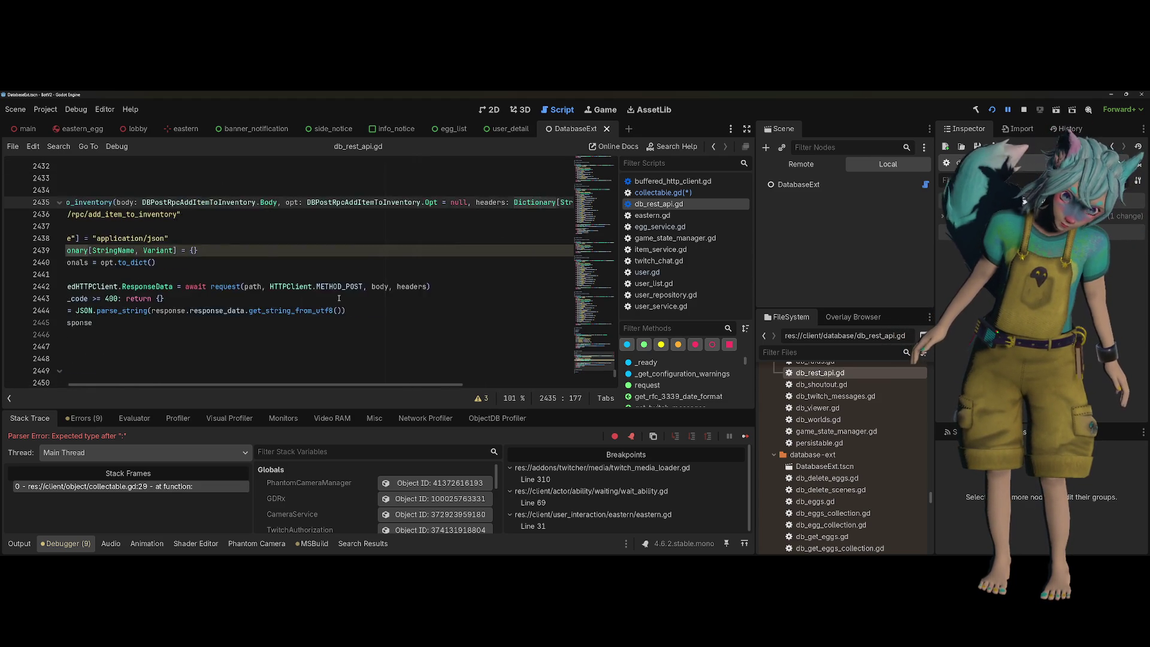
pyautogui.hscroll(5, 353, 275)
pyautogui.hscroll(-5, 353, 275)
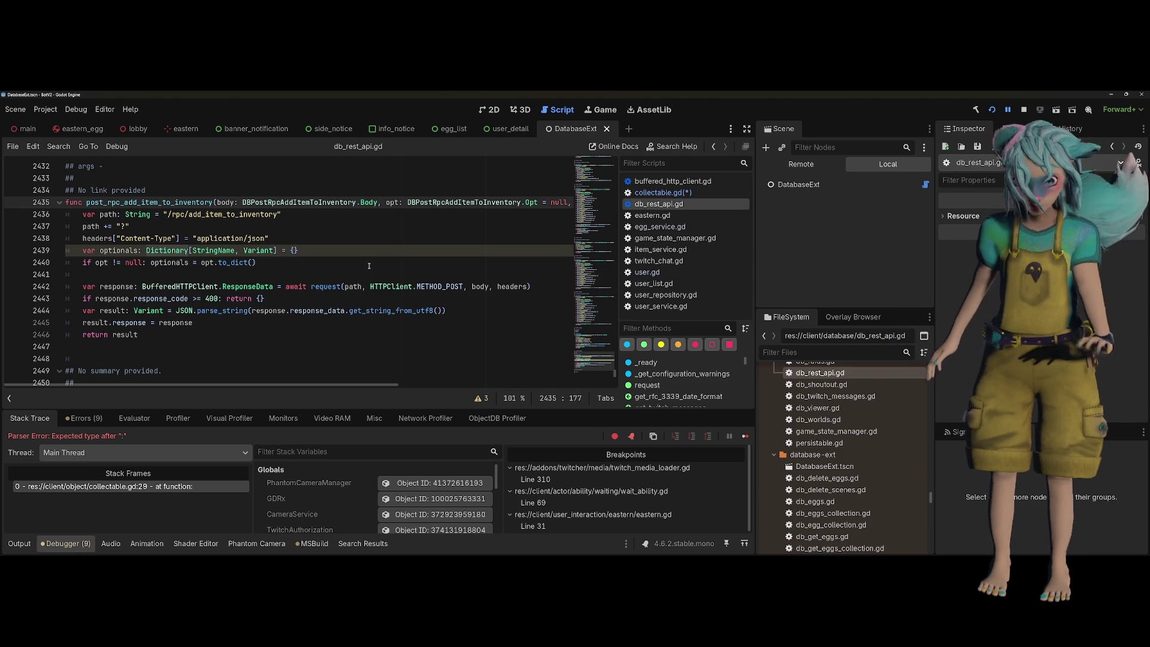
# Bring up the Swagger UI overlay API docs in Firefox and start editing the page address
pyautogui.hotkey('alt', 'Tab')
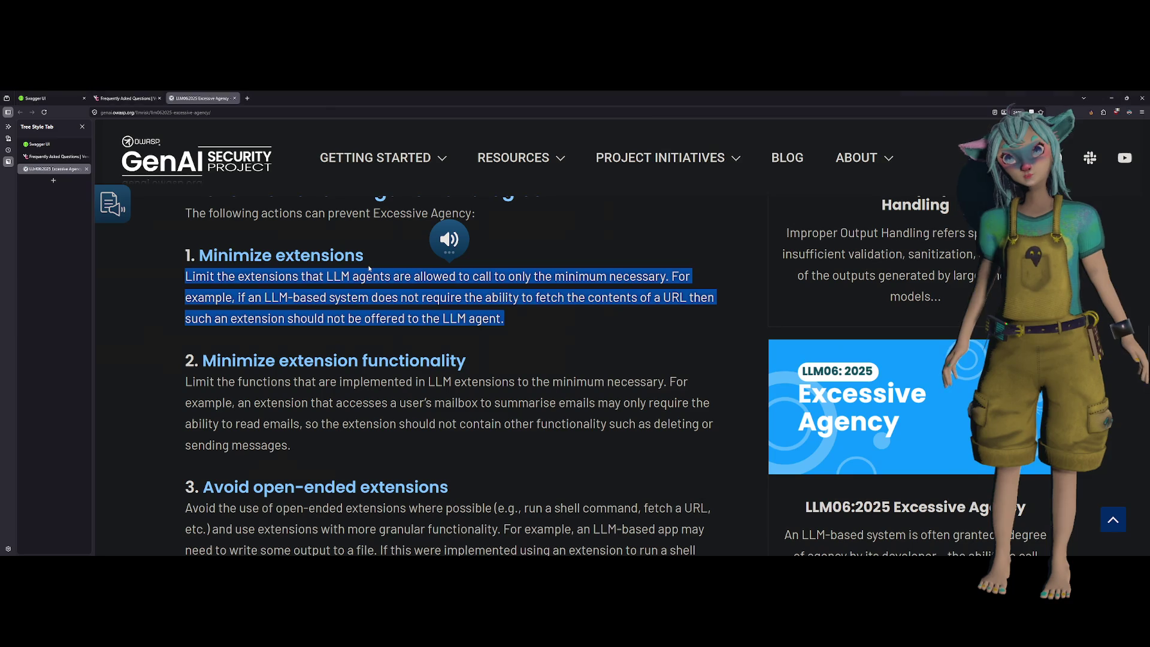
pyautogui.click(47, 145)
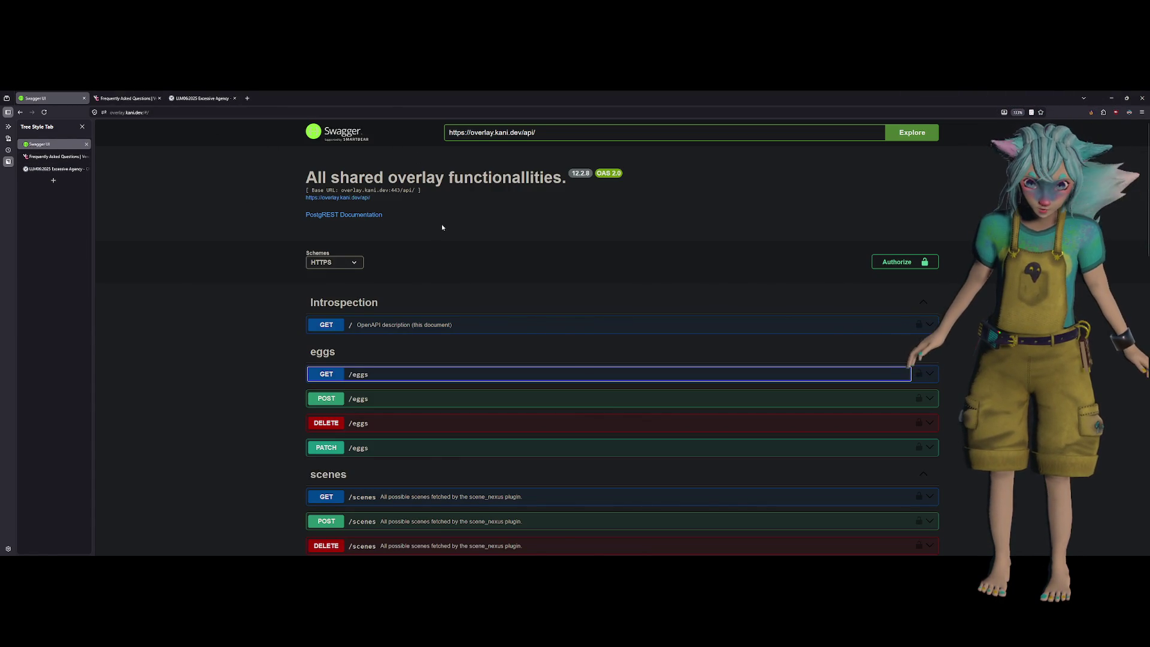
pyautogui.hotkey('alt', 'Tab')
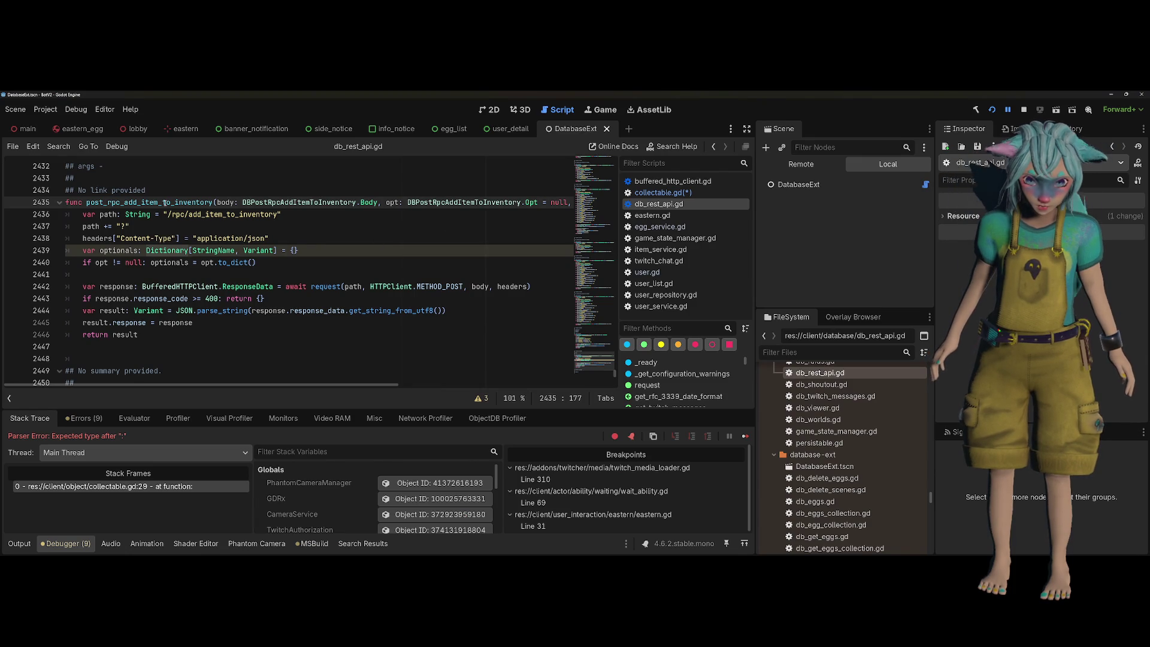
pyautogui.hotkey('alt', 'Tab')
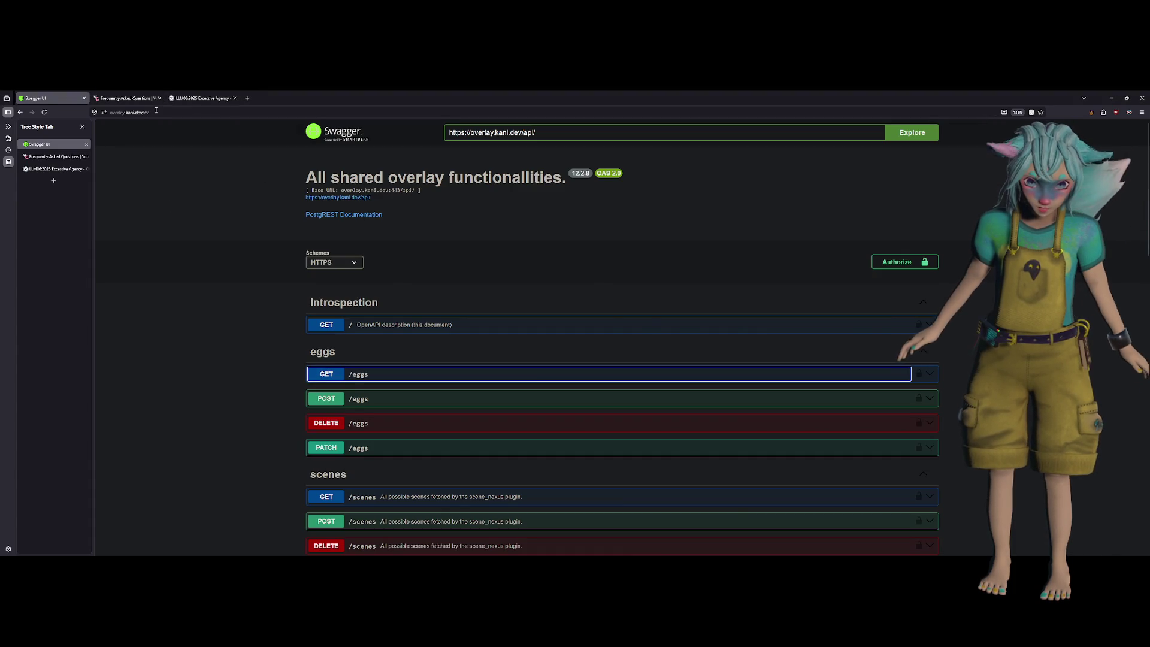
pyautogui.click(156, 111)
pyautogui.write('192.')
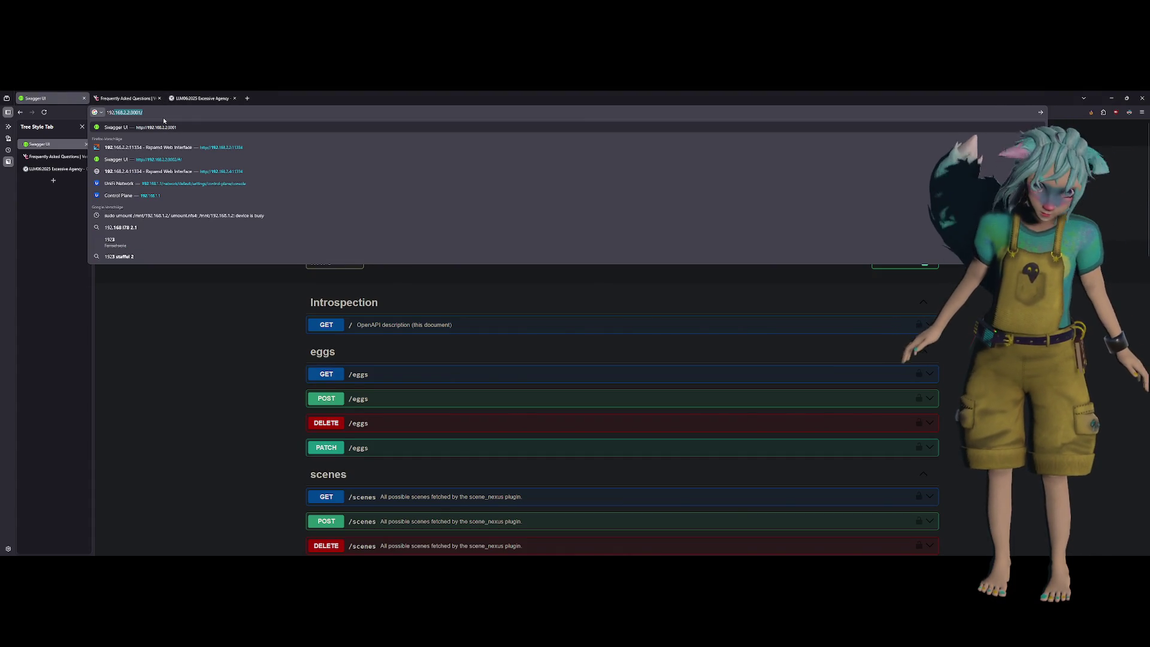
pyautogui.click(165, 121)
pyautogui.scroll(-5, 396, 273)
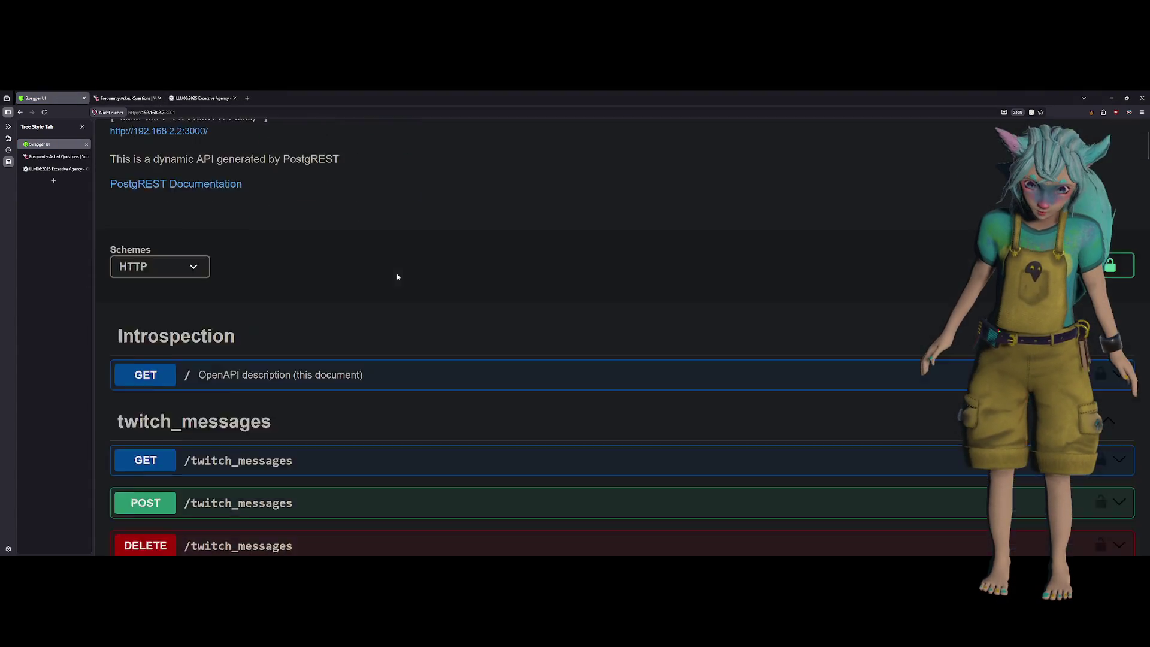
pyautogui.scroll(-15, 205, 229)
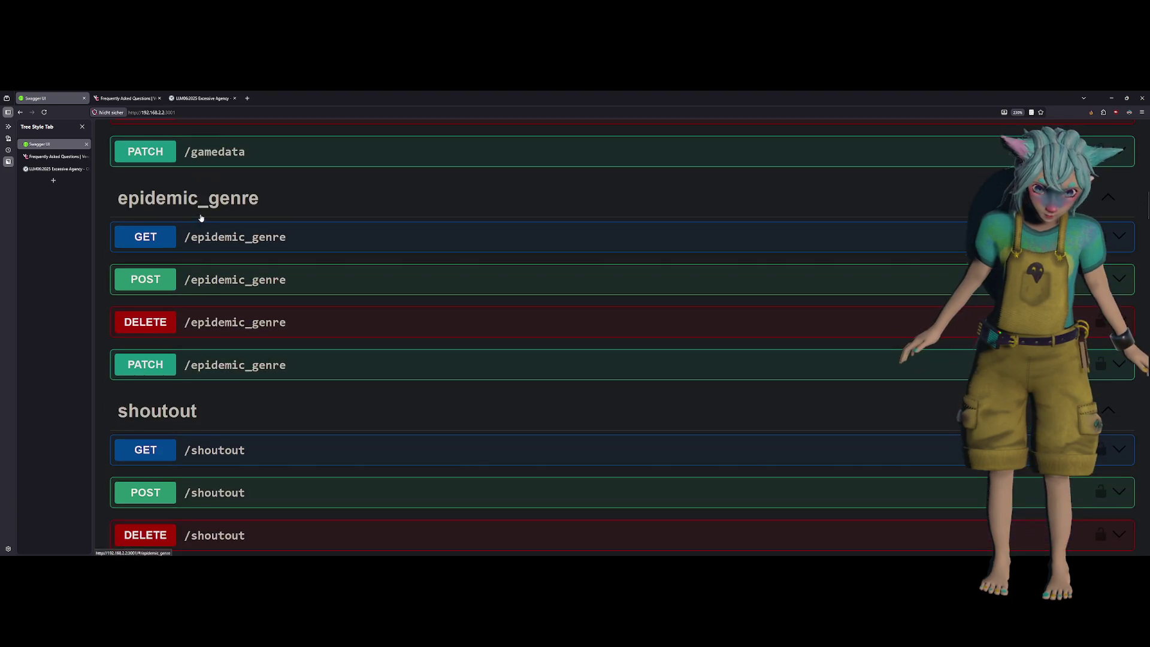
pyautogui.scroll(-20, 200, 218)
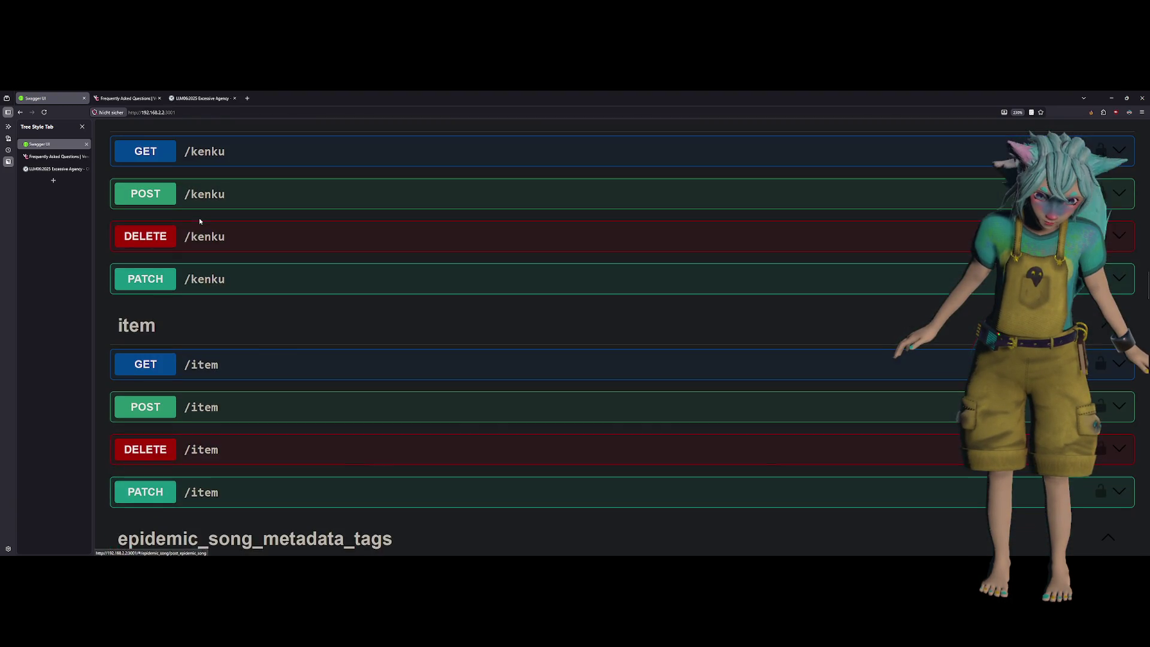
pyautogui.scroll(-19, 201, 234)
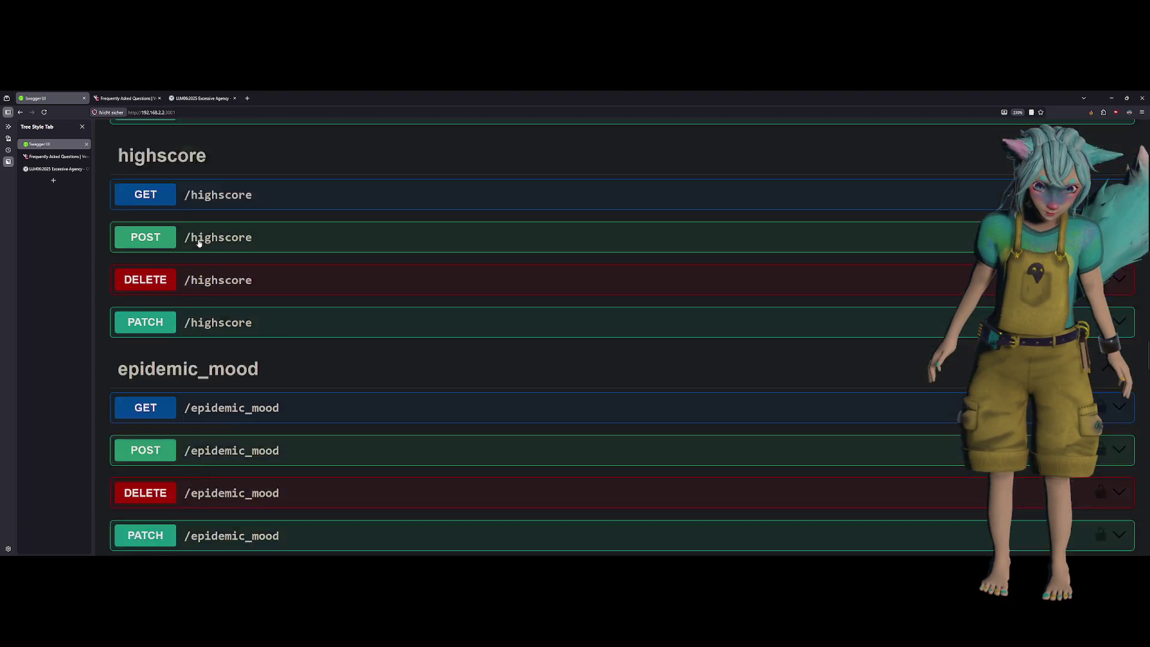
pyautogui.scroll(-6, 201, 244)
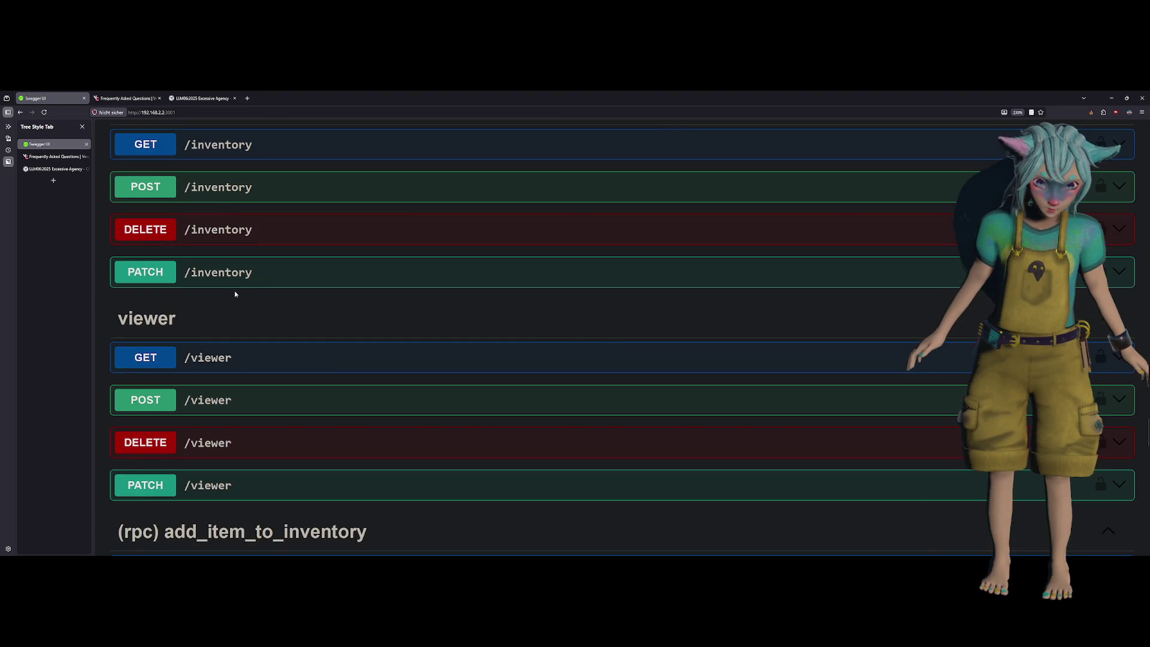
pyautogui.scroll(1, 235, 290)
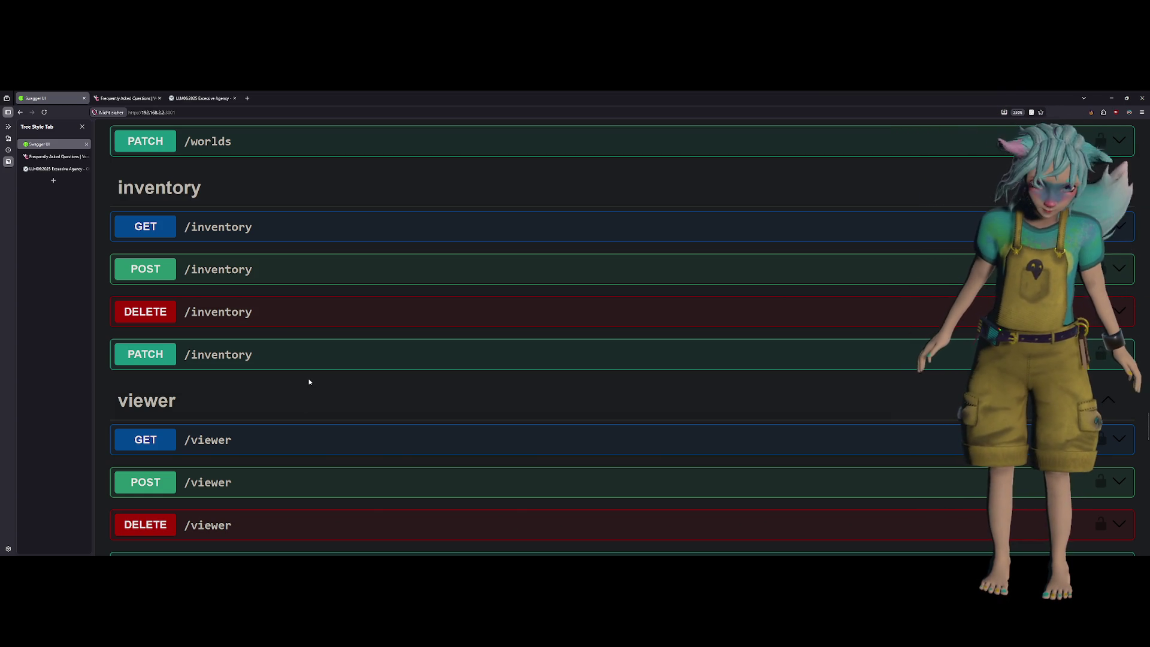
pyautogui.scroll(-2, 310, 382)
pyautogui.scroll(2, 310, 382)
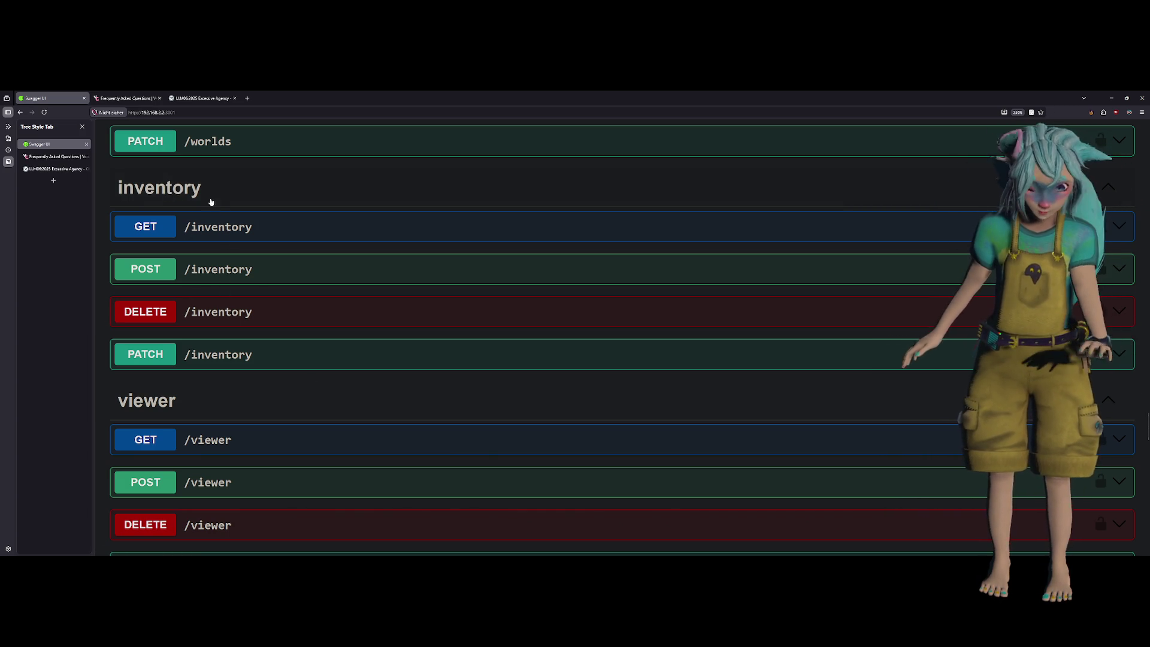
pyautogui.scroll(-10, 213, 200)
pyautogui.scroll(5, 231, 219)
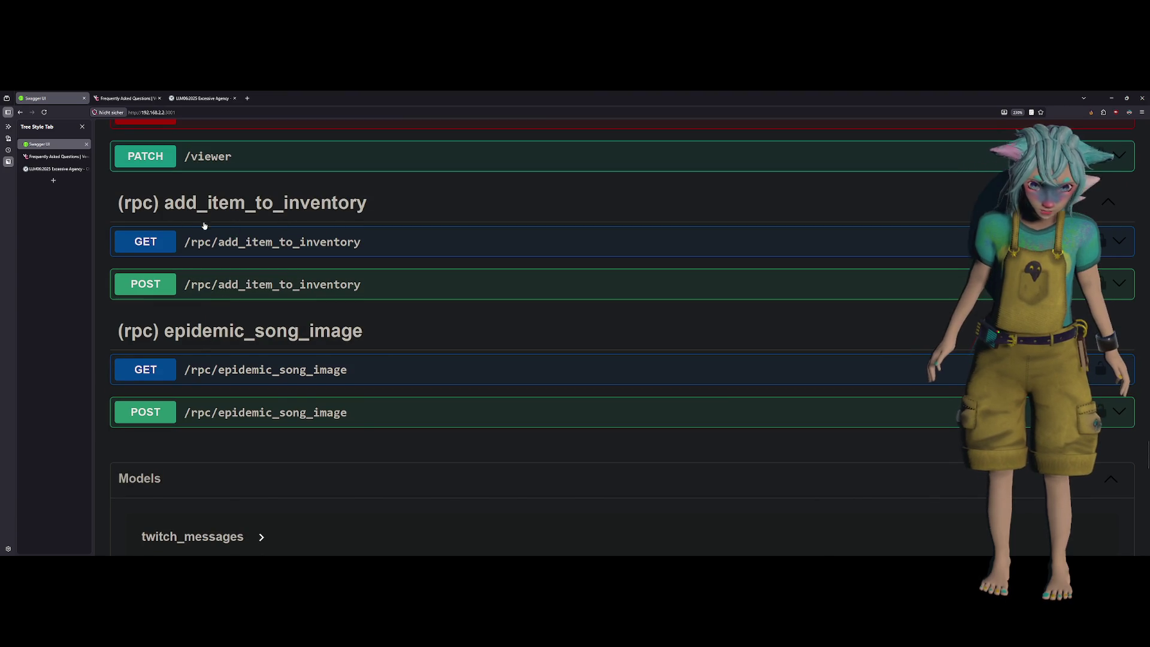
# Expand POST /rpc/add_item_to_inventory and review its args body and 200 OK response
pyautogui.click(244, 241)
pyautogui.click(243, 241)
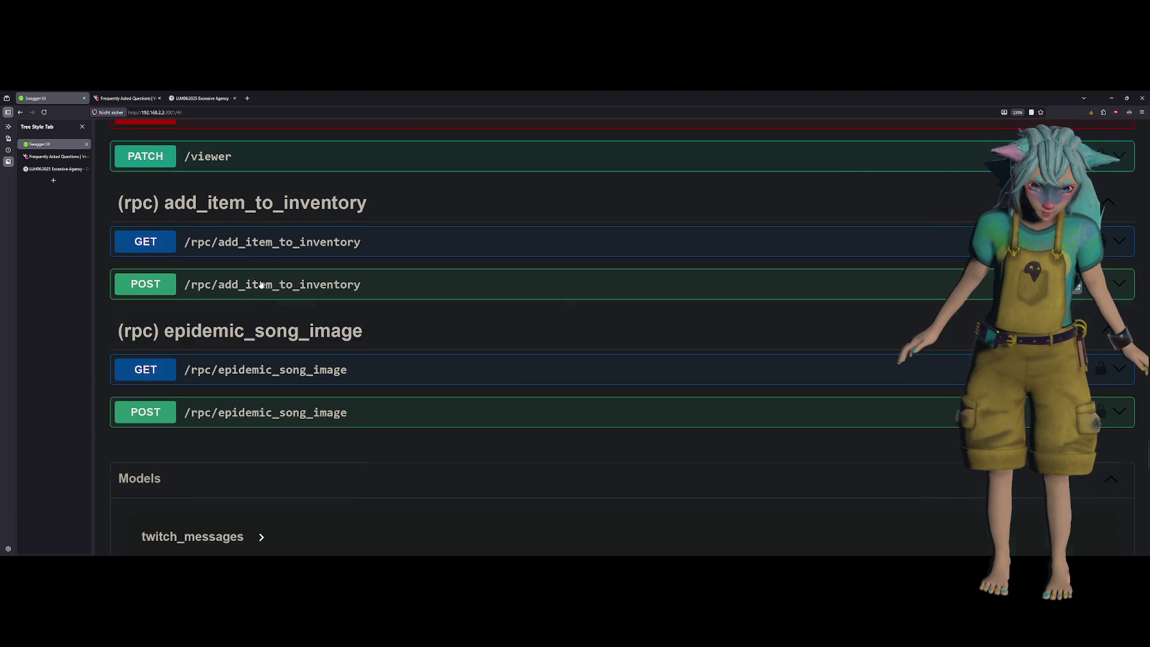
pyautogui.click(258, 283)
pyautogui.scroll(-4, 240, 270)
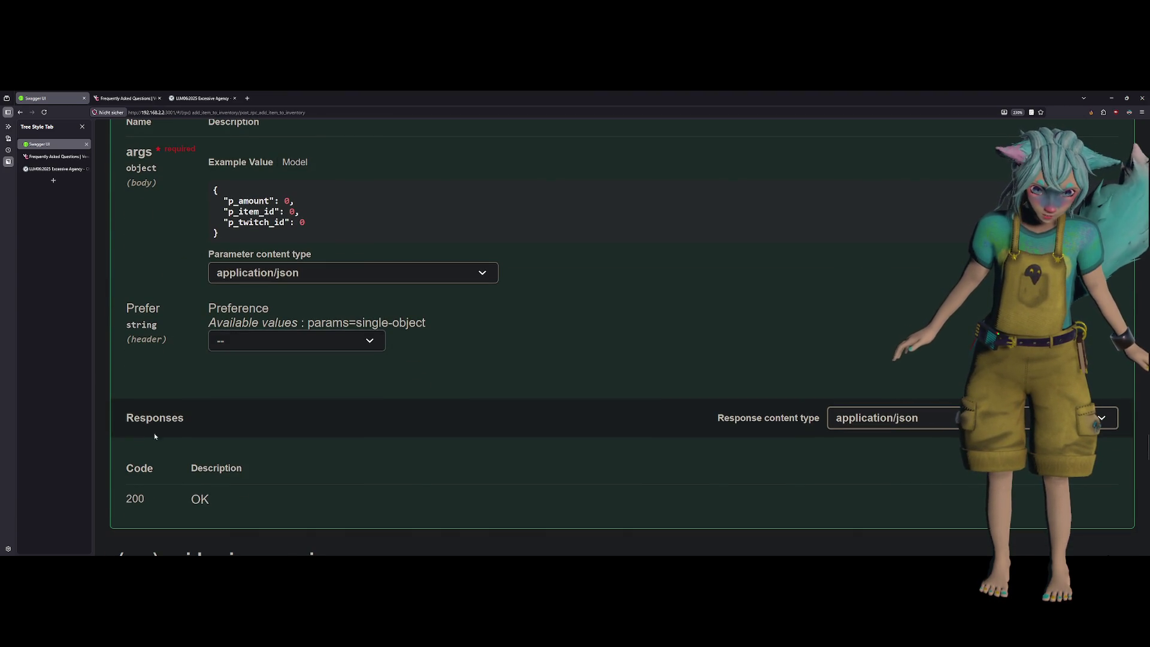
pyautogui.scroll(-3, 329, 427)
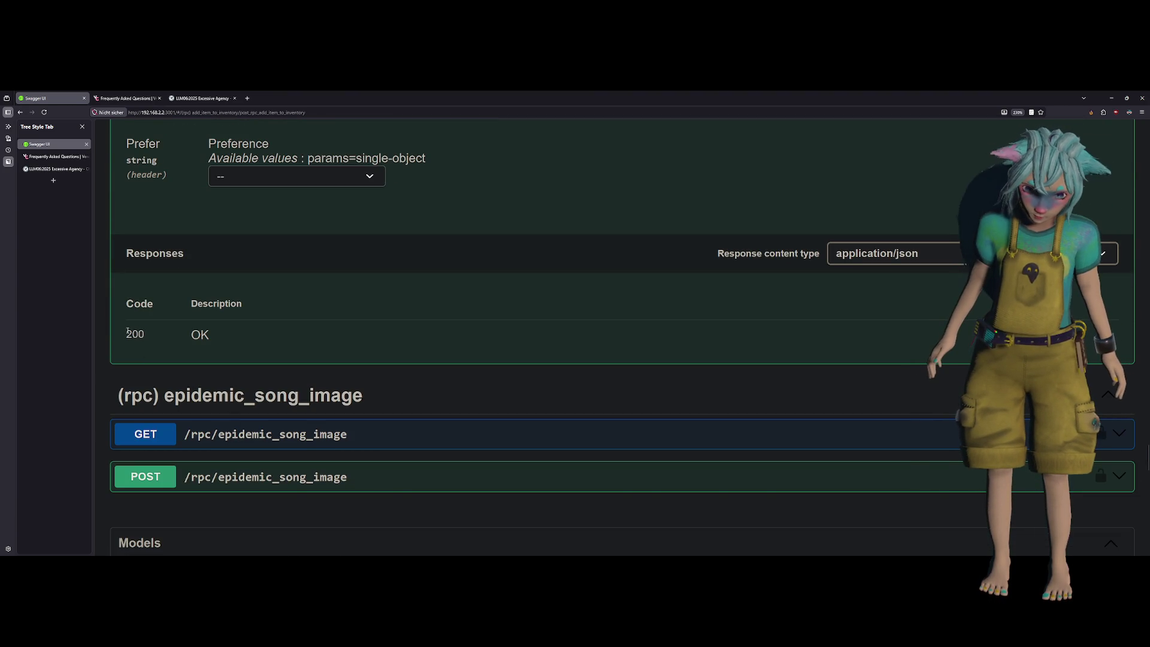
pyautogui.tripleClick(292, 340)
pyautogui.click(249, 341)
pyautogui.scroll(4, 249, 341)
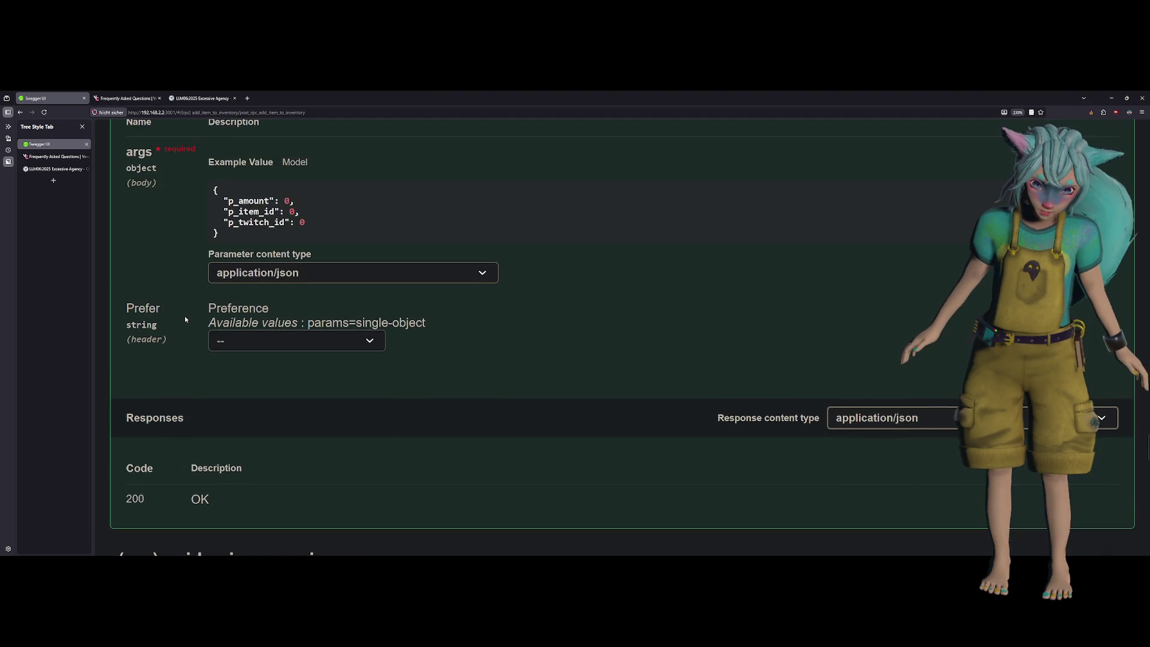
pyautogui.scroll(1, 185, 319)
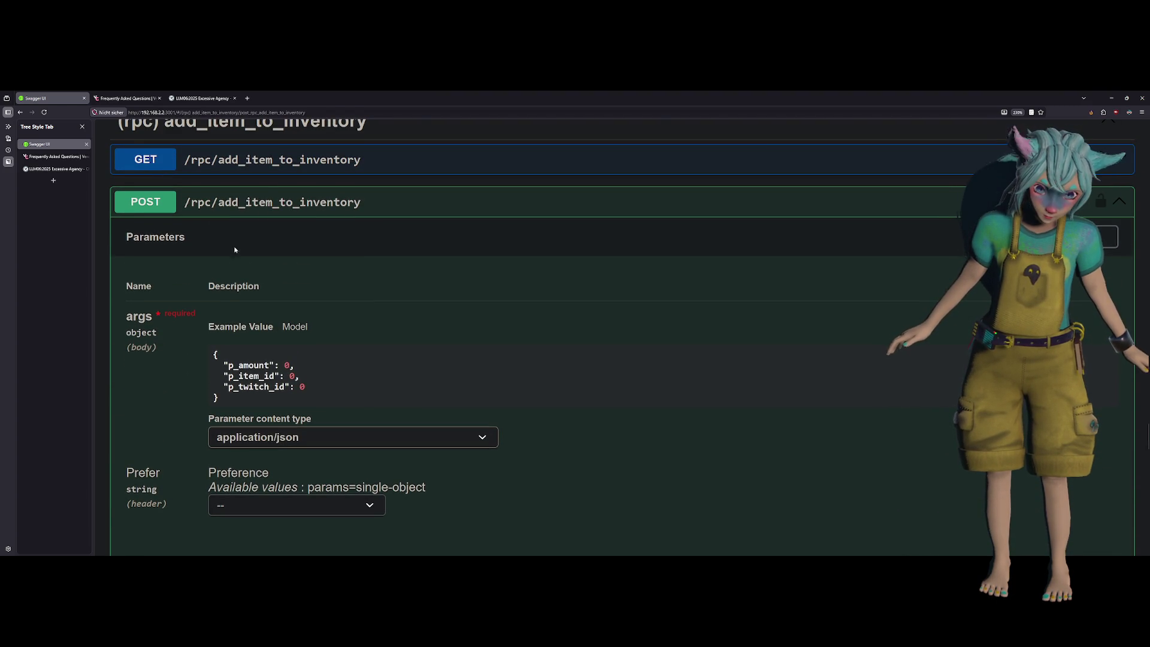
# Briefly expand and collapse the GET add_item_to_inventory endpoint, then return to Godot
pyautogui.click(271, 167)
pyautogui.scroll(-5, 147, 258)
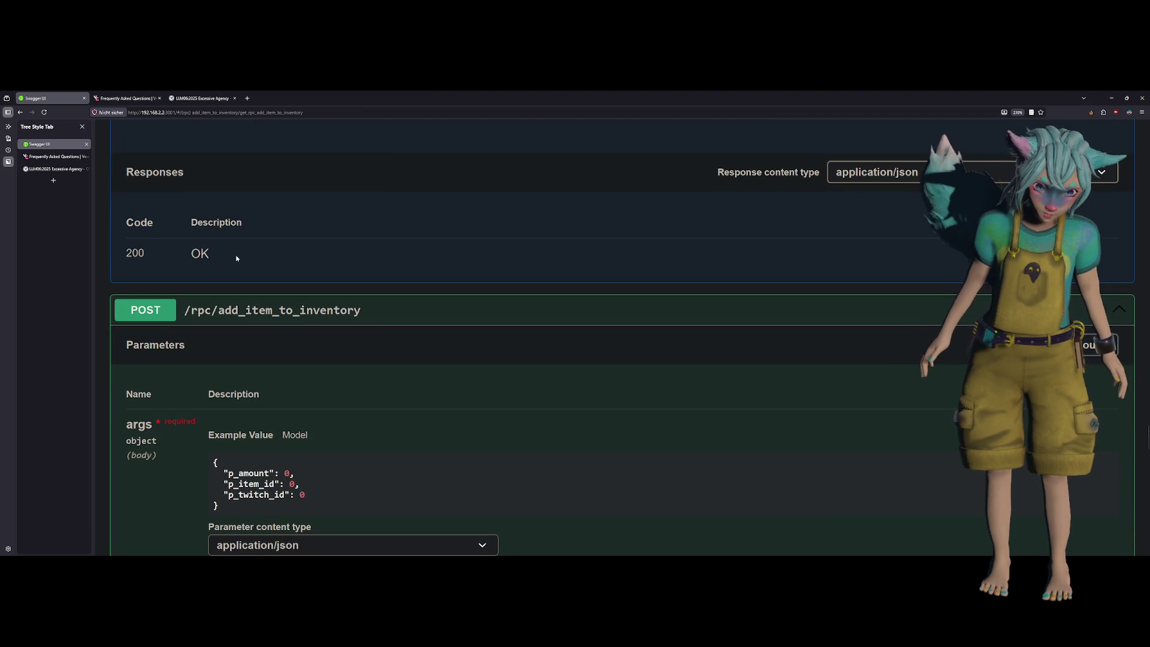
pyautogui.scroll(2, 245, 263)
pyautogui.scroll(2, 254, 278)
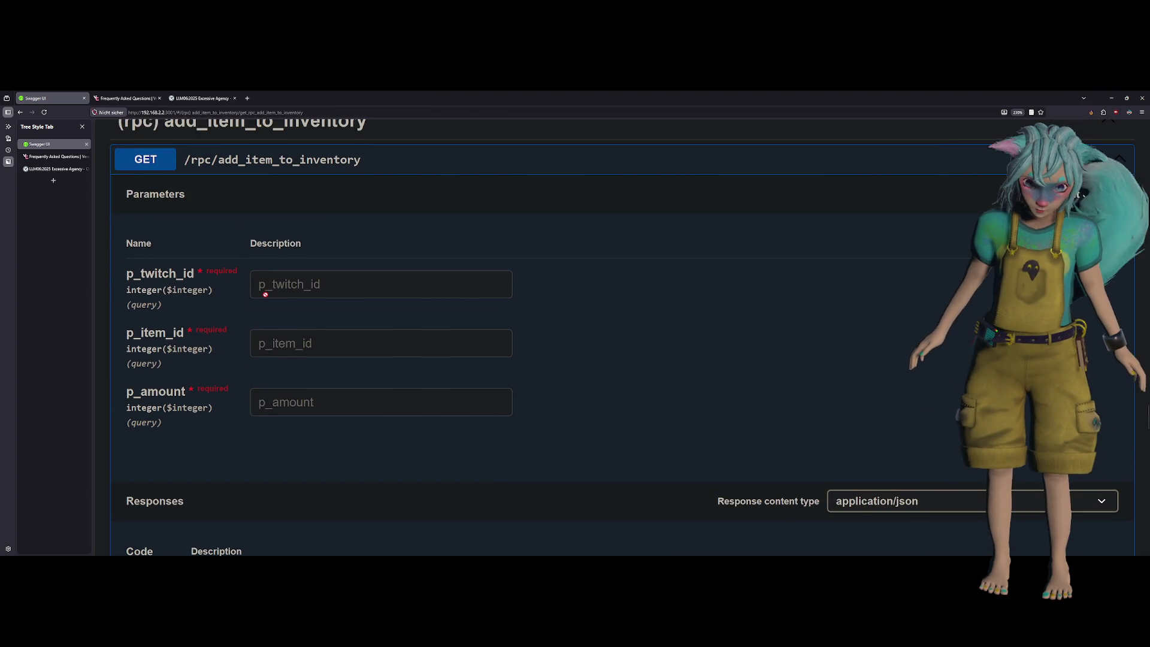
pyautogui.scroll(3, 266, 294)
pyautogui.click(316, 331)
pyautogui.scroll(-2, 352, 378)
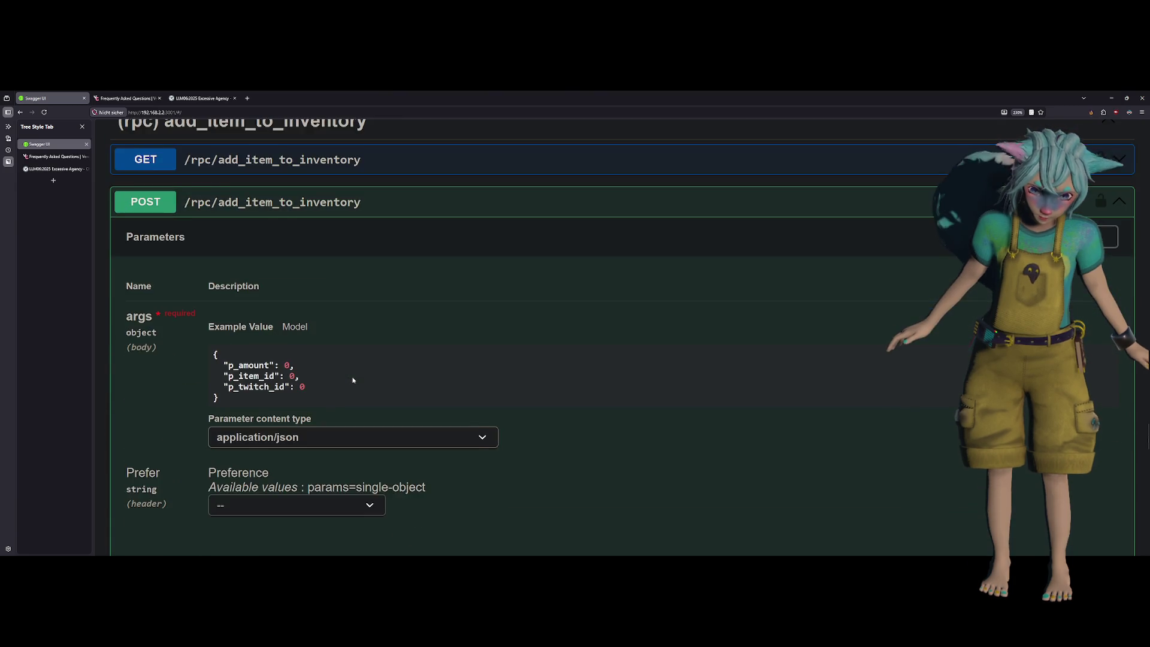
pyautogui.scroll(-3, 352, 379)
pyautogui.hotkey('alt', 'Tab')
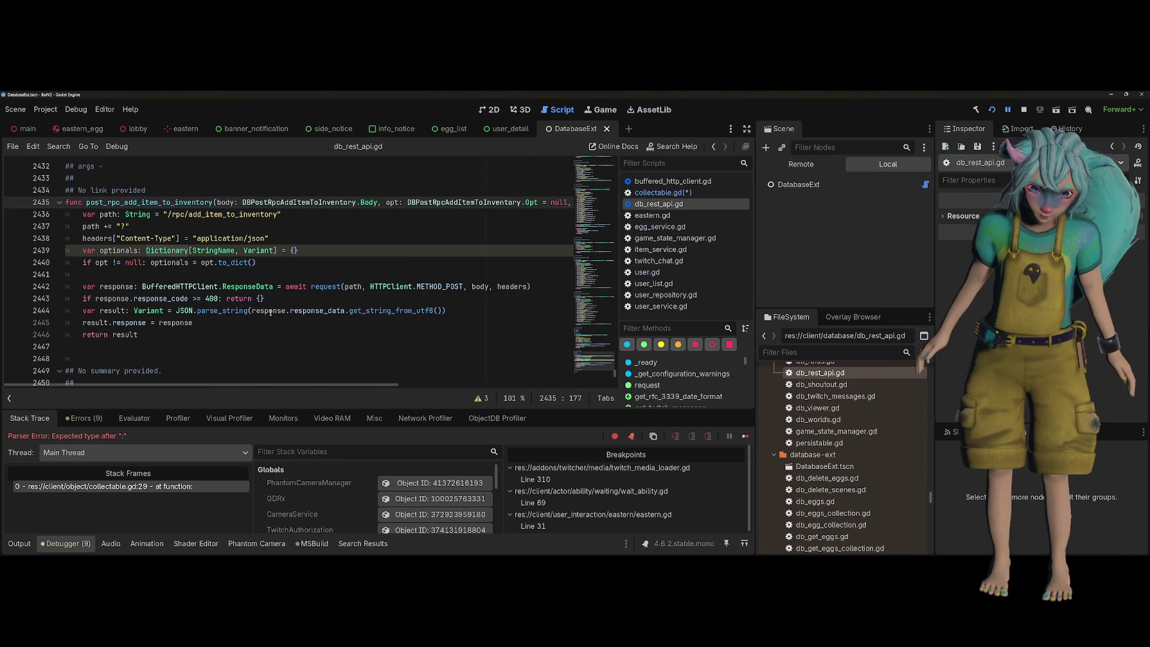
# Inspect response, result and parse_string in the request function, then go back to collectable.gd line 30
pyautogui.hscroll(3, 447, 240)
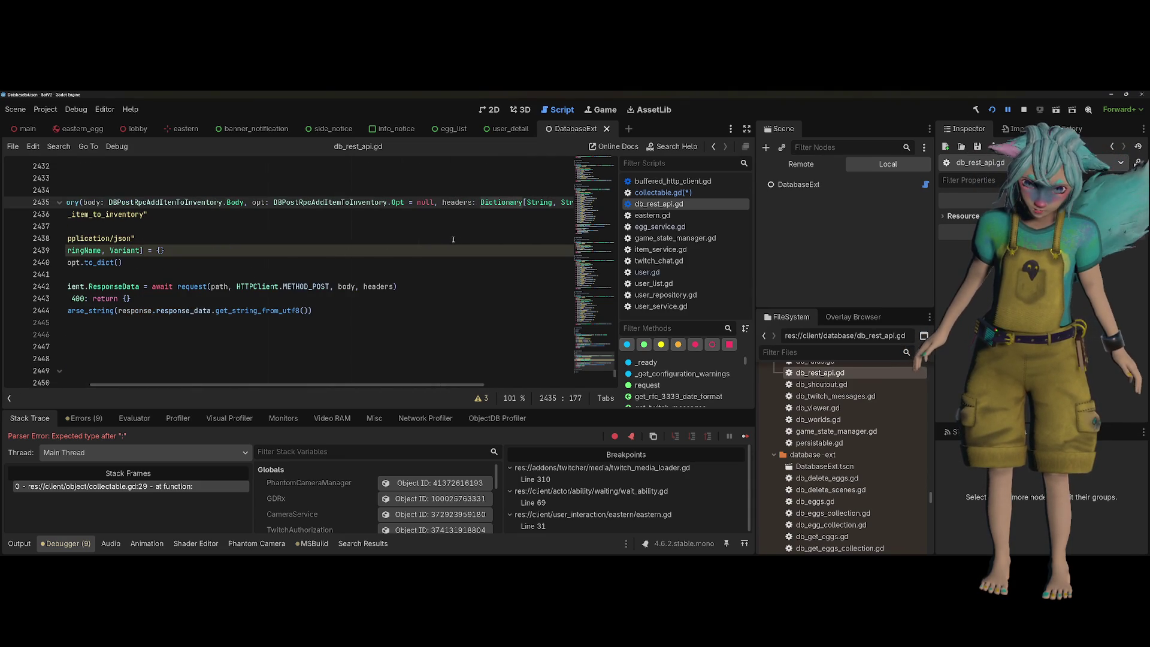
pyautogui.hscroll(-3, 447, 241)
pyautogui.click(120, 347)
pyautogui.doubleClick(117, 286)
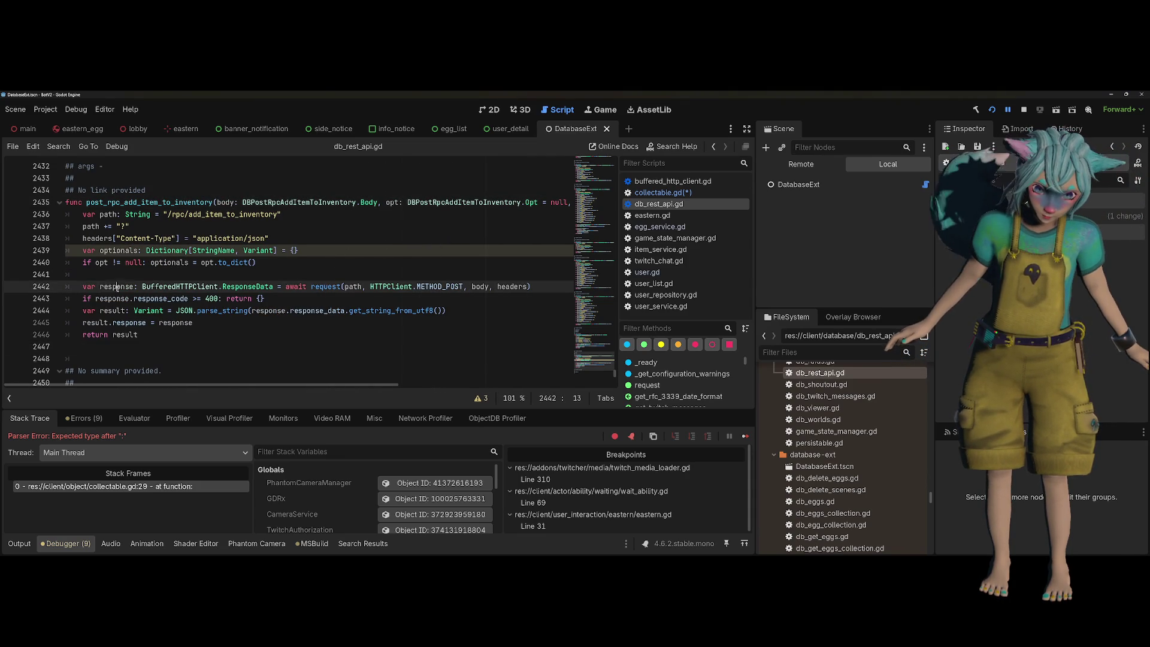
pyautogui.doubleClick(104, 323)
pyautogui.doubleClick(129, 322)
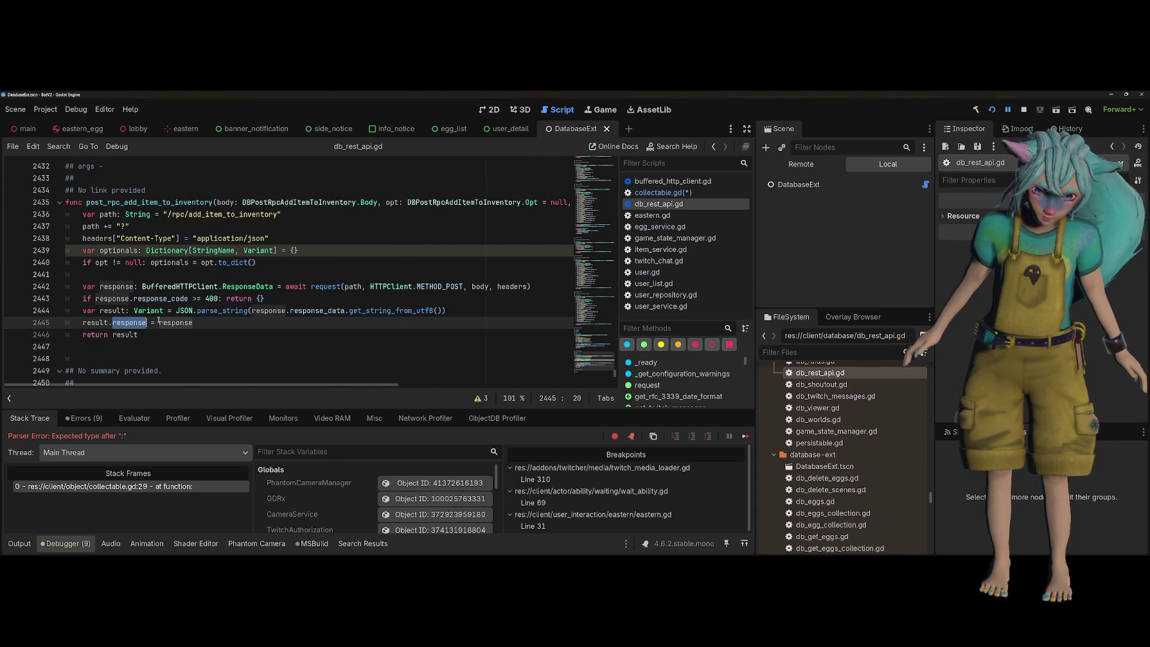
pyautogui.doubleClick(208, 311)
pyautogui.moveTo(453, 310); pyautogui.dragTo(83, 311)
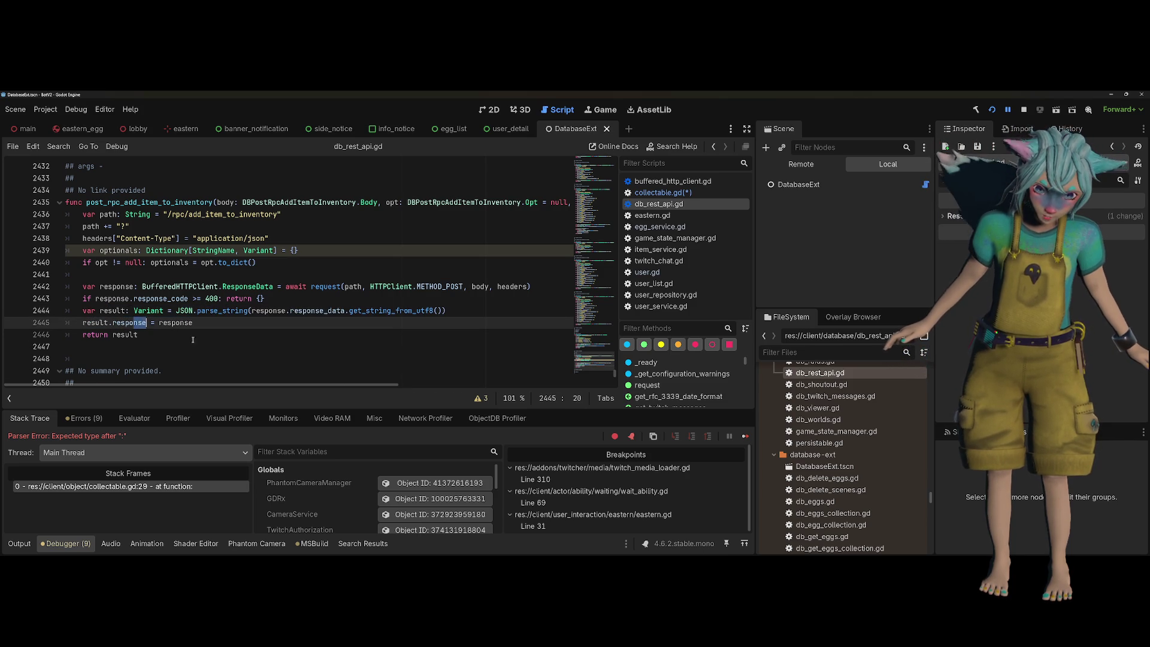
pyautogui.doubleClick(228, 311)
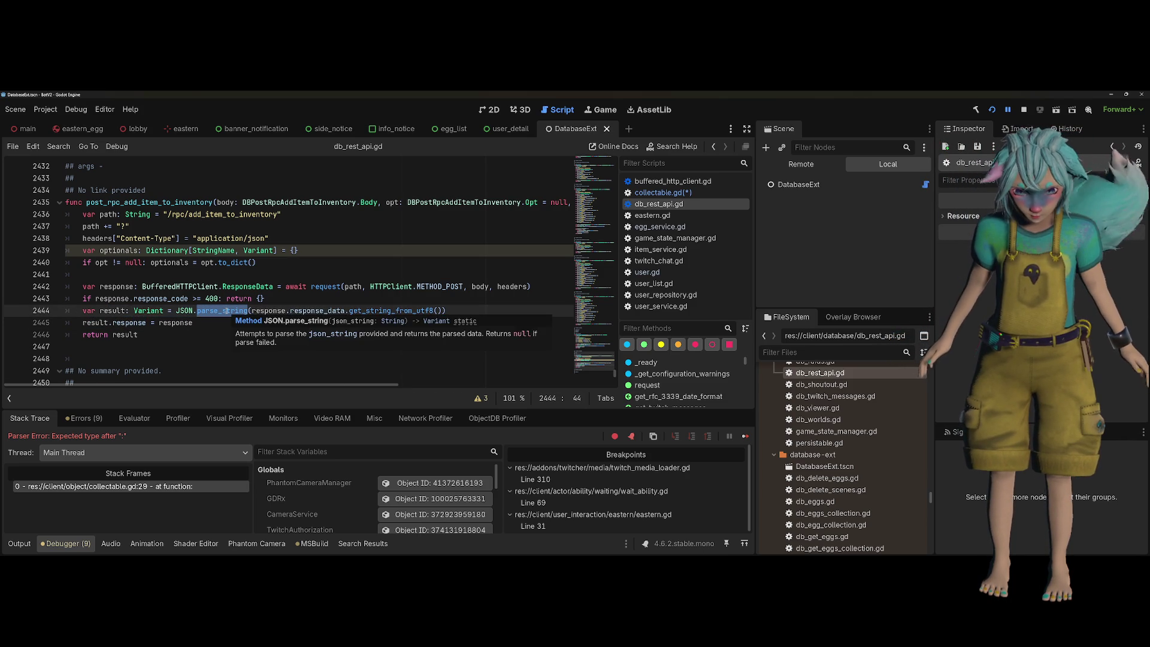
pyautogui.moveTo(225, 310)
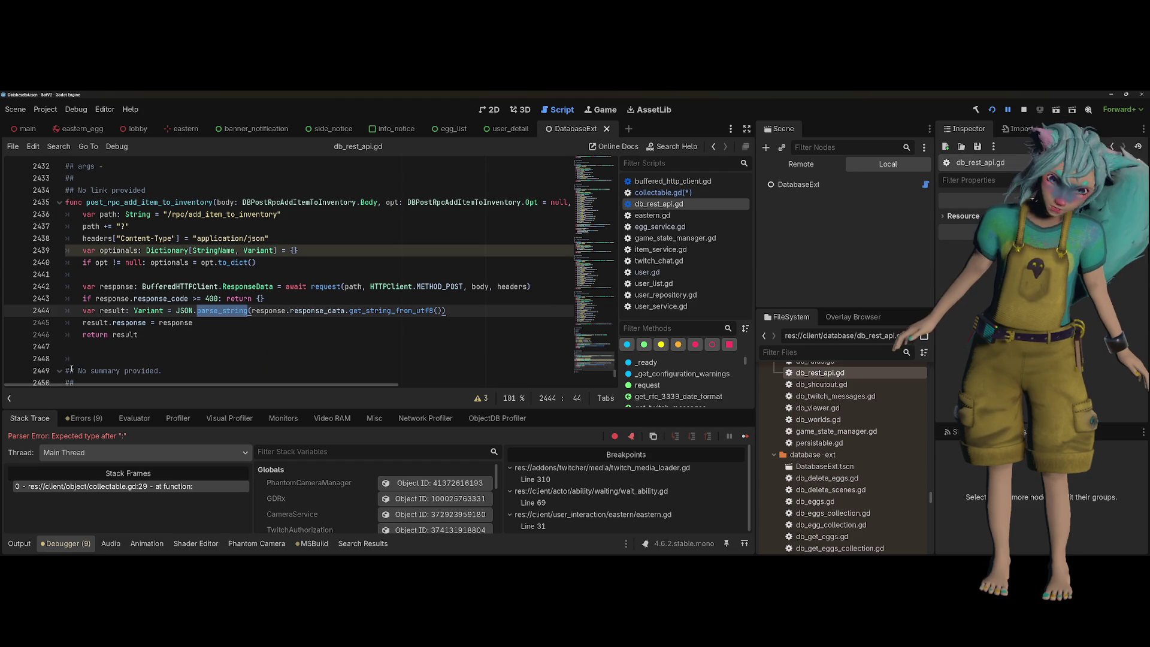
pyautogui.doubleClick(128, 323)
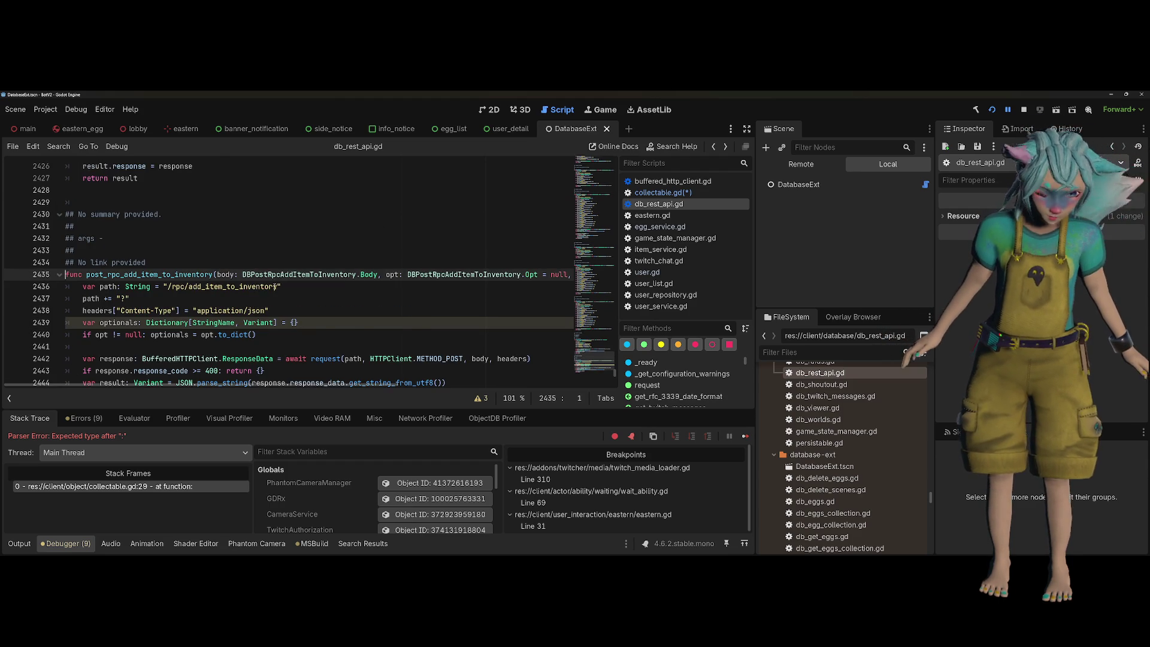
pyautogui.hotkey('alt', 'Left')
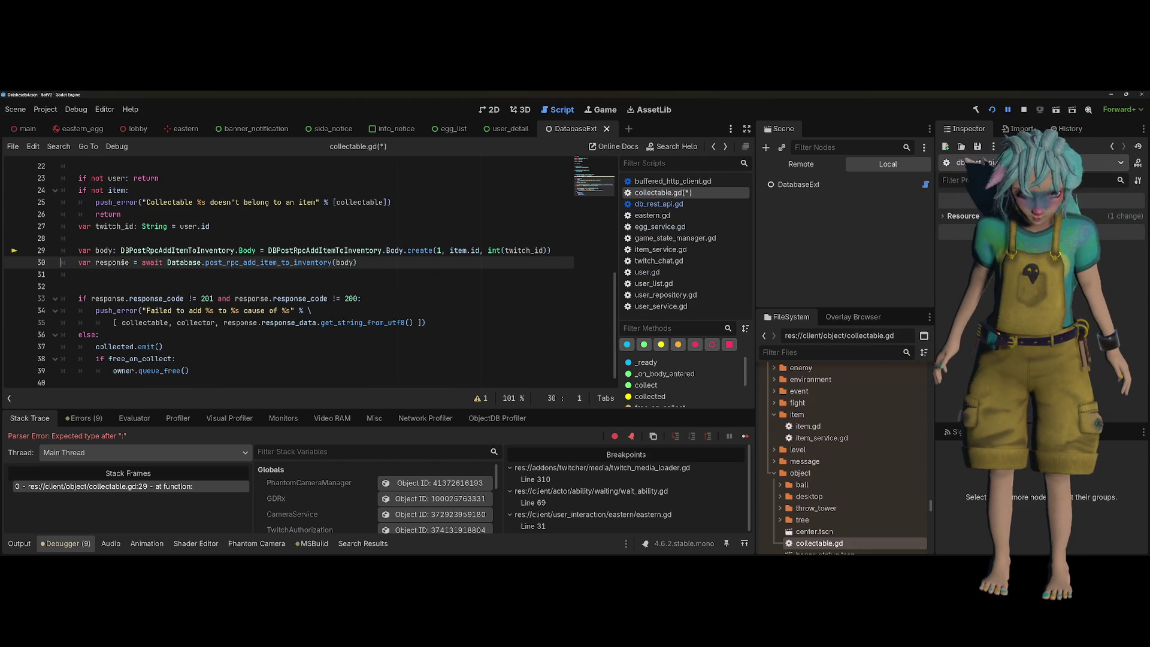
# Prefix both response_code checks on line 33 with 'response.' and save collectable.gd
pyautogui.doubleClick(122, 262)
pyautogui.hotkey('ctrl', 'c')
pyautogui.click(125, 299)
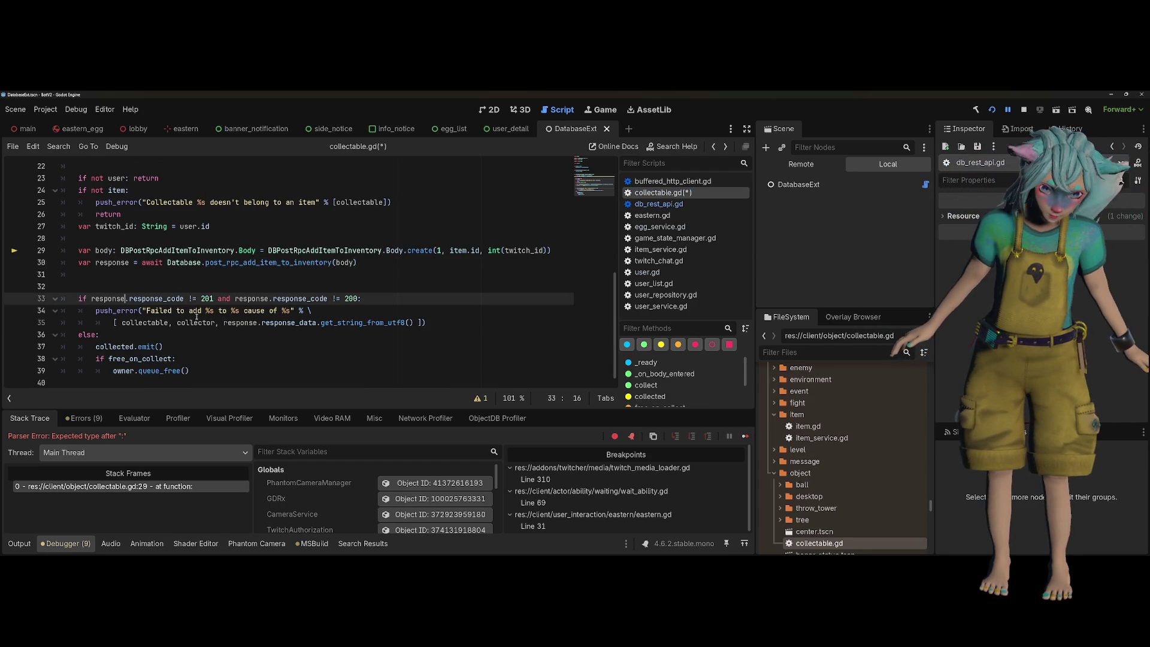
pyautogui.moveTo(199, 322)
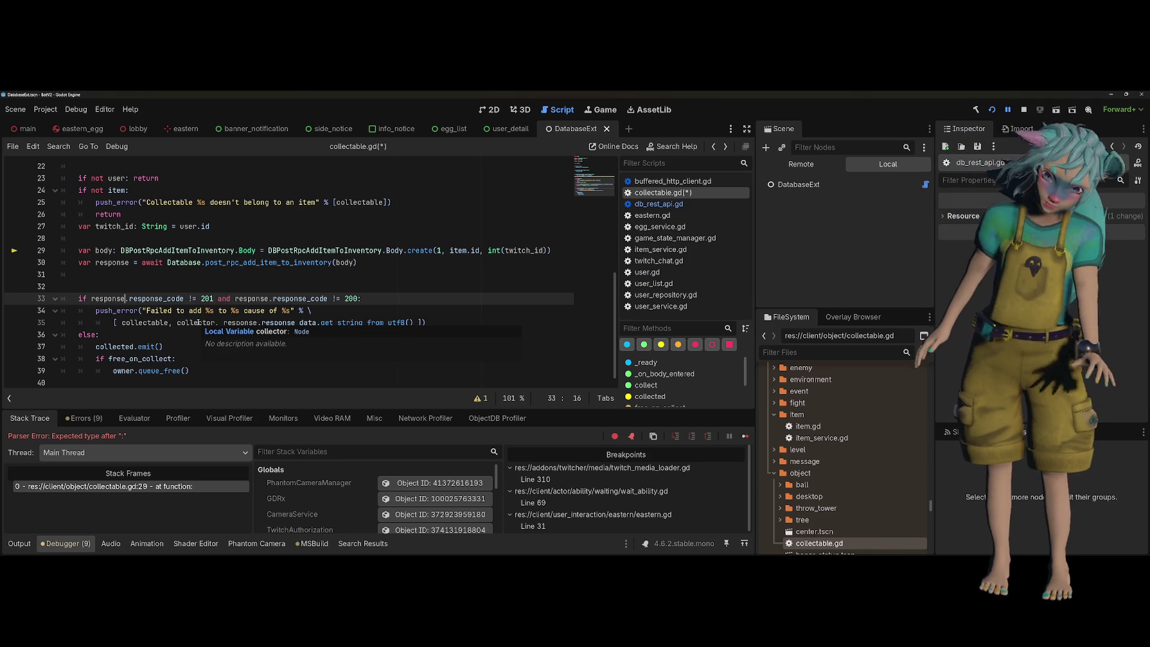
pyautogui.write('.')
pyautogui.hotkey('ctrl', 'v')
pyautogui.press('Up')
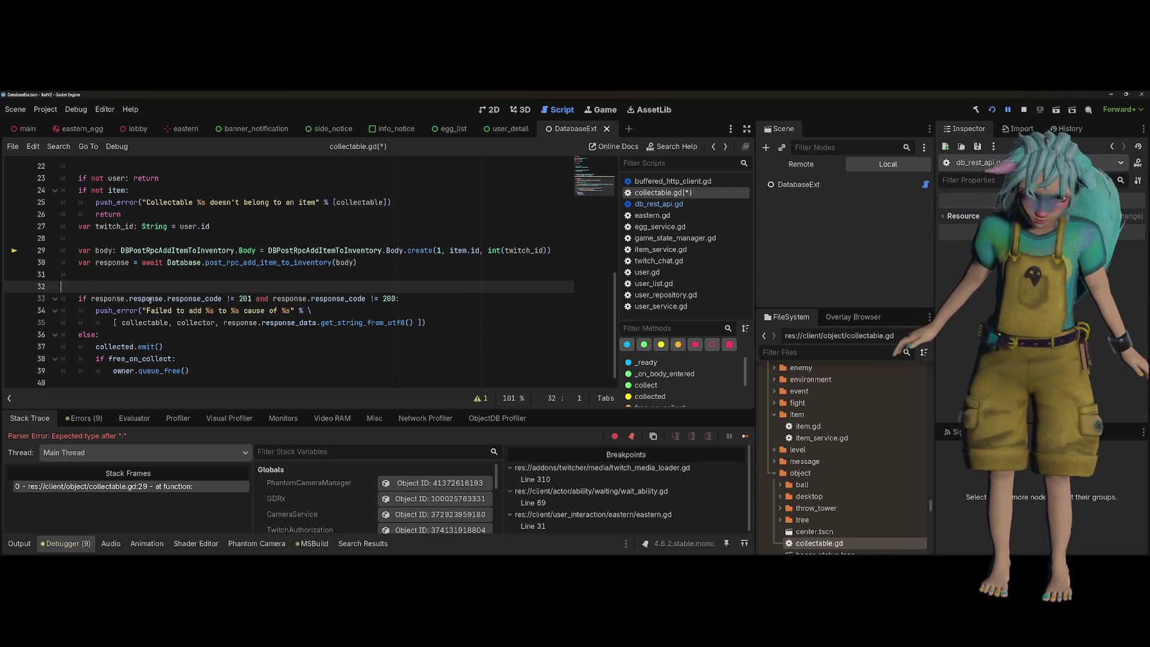
pyautogui.click(150, 298)
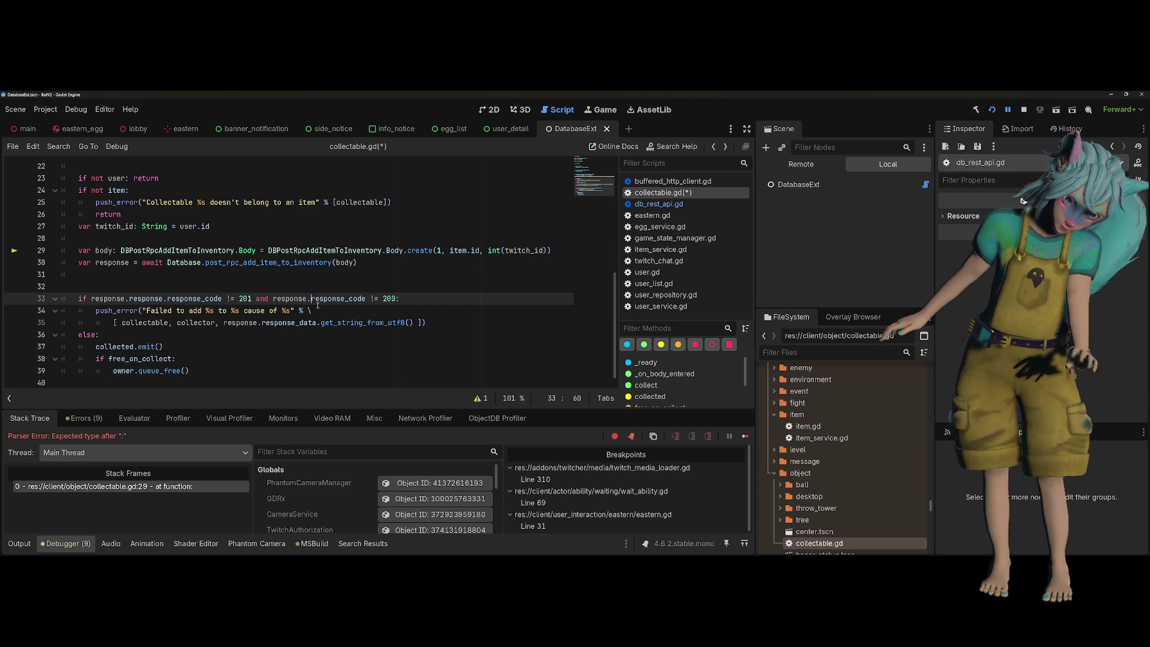
pyautogui.write('response.response')
pyautogui.click(337, 314)
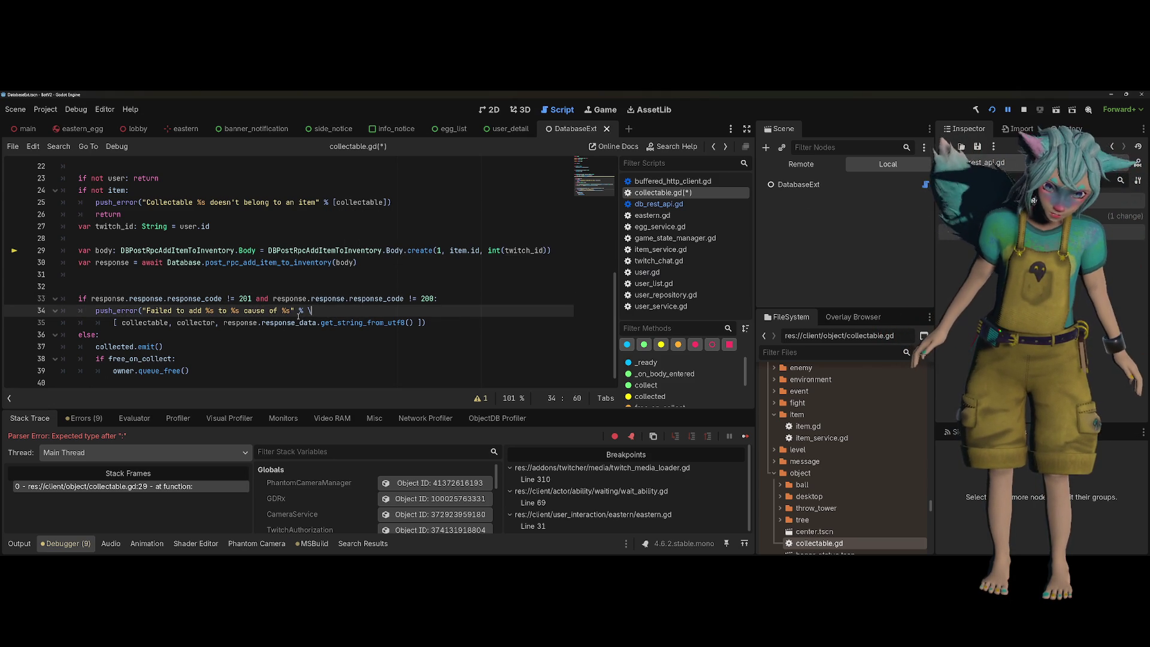
pyautogui.click(209, 358)
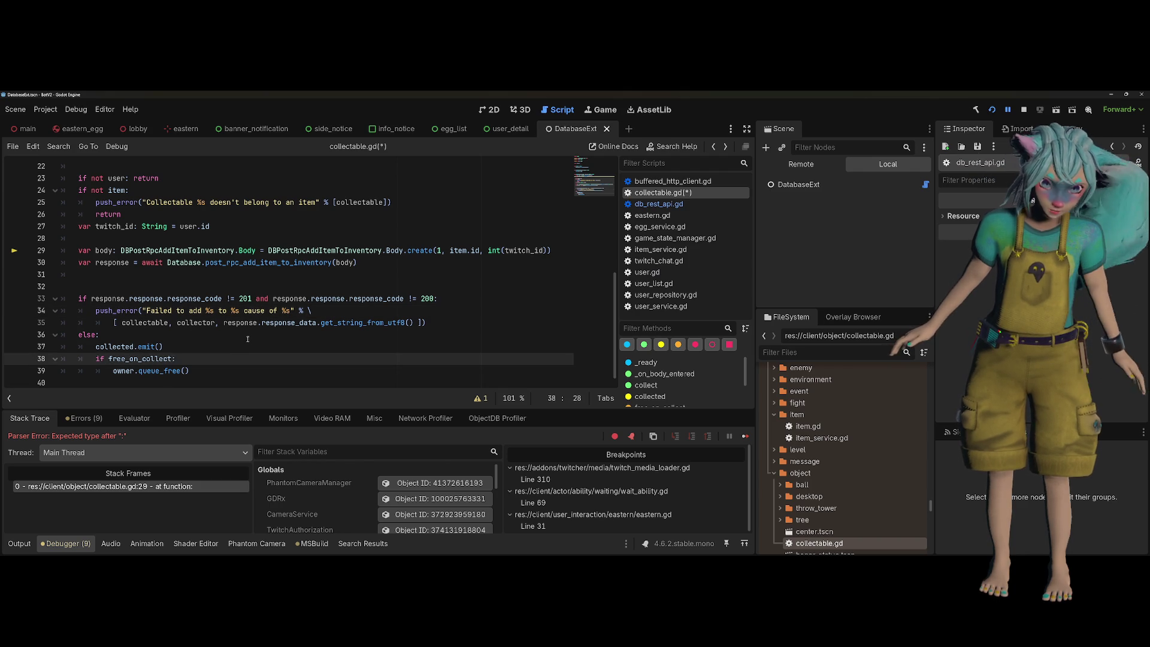
pyautogui.hotkey('ctrl', 's')
# Delete the empty line 31 and restart the game to test collecting
pyautogui.click(230, 263)
pyautogui.click(275, 277)
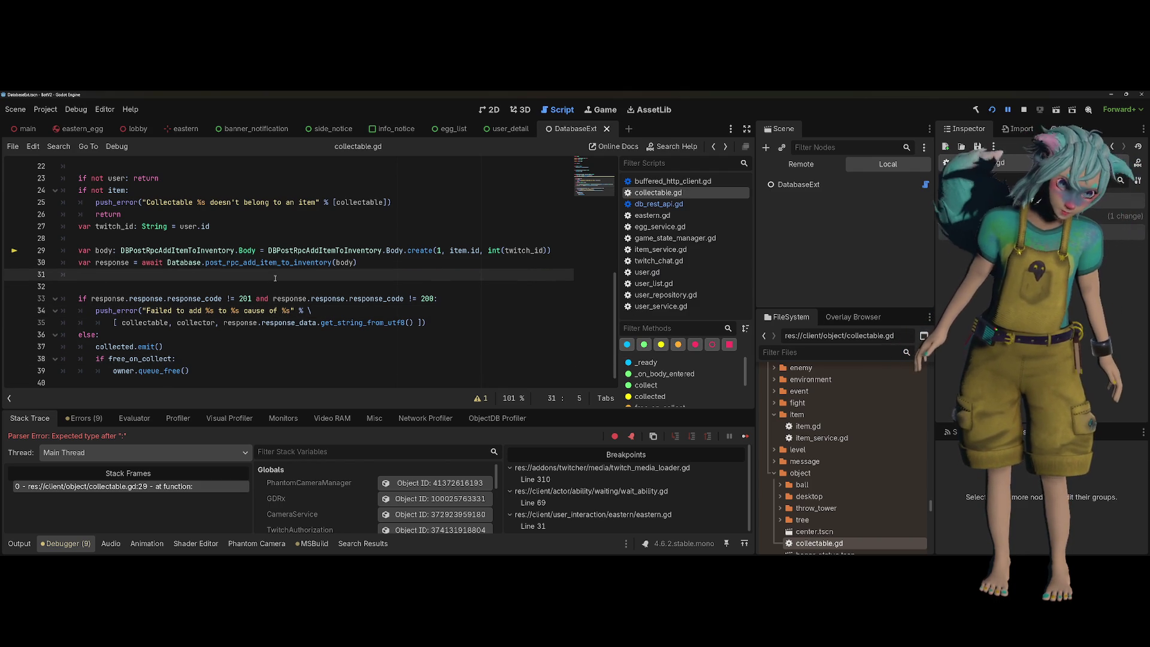
pyautogui.press('BackSpace')
pyautogui.press('BackSpace')
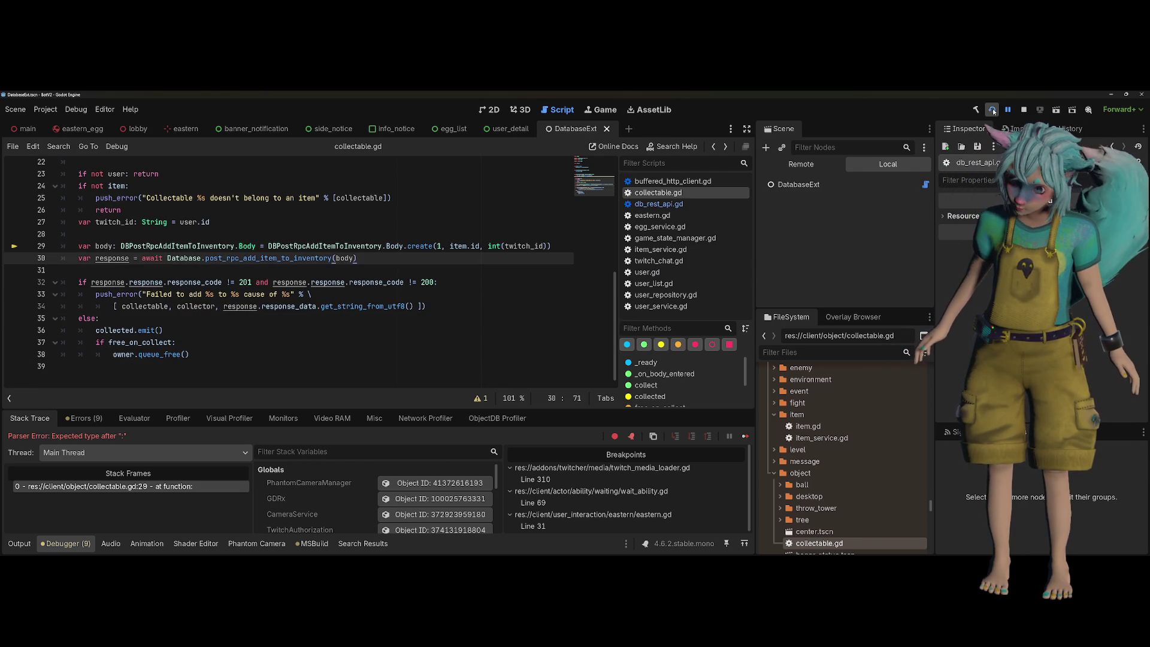
pyautogui.click(993, 110)
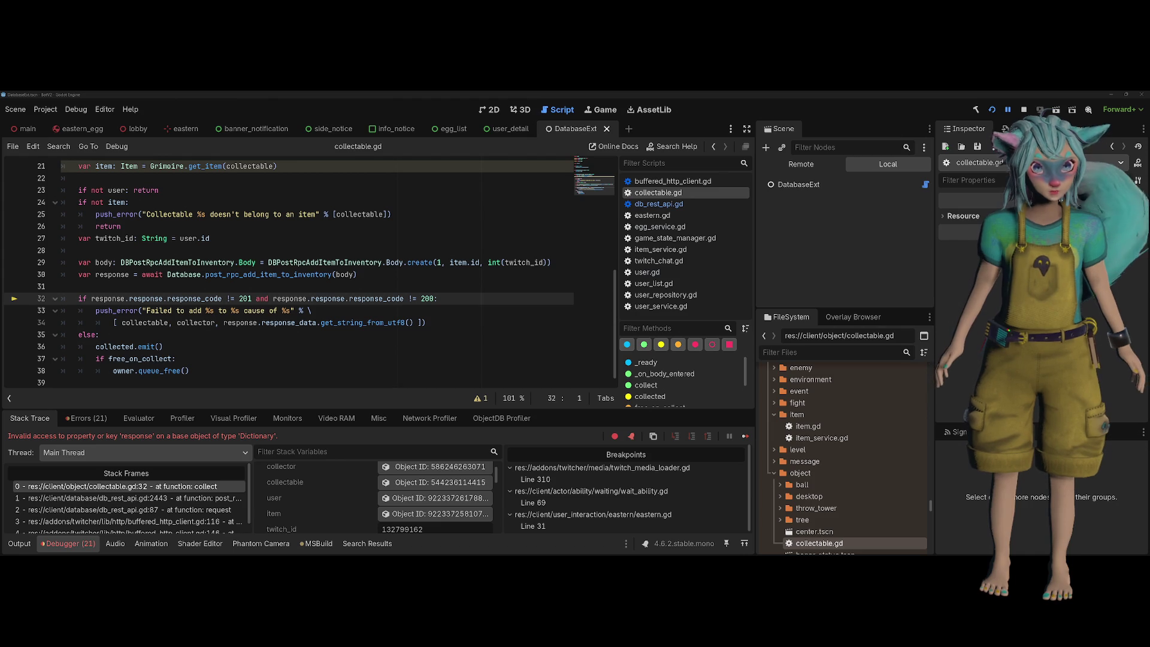
# Check that Stack Variables shows response as Dictionary (size 0), then jump to post_rpc_add_item_to_inventory
pyautogui.click(320, 309)
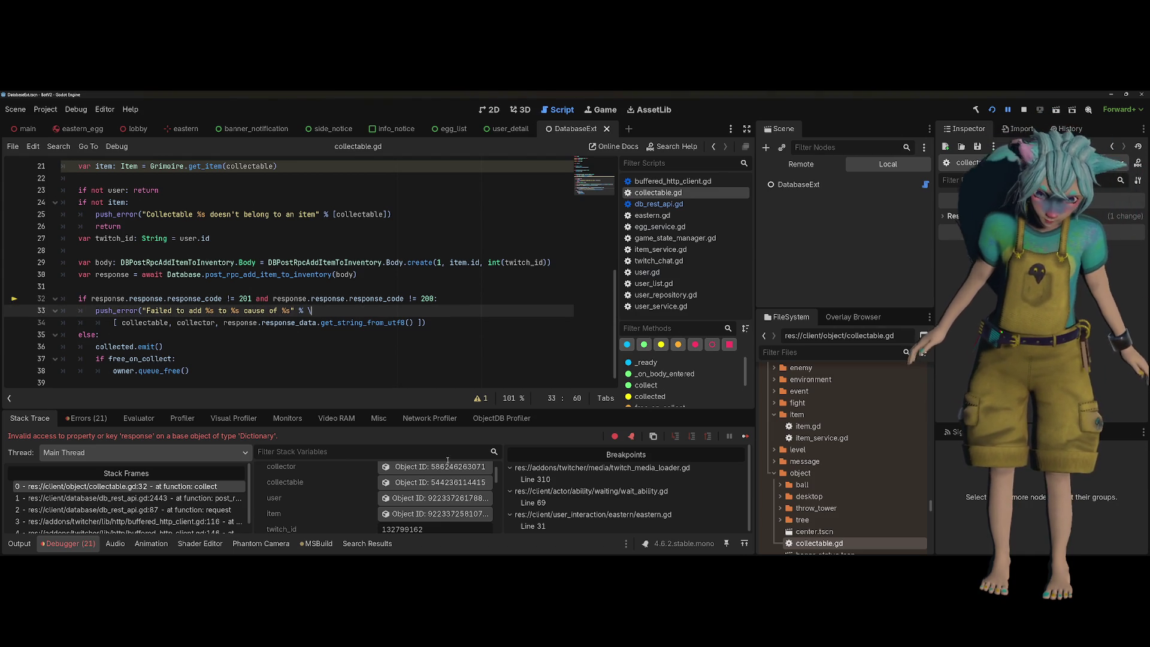
pyautogui.scroll(-5, 423, 486)
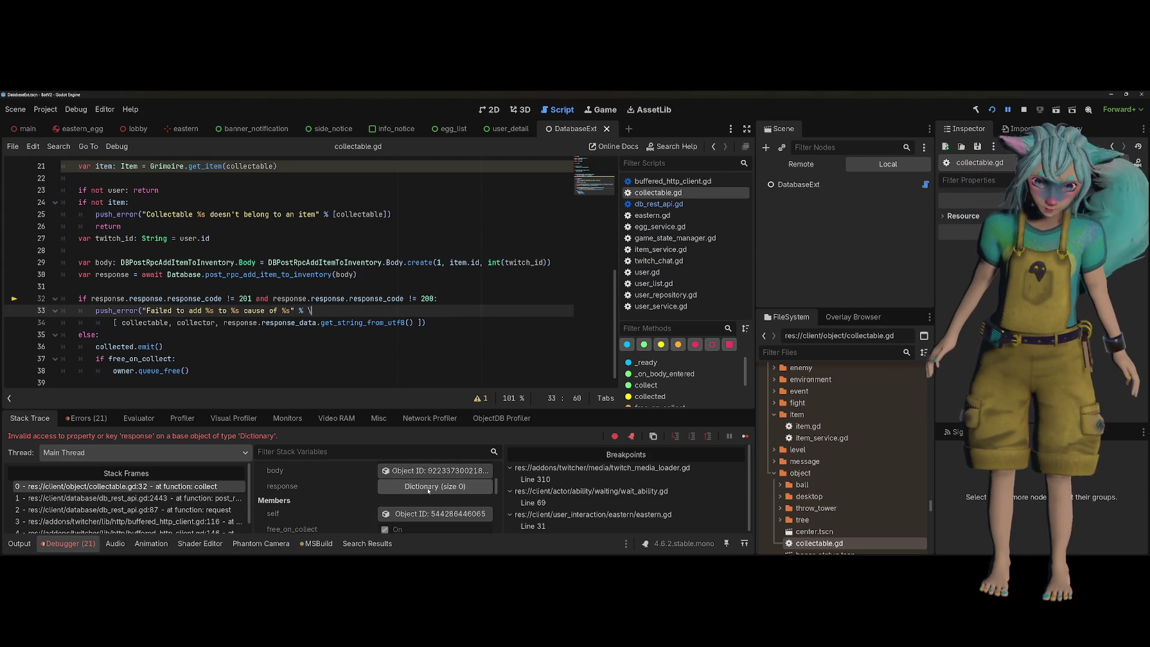
pyautogui.click(426, 487)
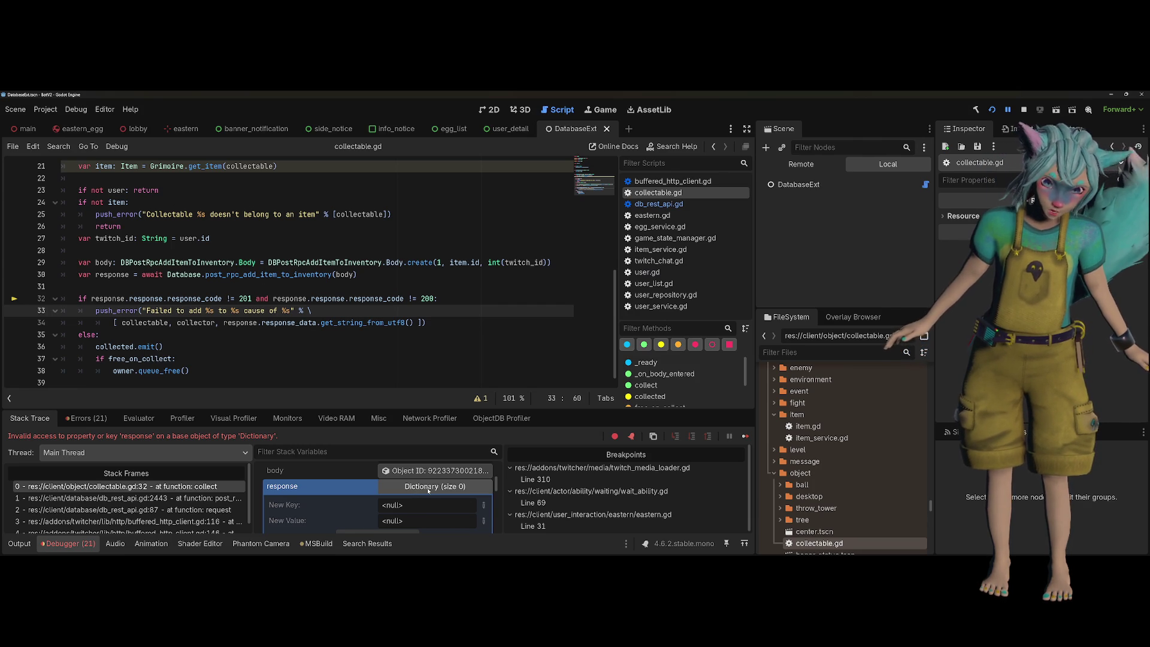
pyautogui.scroll(5, 428, 490)
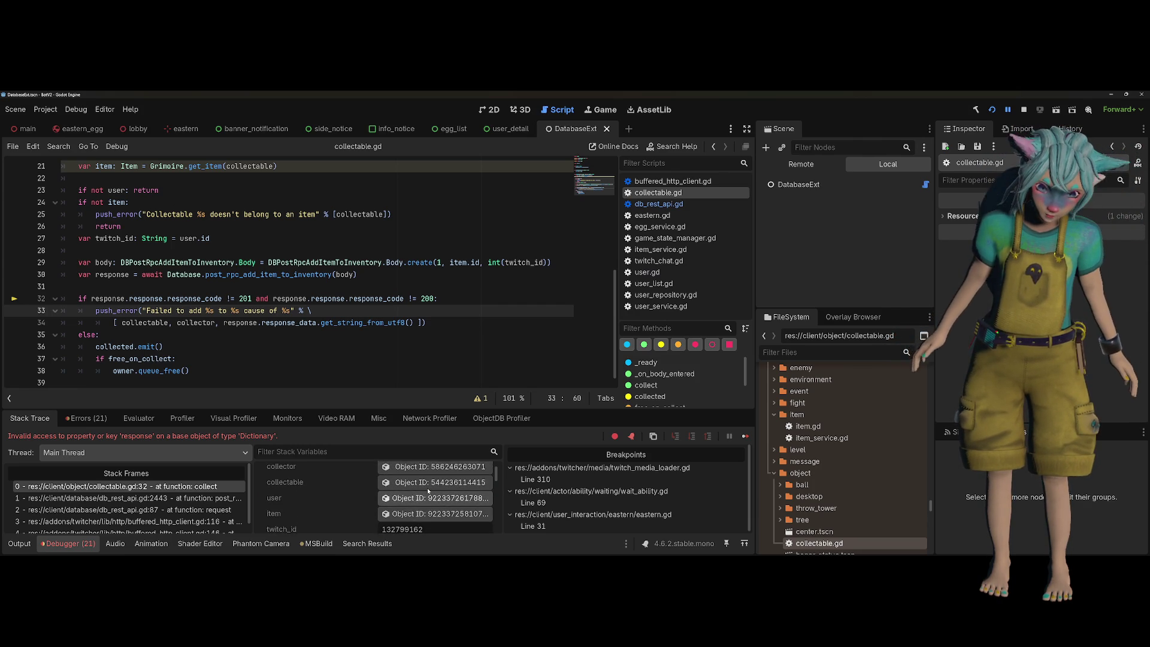
pyautogui.scroll(1, 429, 491)
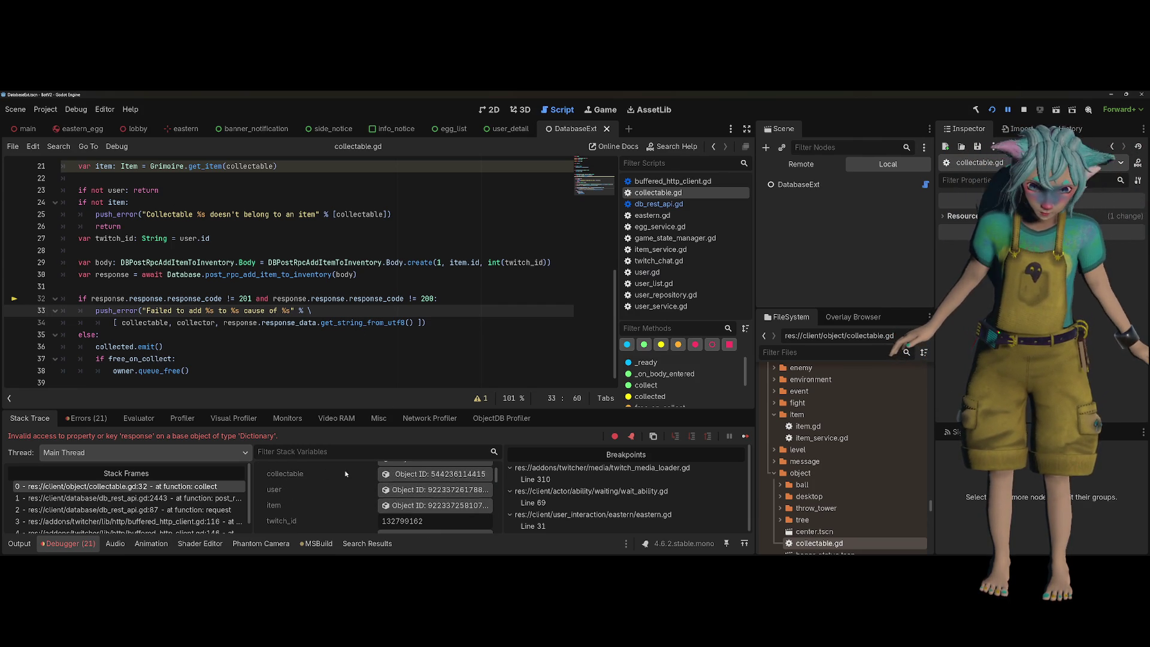
pyautogui.scroll(-4, 340, 491)
pyautogui.click(403, 511)
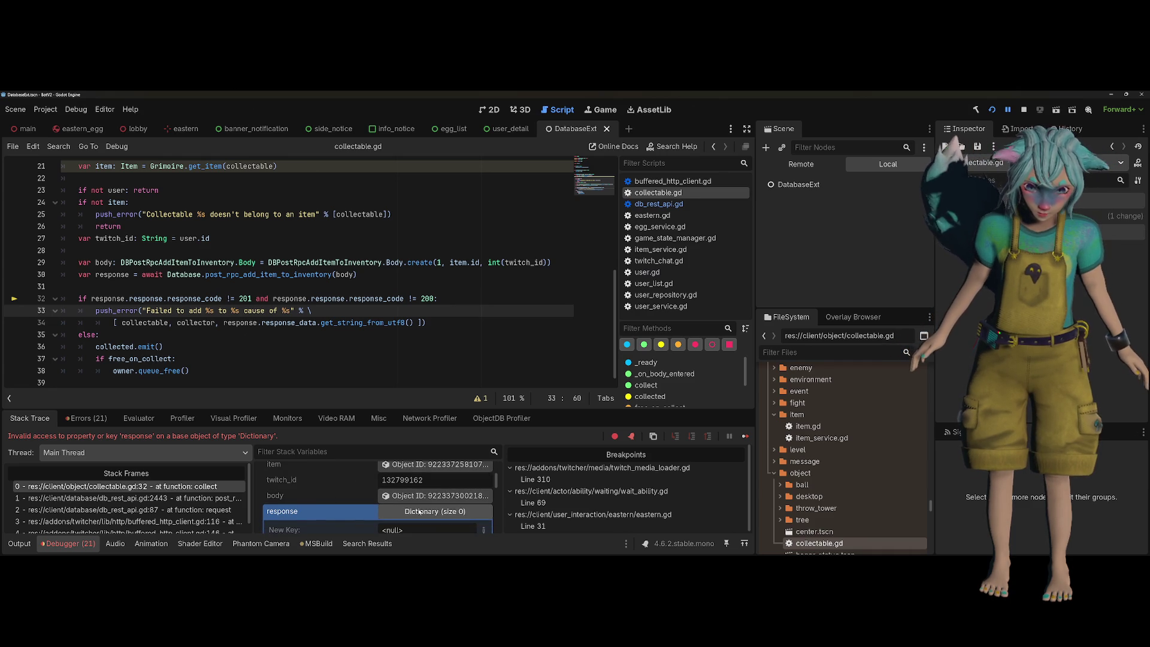
pyautogui.click(264, 274)
pyautogui.keyDown('ctrl'); pyautogui.click(264, 274); pyautogui.keyUp('ctrl')
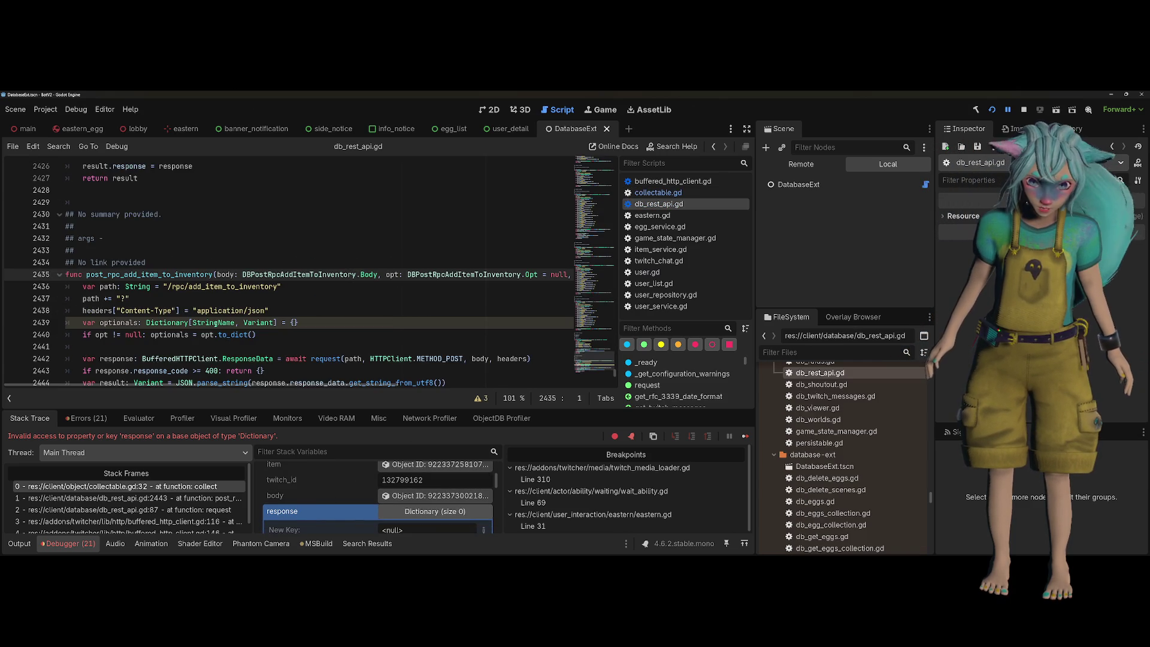
# Review the 21 errors, output log and the 'response_code >= 400: return {}' check in the request function
pyautogui.scroll(-2, 210, 320)
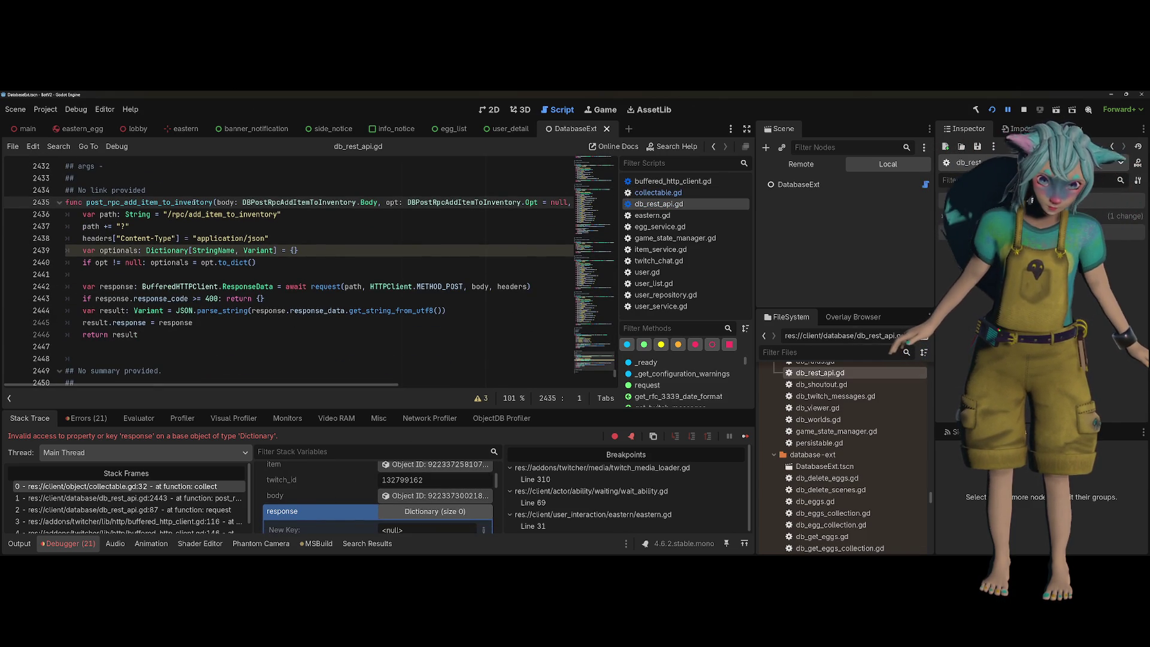
pyautogui.doubleClick(160, 298)
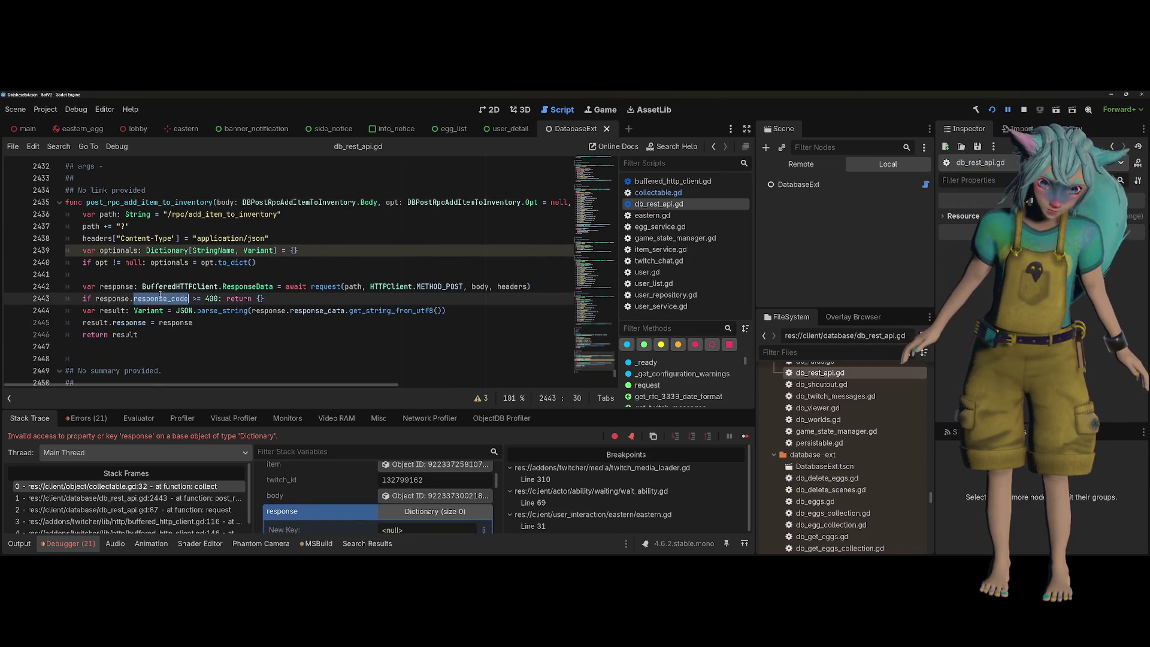
pyautogui.click(257, 298)
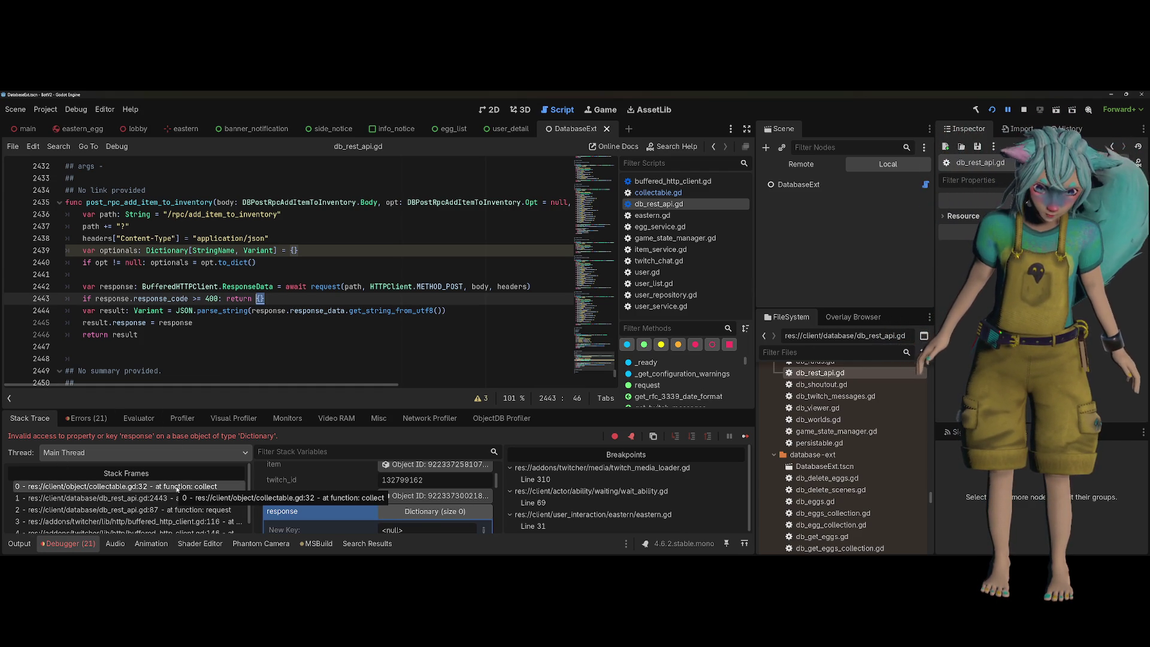
pyautogui.click(95, 419)
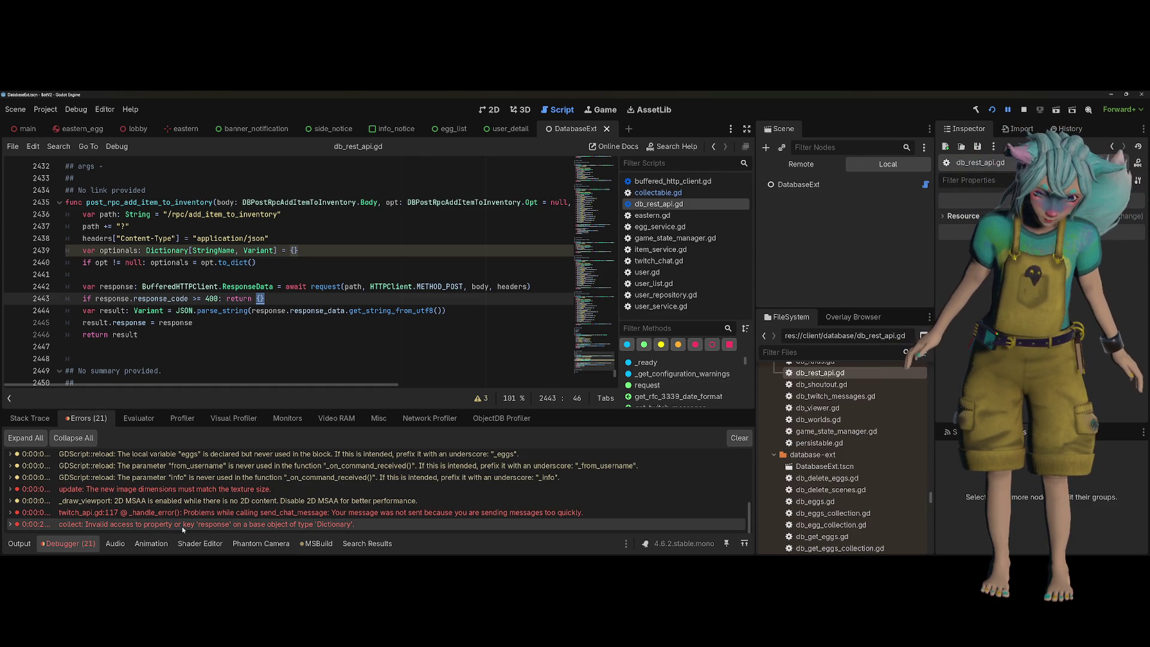
pyautogui.click(18, 544)
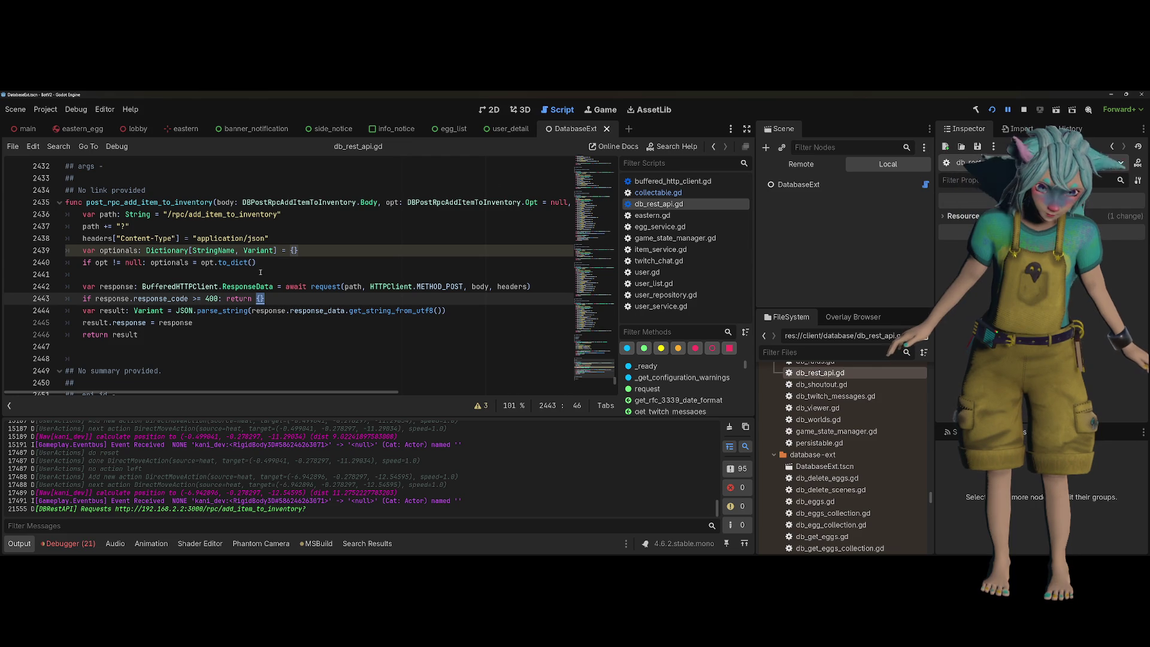
pyautogui.click(308, 290)
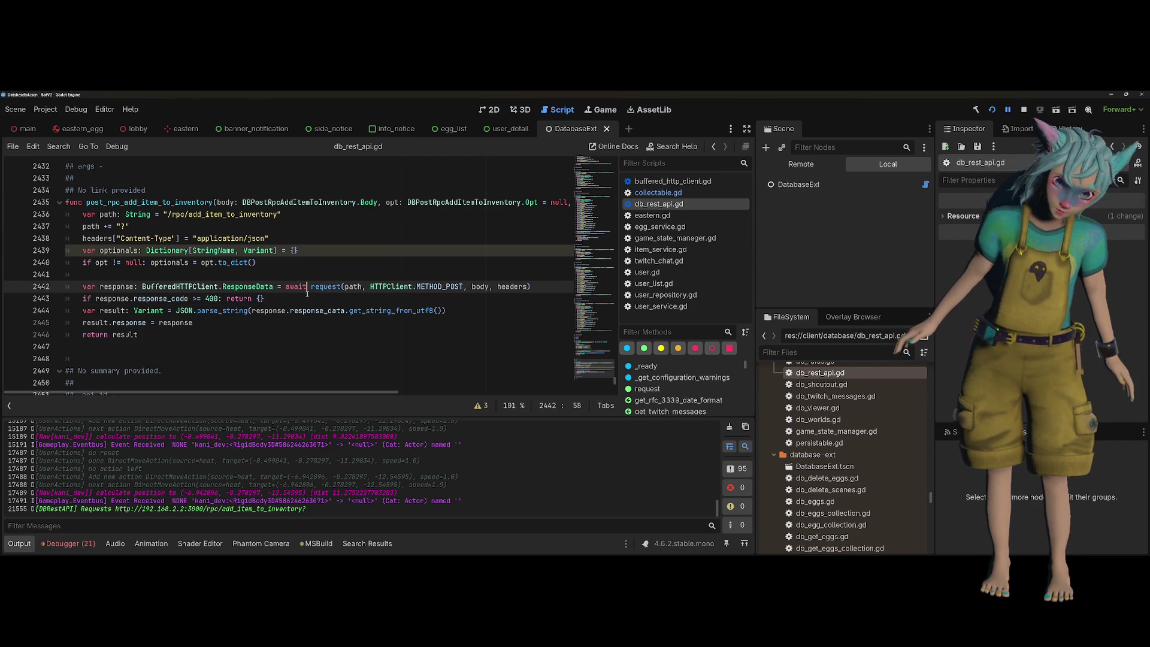
pyautogui.click(228, 300)
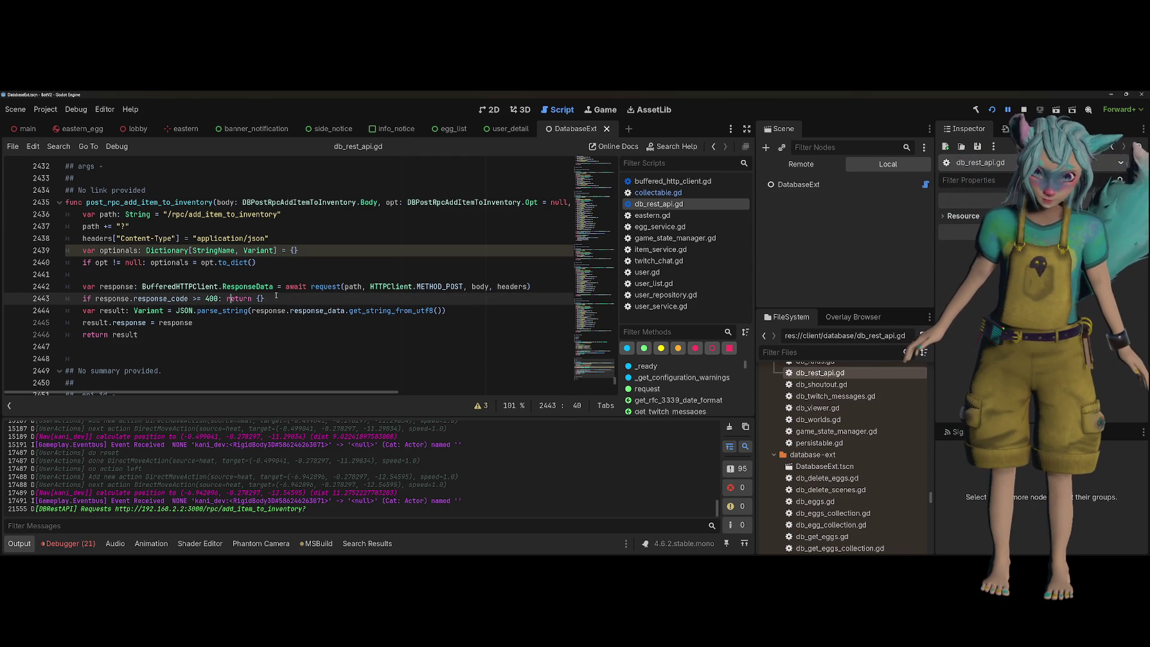
pyautogui.moveTo(276, 295); pyautogui.dragTo(189, 298)
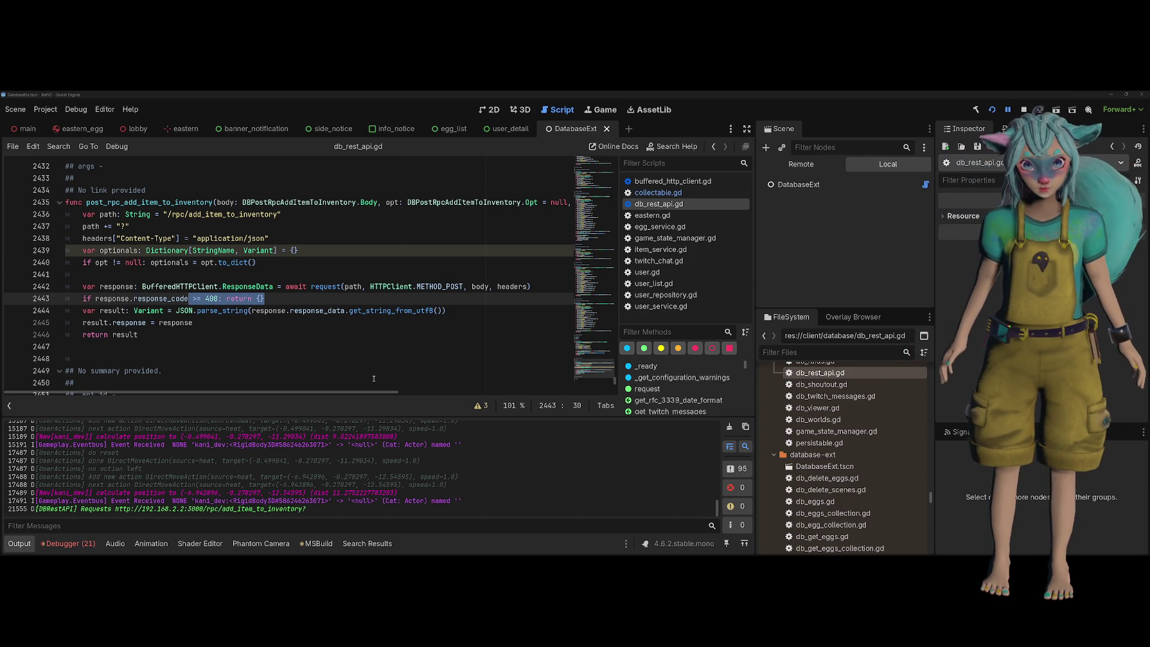
# Hide the Services panel and scroll the add_item_to_inventory SQL function, then return to api_generator.gd
pyautogui.hotkey('alt', 'Tab')
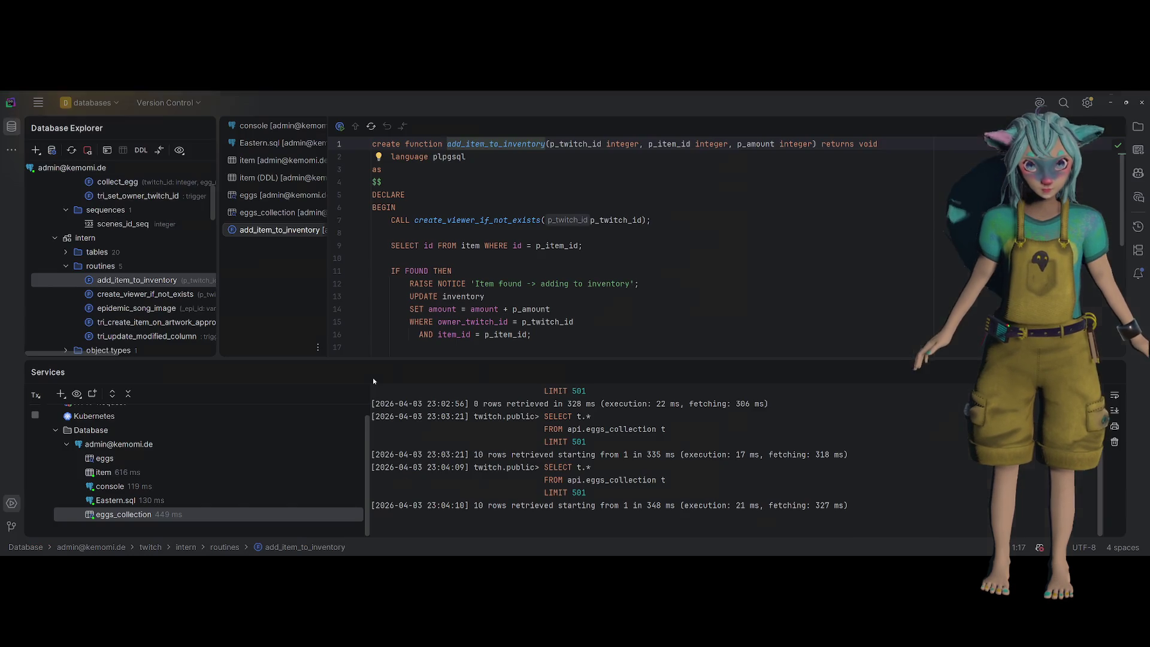
pyautogui.hotkey('shift', 'Escape')
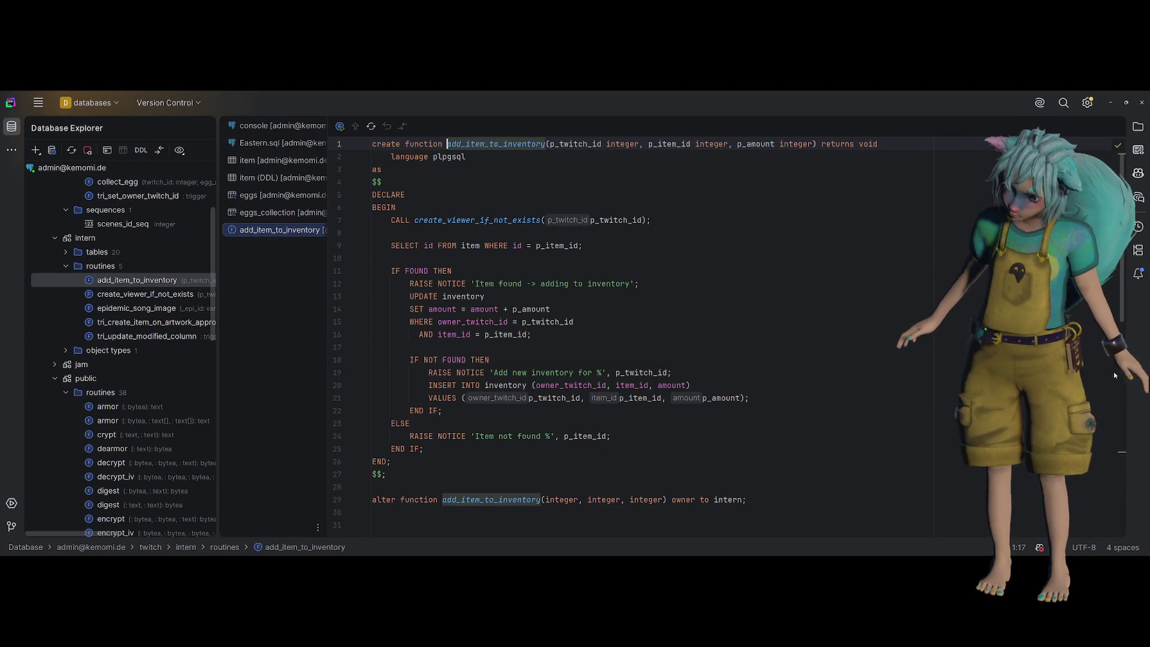
pyautogui.click(751, 348)
pyautogui.scroll(-2, 751, 355)
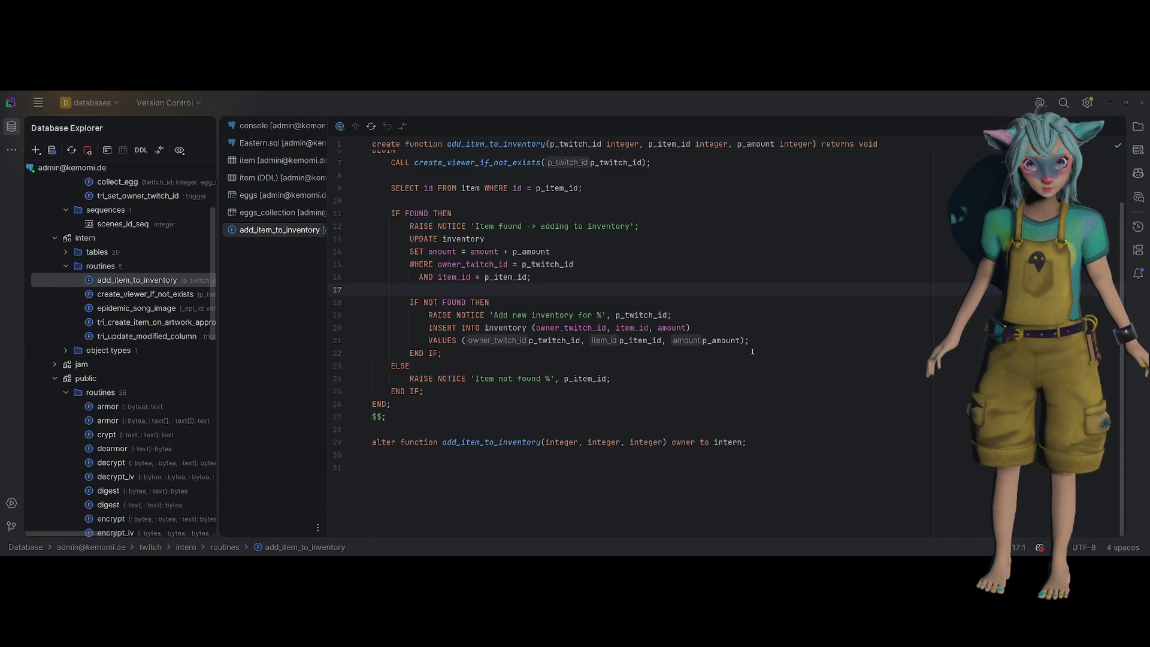
pyautogui.hotkey('alt', 'Tab')
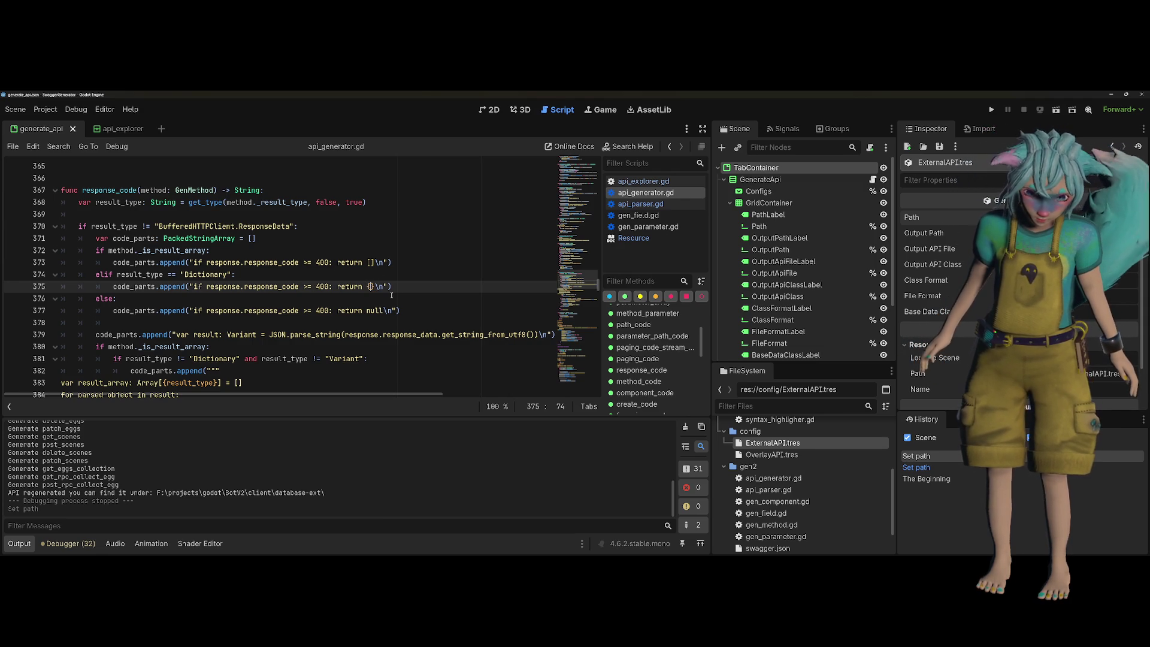
# Change line 375's Dictionary error return to {\"response\": response} and save api_generator.gd
pyautogui.write('response: ')
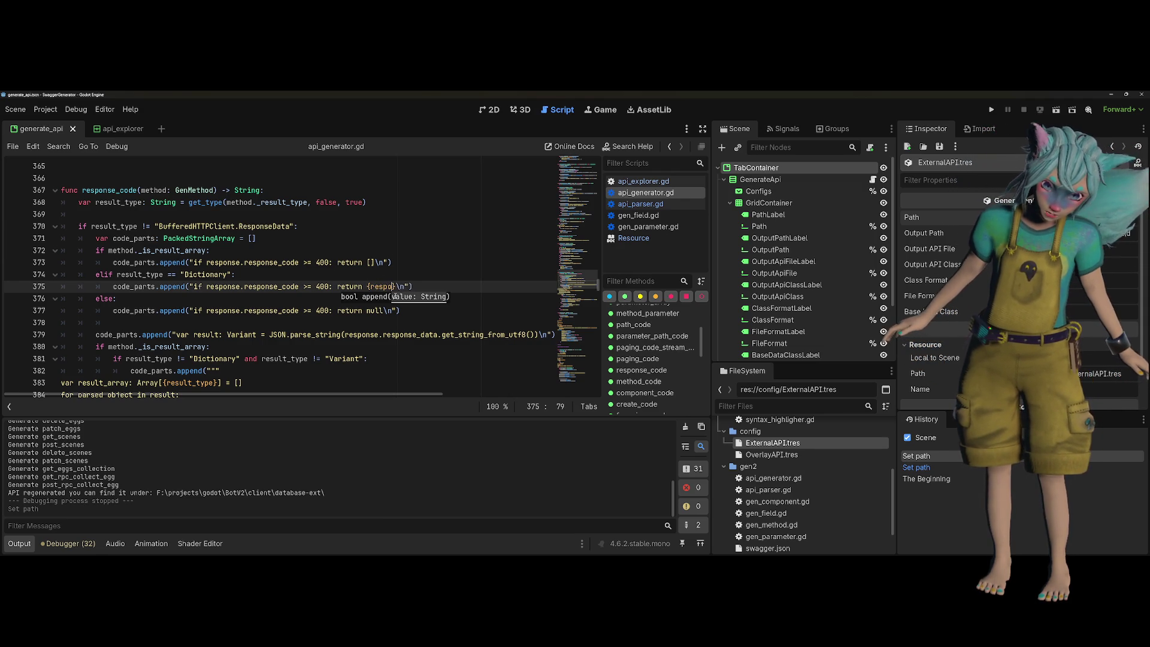
pyautogui.write('response')
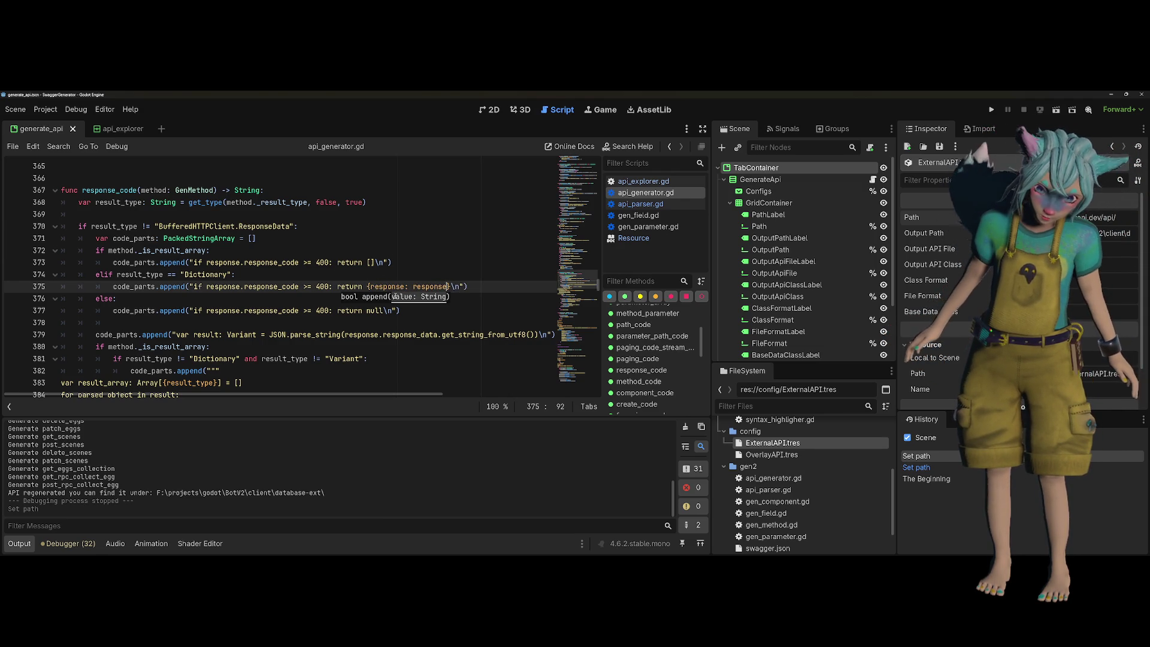
pyautogui.hotkey('ctrl', 'Left')
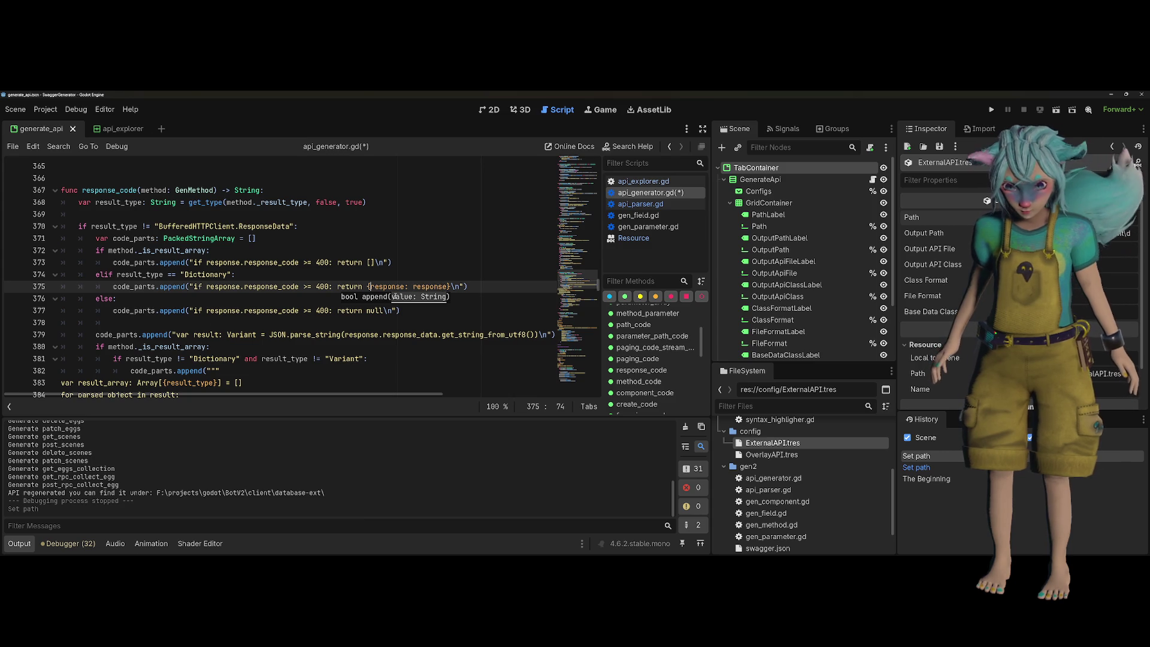
pyautogui.write('"')
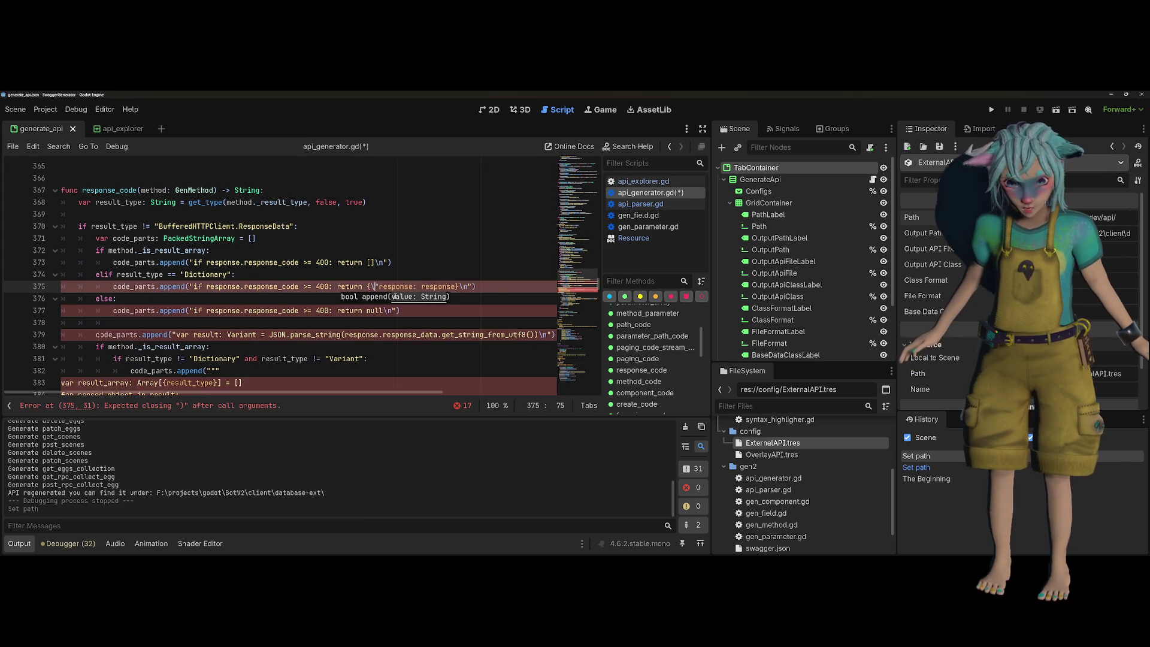
pyautogui.press('Left')
pyautogui.write('\\')
pyautogui.press('Right')
pyautogui.hotkey('ctrl', 'Right')
pyautogui.write('\\"')
pyautogui.press('Up')
pyautogui.hotkey('ctrl', 's')
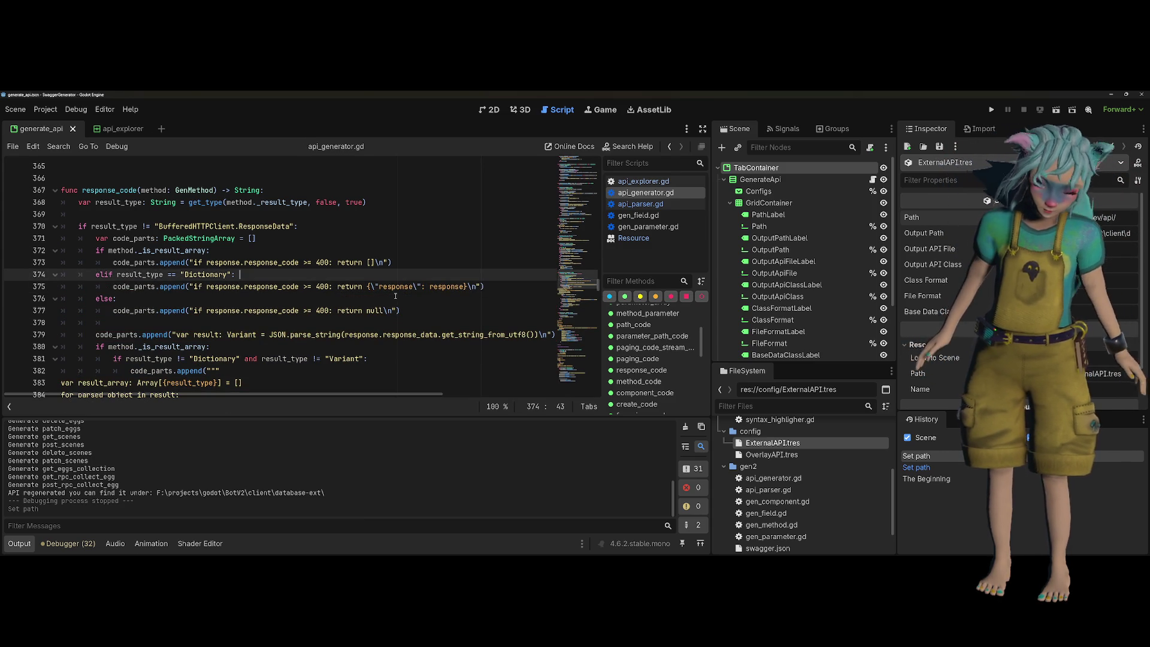
pyautogui.click(421, 286)
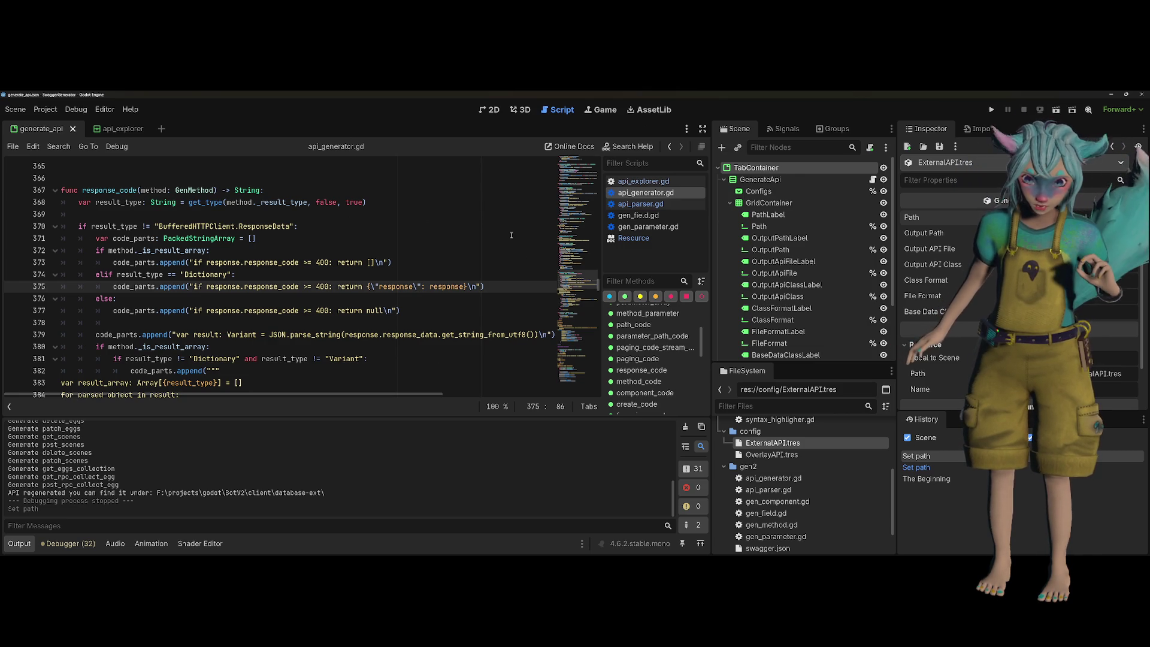
# Glance at the SQL function in DataGrip, then run the SwaggerGenerator project
pyautogui.hotkey('alt', 'Tab')
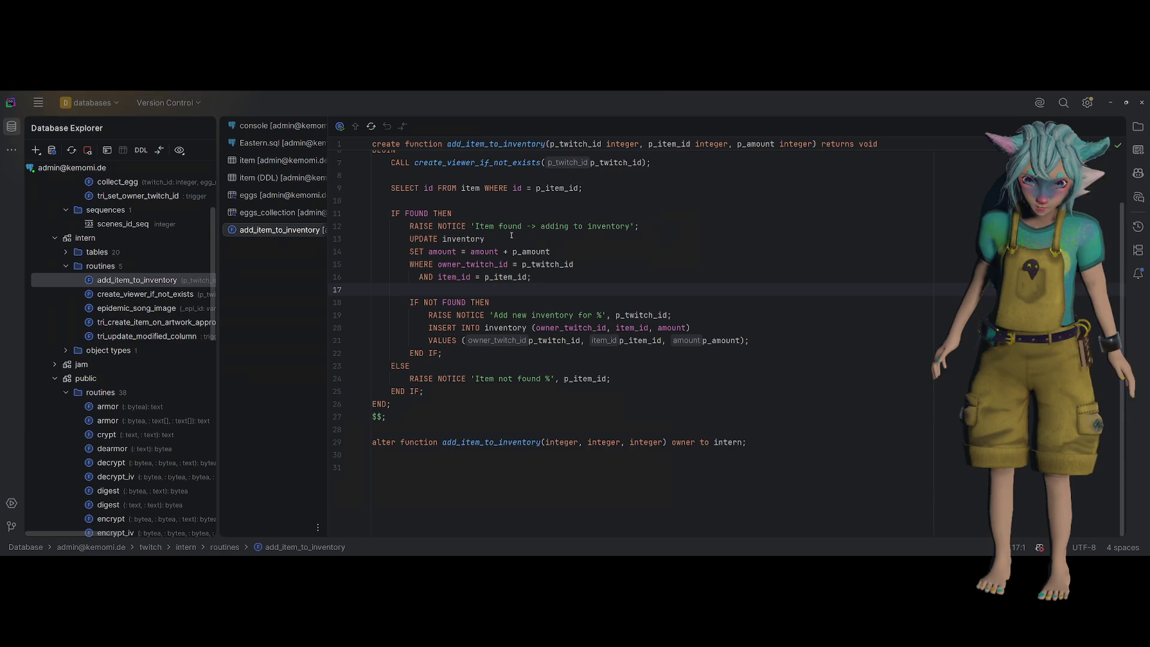
pyautogui.hotkey('alt', 'Tab')
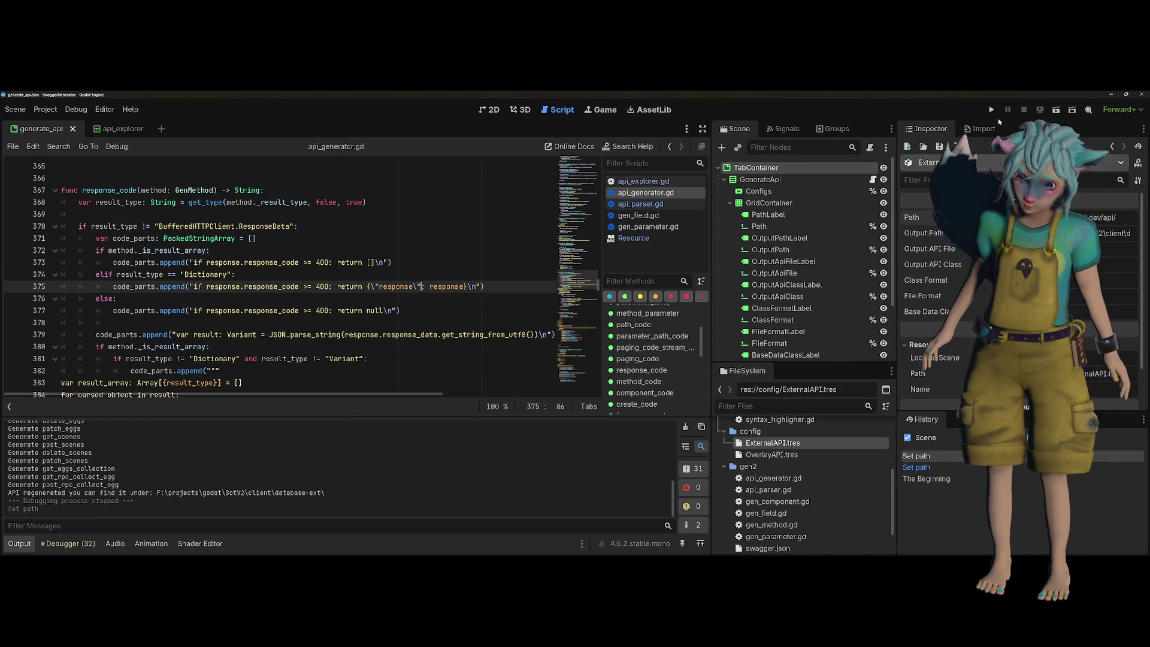
pyautogui.click(991, 110)
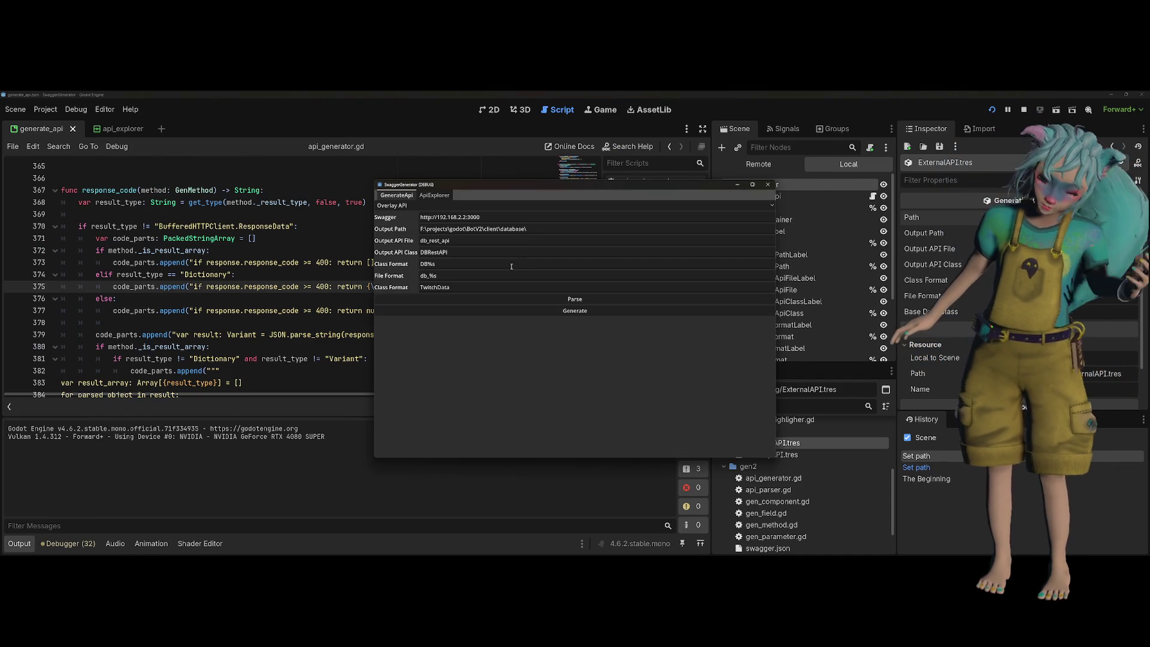
# Parse and generate the database API client, then check the parsed methods in ApiExplorer
pyautogui.click(572, 301)
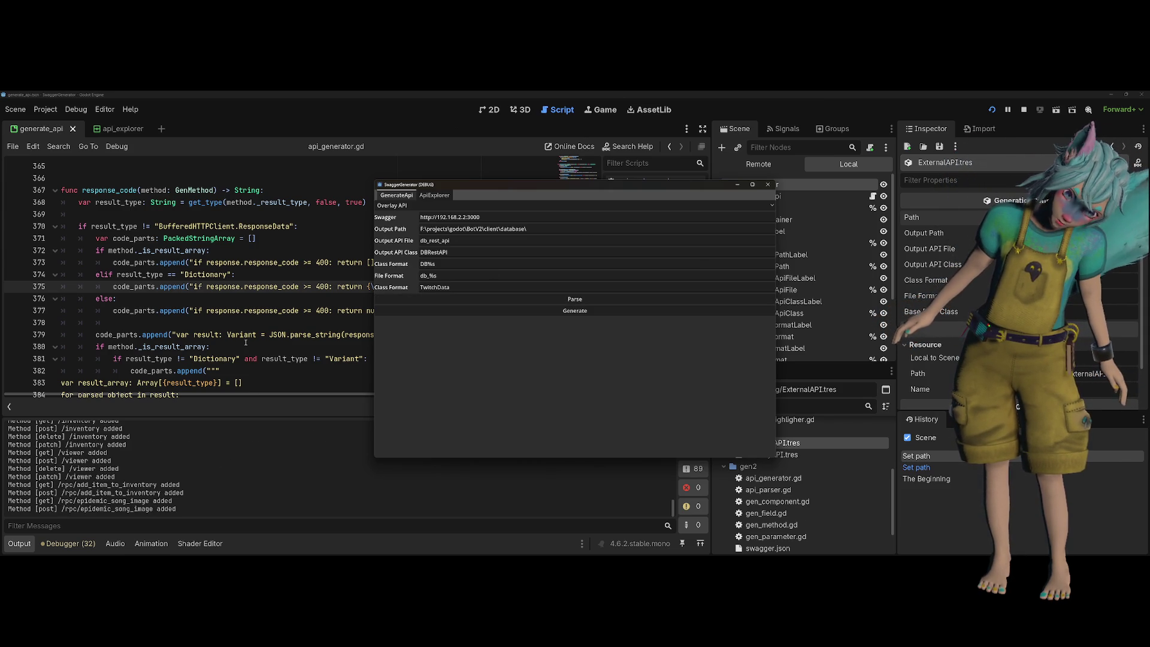
pyautogui.click(527, 307)
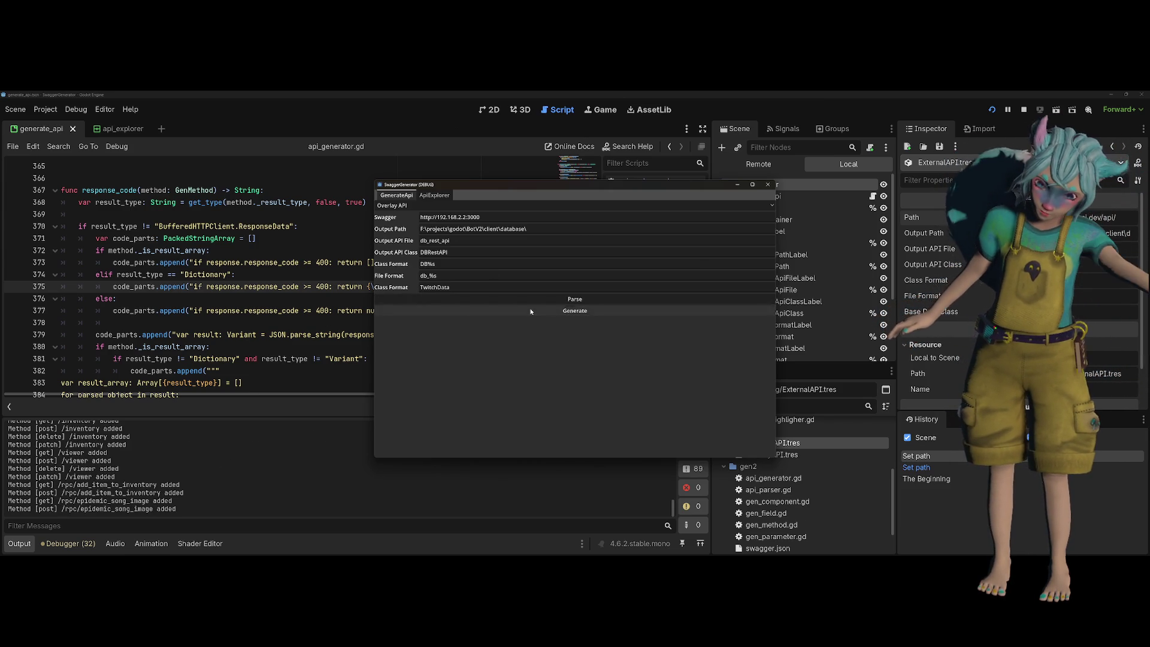
pyautogui.click(433, 195)
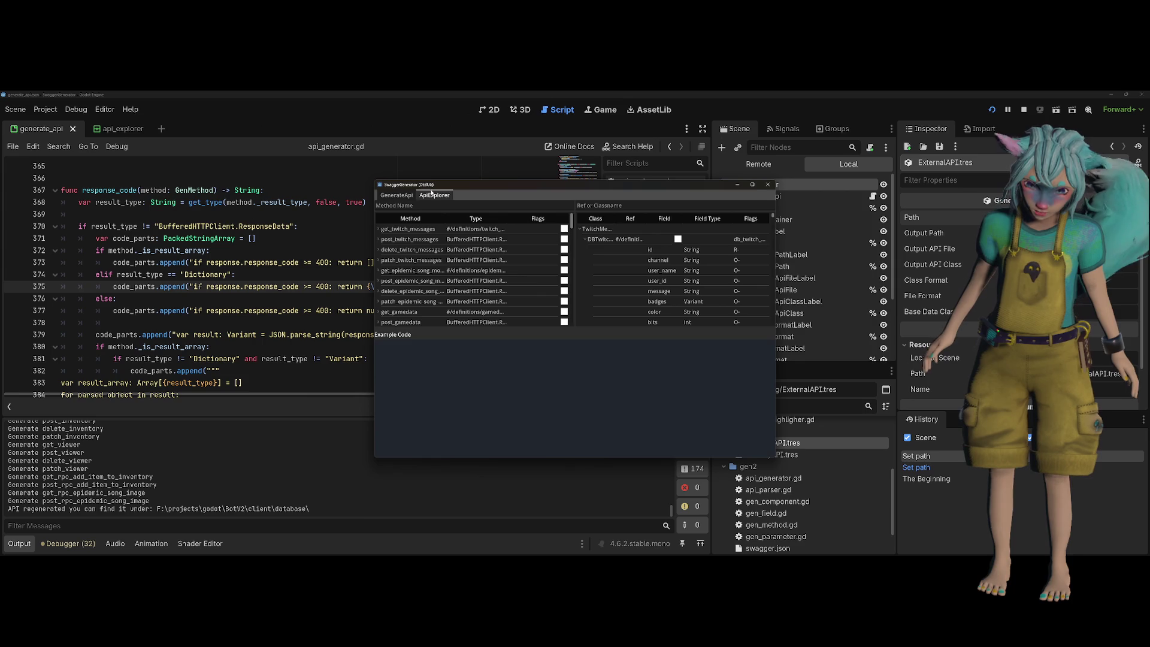
pyautogui.click(397, 195)
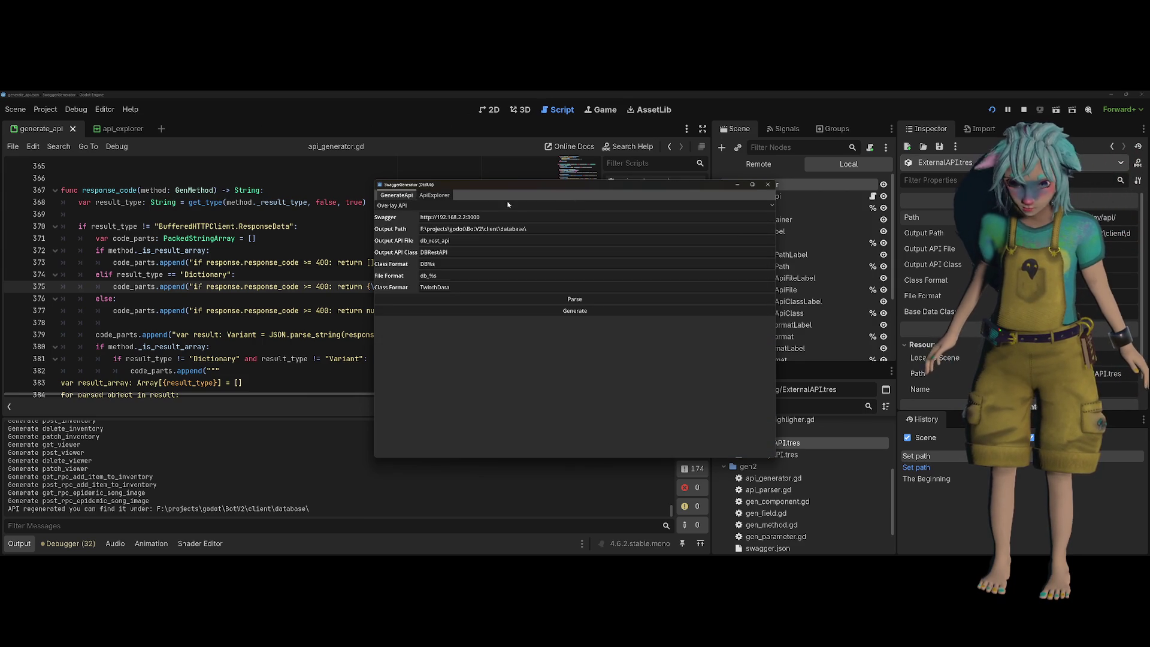
# Switch the API type to External API and parse and generate its client
pyautogui.click(499, 206)
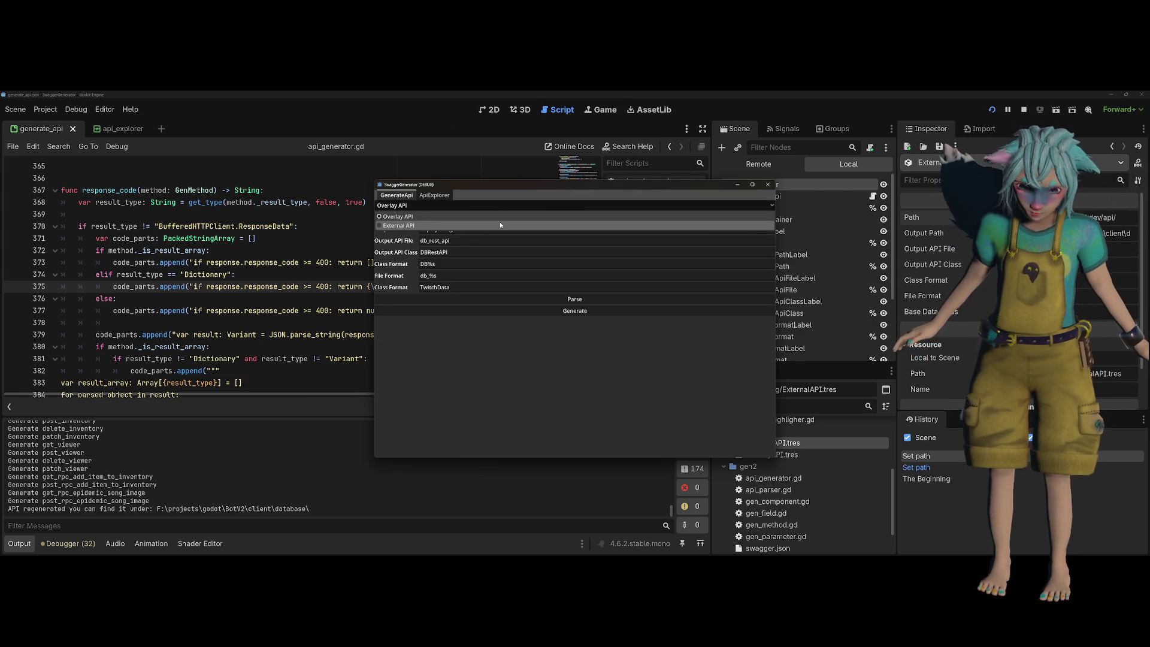
pyautogui.click(500, 225)
pyautogui.click(599, 299)
pyautogui.click(596, 317)
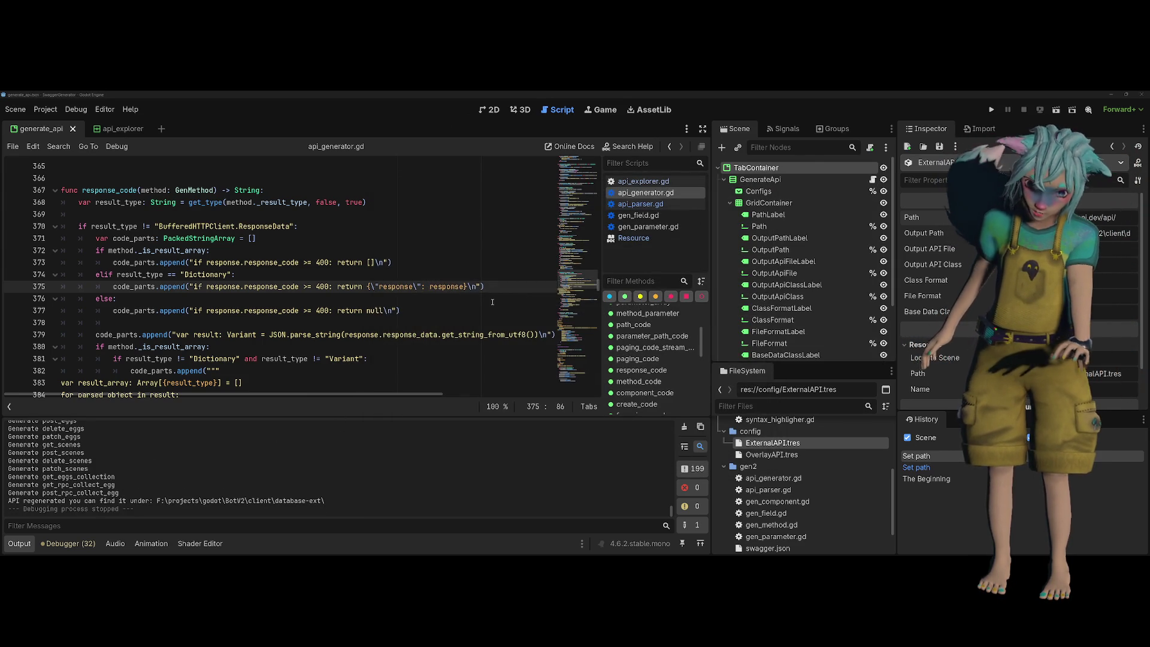
# In the BotV2 project, check the item id and response handling in collectable.gd's add-item call
pyautogui.hotkey('alt', 'Tab')
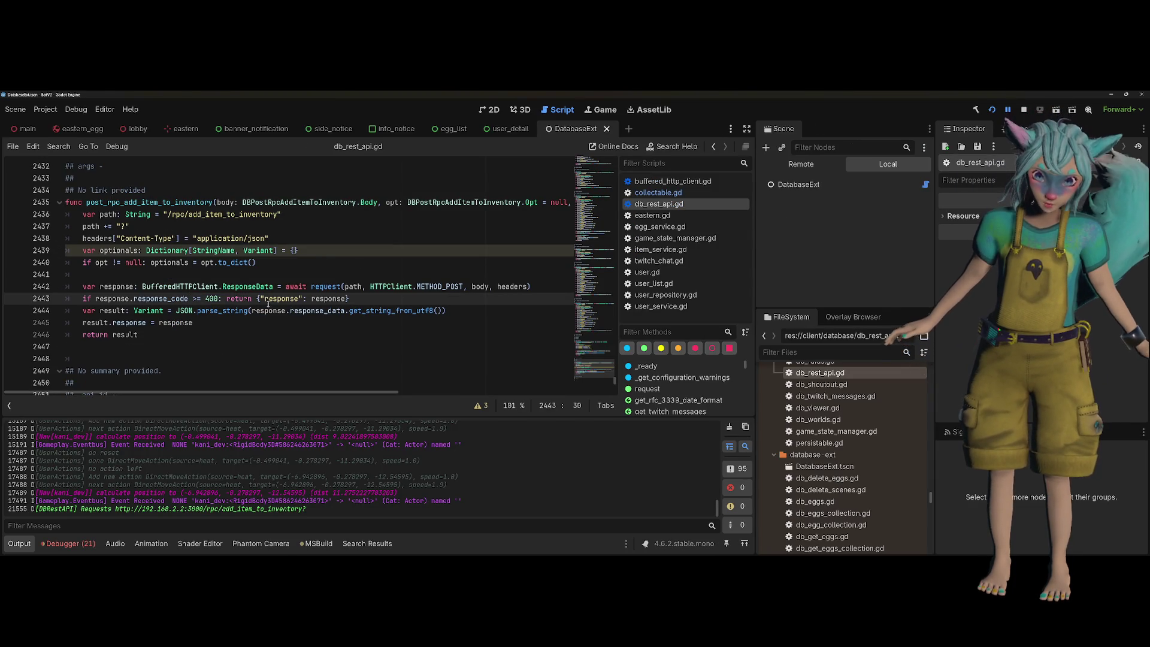
pyautogui.press('F10')
pyautogui.press('F10')
pyautogui.press('F10')
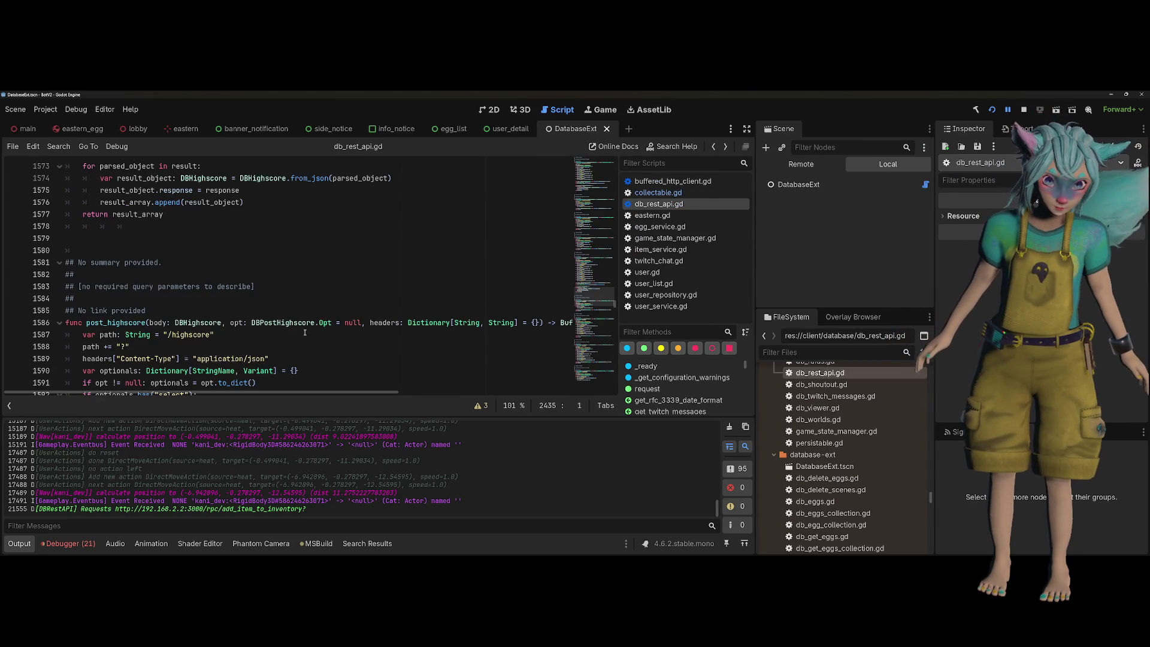
pyautogui.press('Down')
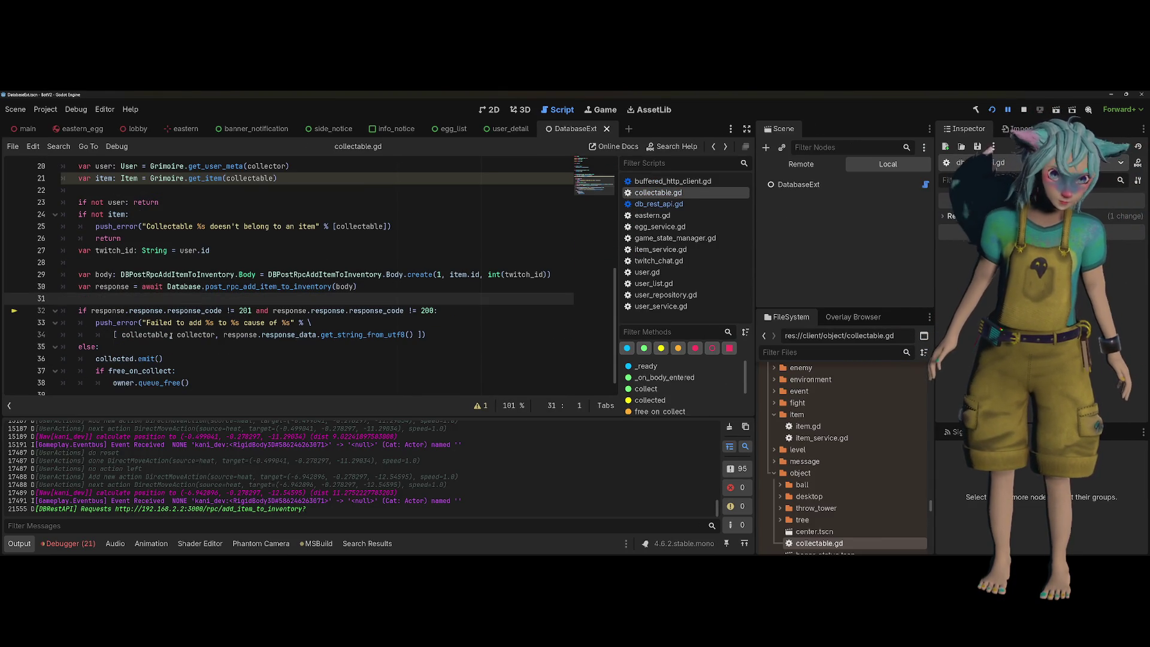
pyautogui.click(387, 276)
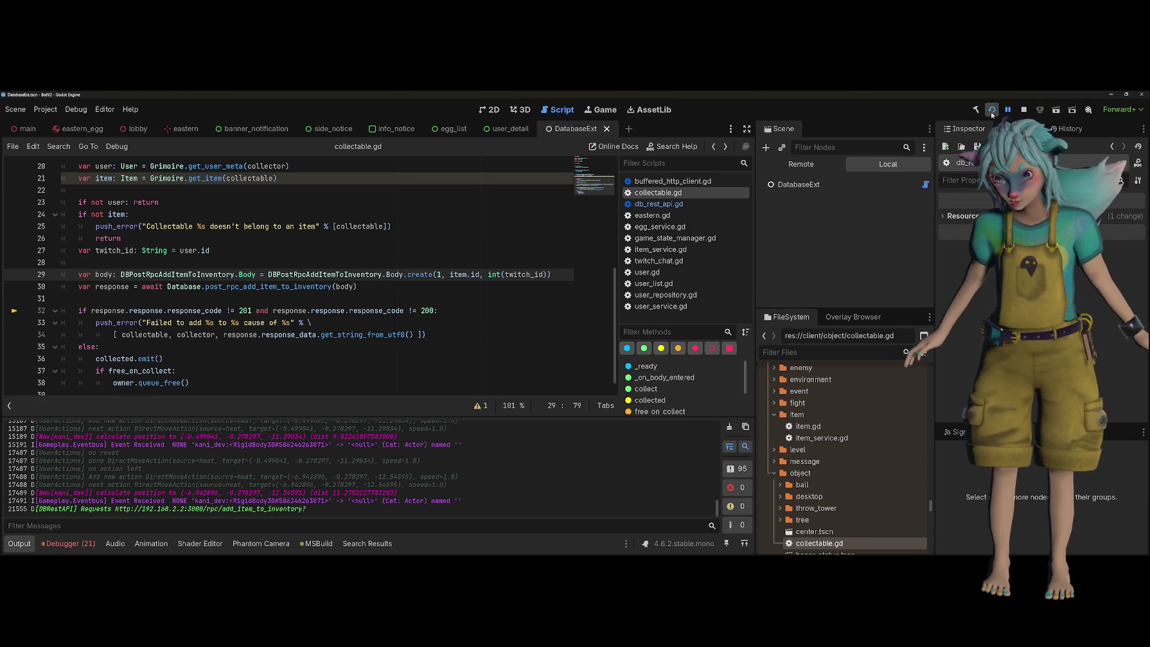
# Stop and rebuild the game, inspect DBEntities.create's definition, then return to line 125
pyautogui.press('F5')
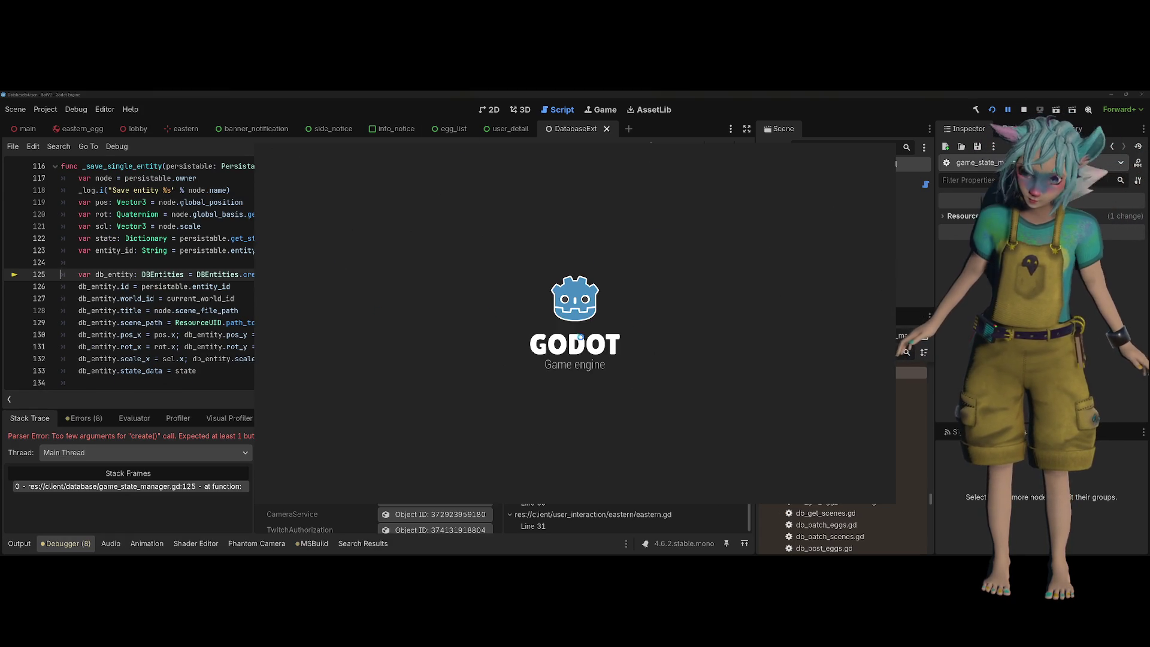
pyautogui.keyDown('ctrl'); pyautogui.click(252, 274); pyautogui.keyUp('ctrl')
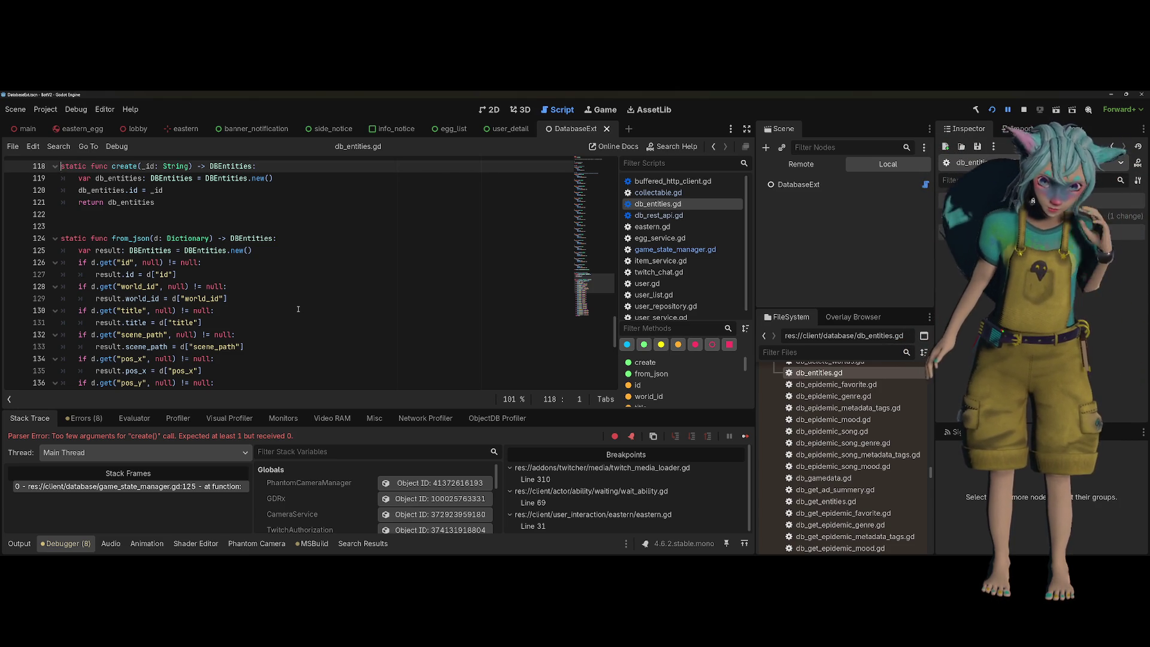
pyautogui.hotkey('alt', 'Left')
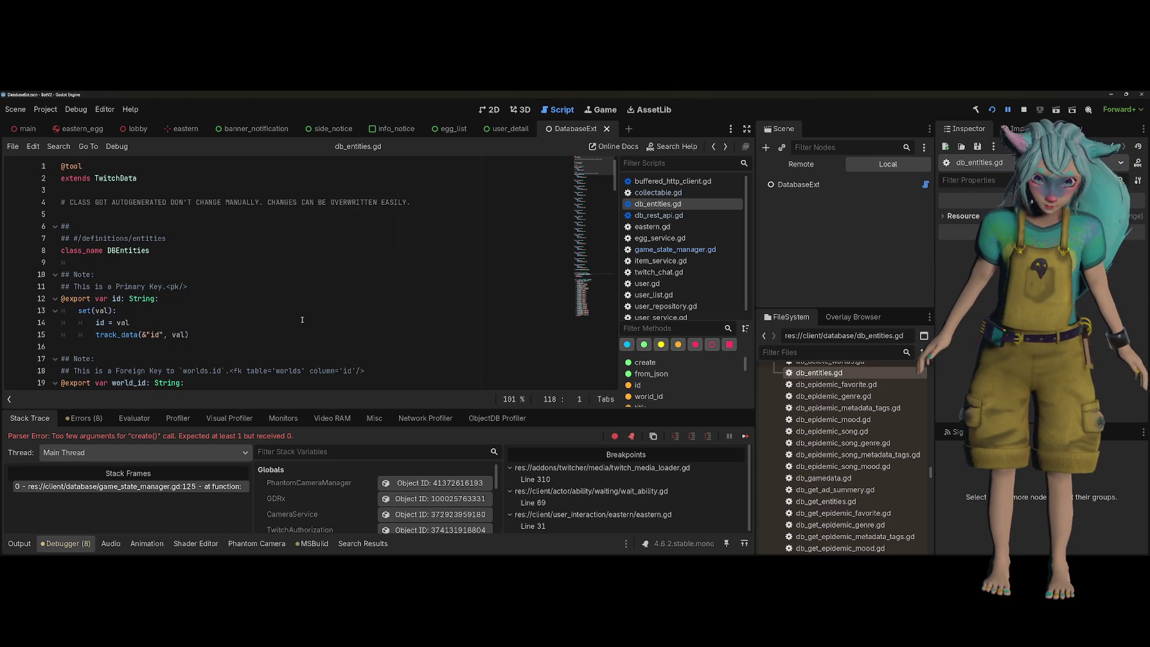
pyautogui.hotkey('alt', 'Left')
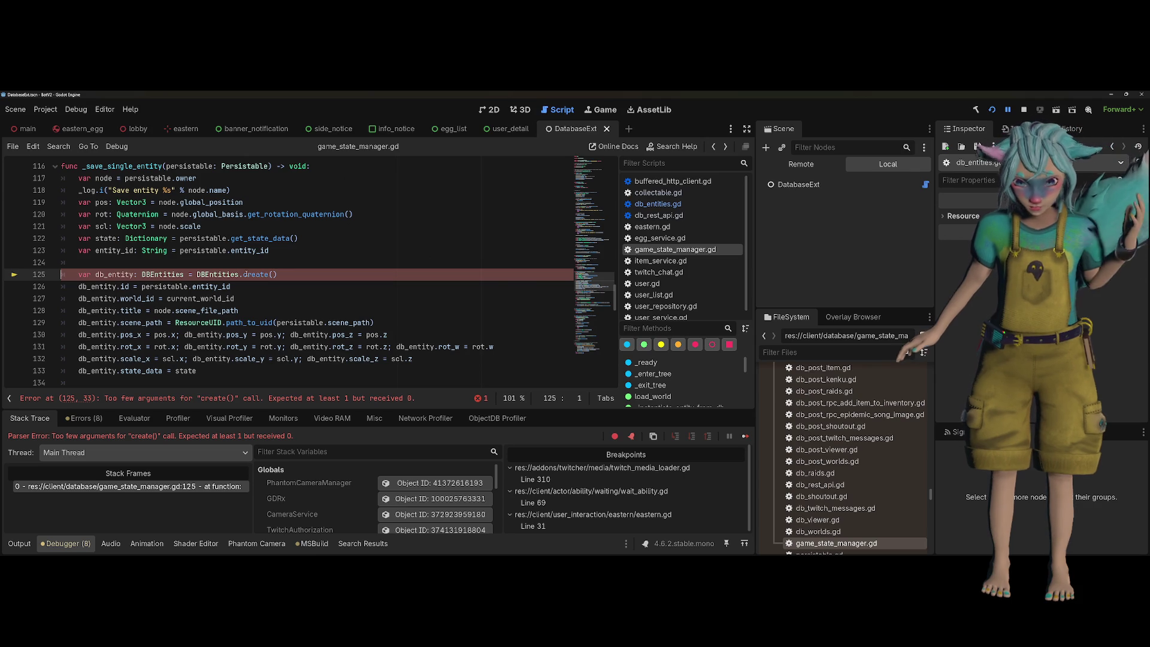
# Move persistable.entity_id into the DBEntities.create() call and delete the leftover db_entity.id line
pyautogui.click(245, 274)
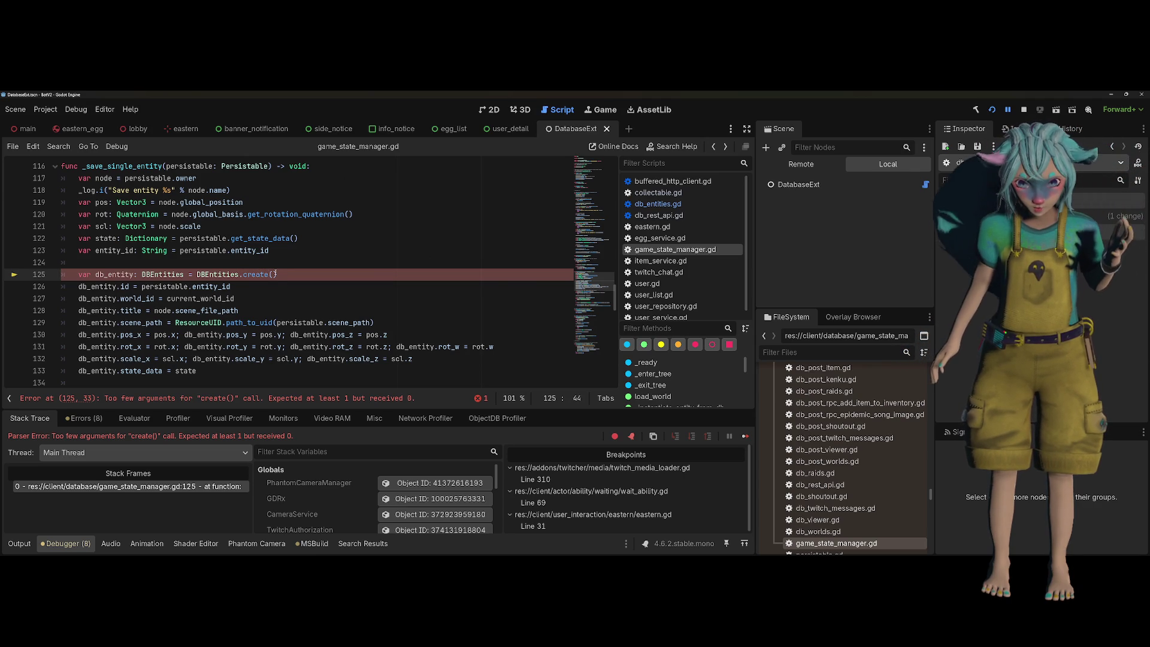
pyautogui.click(276, 274)
pyautogui.press('Down')
pyautogui.hotkey('ctrl', 'shift', 'Left')
pyautogui.hotkey('ctrl', 'shift', 'Left')
pyautogui.hotkey('ctrl', 'shift', 'Left')
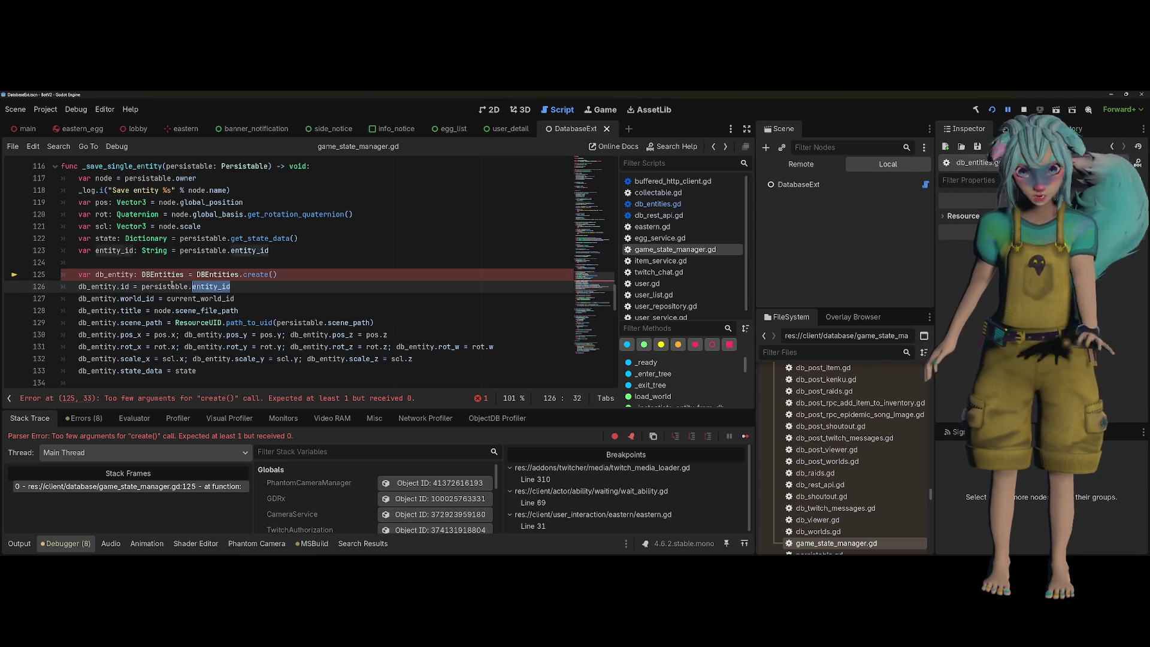
pyautogui.press('BackSpace')
pyautogui.click(273, 274)
pyautogui.hotkey('ctrl', 'v')
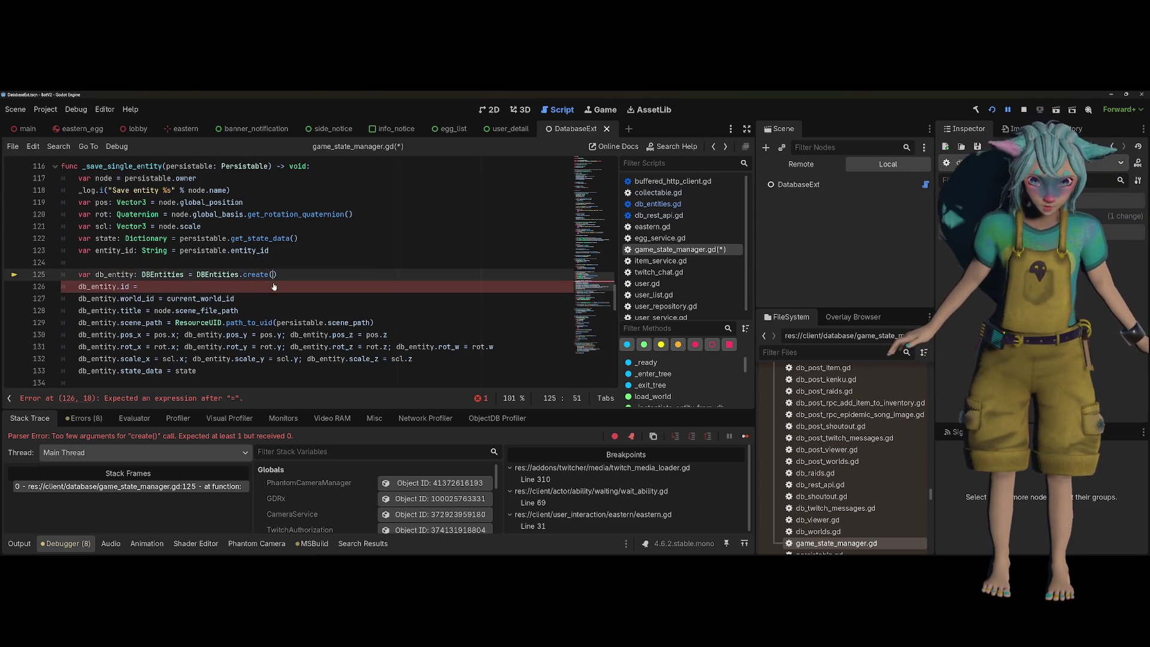
pyautogui.press('Down')
pyautogui.press('BackSpace')
pyautogui.press('BackSpace')
pyautogui.press('BackSpace')
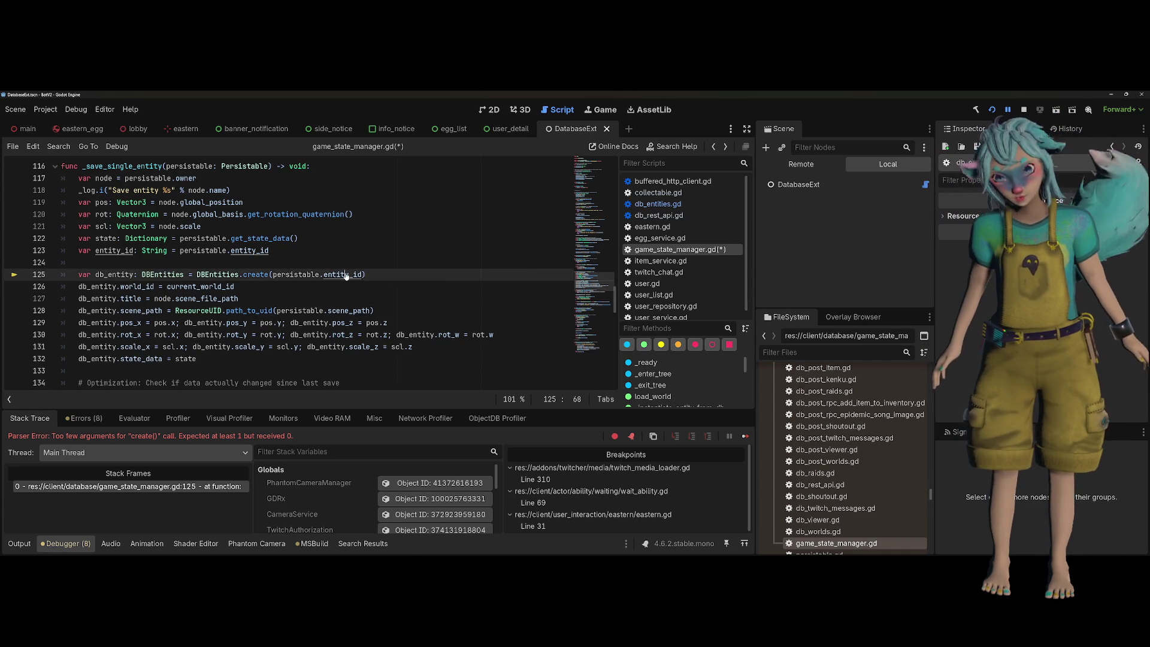
# Open persistable.gd at the entity_id declaration, then switch to DataGrip
pyautogui.keyDown('ctrl'); pyautogui.click(346, 275); pyautogui.keyUp('ctrl')
pyautogui.scroll(3, 345, 273)
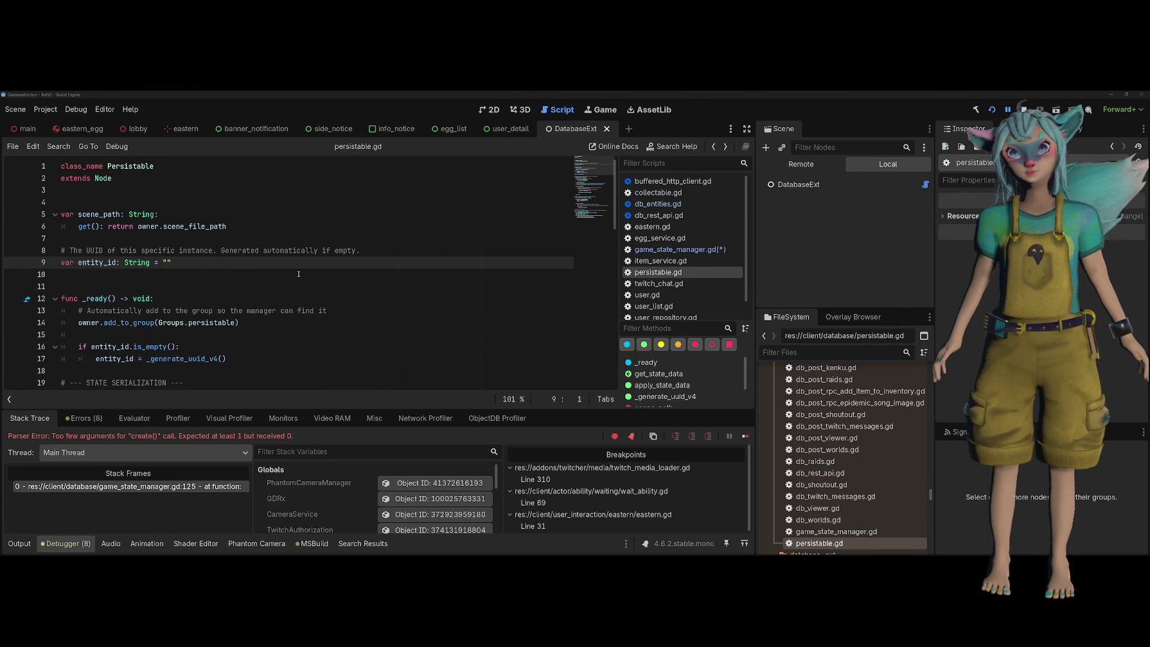
pyautogui.hotkey('alt', 'Tab')
# Collapse public and intern routines, expand intern tables, and open the empty entities table
pyautogui.scroll(4, 128, 291)
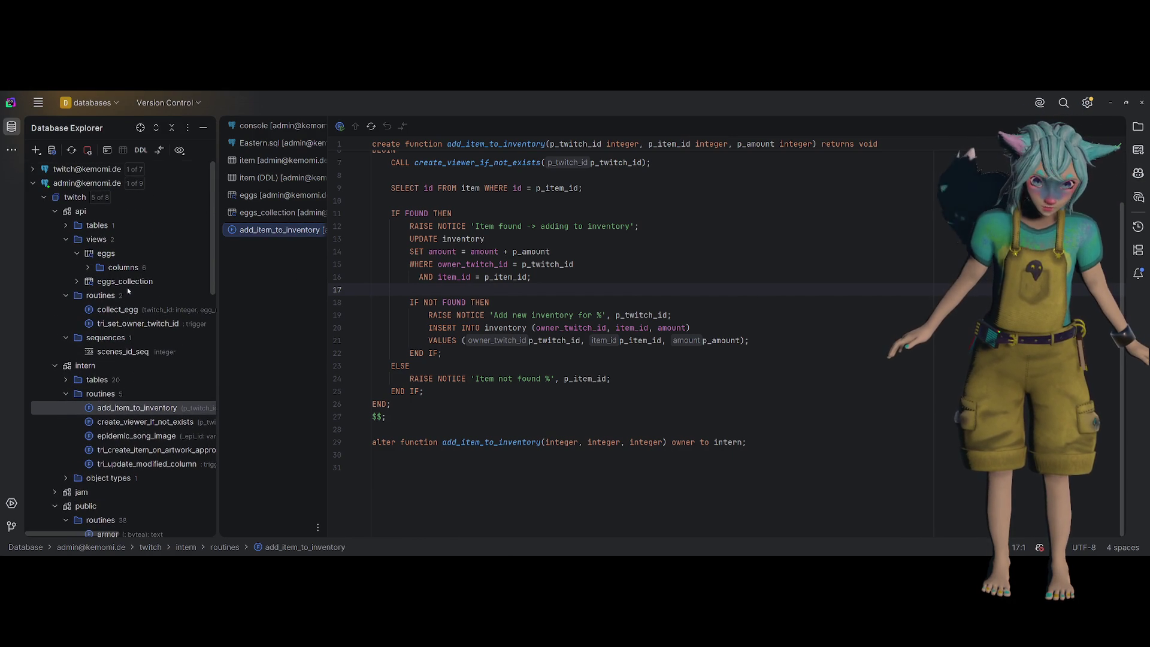
pyautogui.scroll(-8, 120, 290)
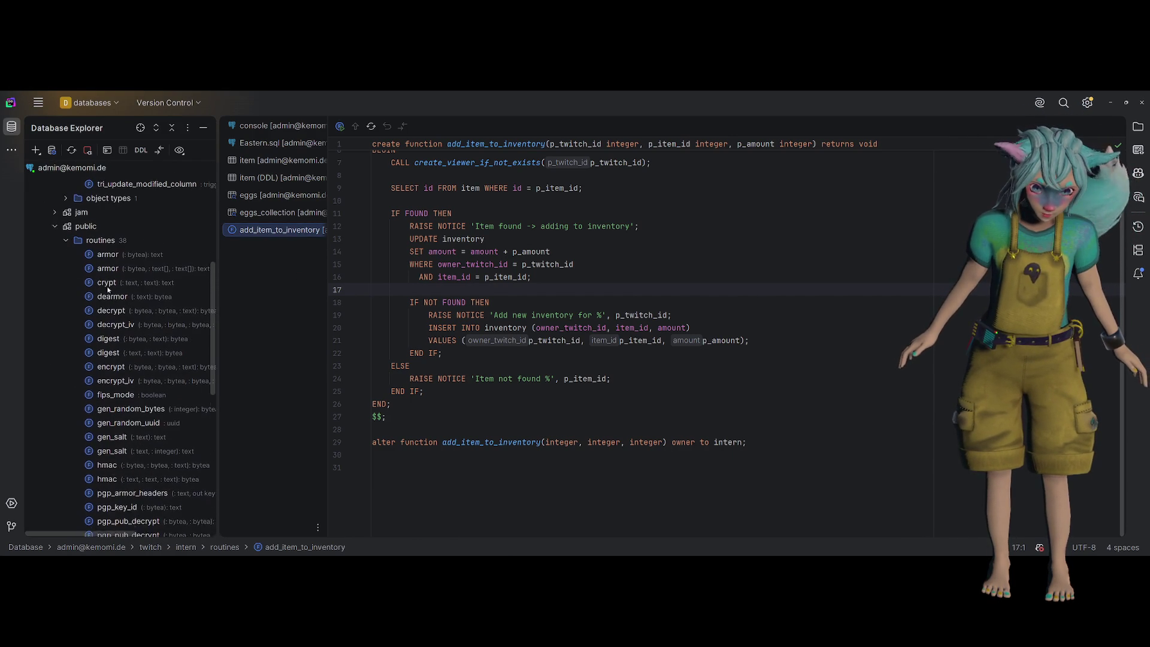
pyautogui.scroll(1, 107, 290)
pyautogui.click(55, 237)
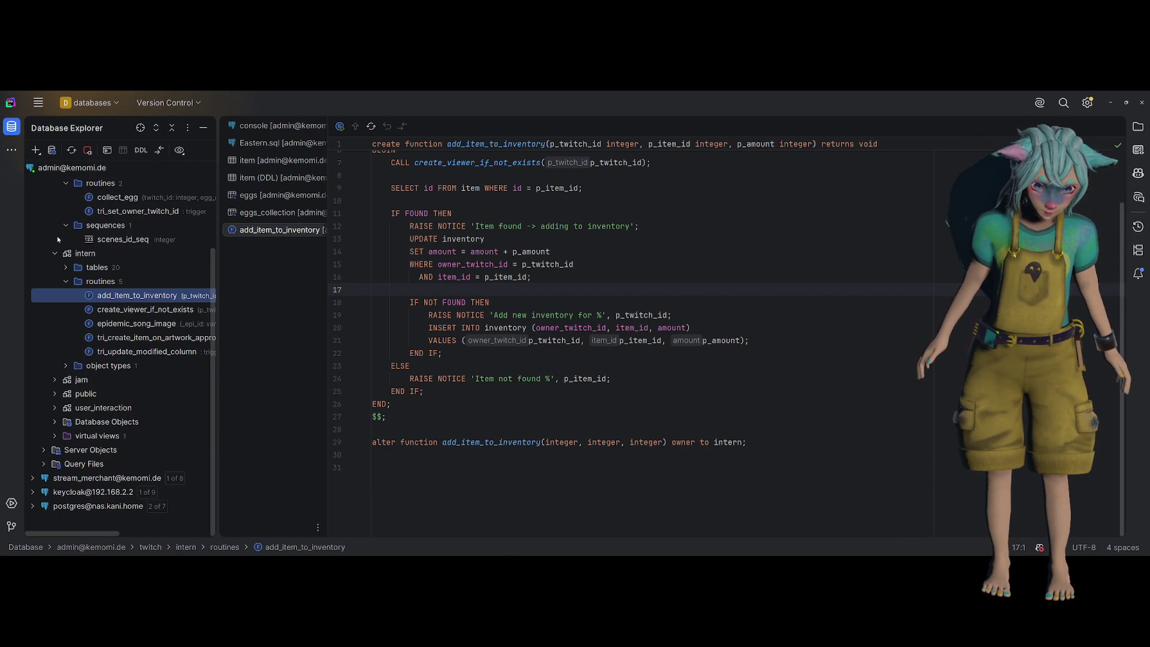
pyautogui.click(65, 282)
pyautogui.click(66, 331)
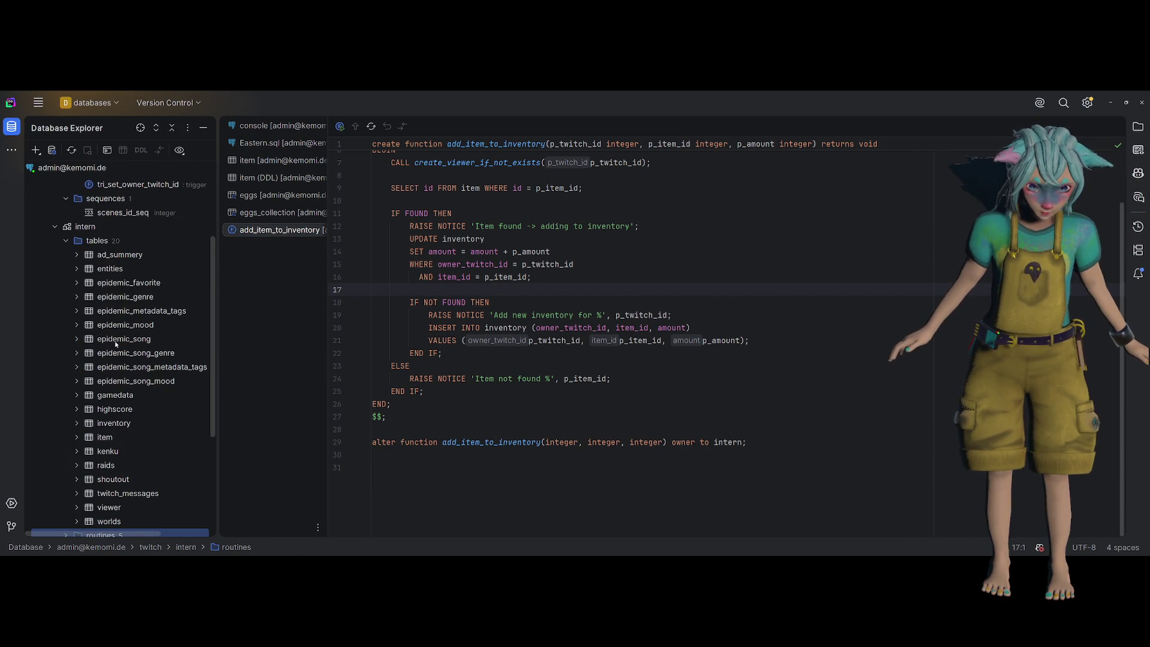
pyautogui.doubleClick(113, 270)
# Check the entities table's uuid id column in Modify Table, then cancel and discard changes
pyautogui.rightClick(113, 269)
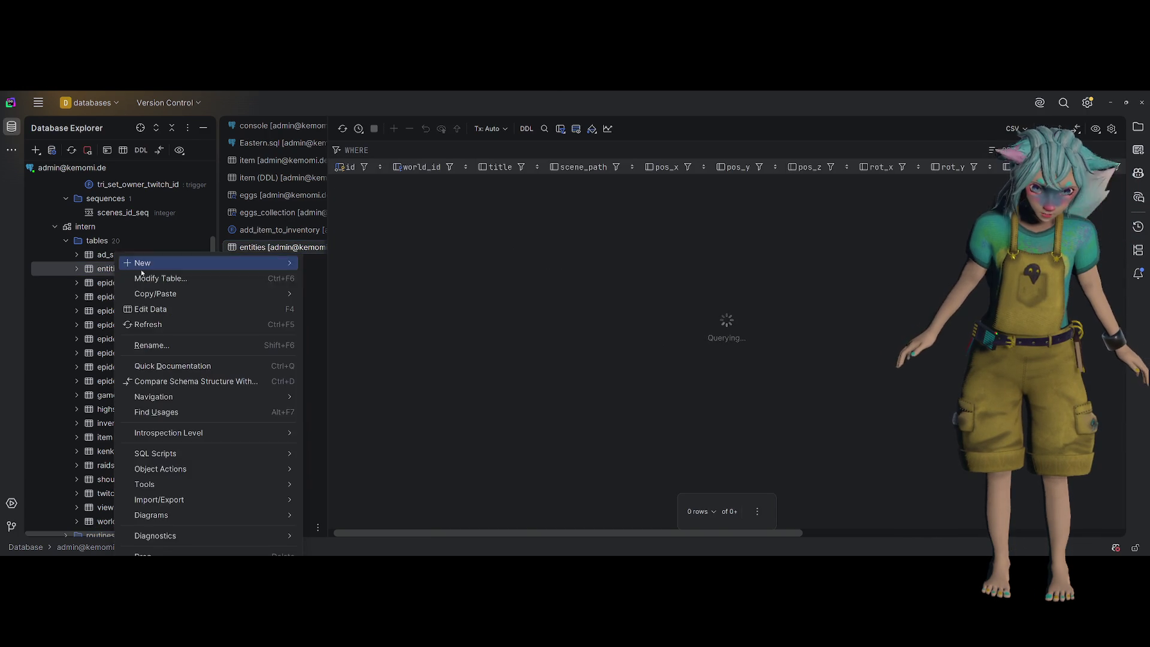
pyautogui.click(289, 267)
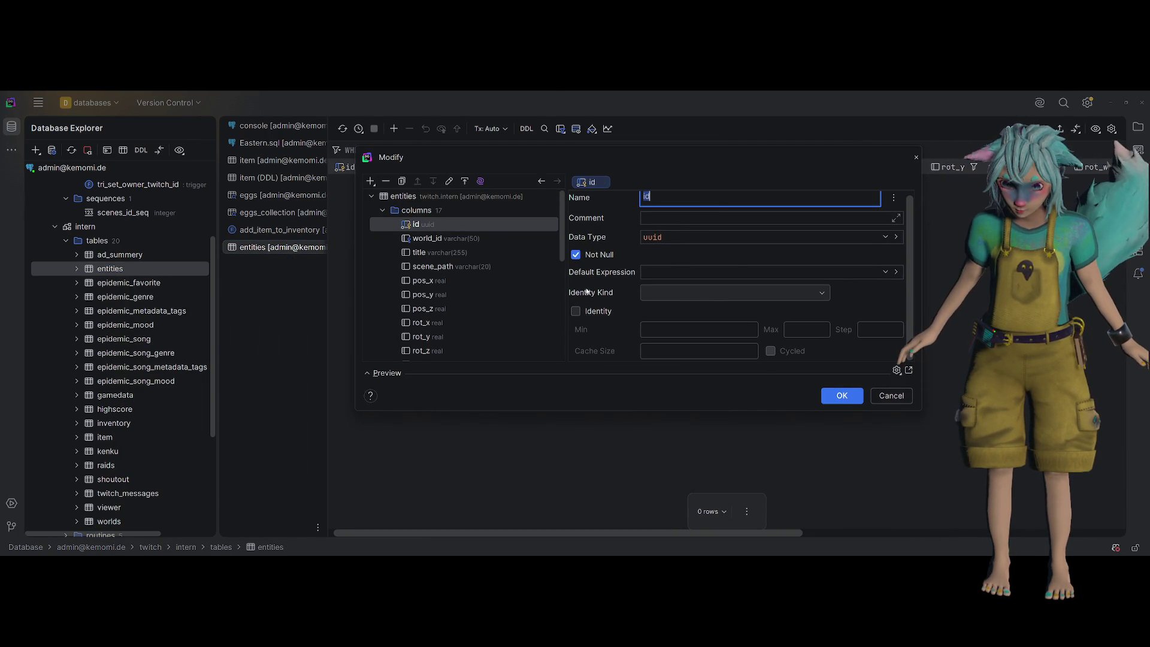
pyautogui.click(892, 396)
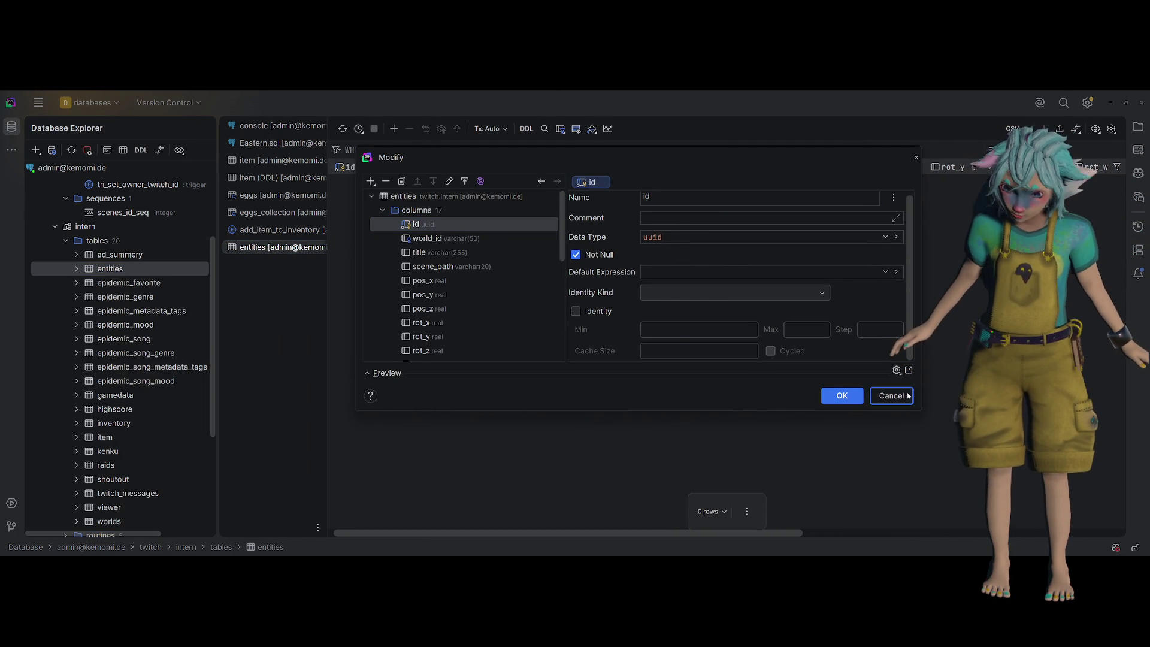
pyautogui.click(582, 354)
# Return to game_state_manager.gd and save it
pyautogui.hotkey('alt', 'Tab')
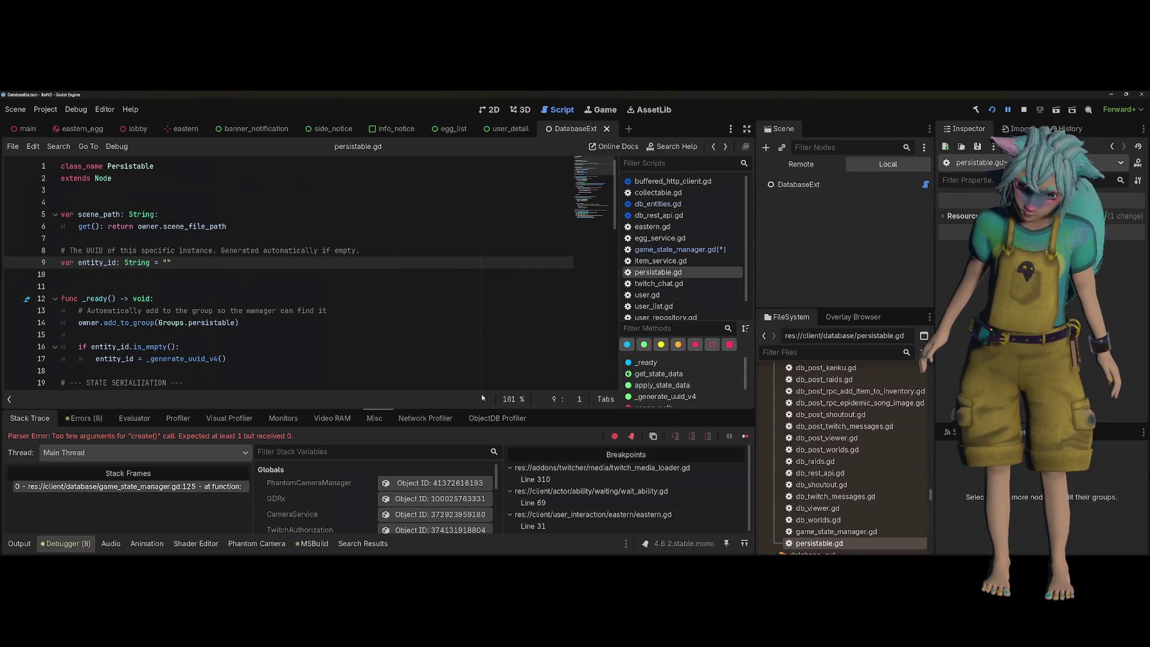
pyautogui.click(291, 334)
pyautogui.hotkey('alt', 'Left')
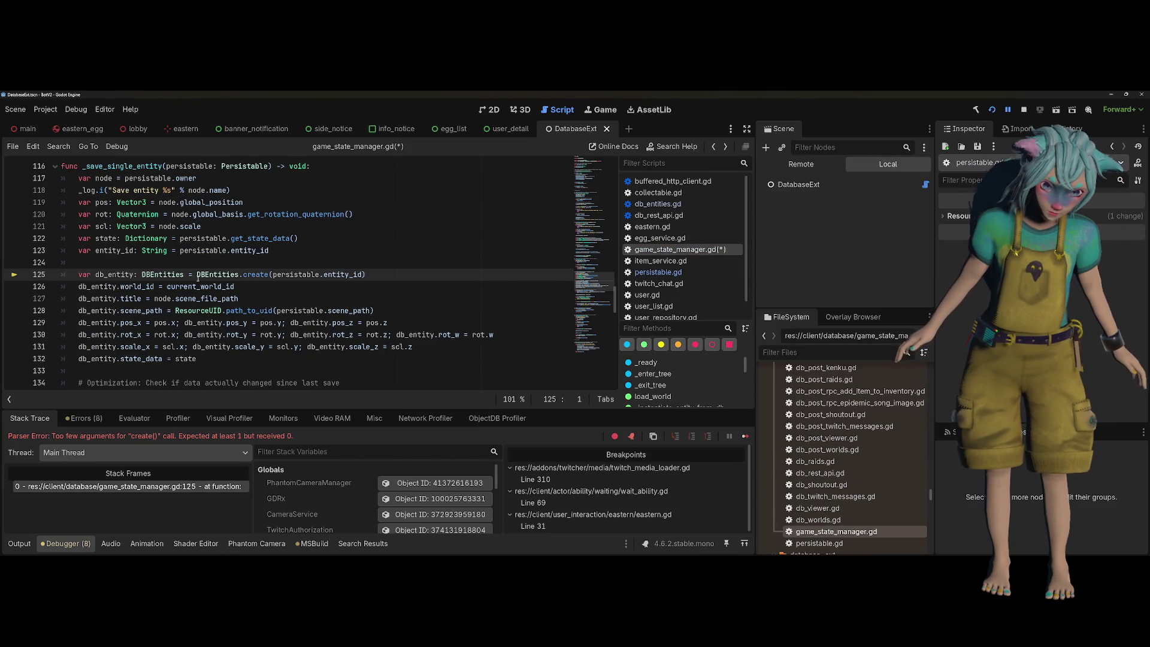
pyautogui.click(234, 287)
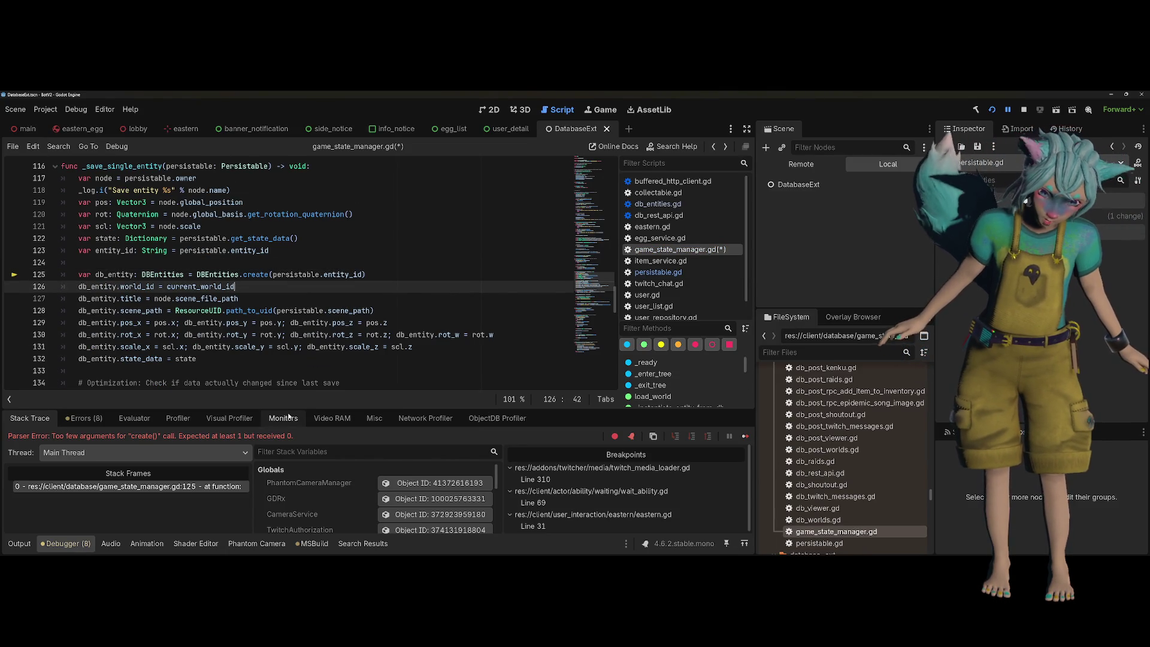
pyautogui.hotkey('ctrl', 's')
# Build and run the game, then move the player across the egg field
pyautogui.click(315, 274)
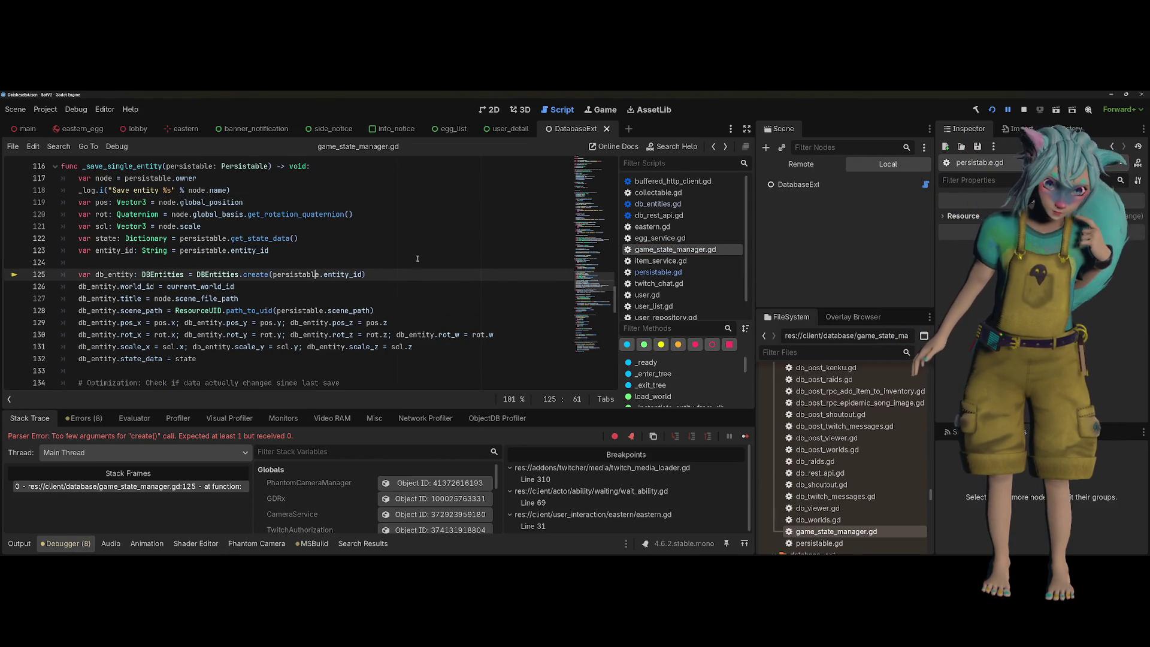
pyautogui.press('F5')
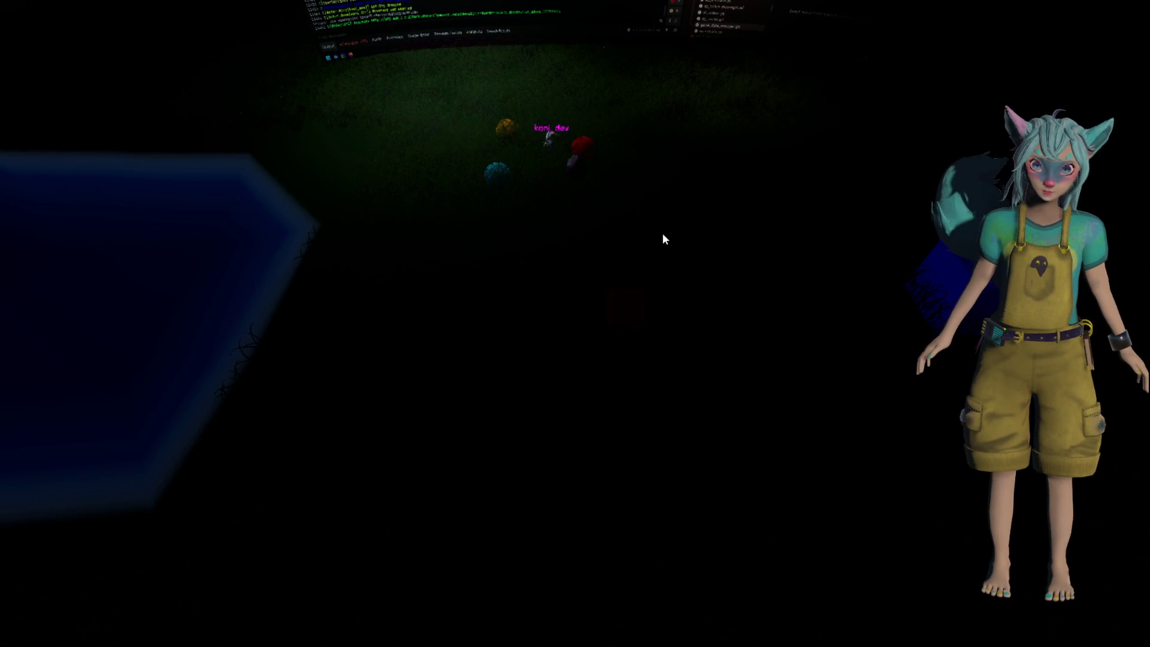
pyautogui.click(593, 214)
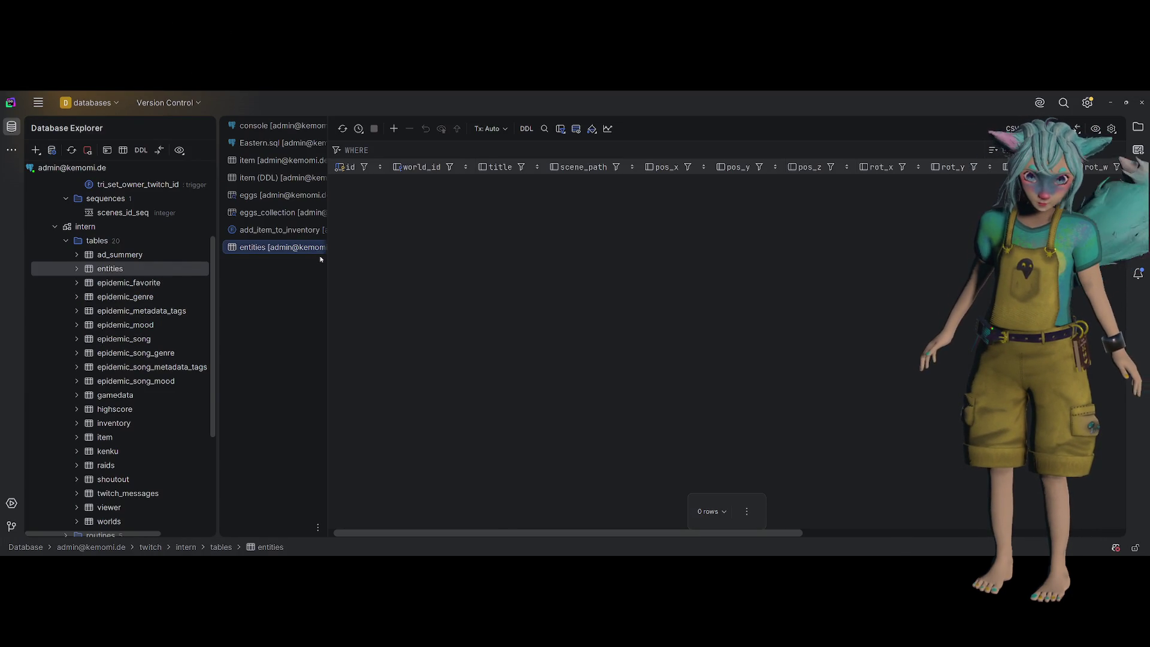
# Review add_item_to_inventory's IF FOUND update-or-insert block, lines 11–27, then return to Godot
pyautogui.moveTo(327, 260); pyautogui.dragTo(436, 261)
pyautogui.click(334, 231)
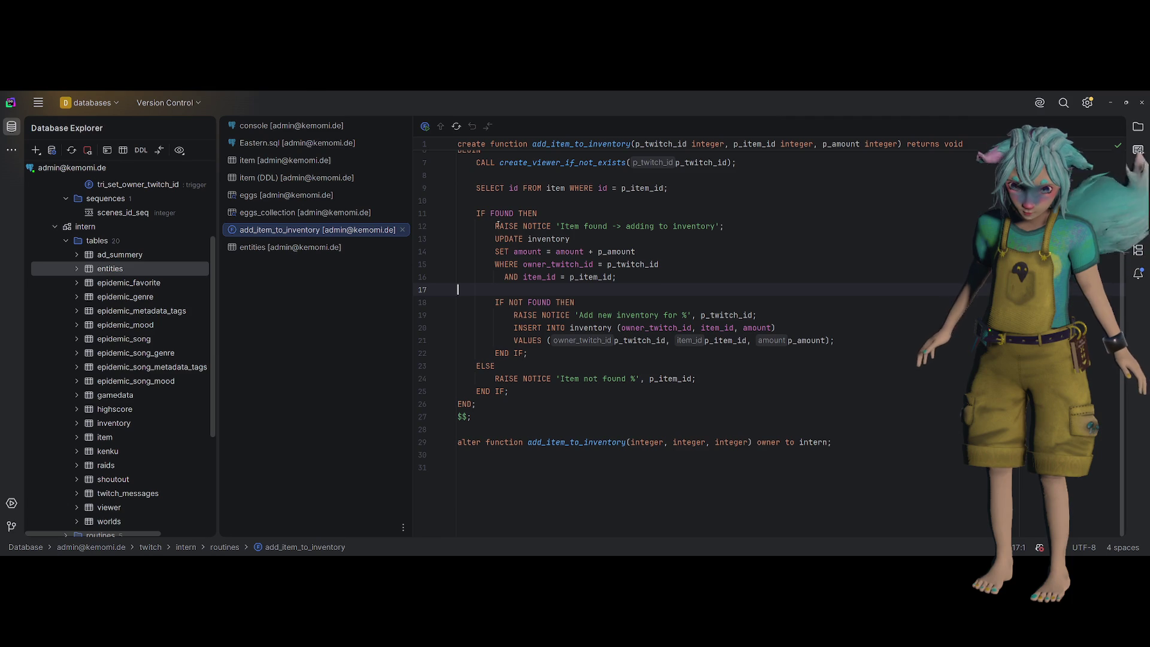
pyautogui.moveTo(499, 214); pyautogui.dragTo(472, 416)
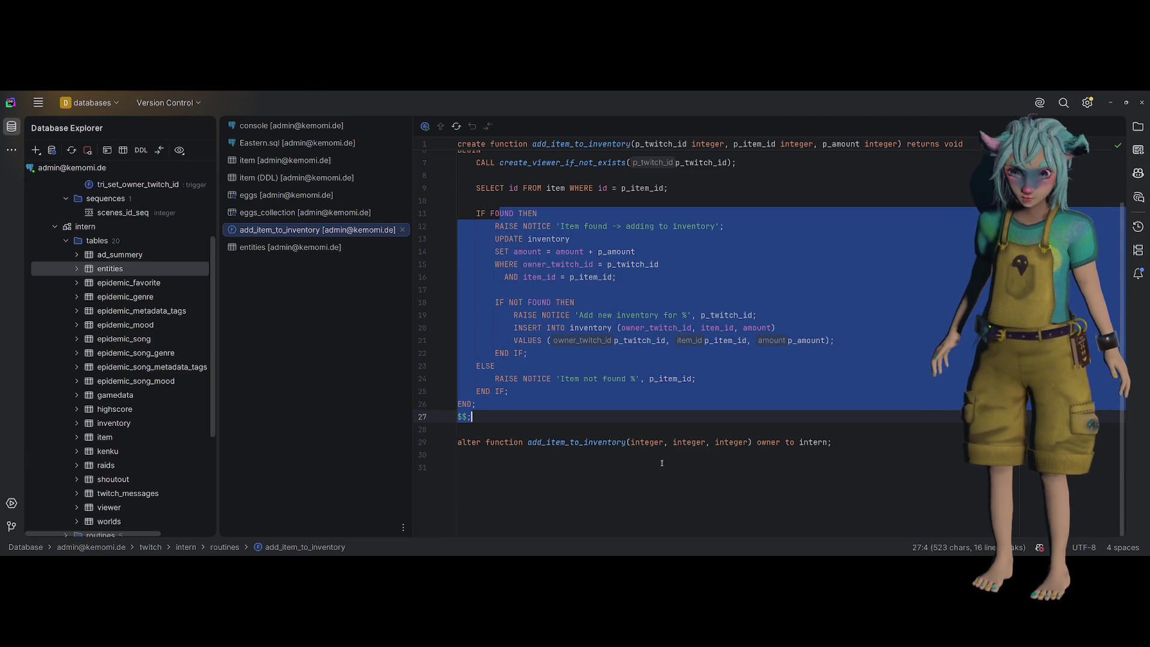
pyautogui.press('Escape')
pyautogui.scroll(2, 599, 463)
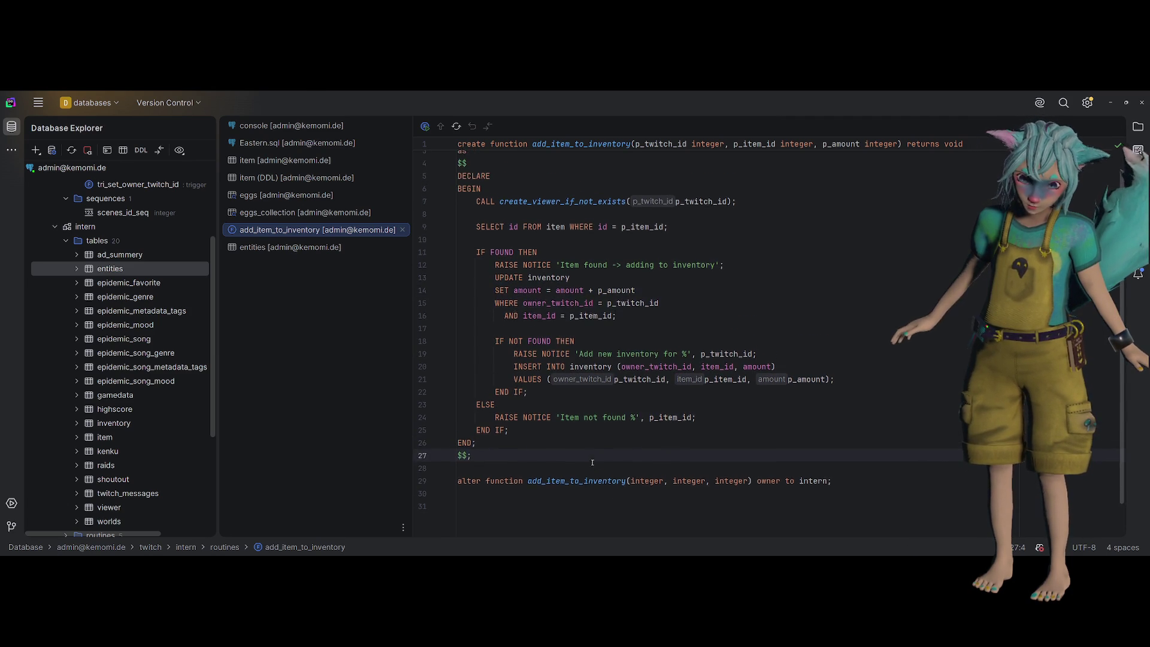
pyautogui.hotkey('alt', 'Tab')
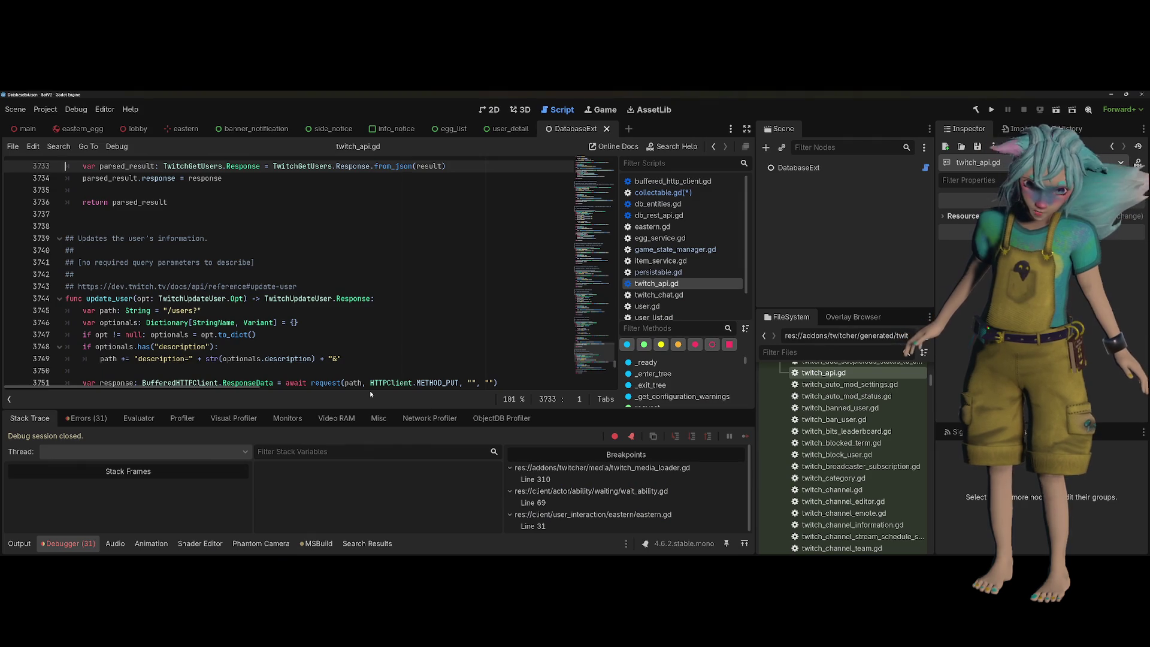
# Check the Debugger errors and Output log, then open the TwitchAPI.get_users error at twitch_api.gd line 3733
pyautogui.click(86, 418)
pyautogui.scroll(-5, 175, 476)
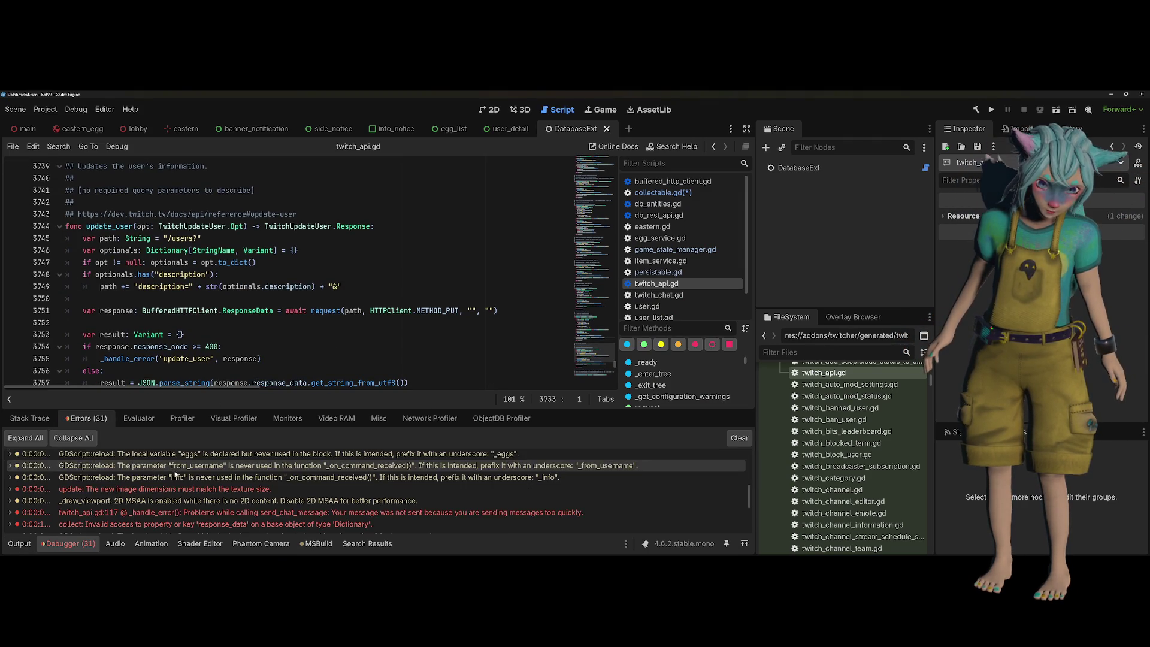
pyautogui.scroll(-2, 176, 477)
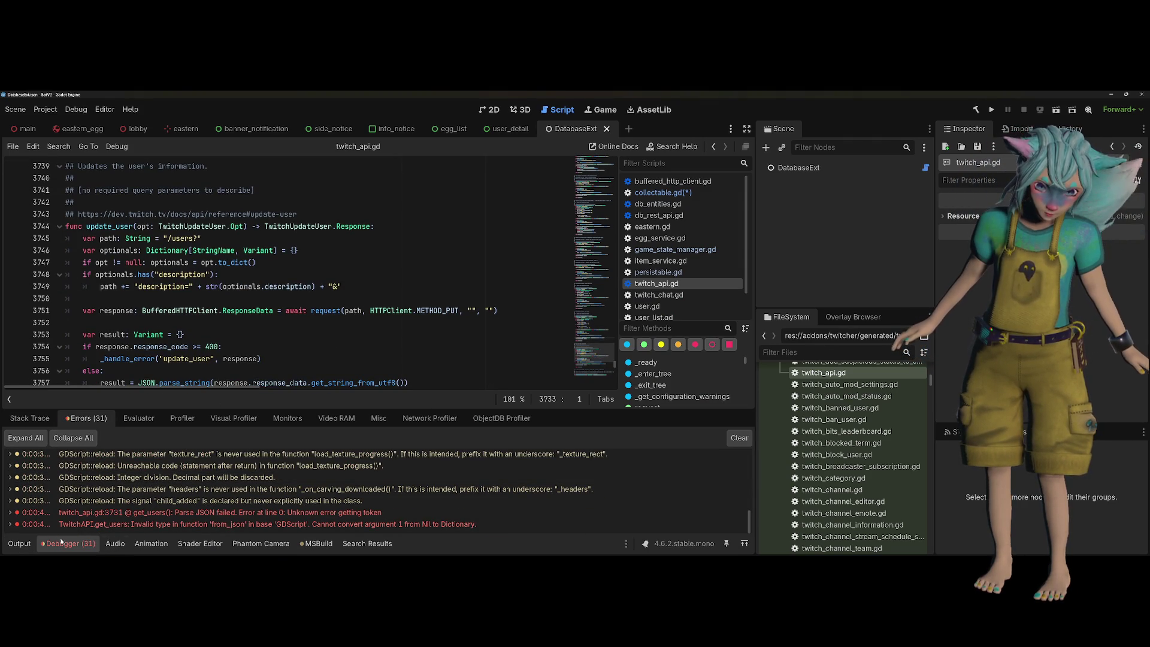
pyautogui.click(20, 543)
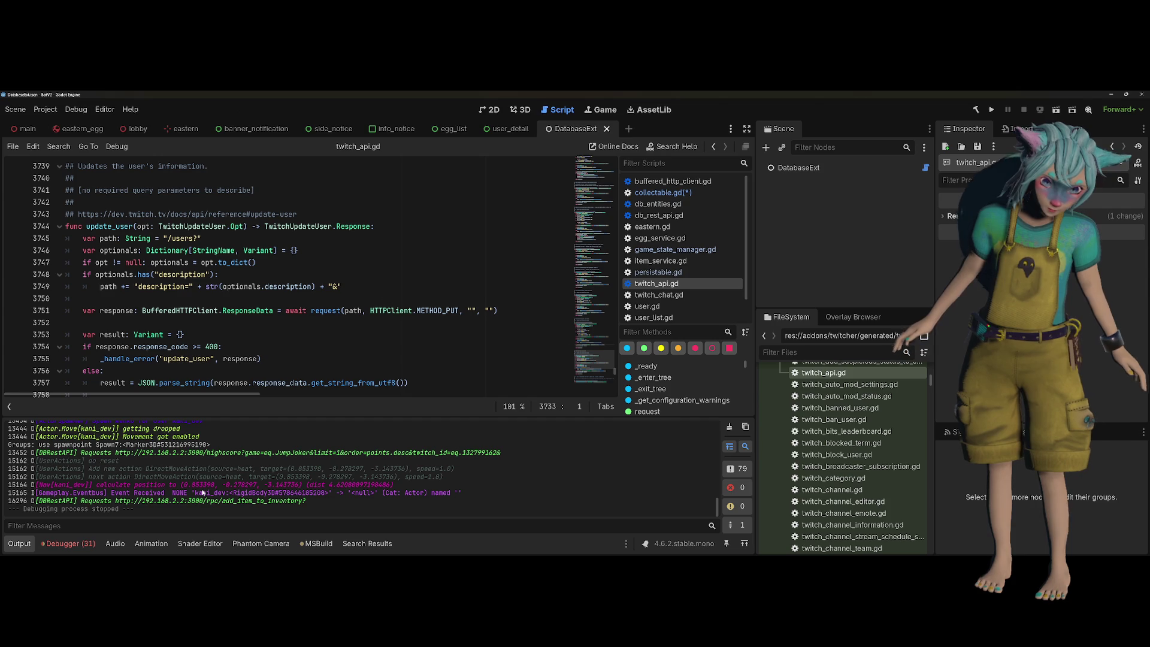
pyautogui.click(68, 543)
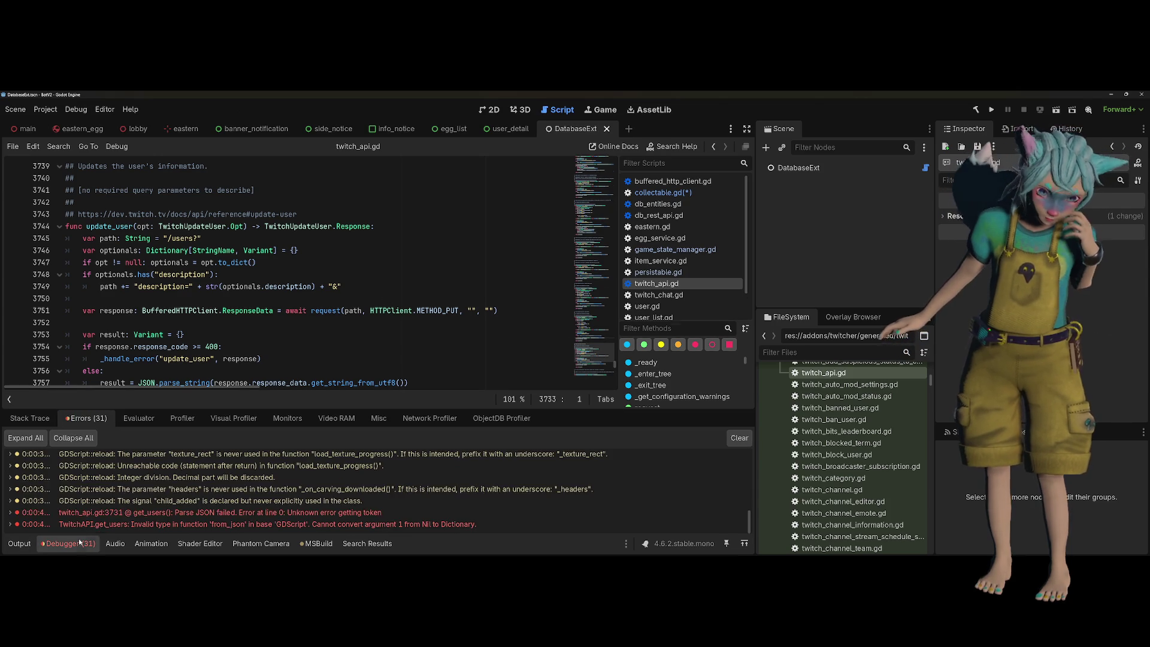
pyautogui.click(311, 525)
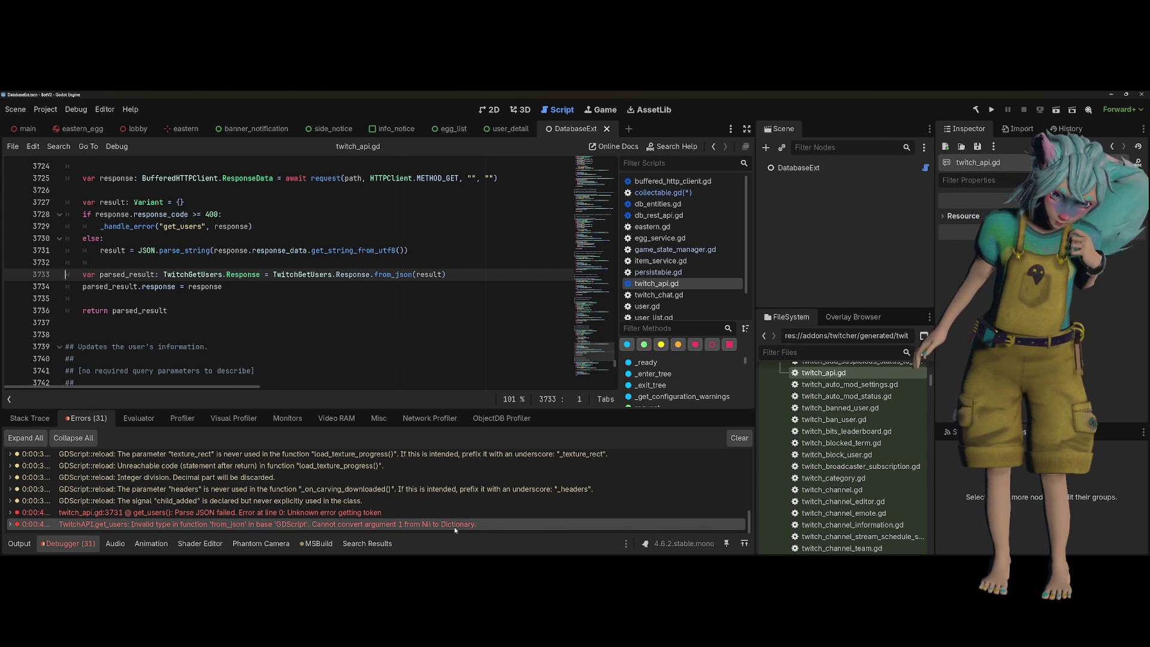
pyautogui.moveTo(454, 527)
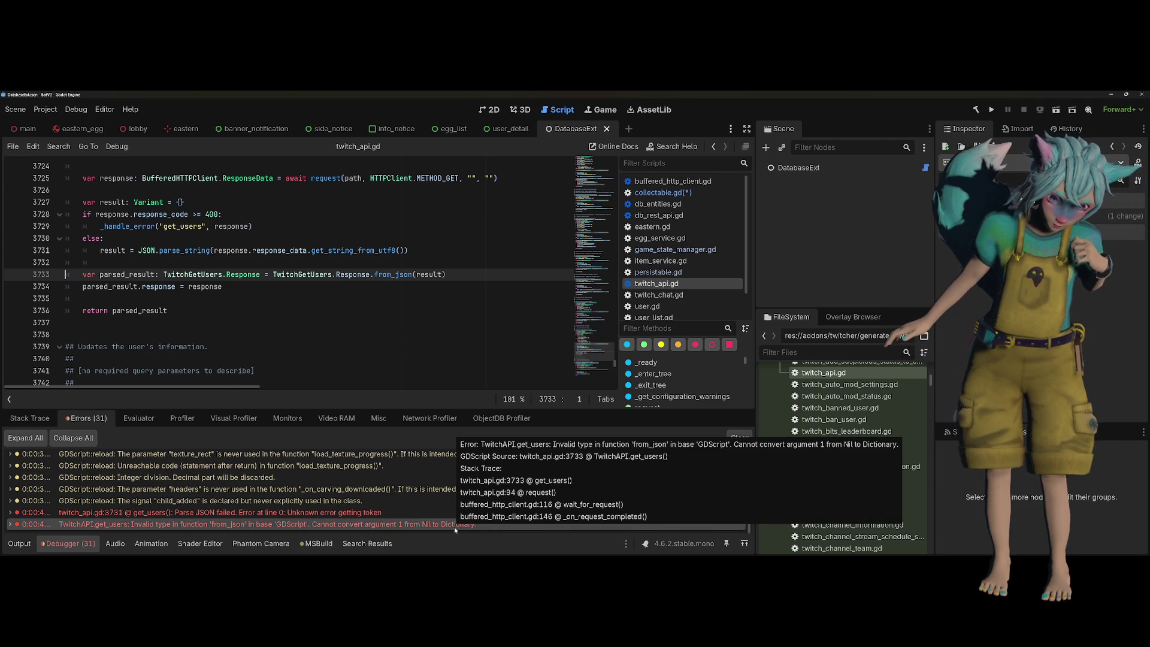
# Review the result passed to from_json and the response code check, then rebuild and run the game
pyautogui.doubleClick(434, 276)
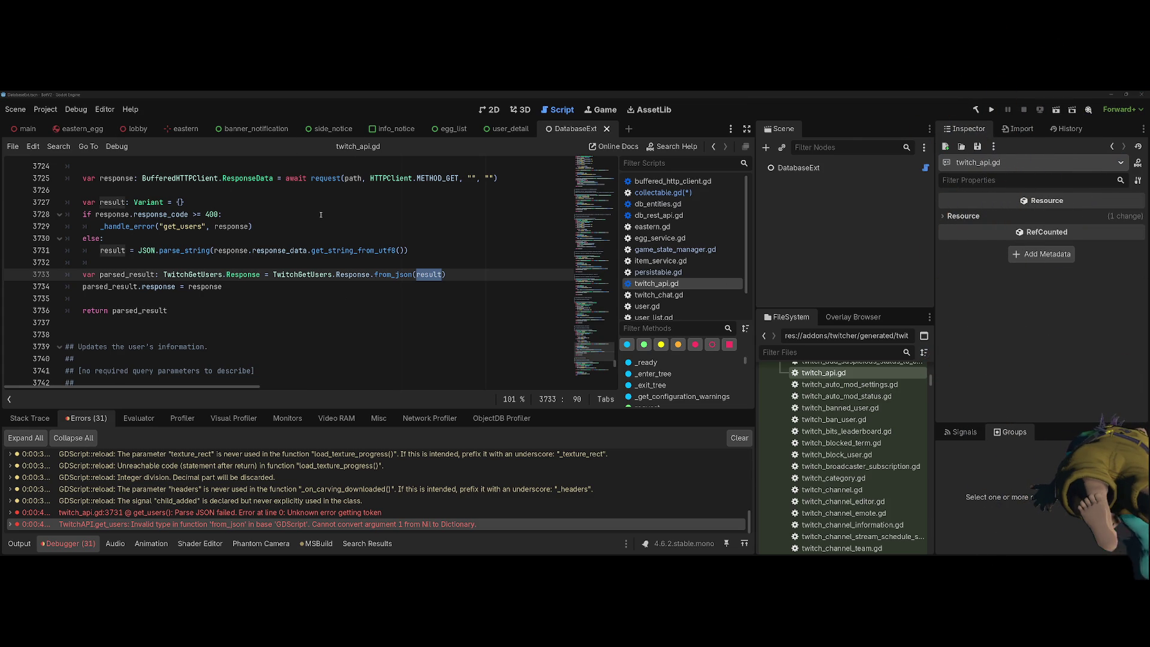
pyautogui.click(378, 217)
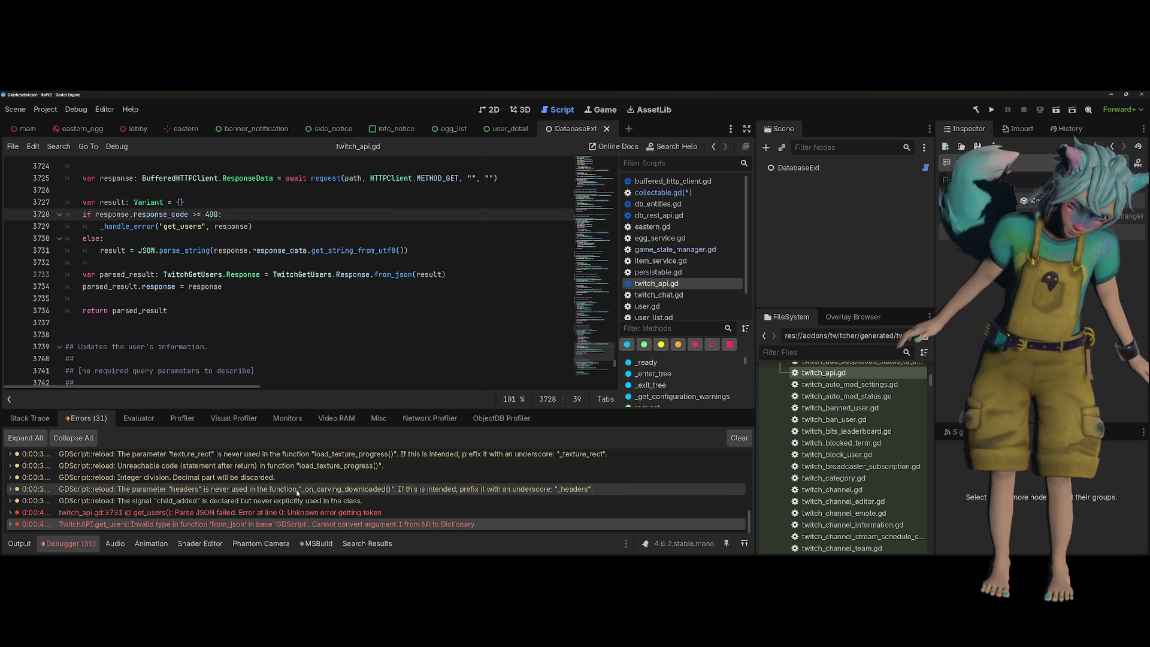
pyautogui.moveTo(297, 492)
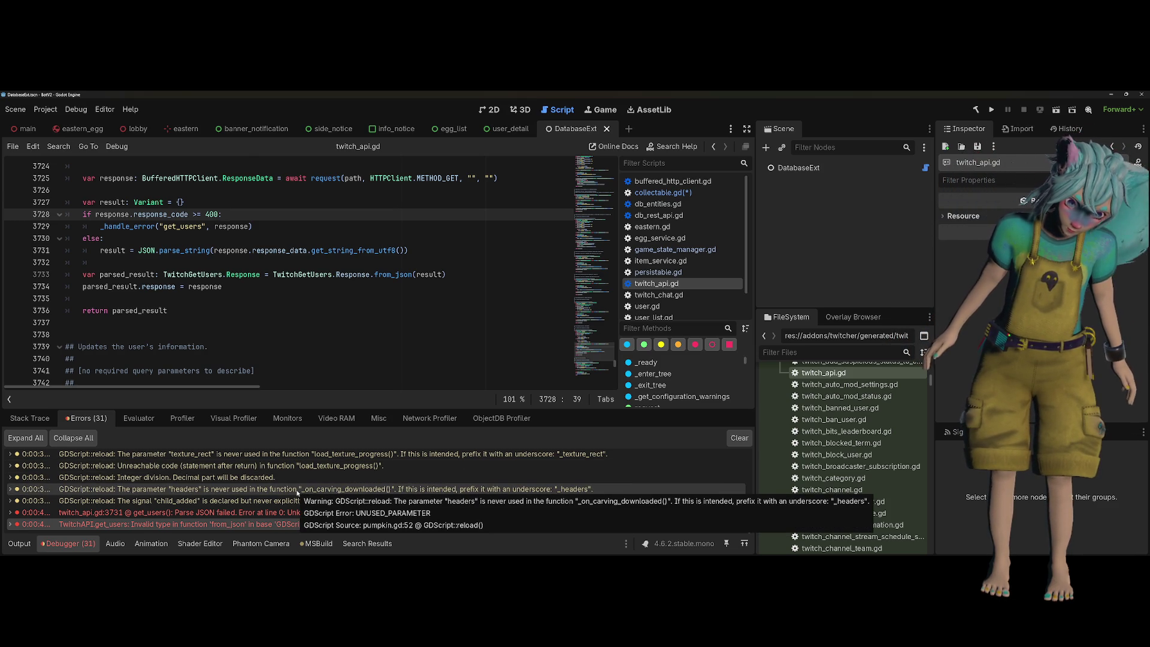
pyautogui.click(360, 346)
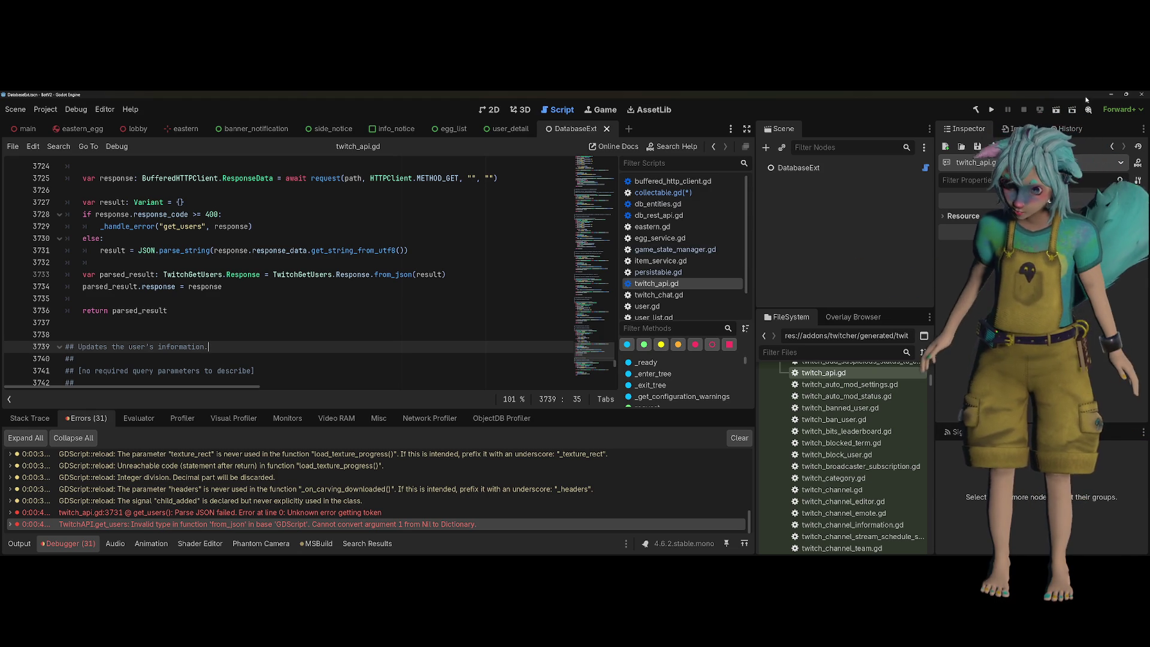
pyautogui.press('F5')
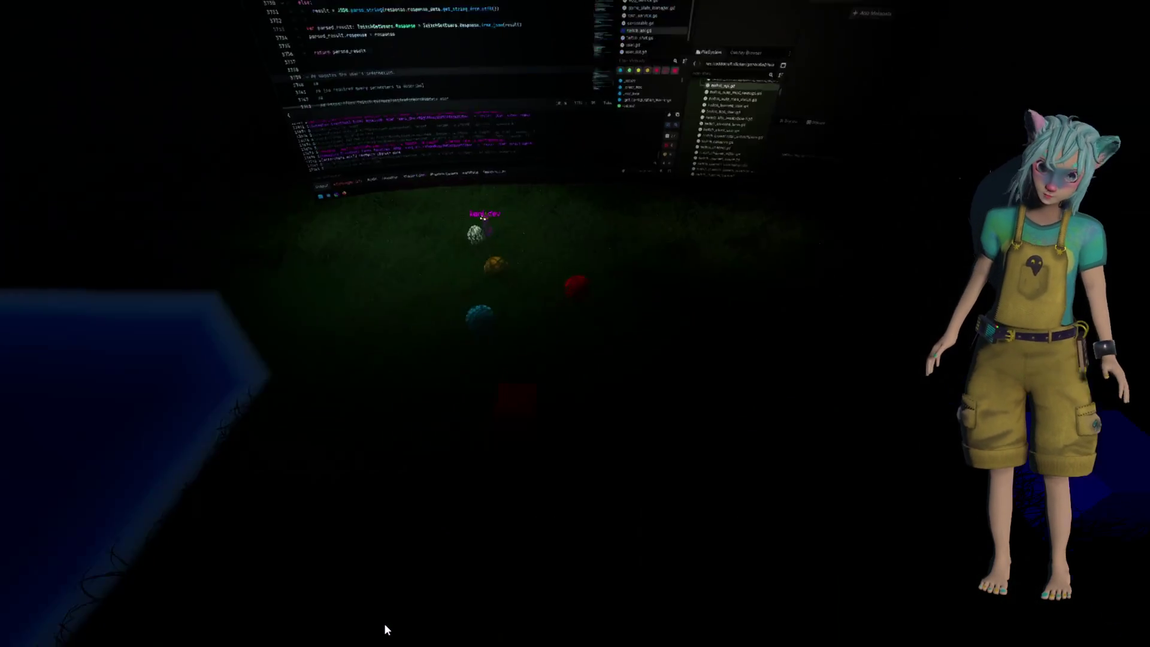
# Walk the avatar across the field to the eggs in the running game
pyautogui.click(410, 221)
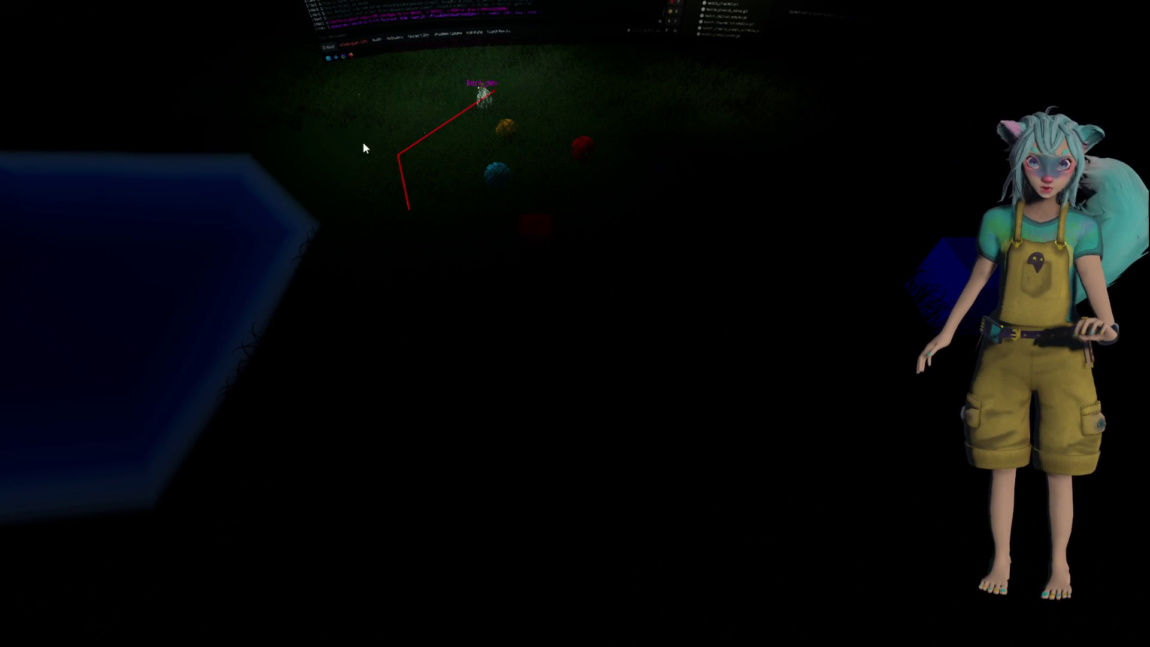
pyautogui.click(362, 107)
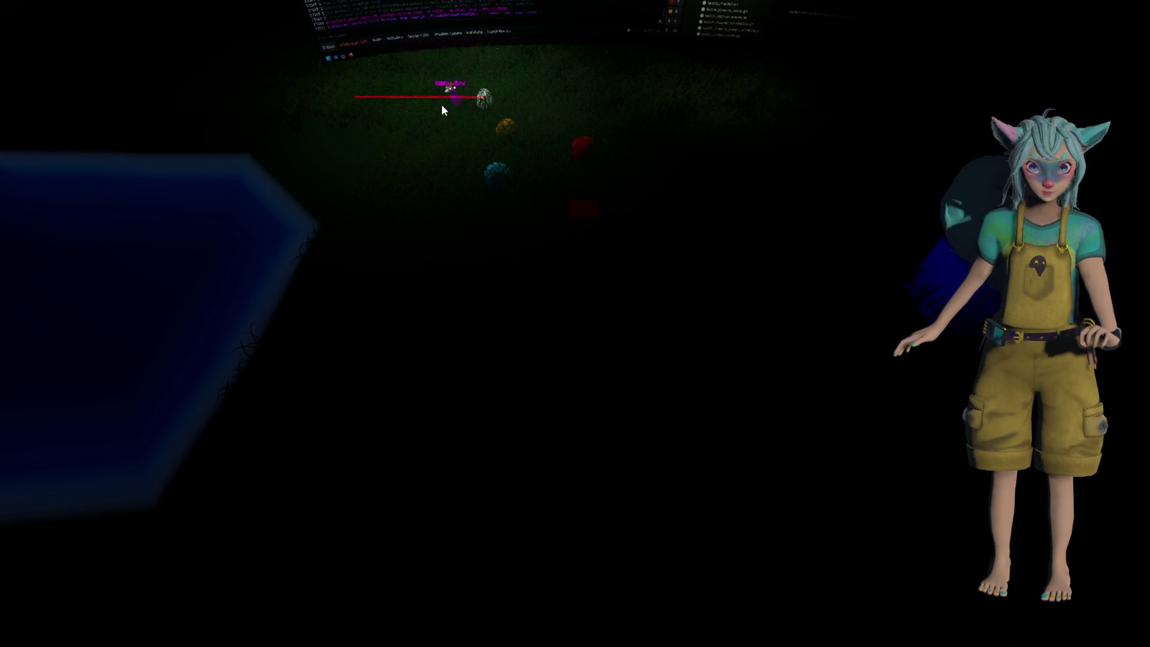
pyautogui.click(559, 118)
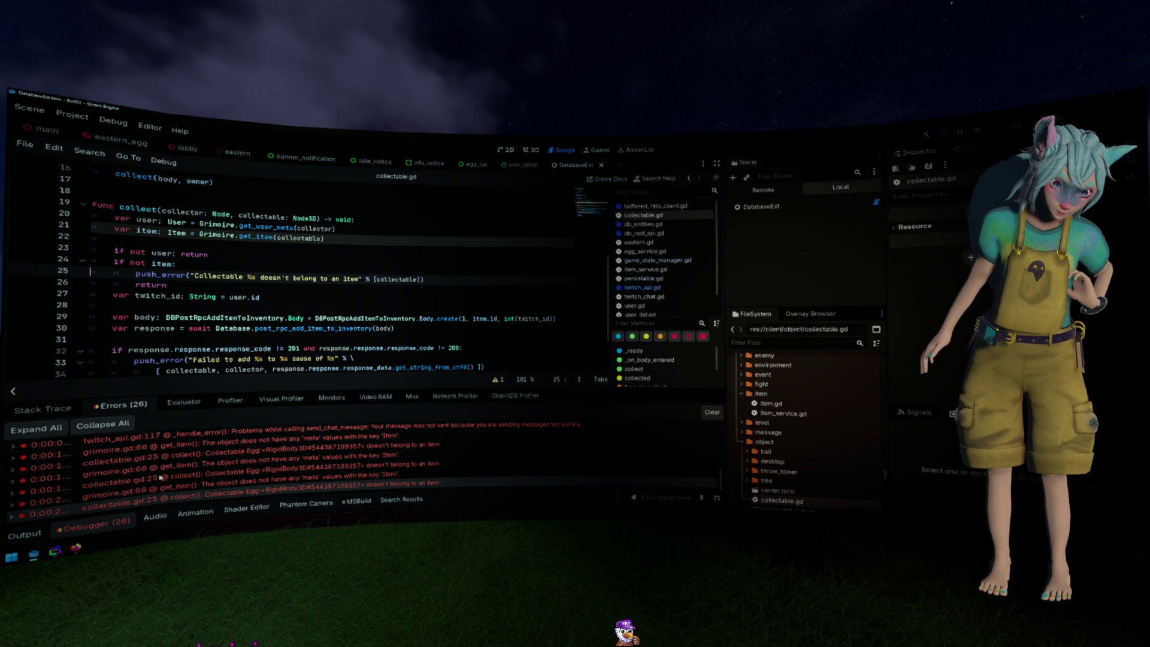
# Read the egg error's stack trace pointing to grimoire.gd line 66's missing 'Item' meta
pyautogui.moveTo(159, 499)
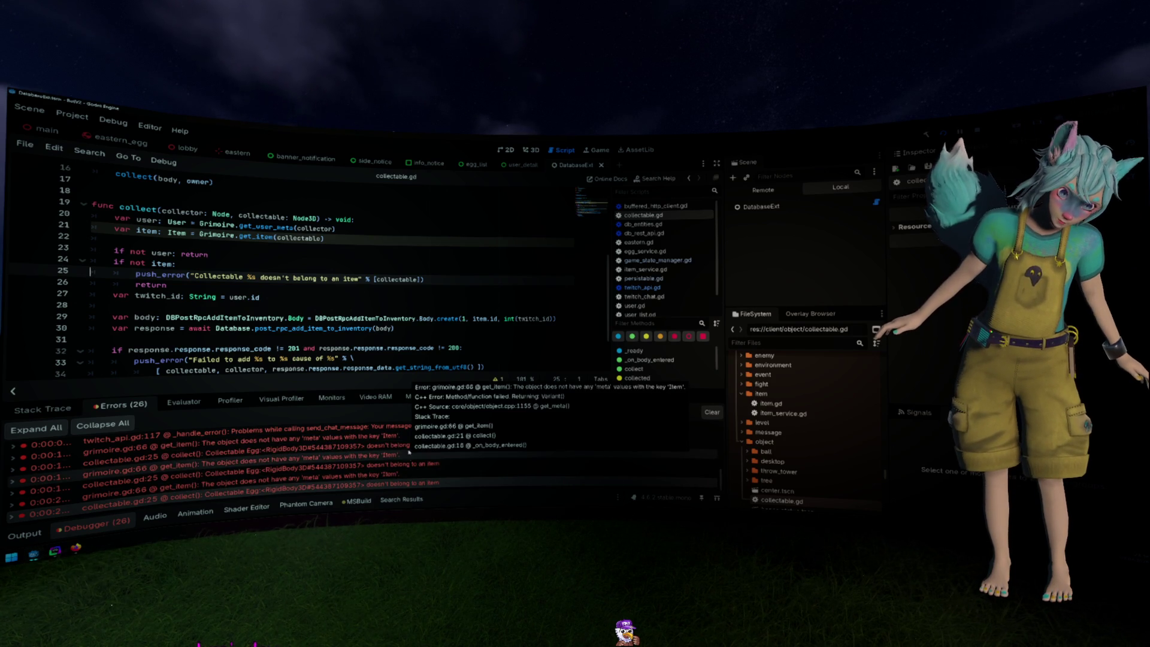
# Expand Room > Eastern in the Remote tree and select the live Egg node
pyautogui.click(763, 190)
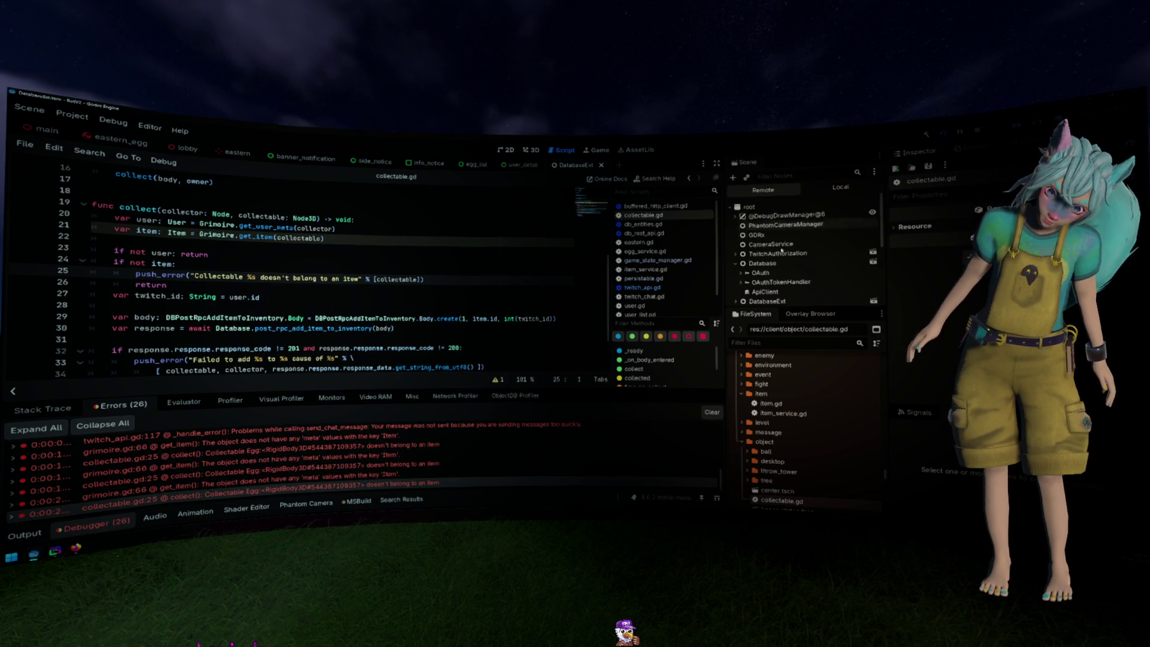
pyautogui.scroll(-5, 782, 251)
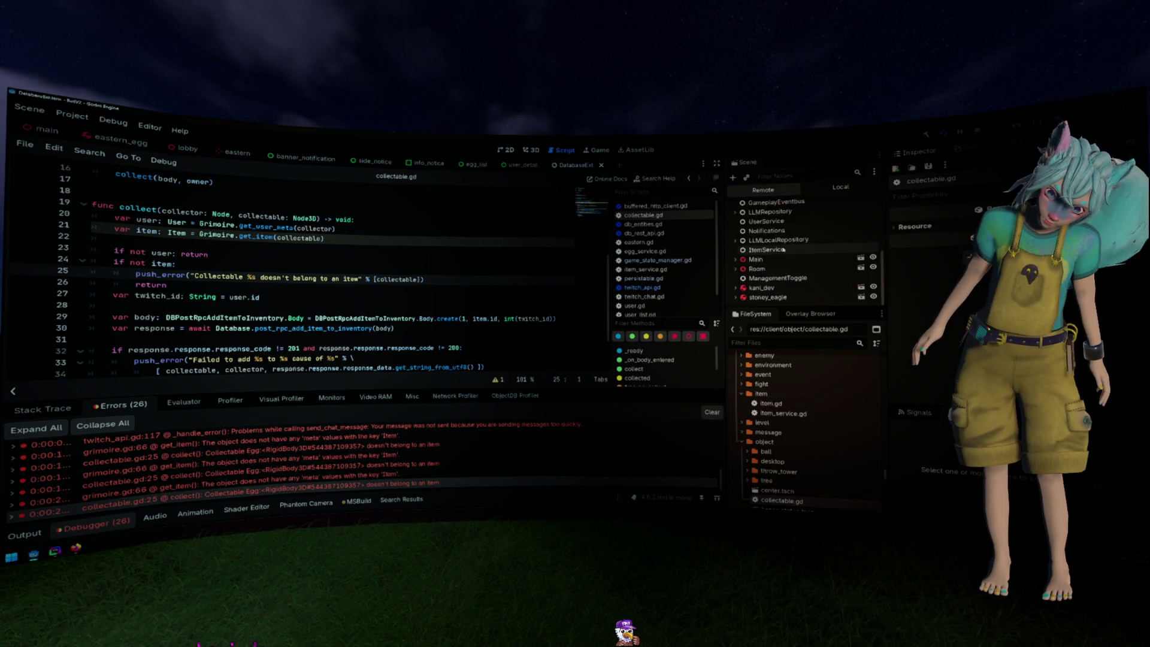
pyautogui.click(736, 260)
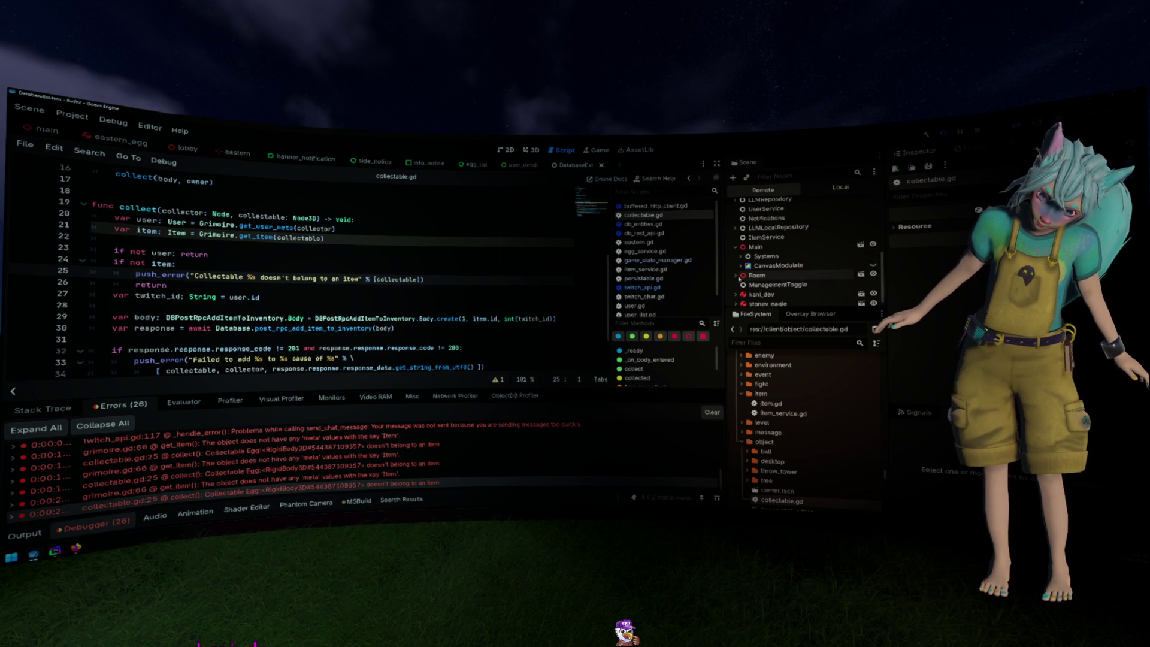
pyautogui.scroll(-3, 738, 271)
pyautogui.scroll(-2, 756, 278)
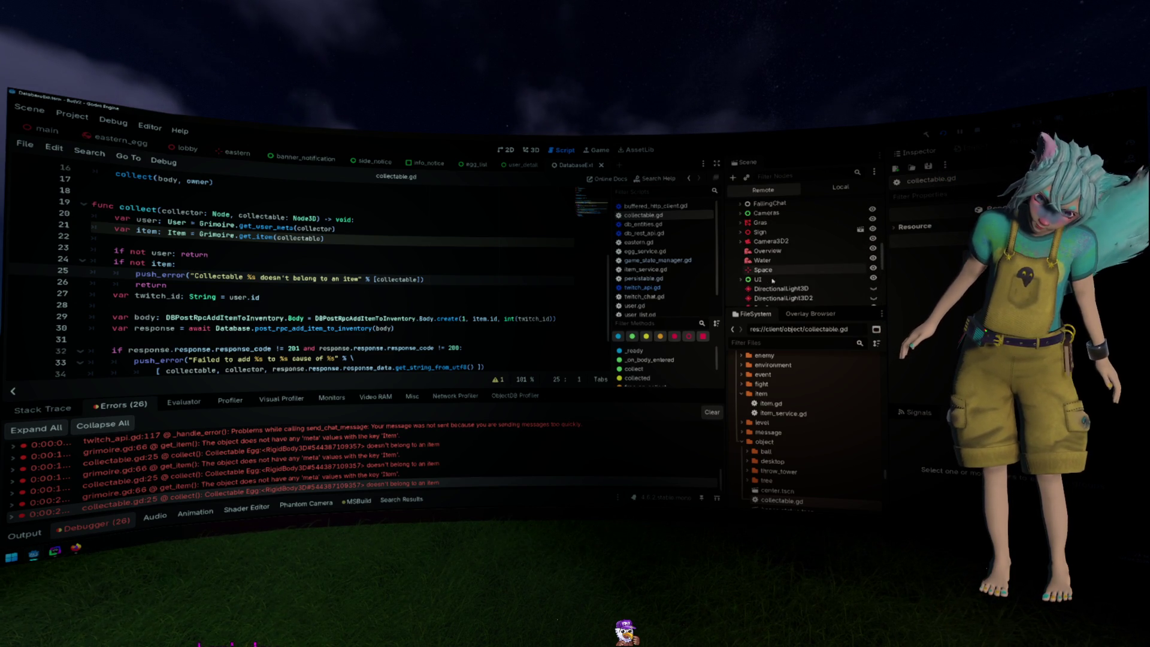
pyautogui.scroll(3, 773, 281)
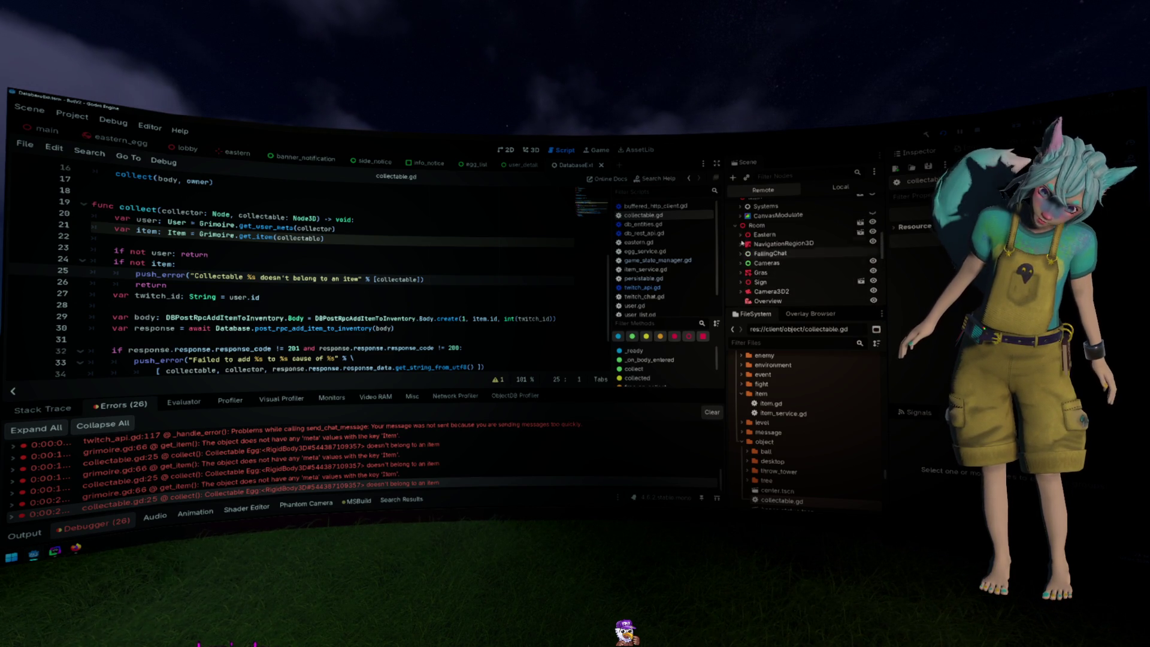
pyautogui.click(747, 282)
pyautogui.click(764, 282)
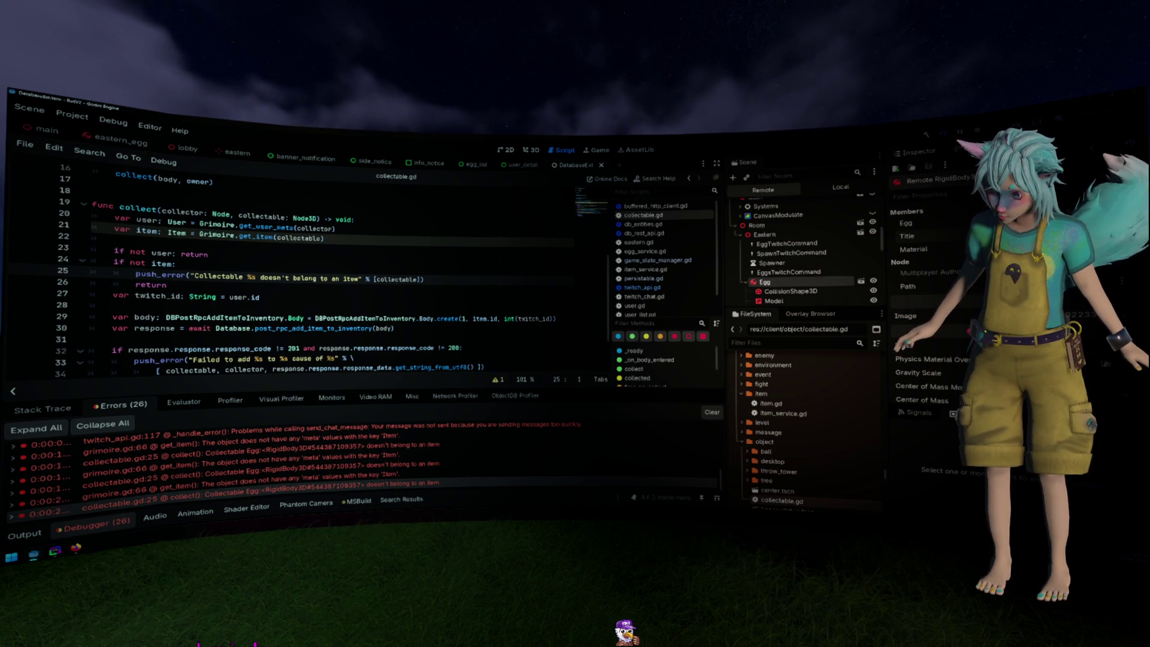
# Inspect the Egg's Model node, then return to Egg and scroll through its Inspector properties
pyautogui.click(774, 300)
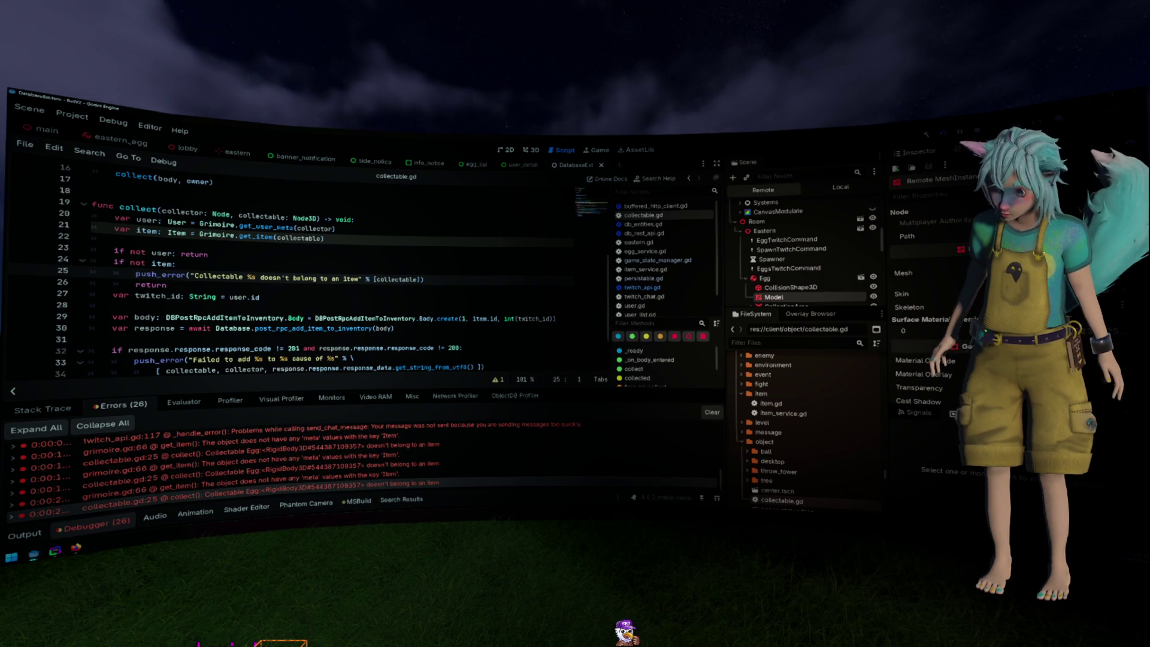
pyautogui.scroll(-5, 935, 312)
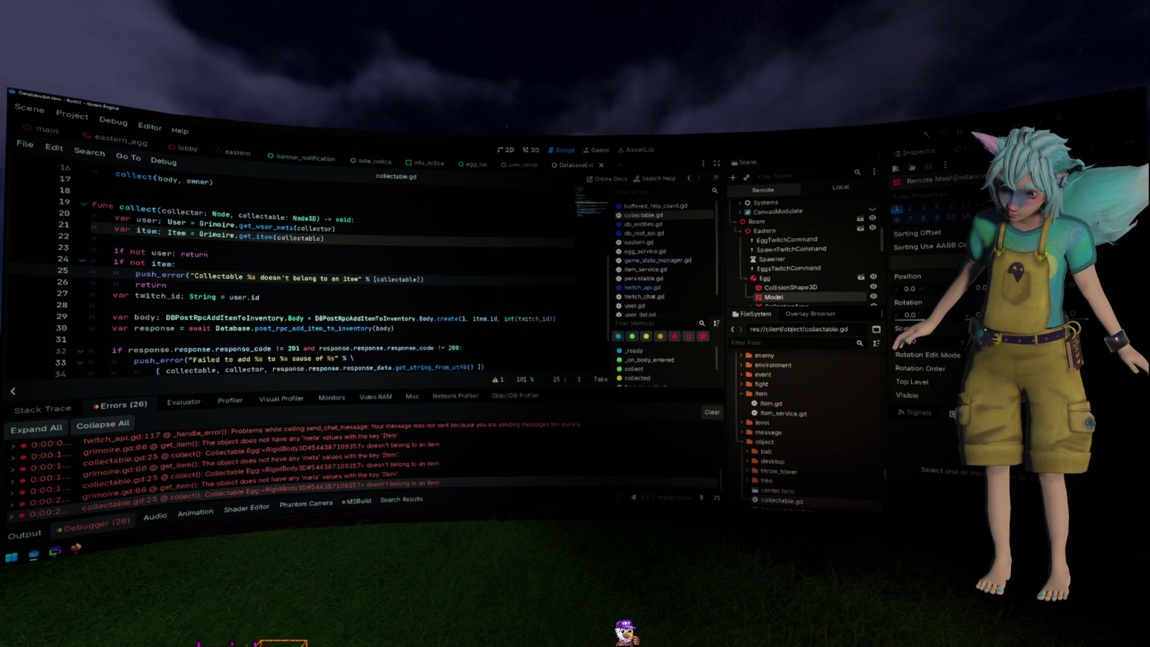
pyautogui.scroll(-5, 935, 312)
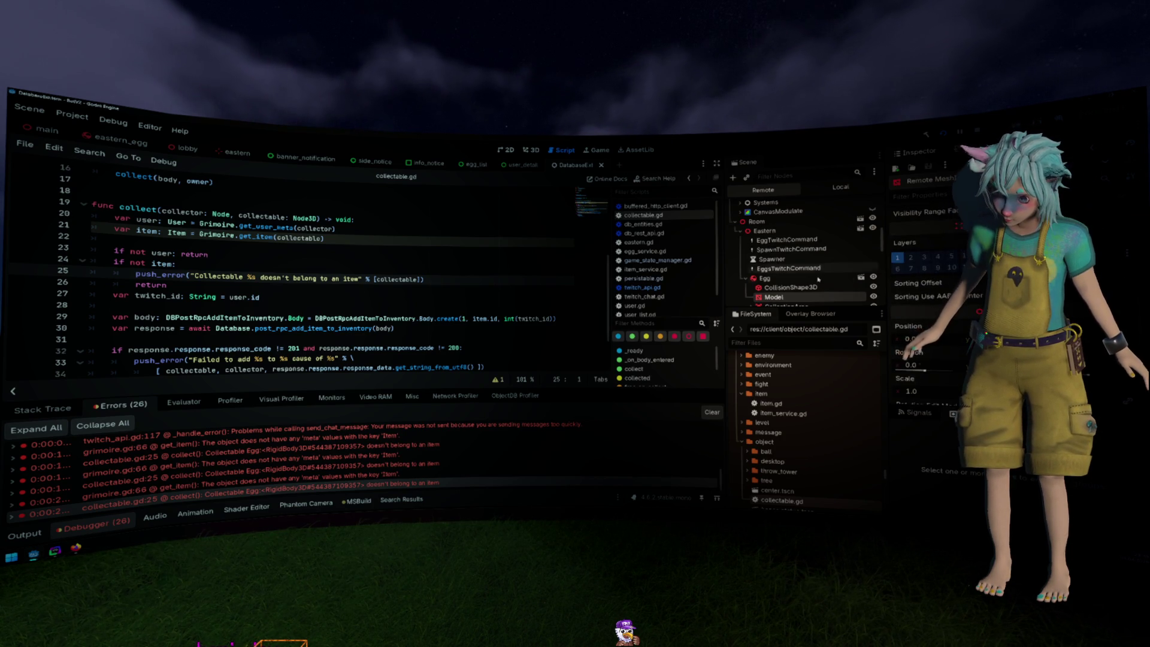
pyautogui.click(770, 278)
pyautogui.scroll(-10, 945, 264)
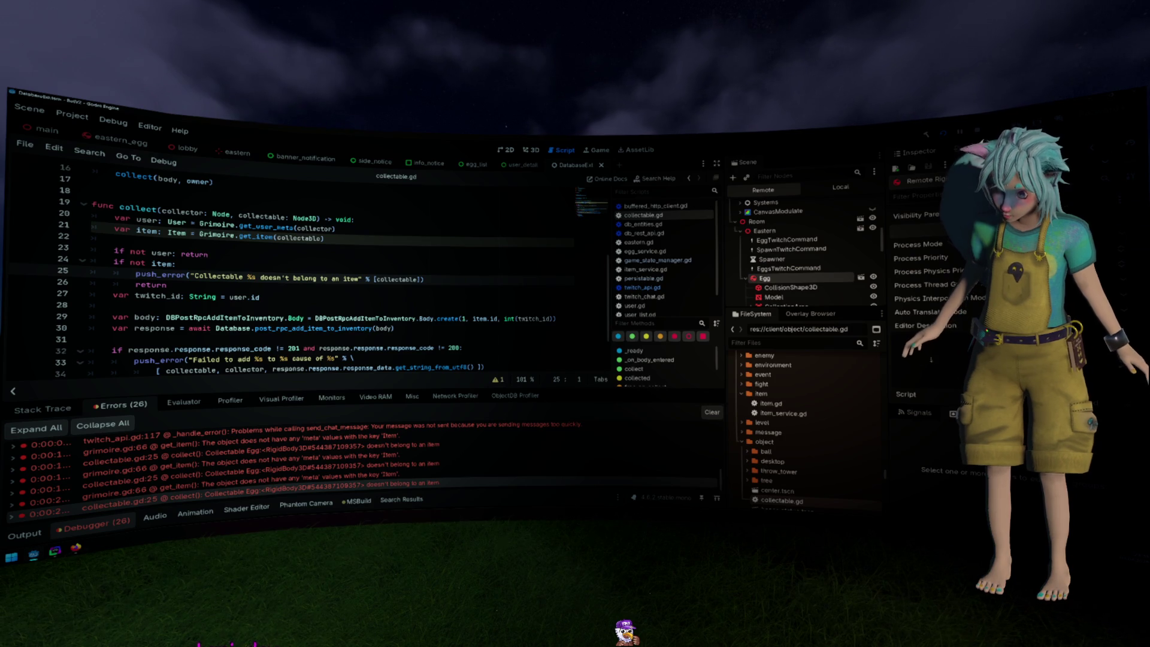
pyautogui.moveTo(936, 271)
pyautogui.scroll(5, 936, 271)
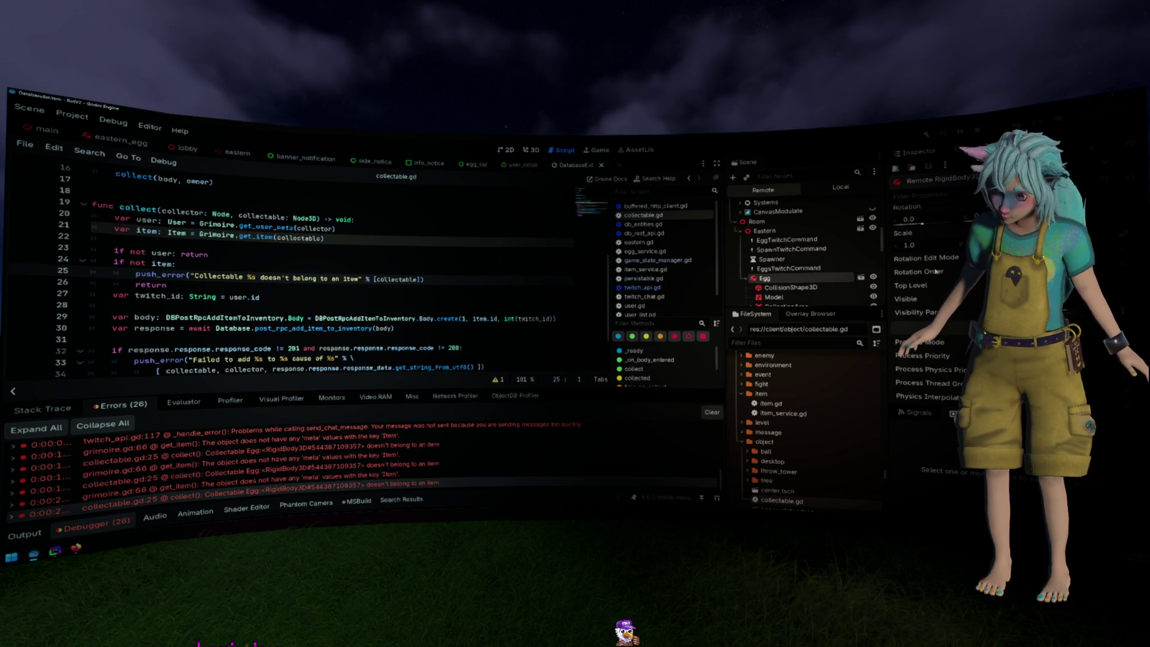
pyautogui.scroll(5, 936, 271)
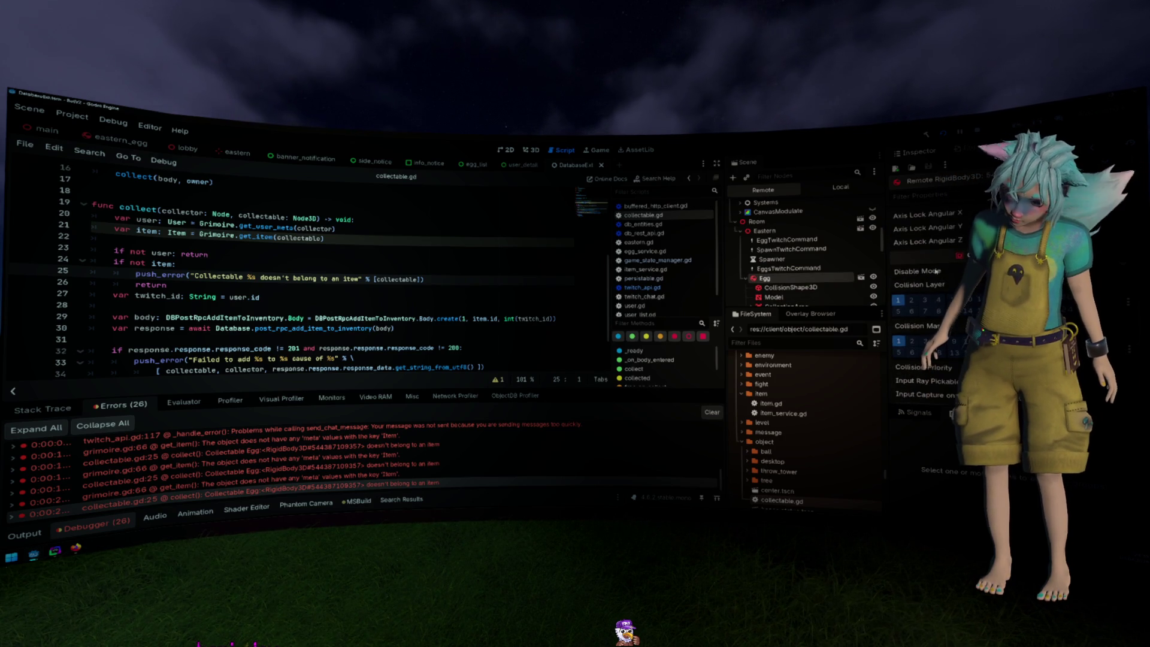
pyautogui.scroll(5, 936, 272)
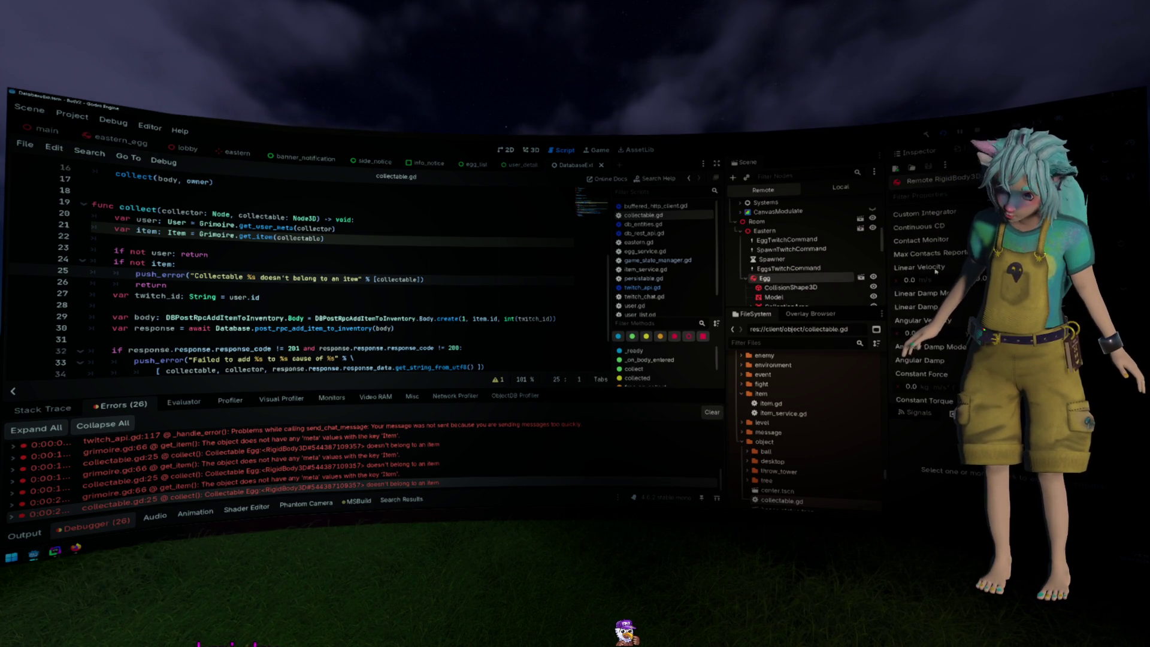
pyautogui.scroll(3, 935, 271)
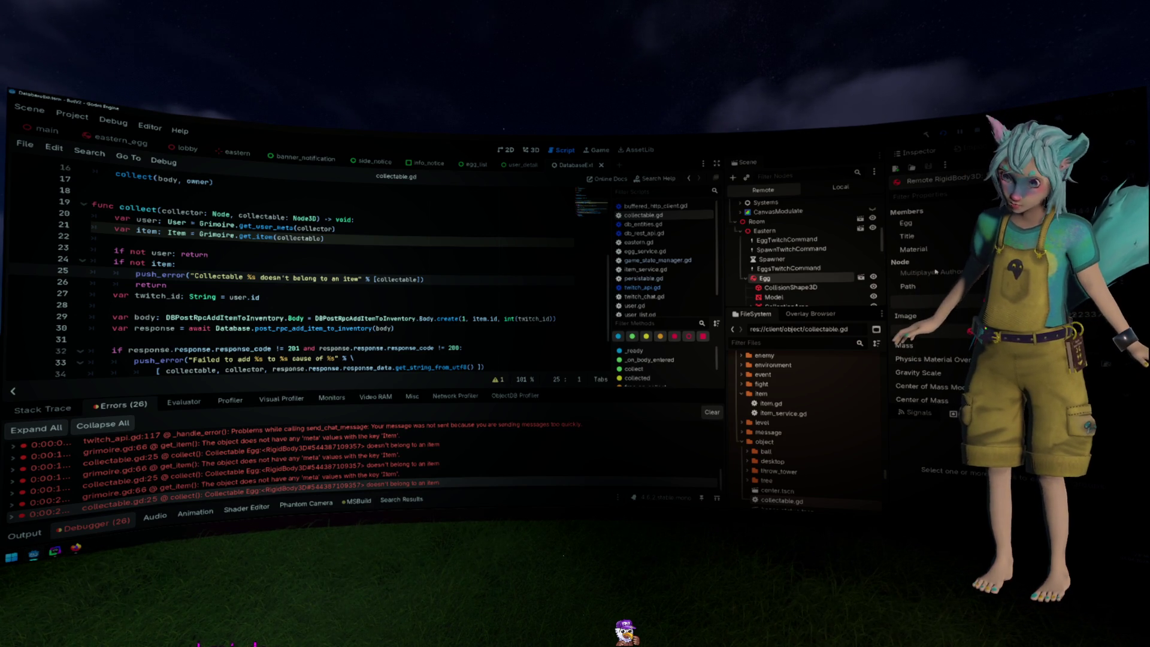
pyautogui.click(539, 296)
pyautogui.scroll(5, 551, 303)
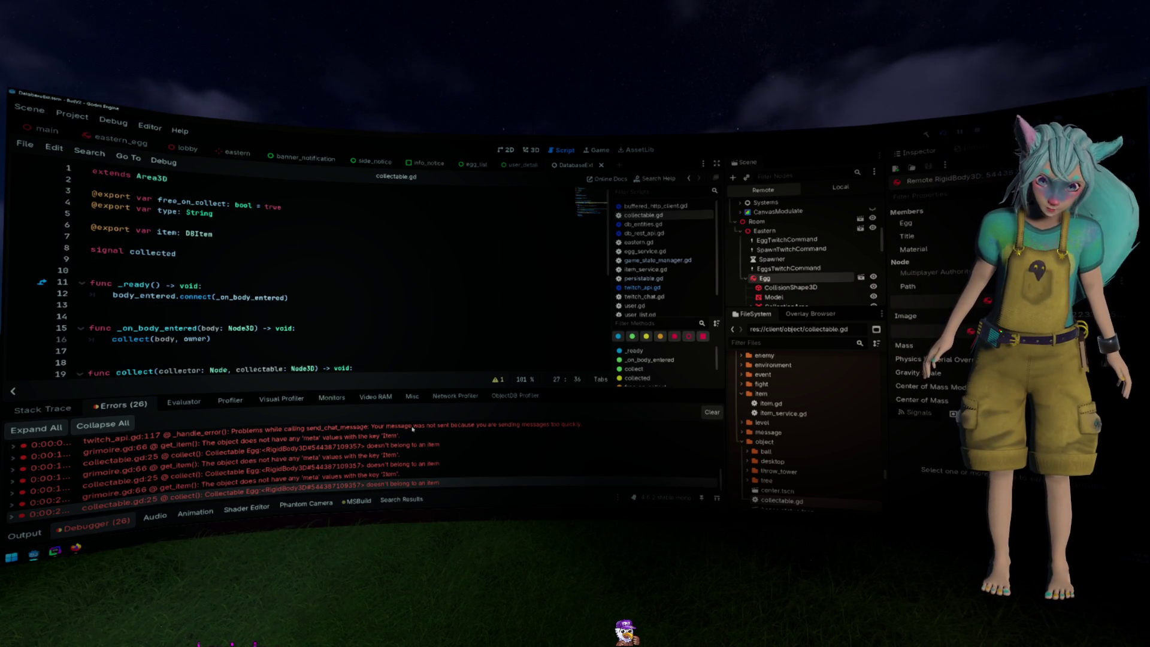
pyautogui.click(93, 523)
pyautogui.click(271, 399)
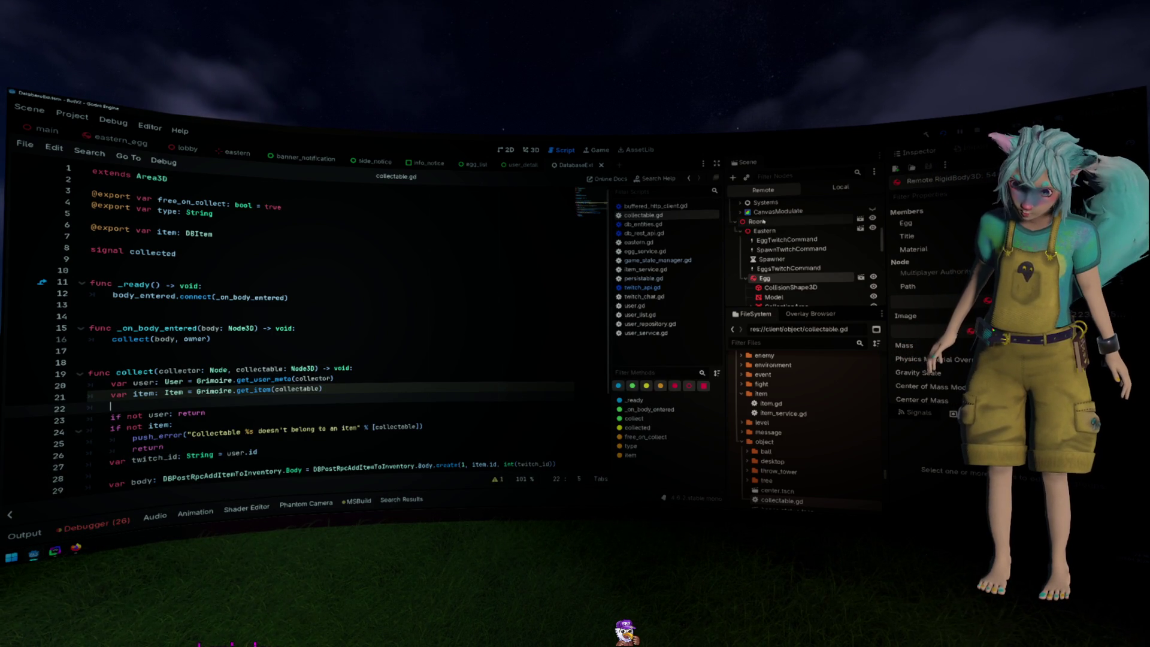
pyautogui.scroll(-1, 764, 221)
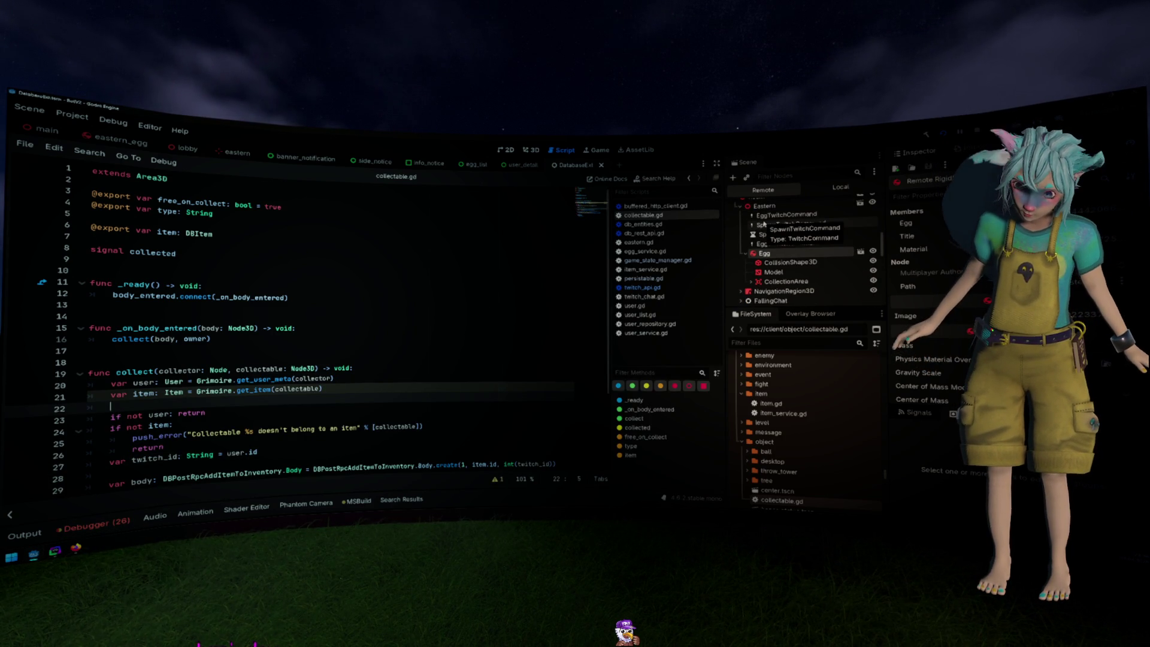
pyautogui.scroll(-3, 499, 316)
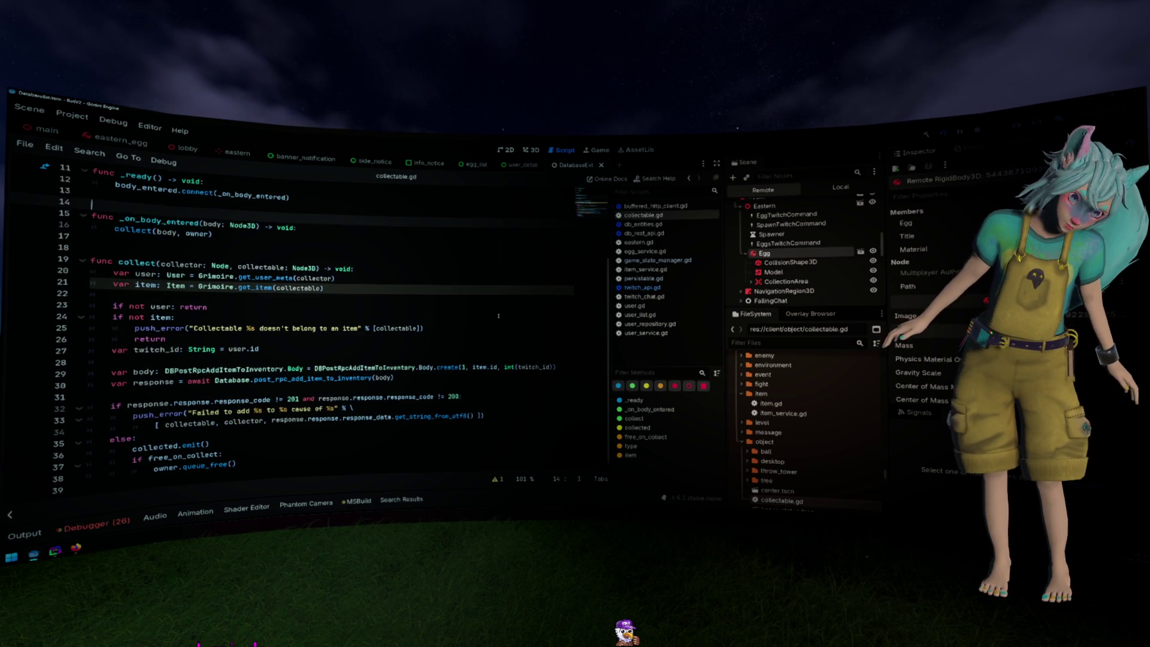
pyautogui.click(110, 525)
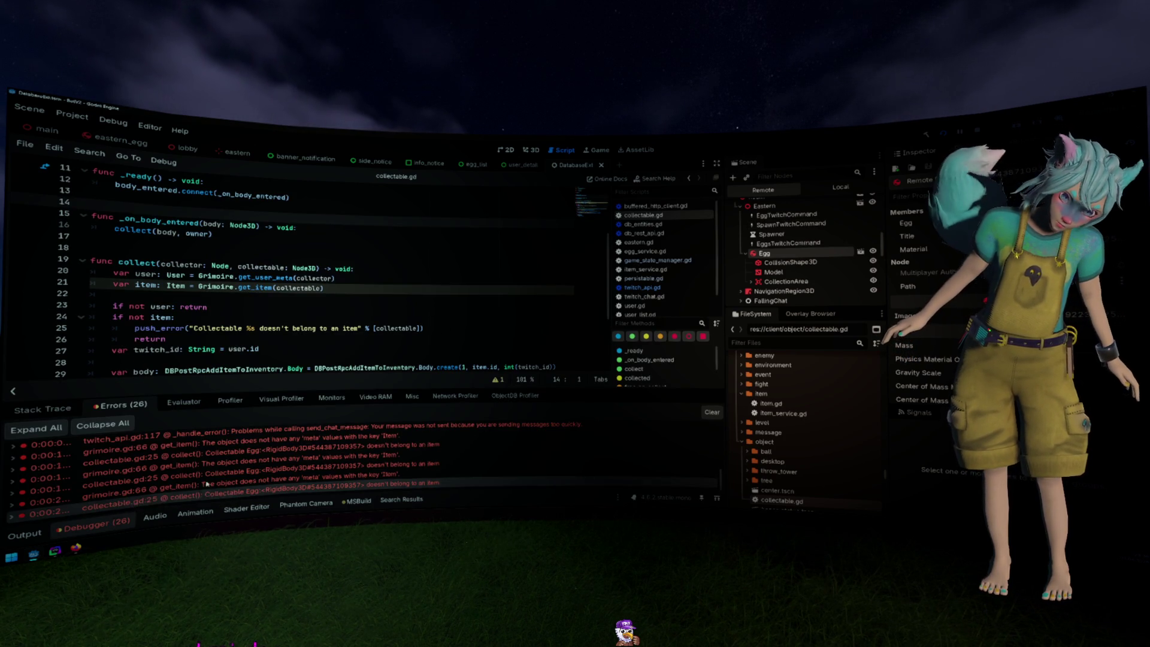
pyautogui.click(24, 533)
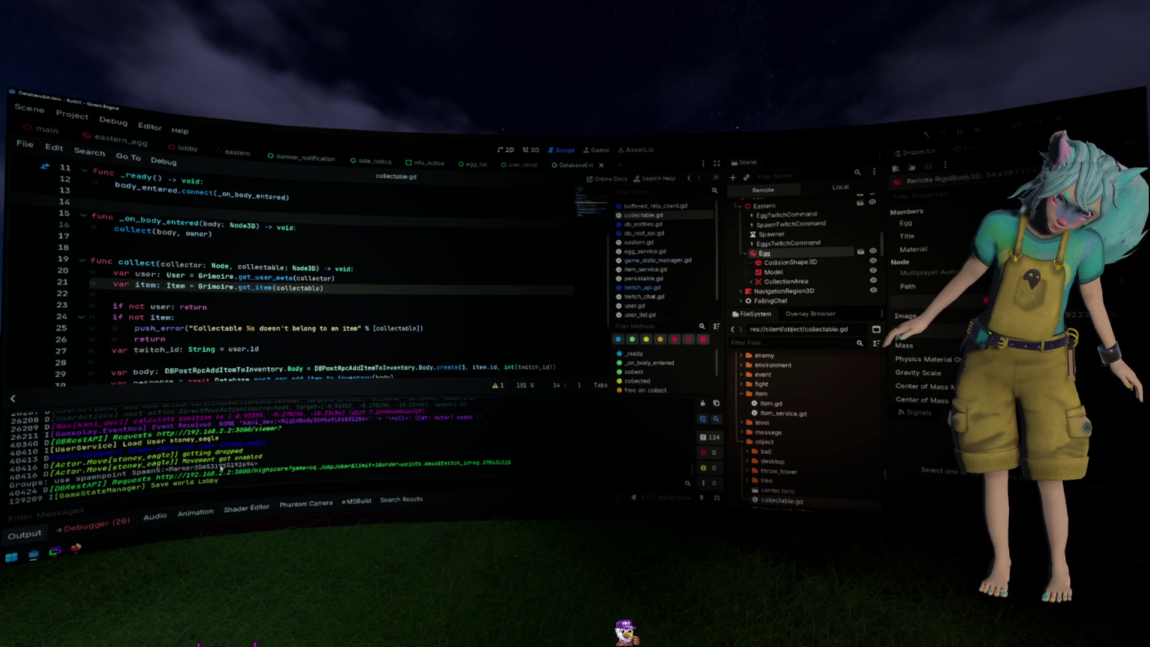
pyautogui.scroll(5, 248, 463)
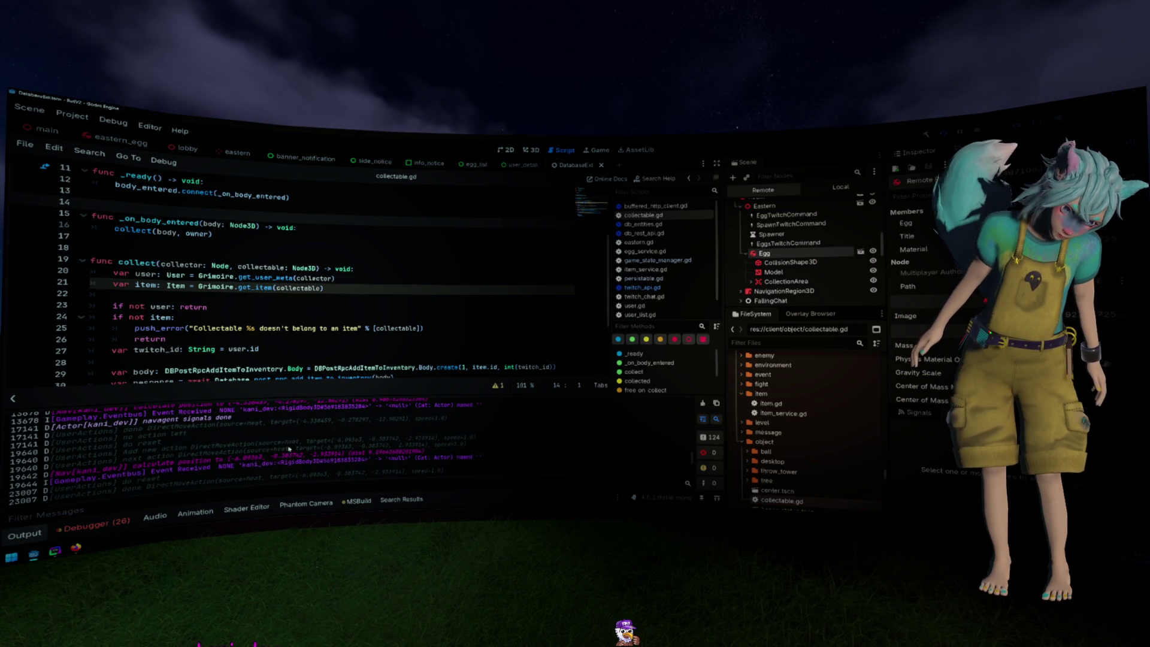
pyautogui.scroll(2, 288, 449)
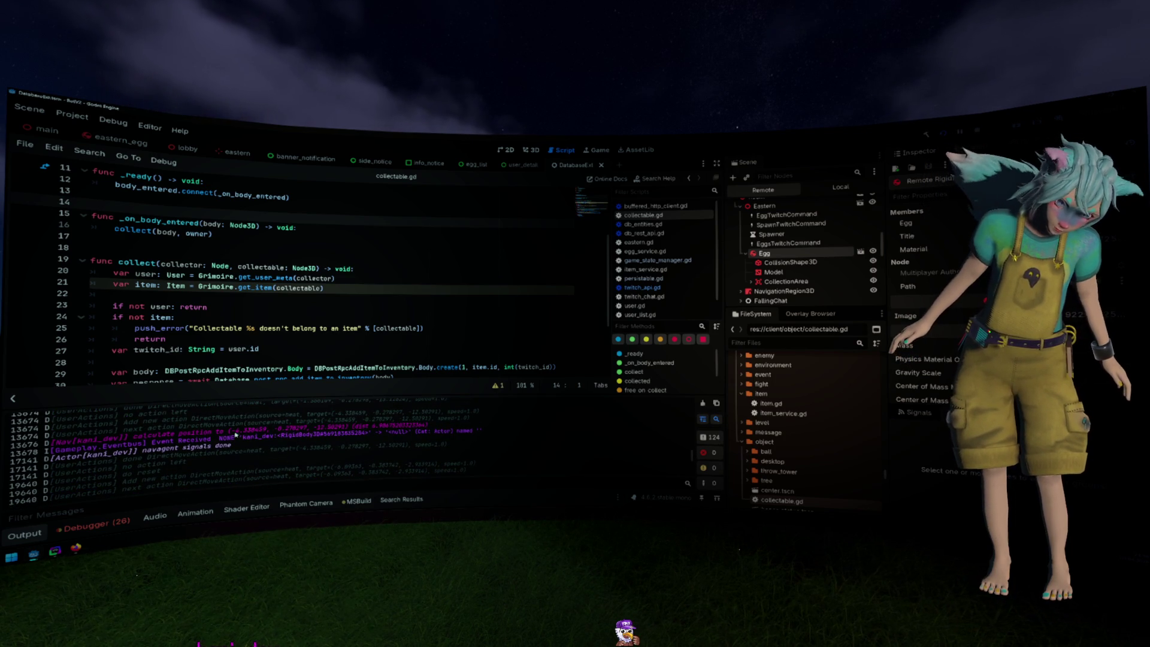
# Check the Twitcher > Logs options in Project Settings
pyautogui.click(72, 115)
pyautogui.click(98, 135)
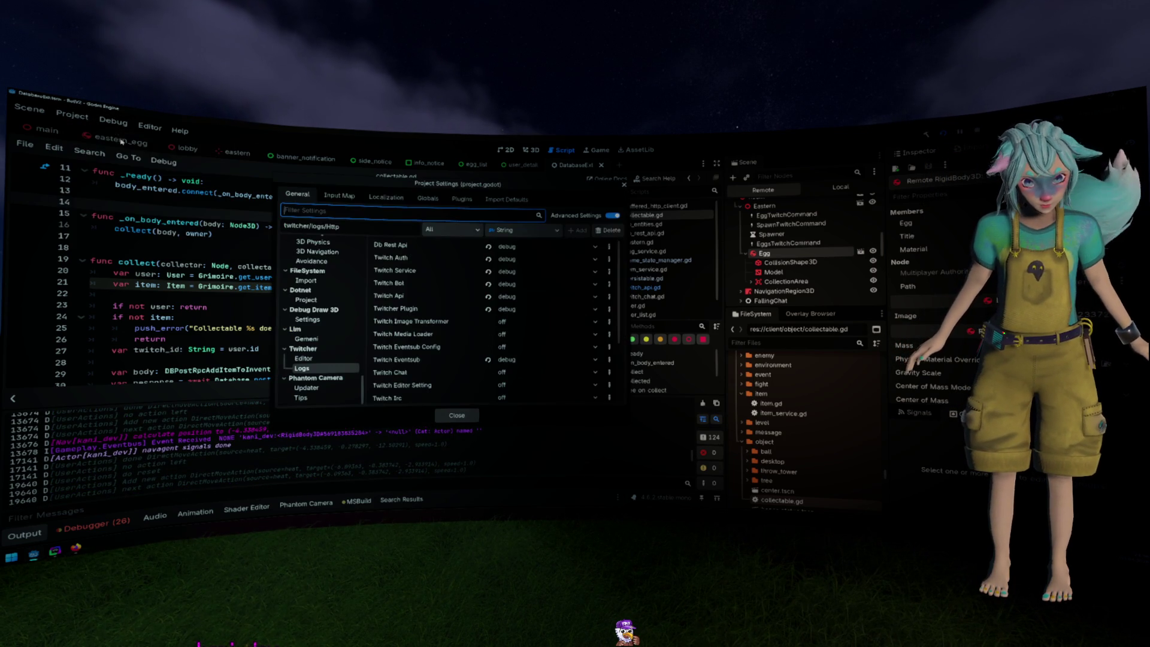
pyautogui.scroll(-3, 402, 338)
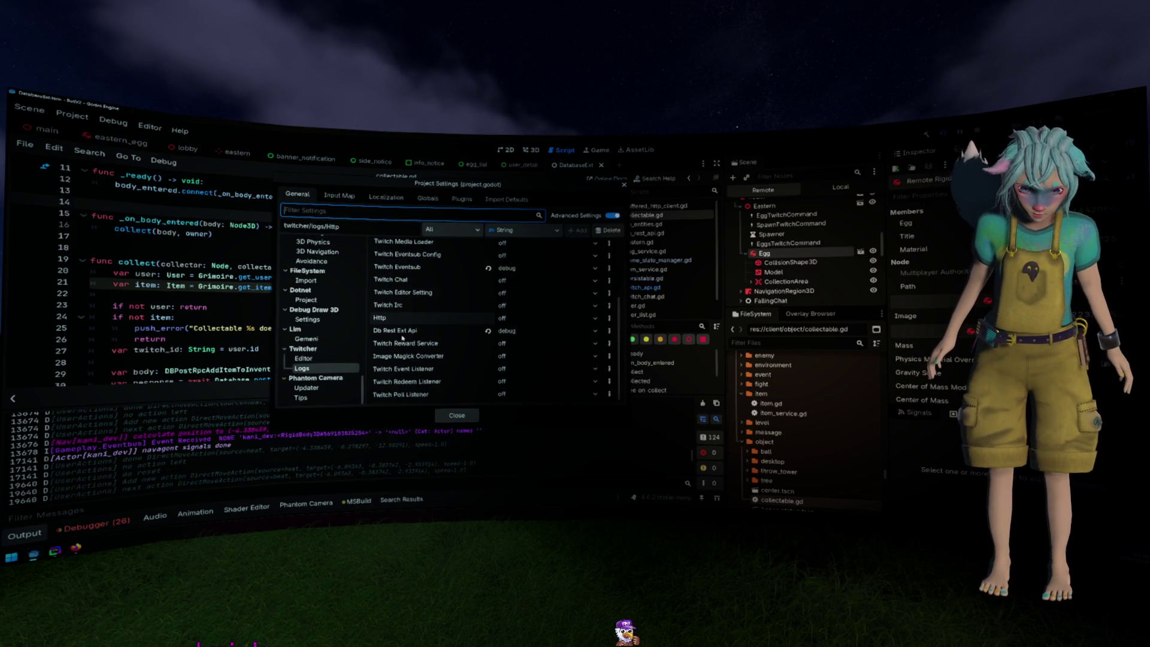
pyautogui.scroll(3, 402, 339)
pyautogui.press('Escape')
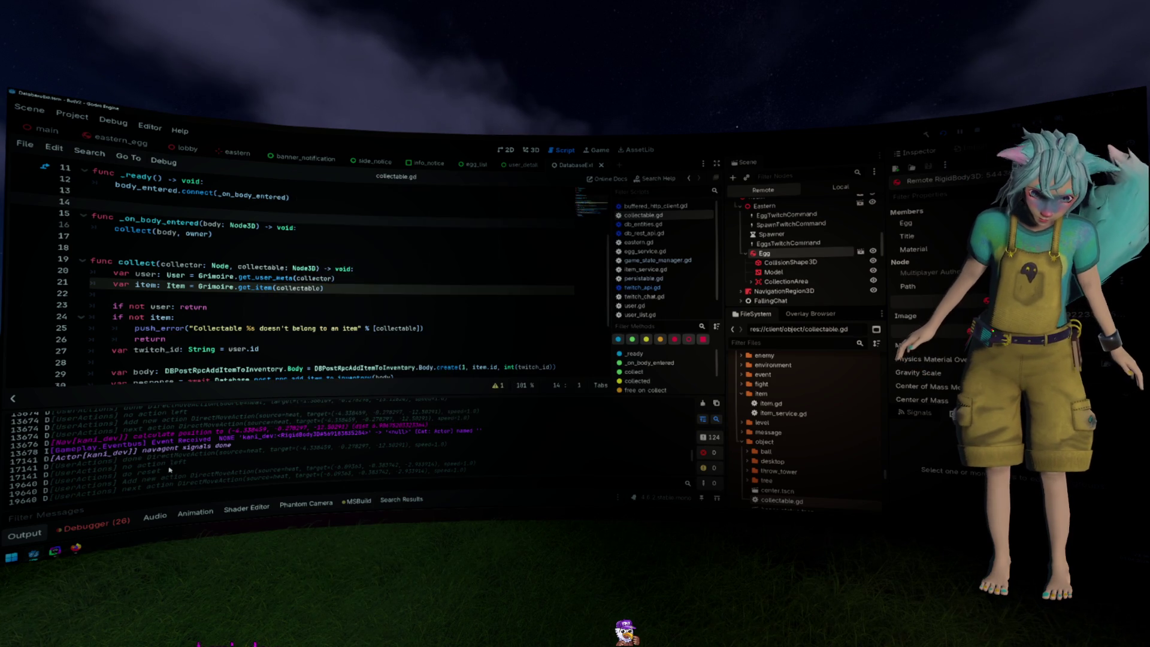
# Quick-open user_actions.gd by searching for 'UserActions'
pyautogui.doubleClick(109, 474)
pyautogui.hotkey('ctrl', 'c')
pyautogui.click(211, 329)
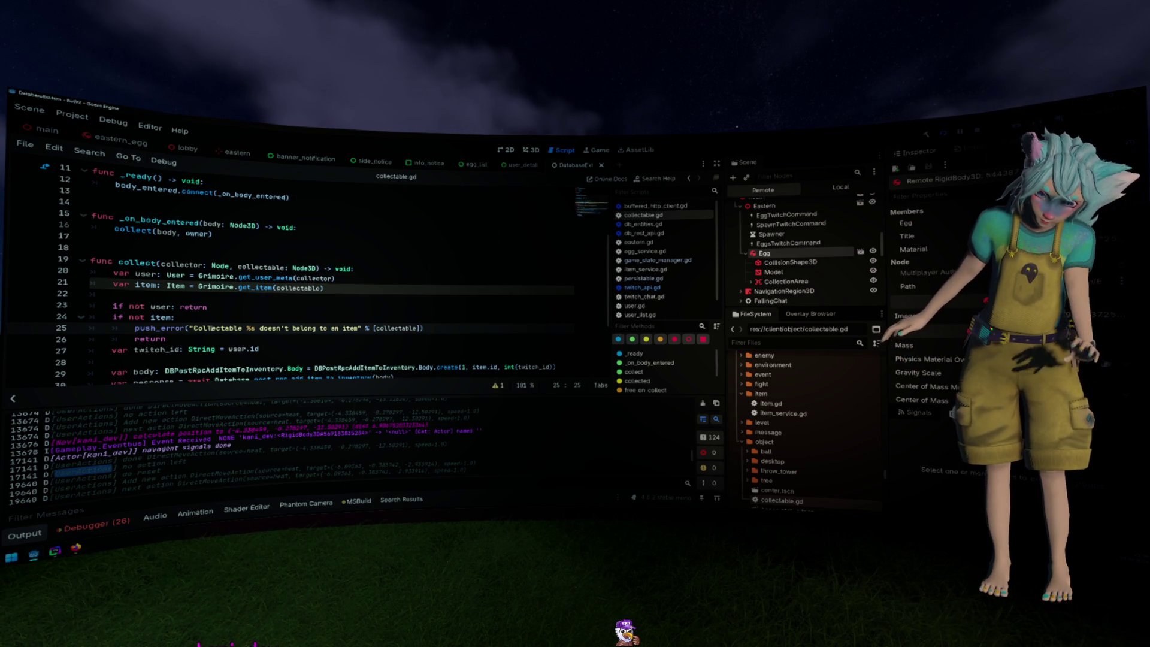
pyautogui.hotkey('shift', 'alt', 'o')
pyautogui.hotkey('ctrl', 'v')
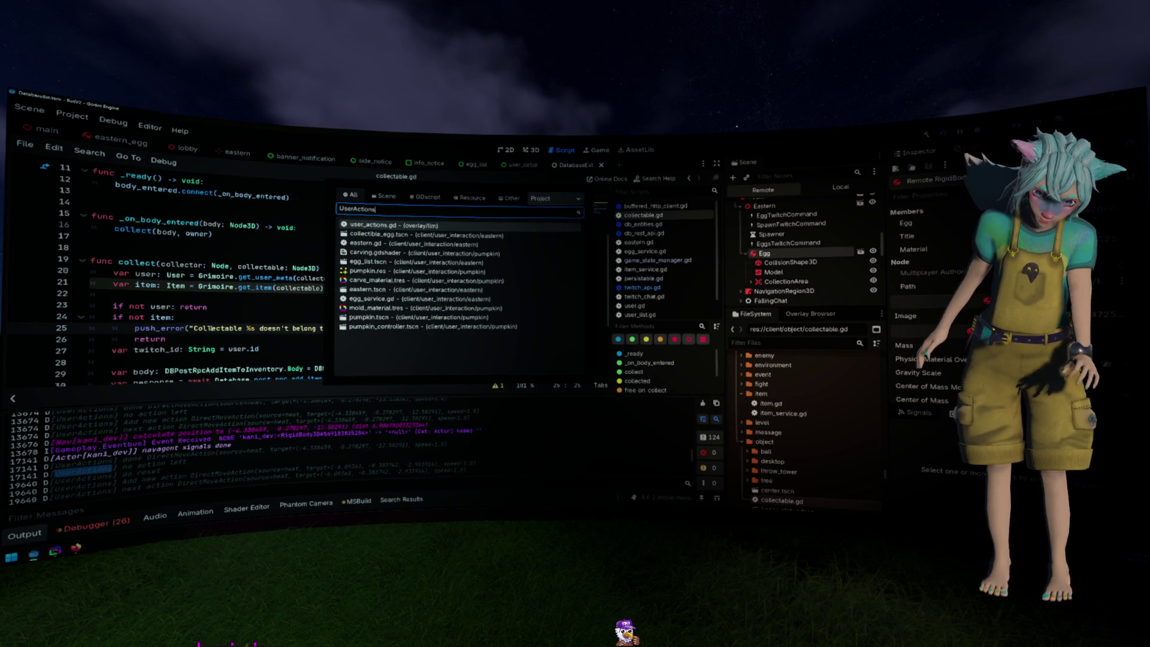
pyautogui.press('Return')
# Change the line 5 logger to TwitchLogger.new("UserActions", true, false)
pyautogui.hotkey('ctrl', 'Home')
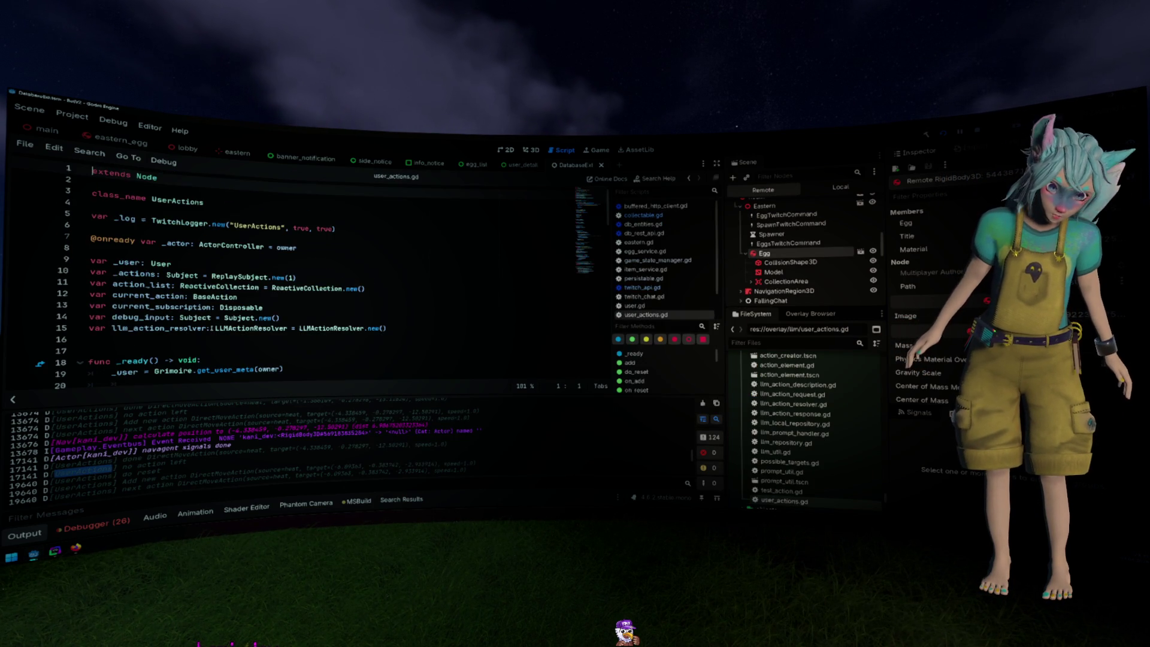
pyautogui.press('Down')
pyautogui.press('Down')
pyautogui.press('Down')
pyautogui.press('End')
pyautogui.press('BackSpace')
pyautogui.press('BackSpace')
pyautogui.press('BackSpace')
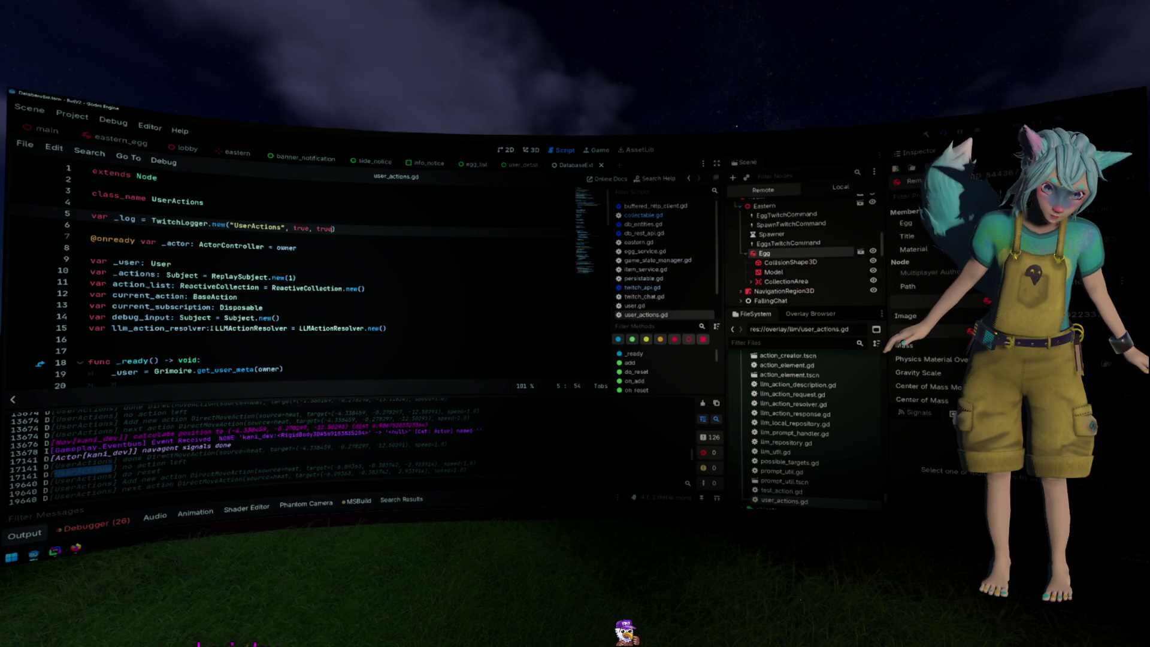
pyautogui.write('false')
pyautogui.press('Left')
pyautogui.press('Left')
pyautogui.press('Left')
pyautogui.press('BackSpace')
pyautogui.press('BackSpace')
pyautogui.press('BackSpace')
pyautogui.write('false')
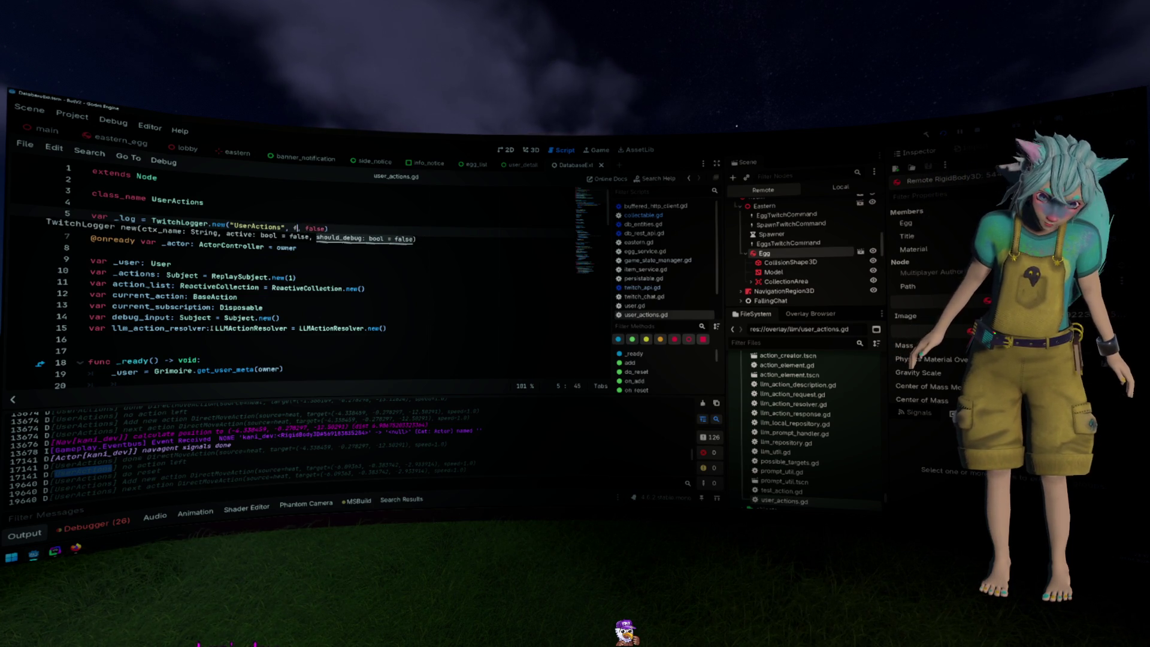
pyautogui.press('Escape')
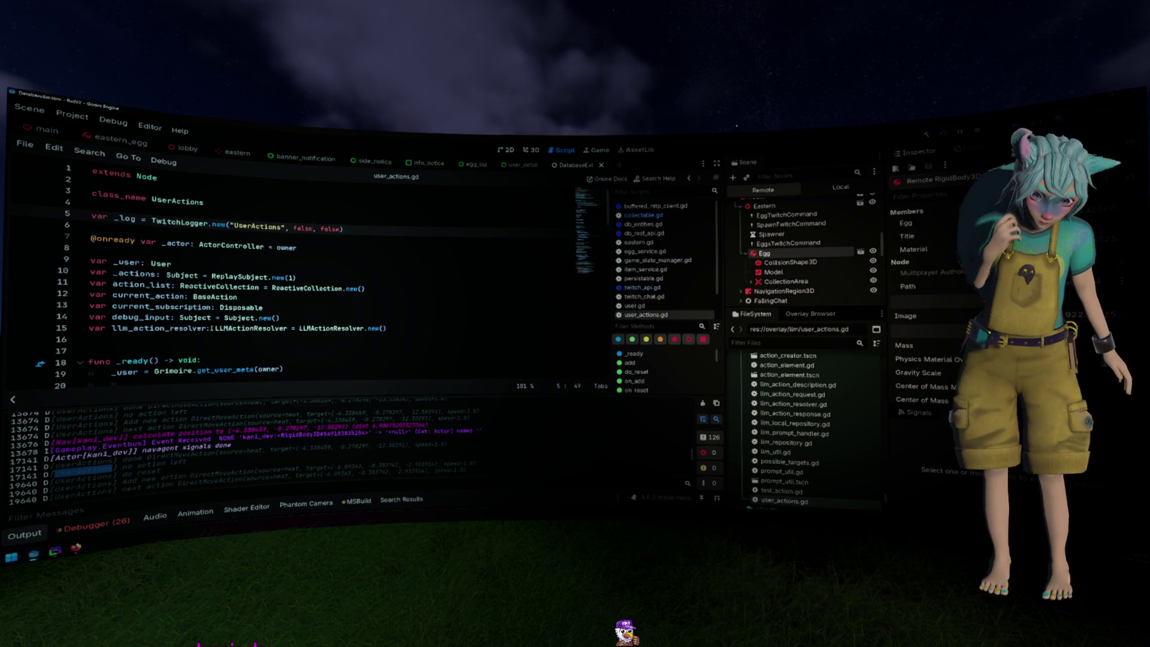
pyautogui.press('BackSpace')
pyautogui.press('BackSpace')
pyautogui.press('BackSpace')
pyautogui.write('true')
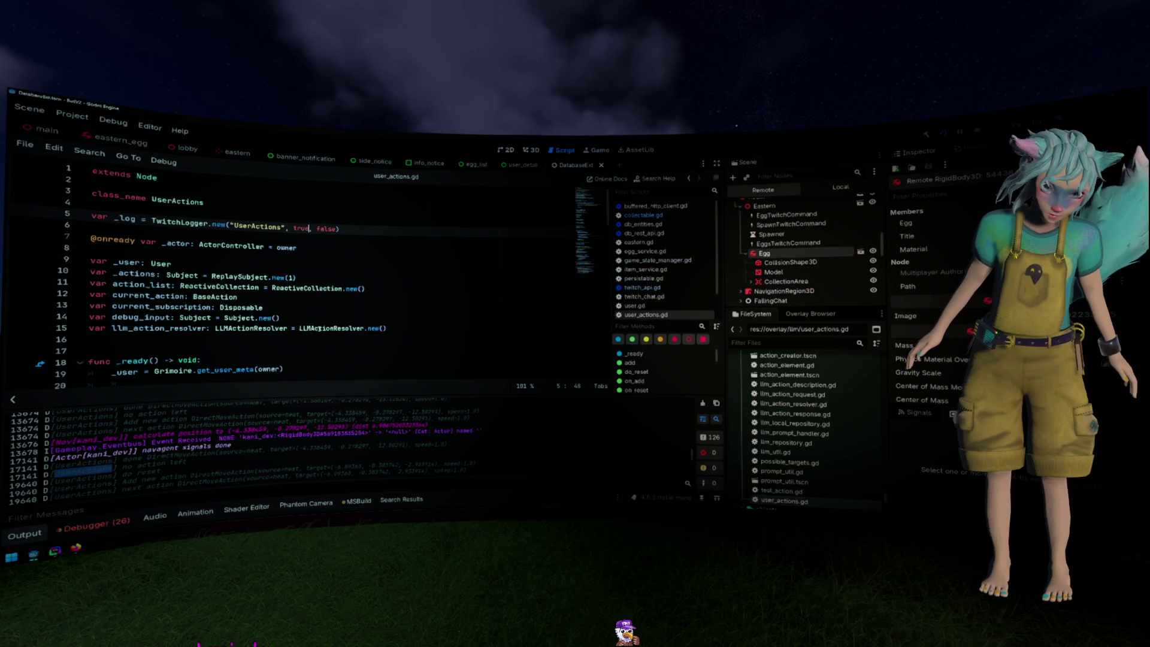
pyautogui.hotkey('ctrl', 'b')
pyautogui.hotkey('ctrl', 'Home')
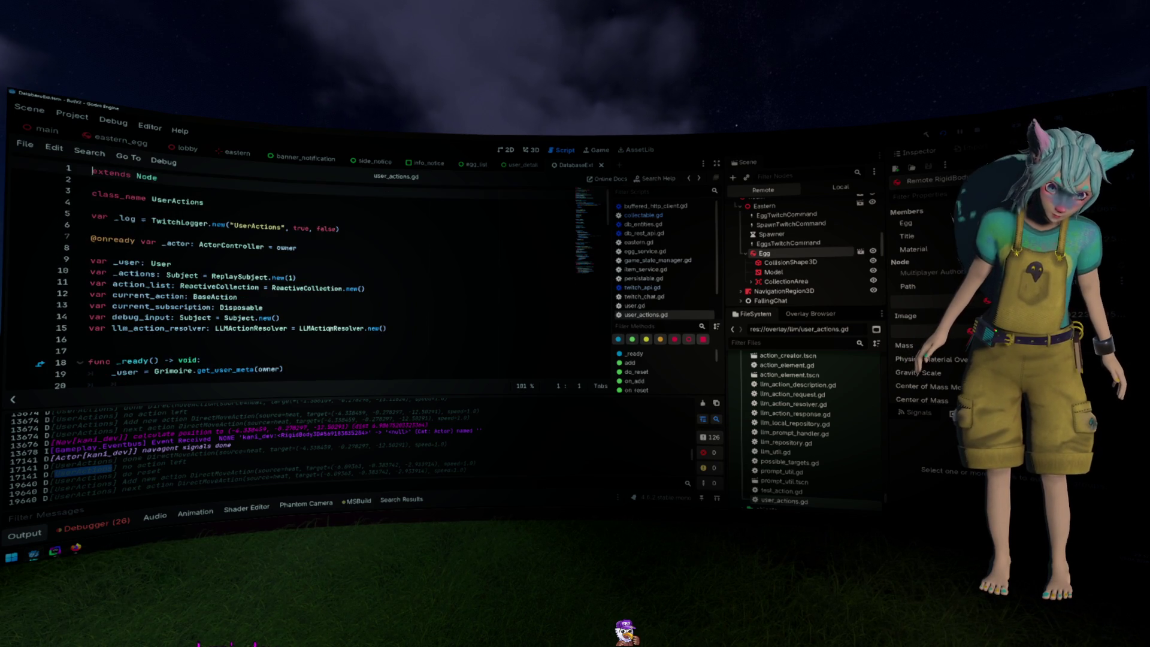
# Close user_actions.gd and review the collect function's response handling in collectable.gd
pyautogui.middleClick(671, 313)
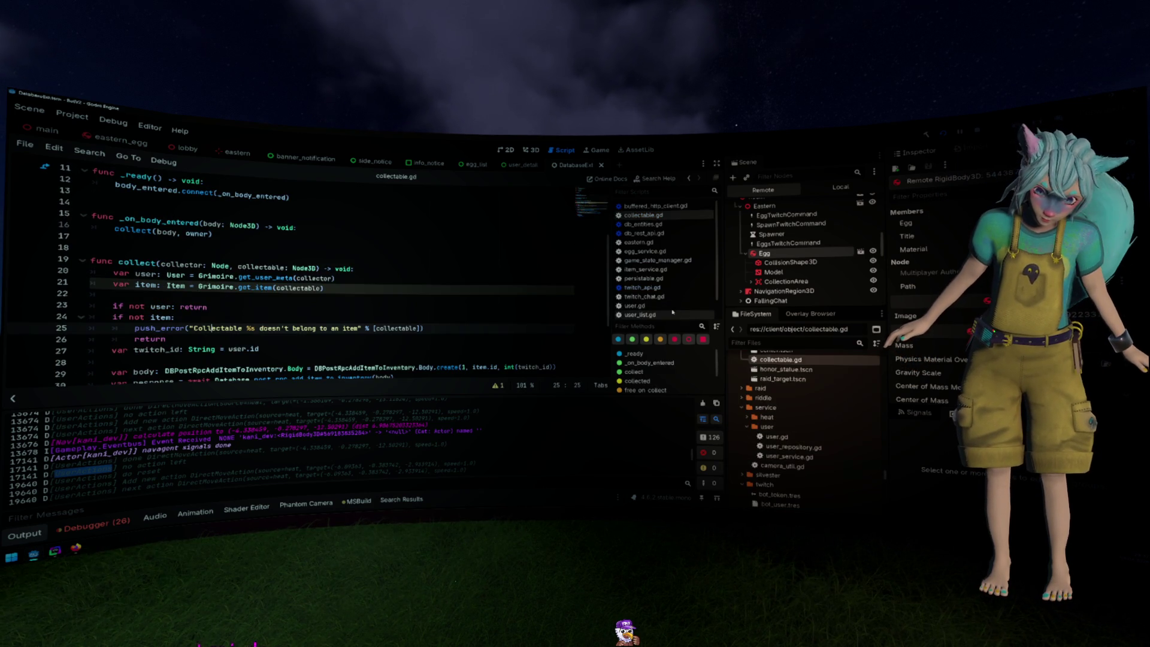
pyautogui.scroll(-1, 671, 308)
pyautogui.click(487, 285)
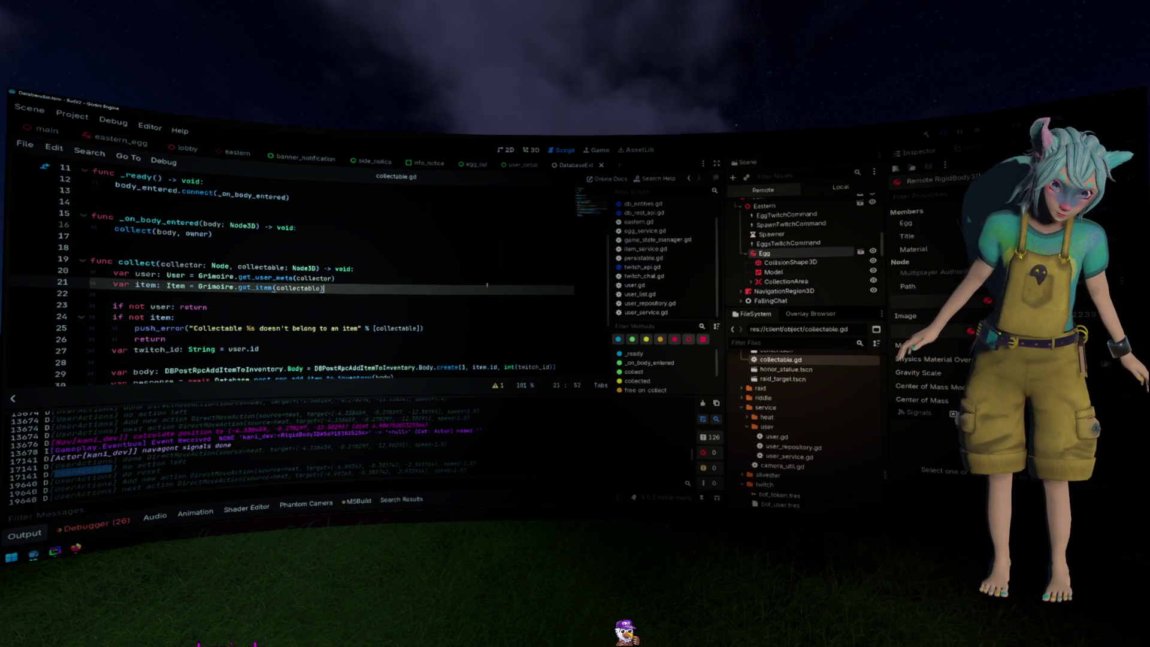
pyautogui.scroll(-3, 487, 285)
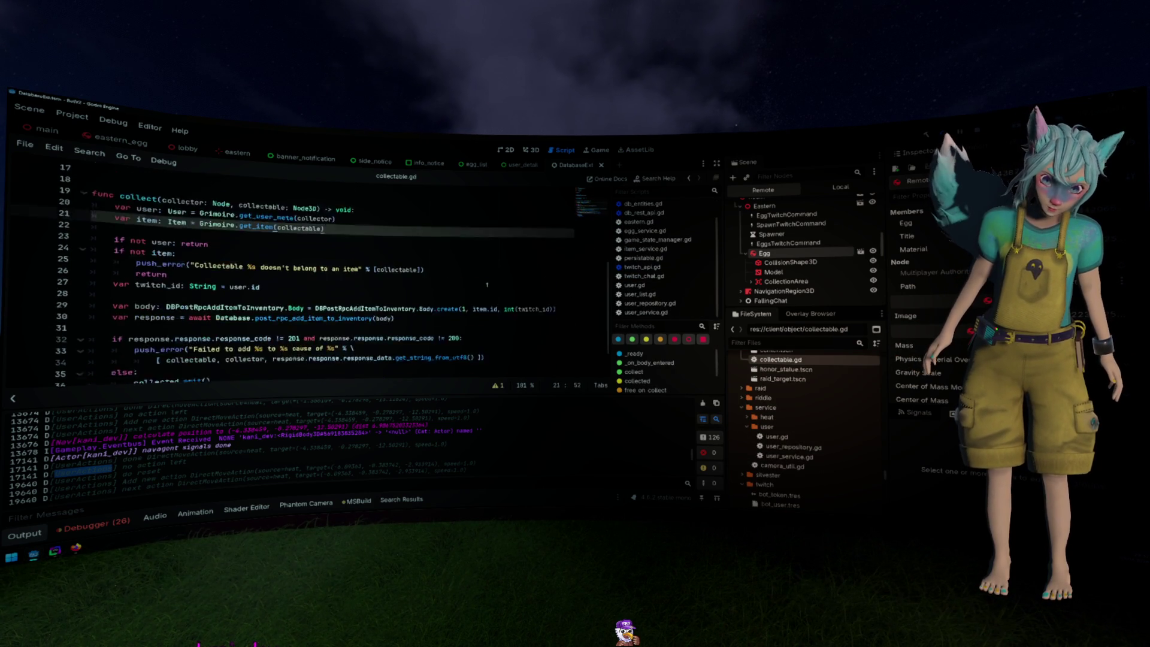
pyautogui.scroll(-10, 381, 413)
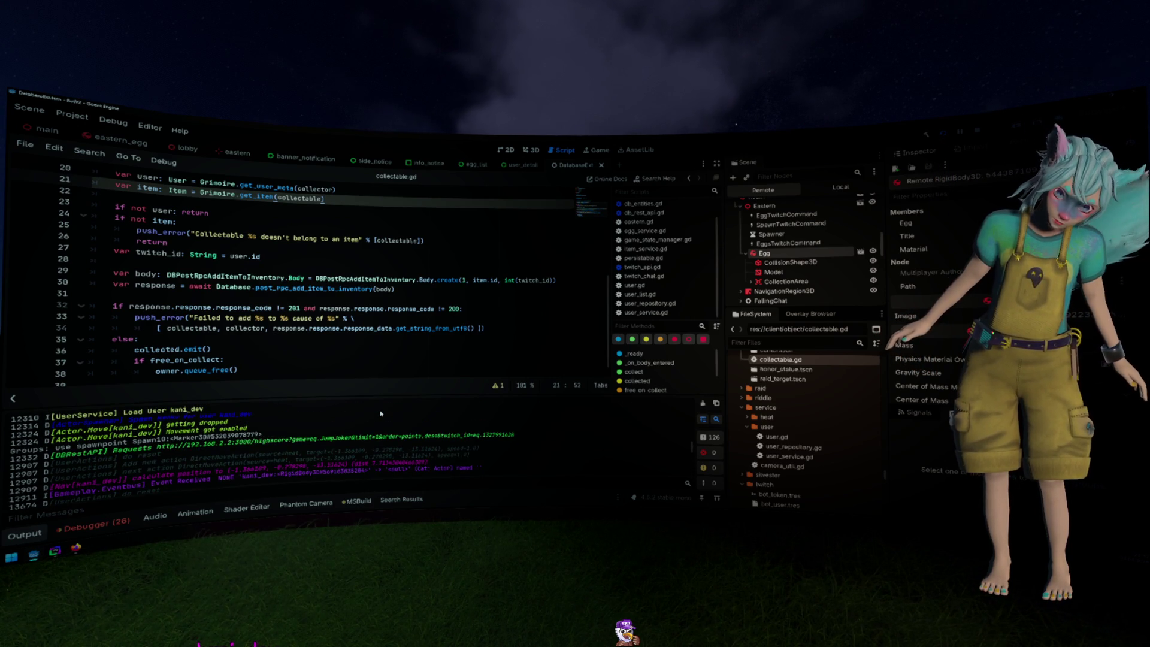
pyautogui.scroll(8, 381, 414)
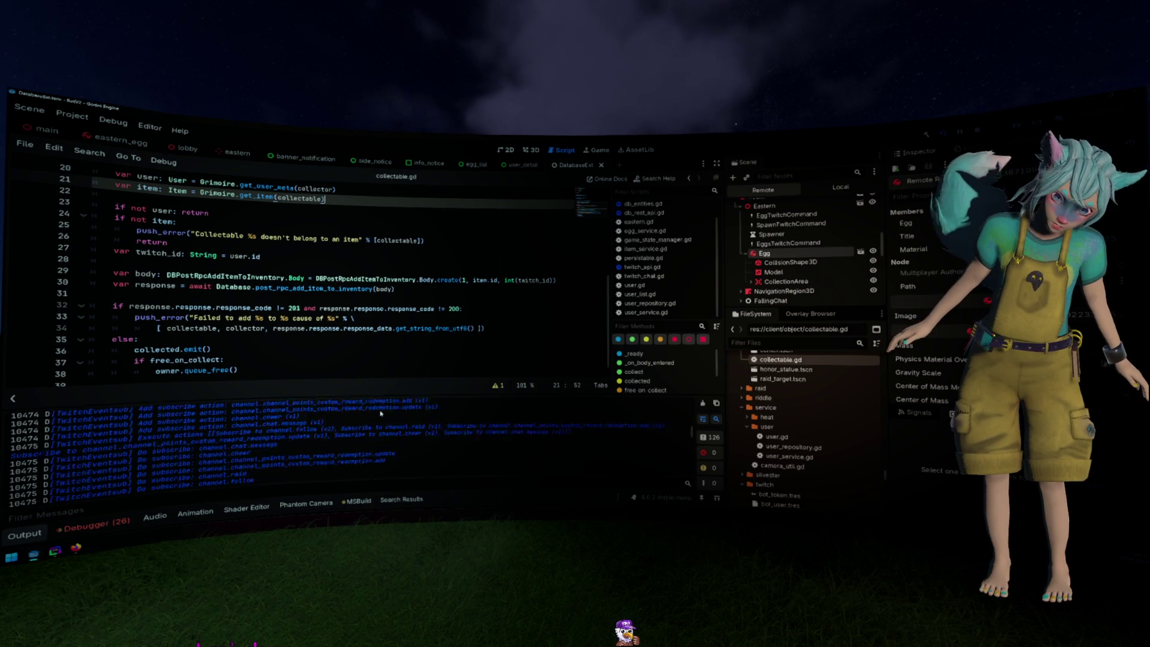
pyautogui.scroll(1, 380, 414)
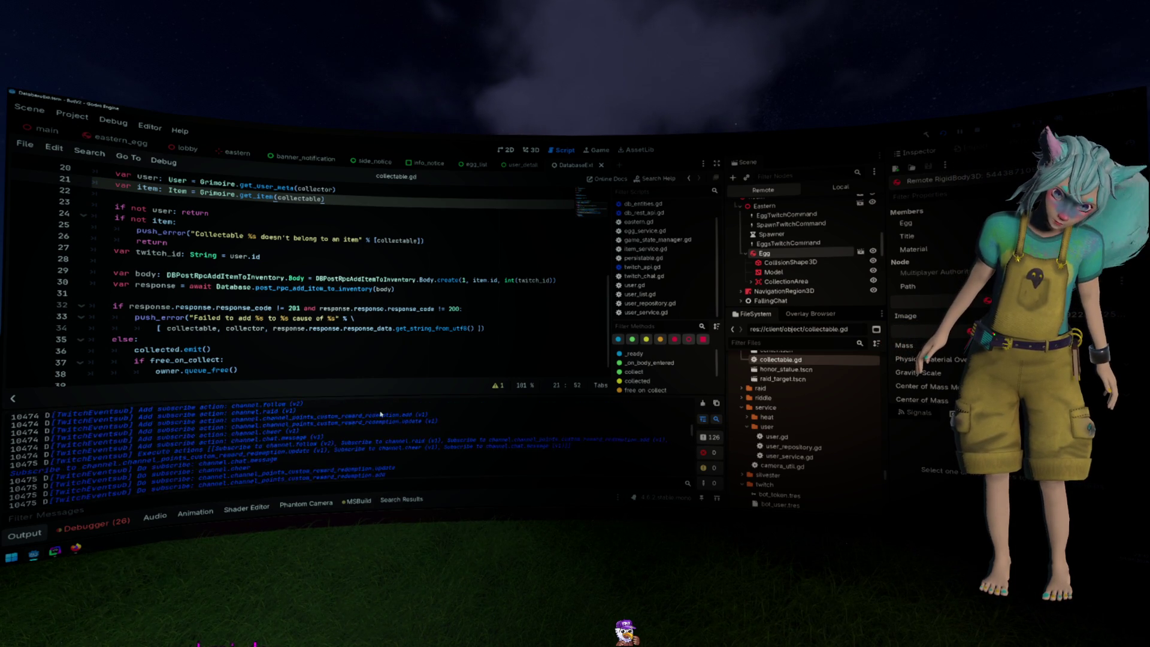
pyautogui.scroll(5, 381, 414)
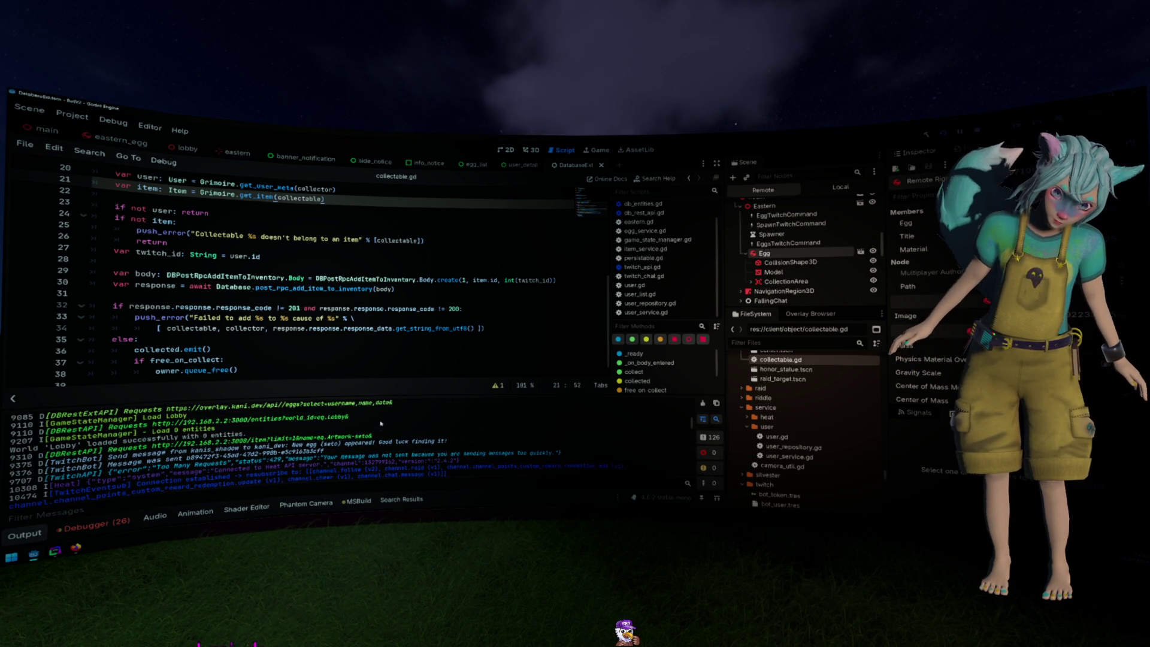
# Select 'Artwork' in the Output log, then view add_item_to_inventory in DataGrip
pyautogui.doubleClick(348, 436)
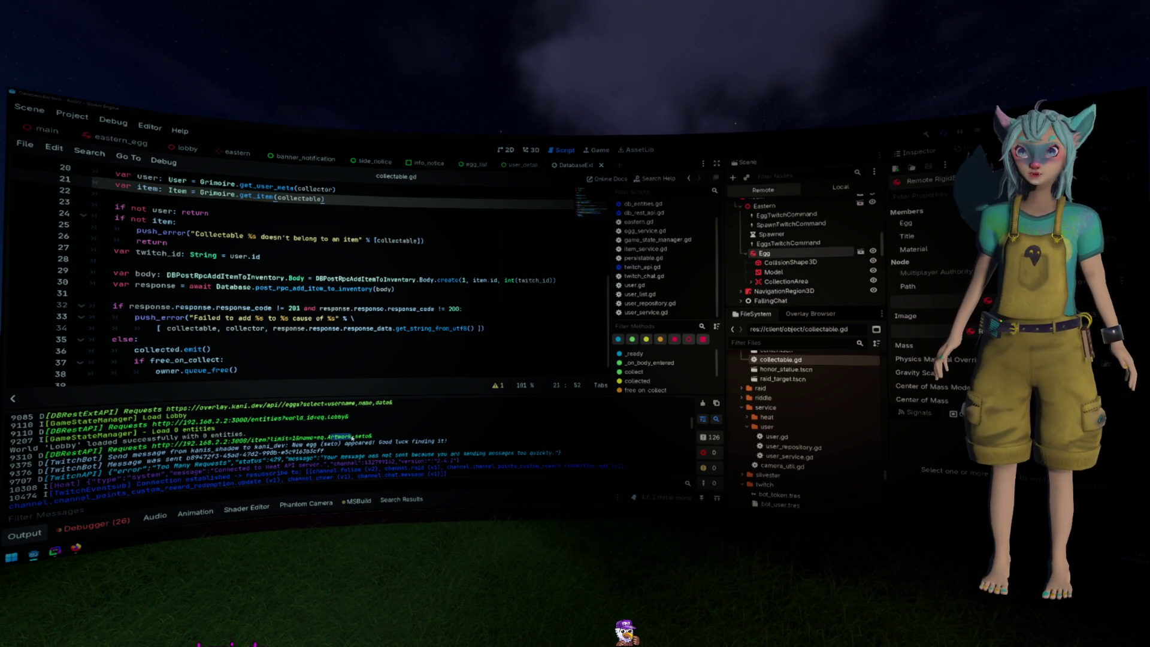
pyautogui.hotkey('alt', 'Tab')
pyautogui.click(555, 298)
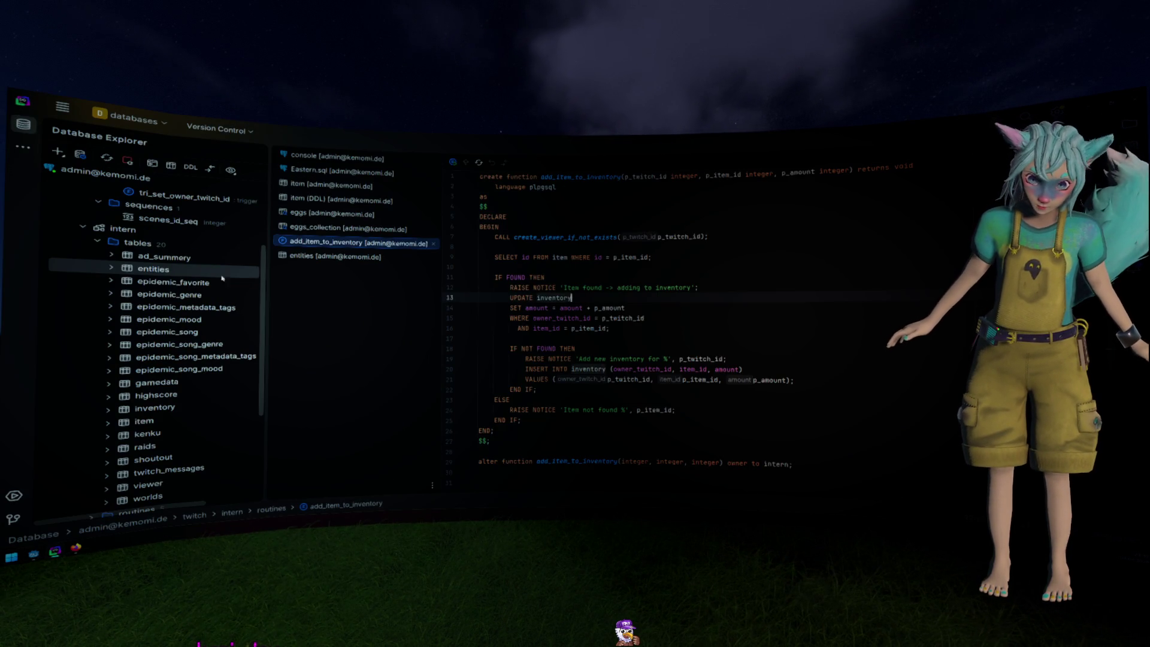
pyautogui.scroll(-5, 163, 279)
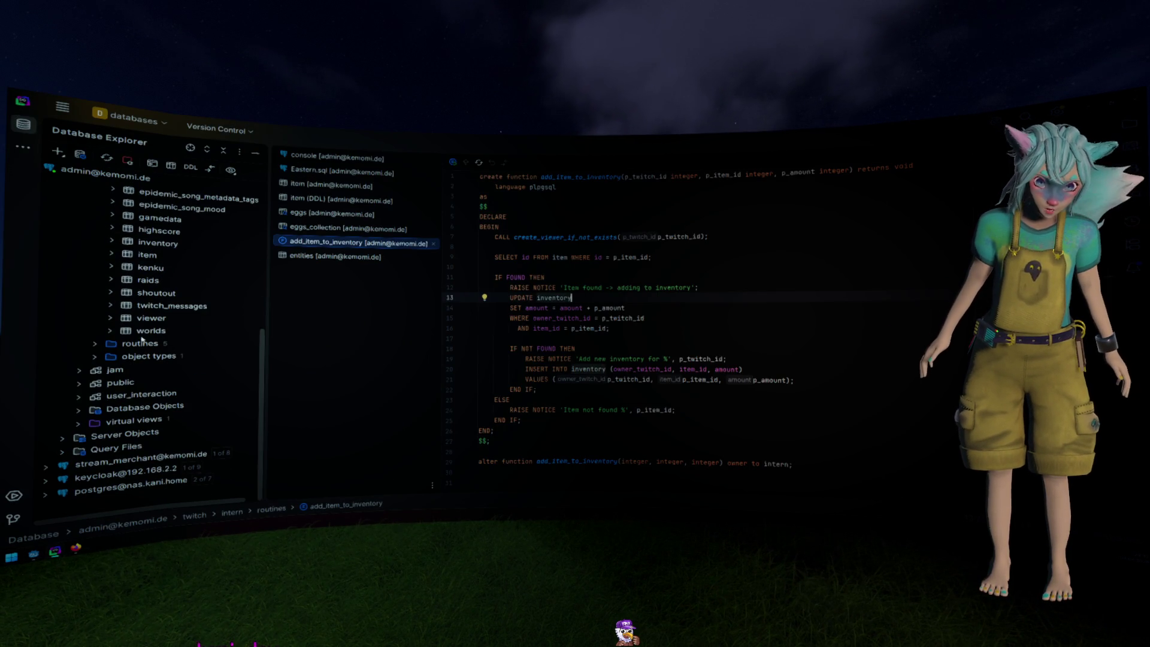
# Open the user_interaction artwork table and scroll through its submissions
pyautogui.click(79, 396)
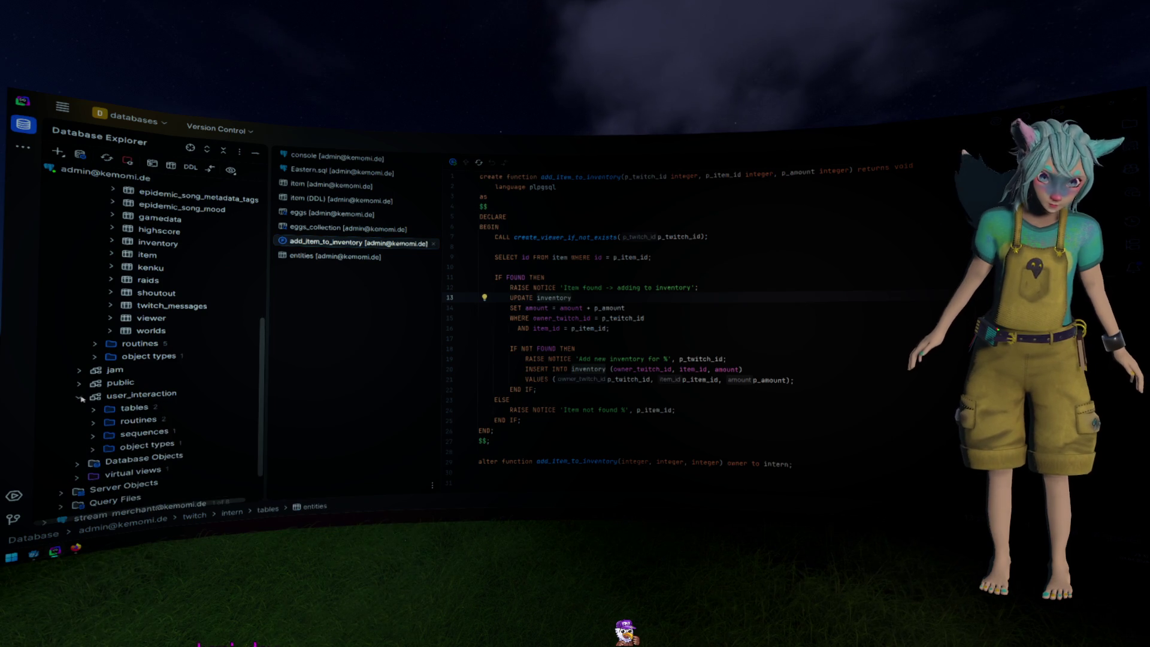
pyautogui.click(94, 410)
pyautogui.doubleClick(151, 420)
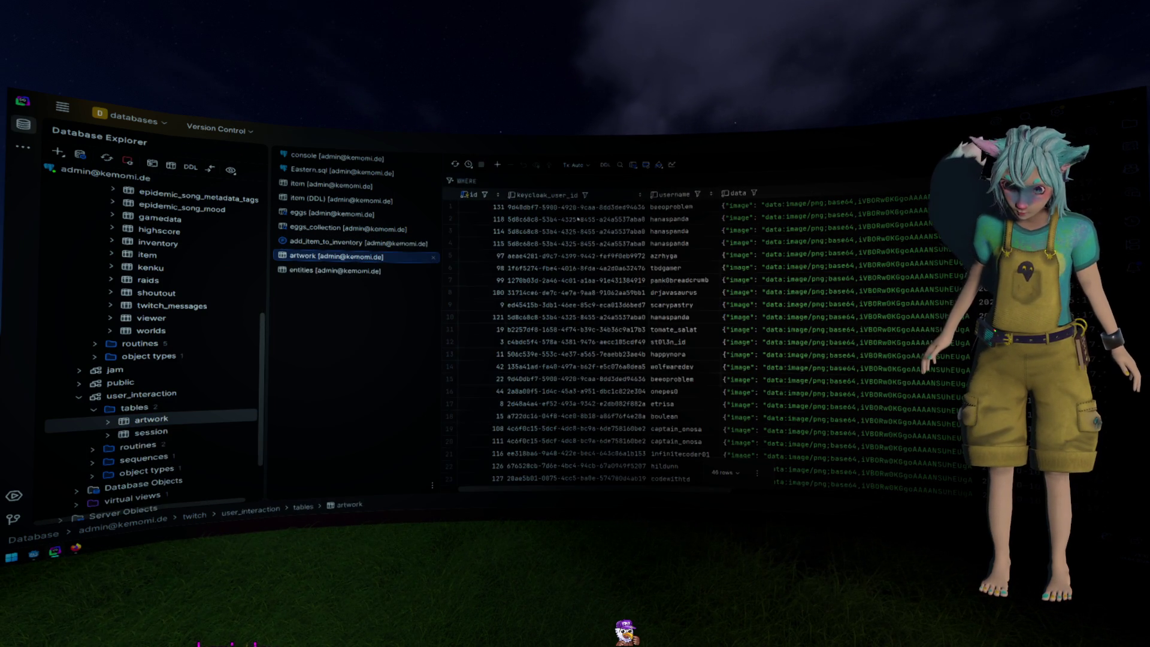
pyautogui.scroll(-2, 577, 218)
pyautogui.hscroll(3, 612, 256)
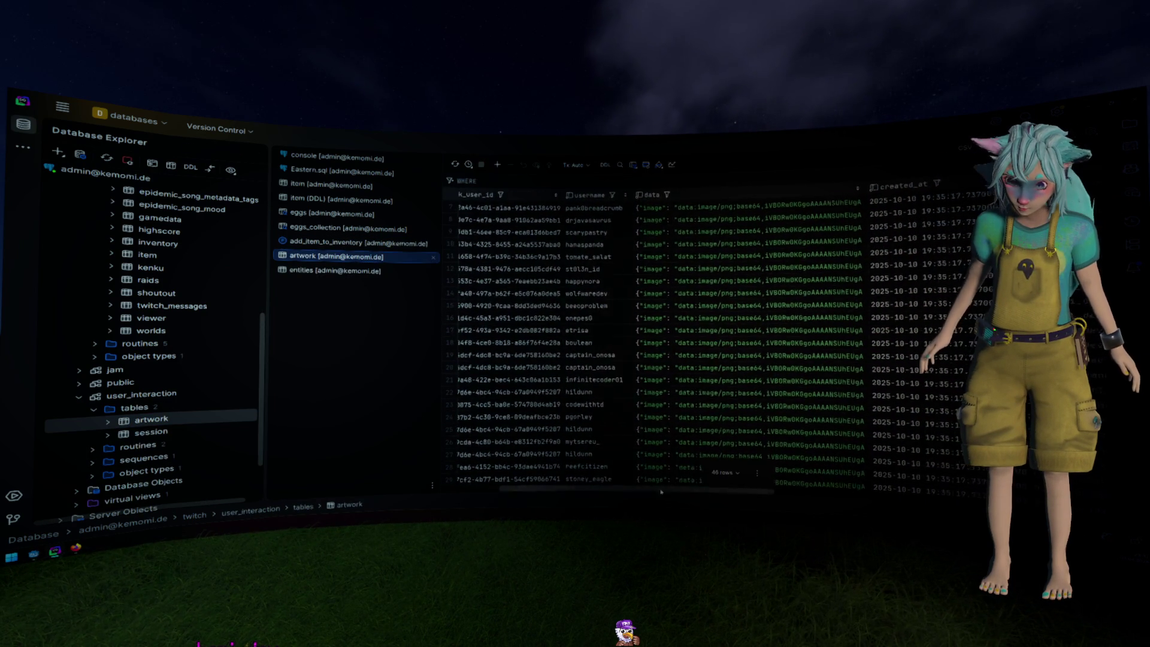
pyautogui.hscroll(5, 661, 360)
pyautogui.scroll(2, 661, 359)
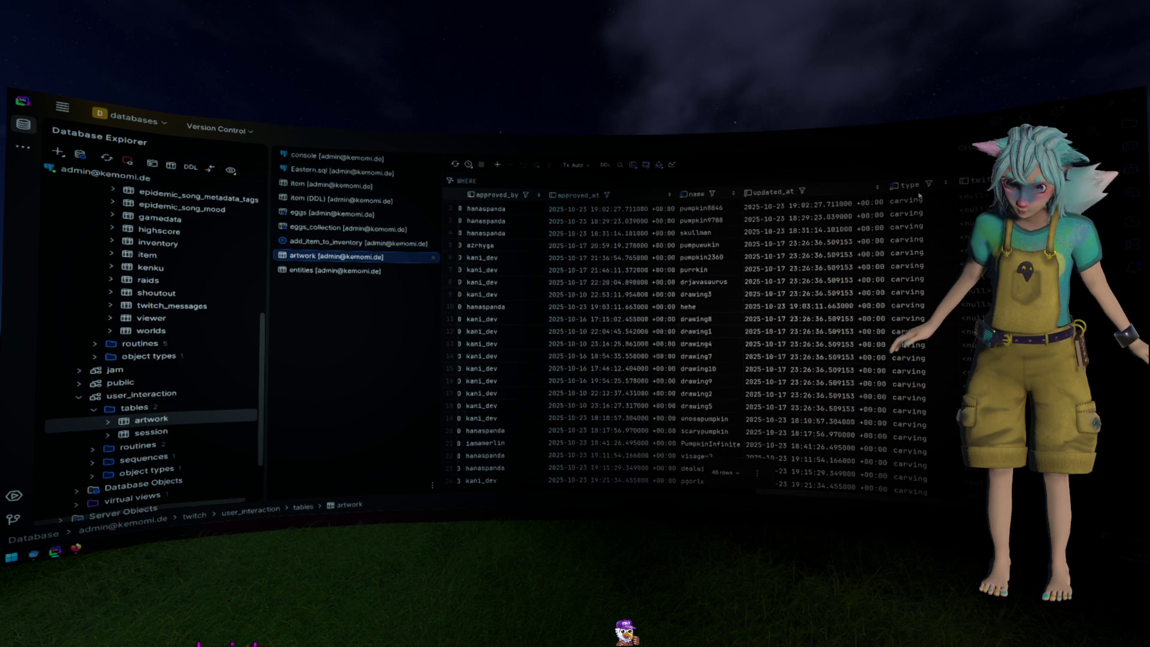
# Filter artwork rows to type egg and check an egg artwork's approver and id
pyautogui.click(929, 184)
pyautogui.click(942, 256)
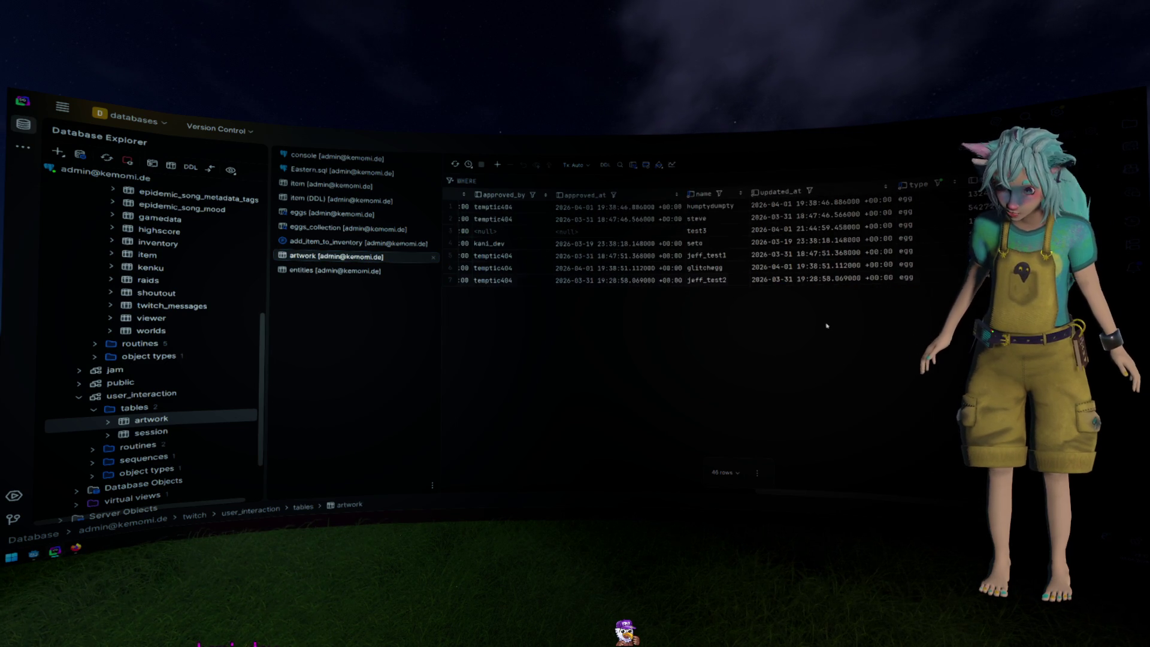
pyautogui.click(824, 277)
pyautogui.hscroll(-2, 827, 487)
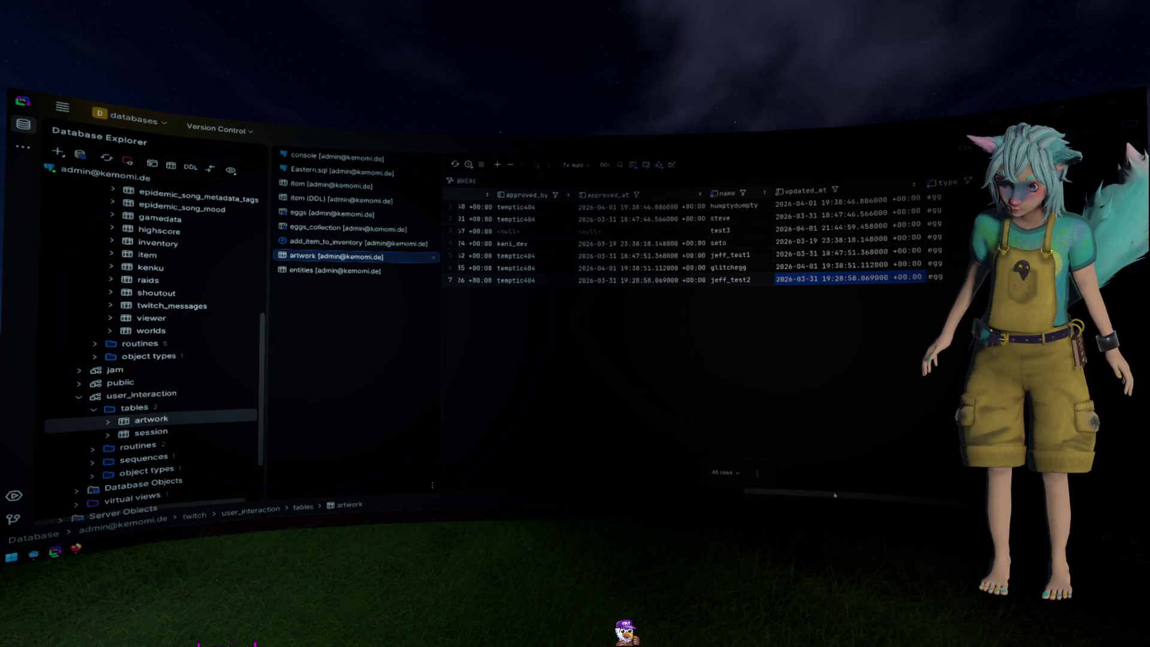
pyautogui.hscroll(-3, 730, 490)
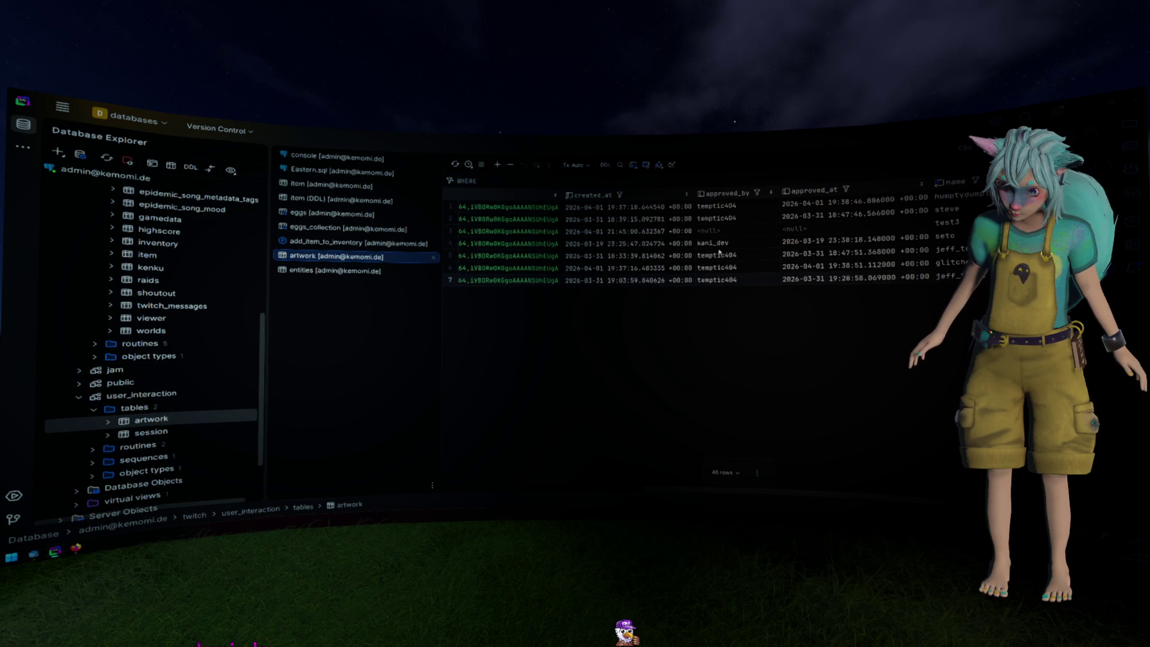
pyautogui.click(718, 244)
pyautogui.hscroll(5, 840, 471)
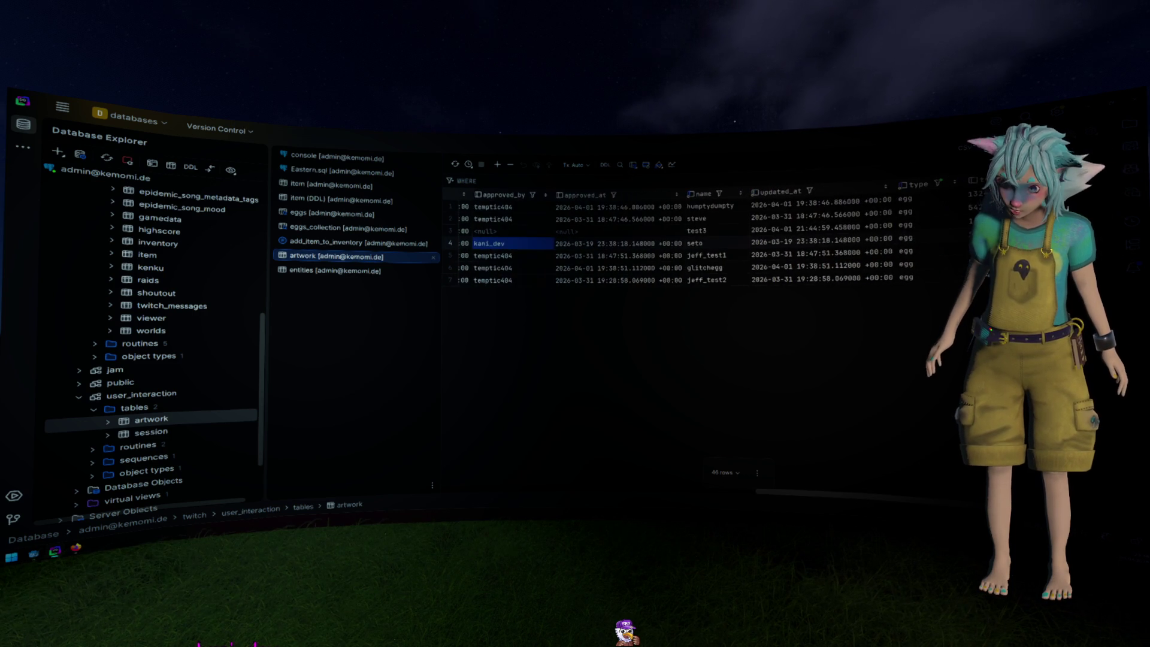
pyautogui.hscroll(-10, 557, 411)
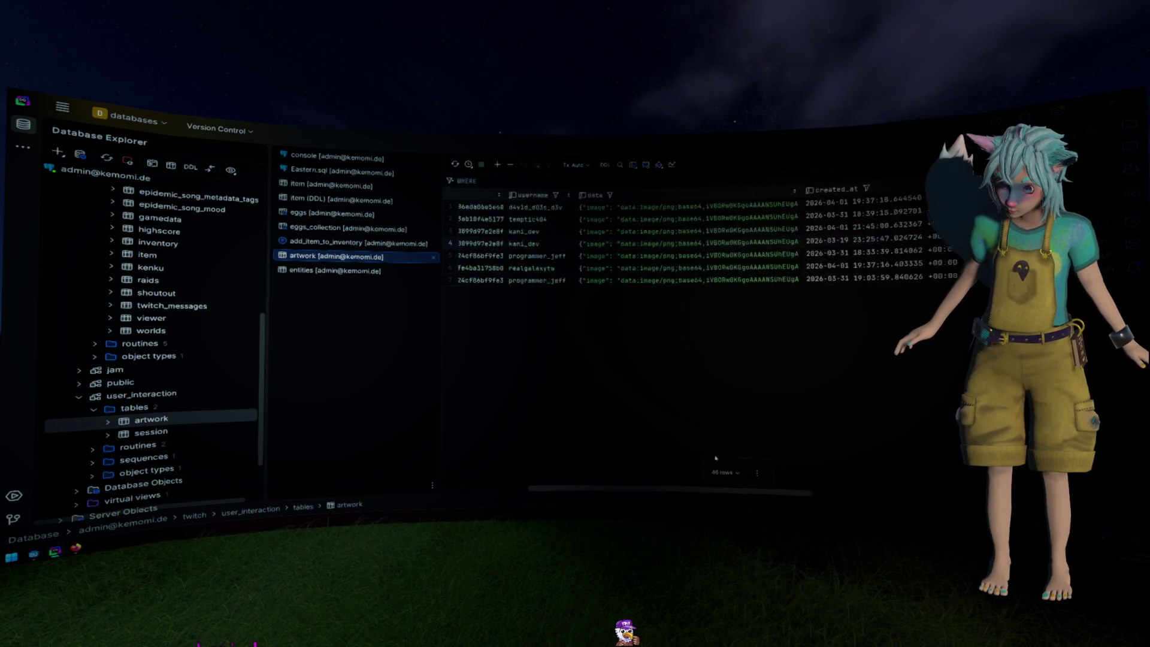
pyautogui.click(495, 245)
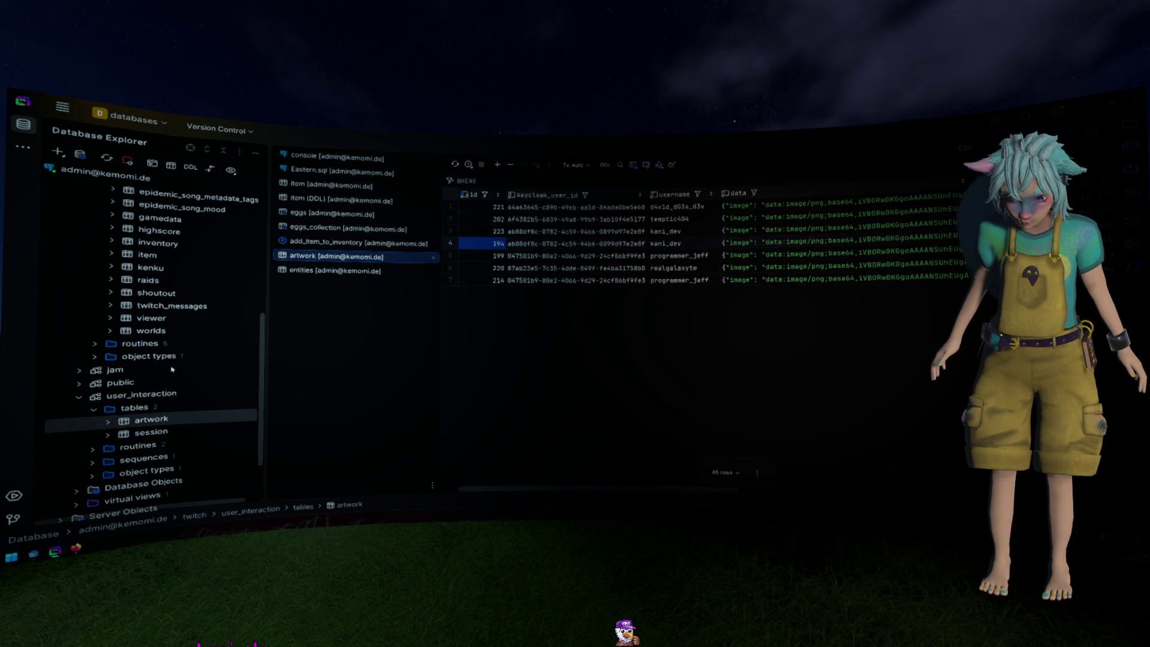
pyautogui.scroll(3, 164, 376)
# Open the item table and add a new row named starting with 'Artwork-'
pyautogui.doubleClick(150, 367)
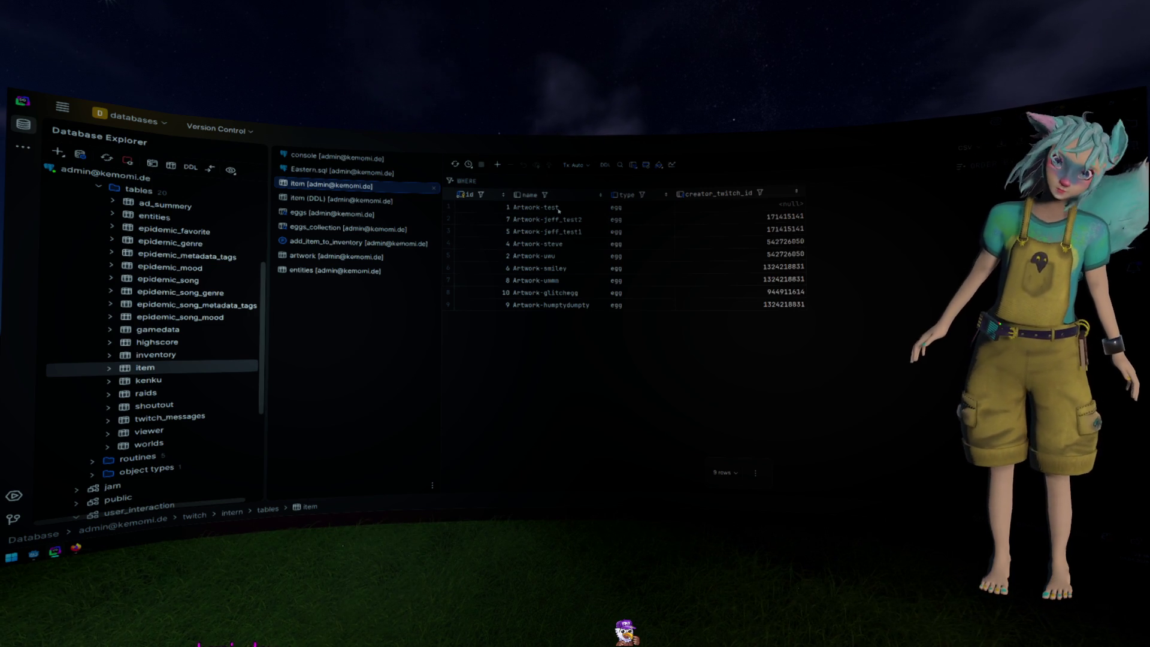
pyautogui.click(497, 164)
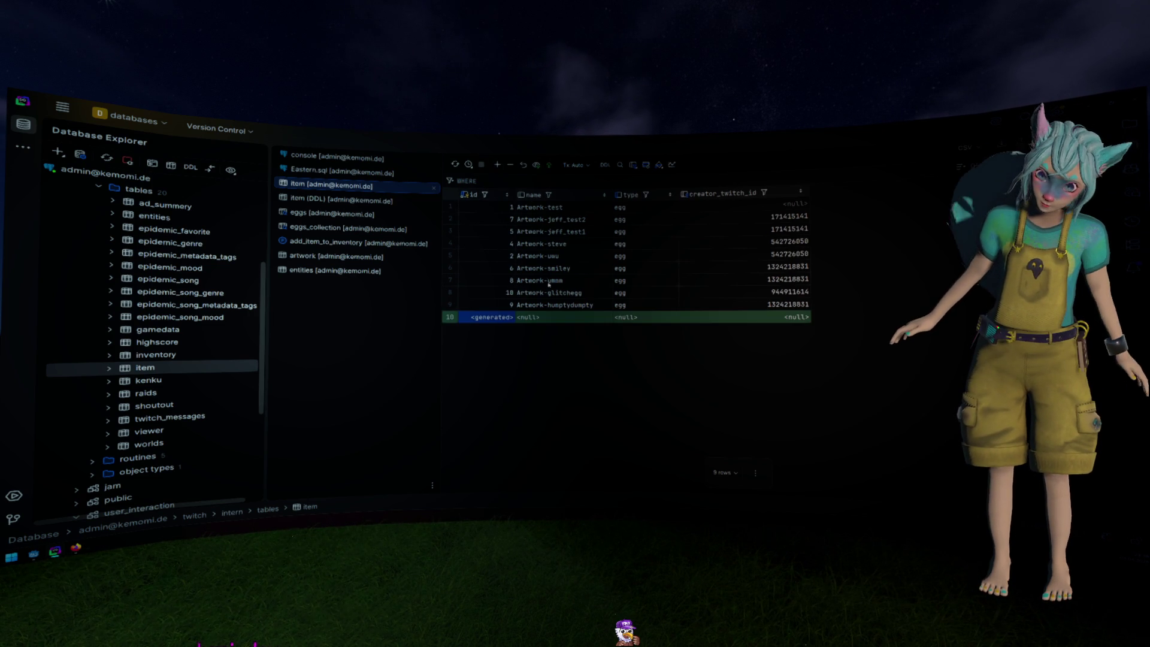
pyautogui.doubleClick(544, 317)
pyautogui.write('Artwo')
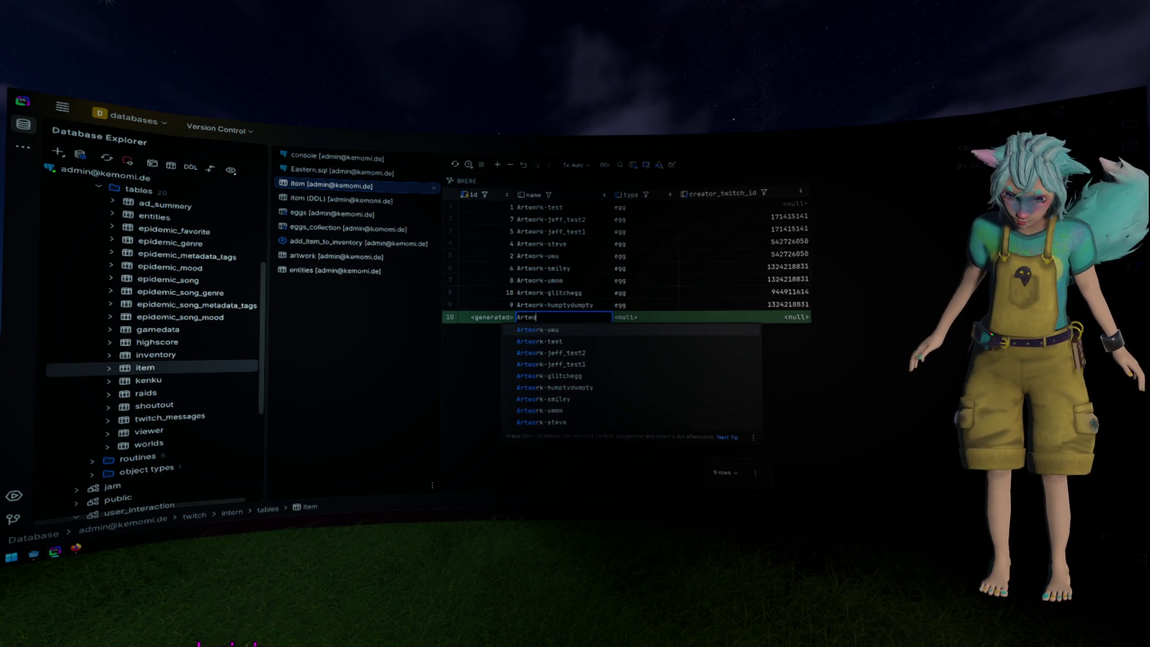
pyautogui.write('rk-')
pyautogui.press('Escape')
pyautogui.hotkey('alt', 'Tab')
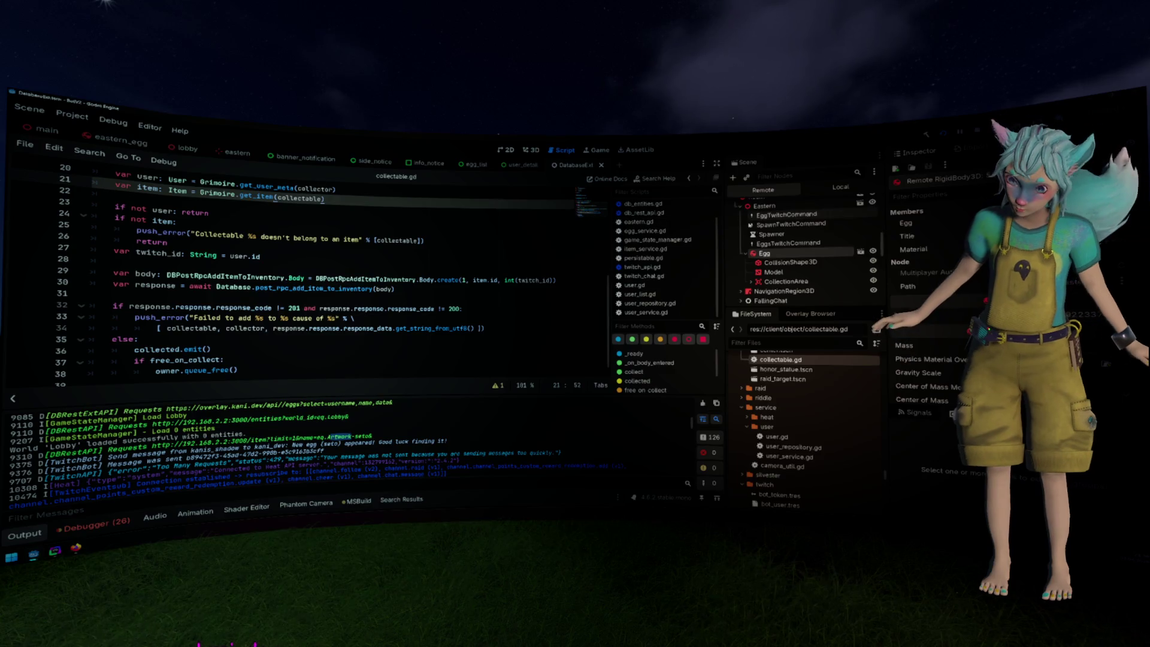
# Expand OAuth in the Remote tree, switch to Local, and locate get_user in user_repository.gd
pyautogui.scroll(2, 802, 248)
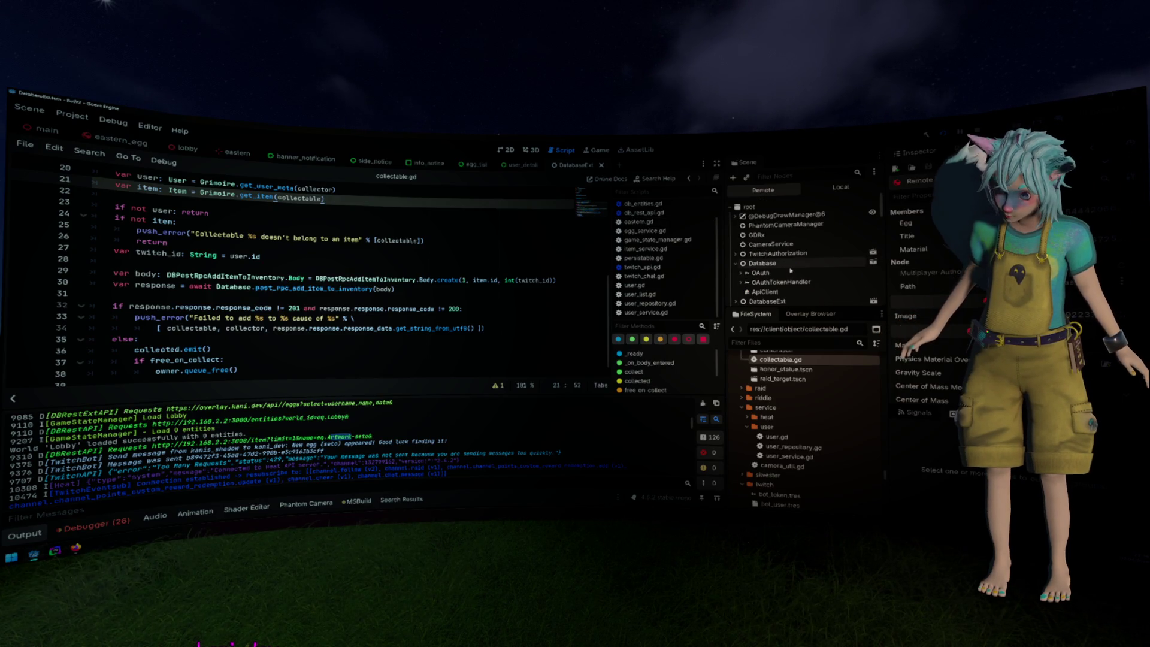
pyautogui.doubleClick(791, 273)
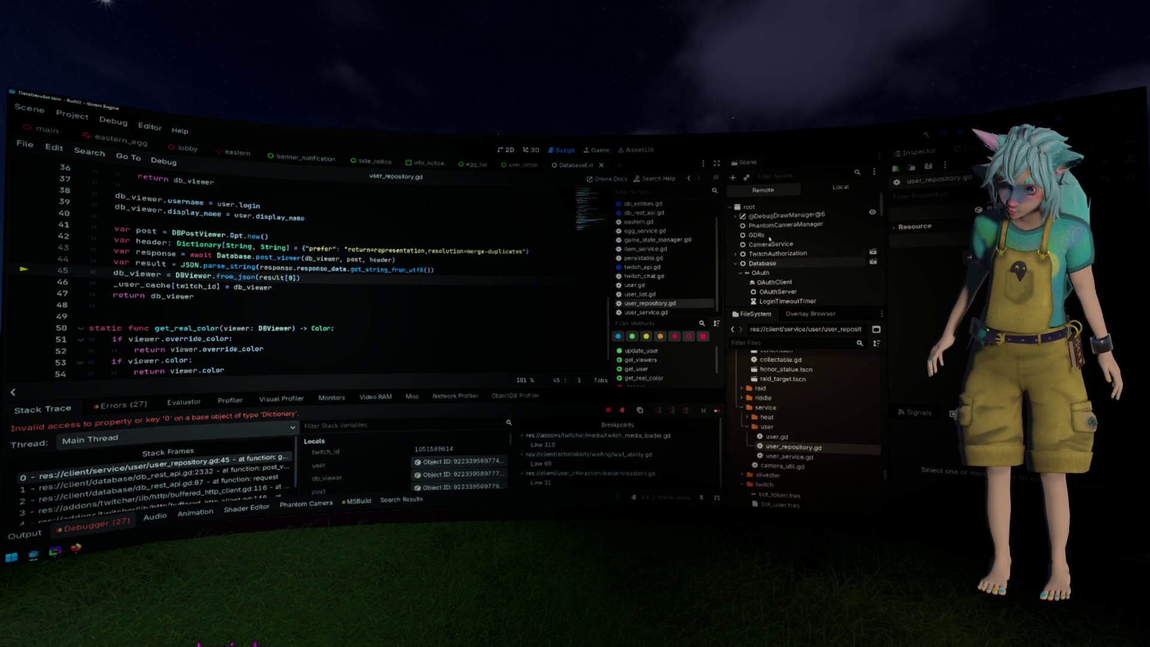
pyautogui.click(841, 187)
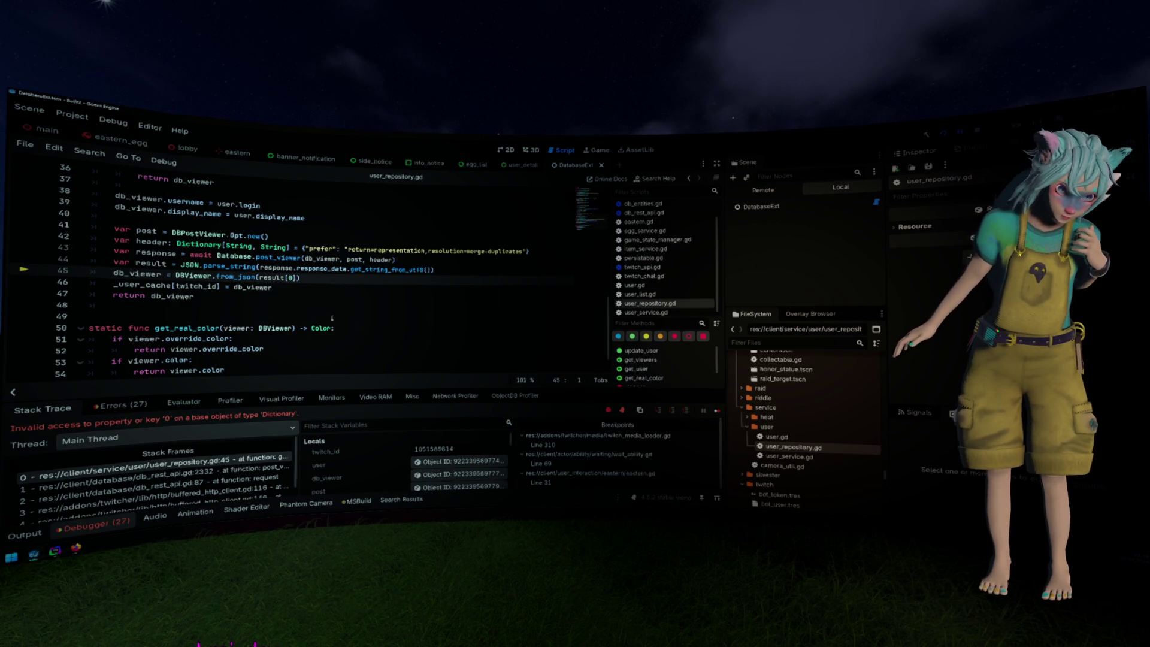
pyautogui.scroll(4, 332, 318)
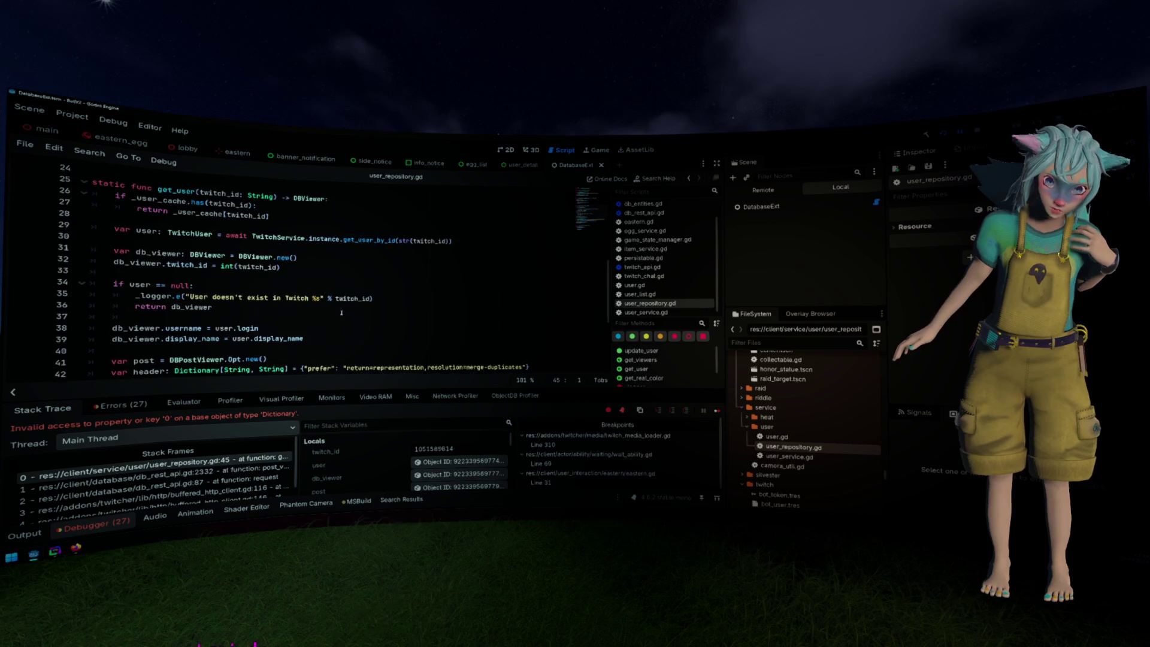
pyautogui.scroll(2, 341, 313)
pyautogui.doubleClick(175, 253)
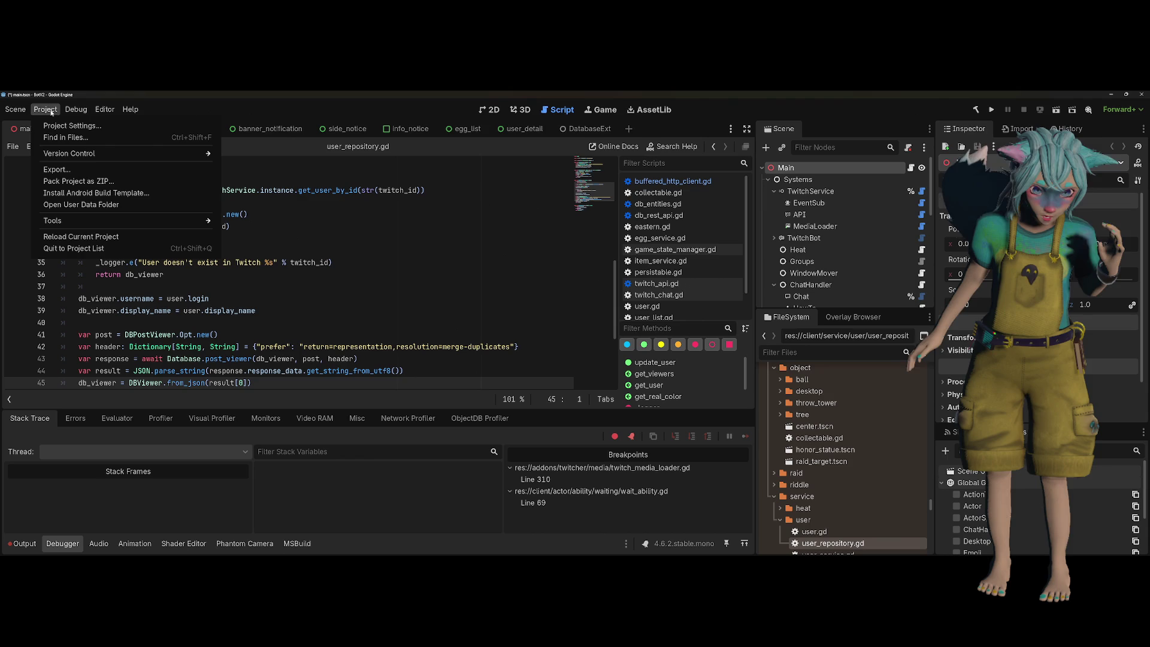
# Review the Twitcher > Editor OAuth settings in Project Settings and close the dialog
pyautogui.click(72, 126)
pyautogui.scroll(-5, 316, 294)
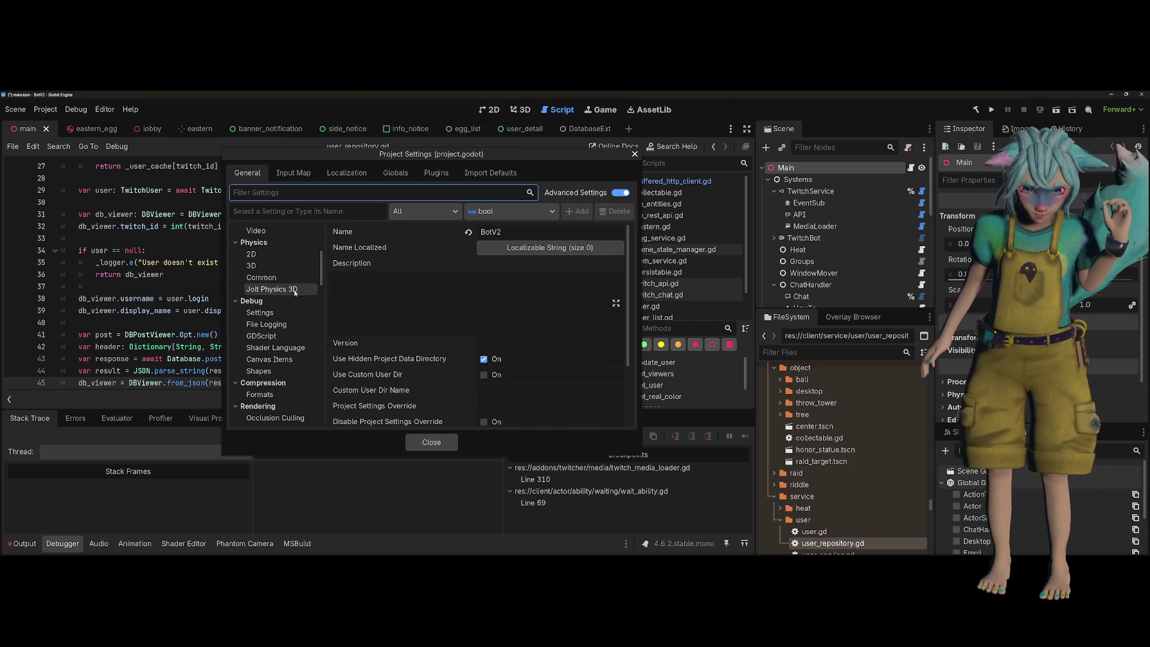
pyautogui.scroll(-5, 299, 289)
pyautogui.moveTo(320, 284); pyautogui.dragTo(320, 410)
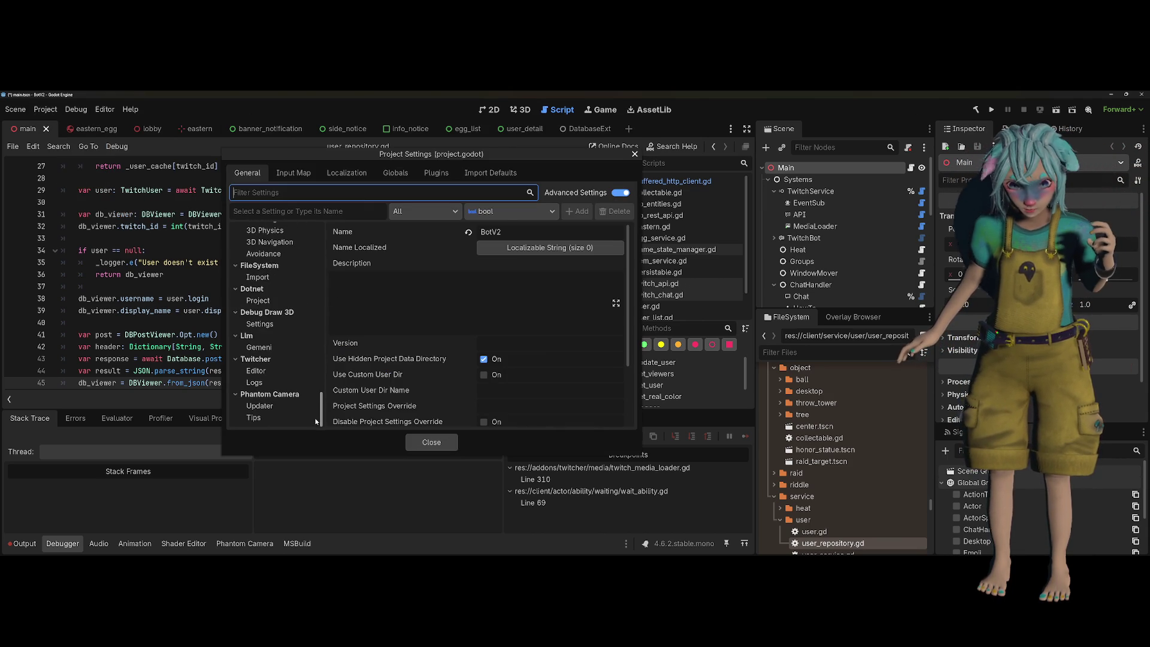
pyautogui.click(276, 372)
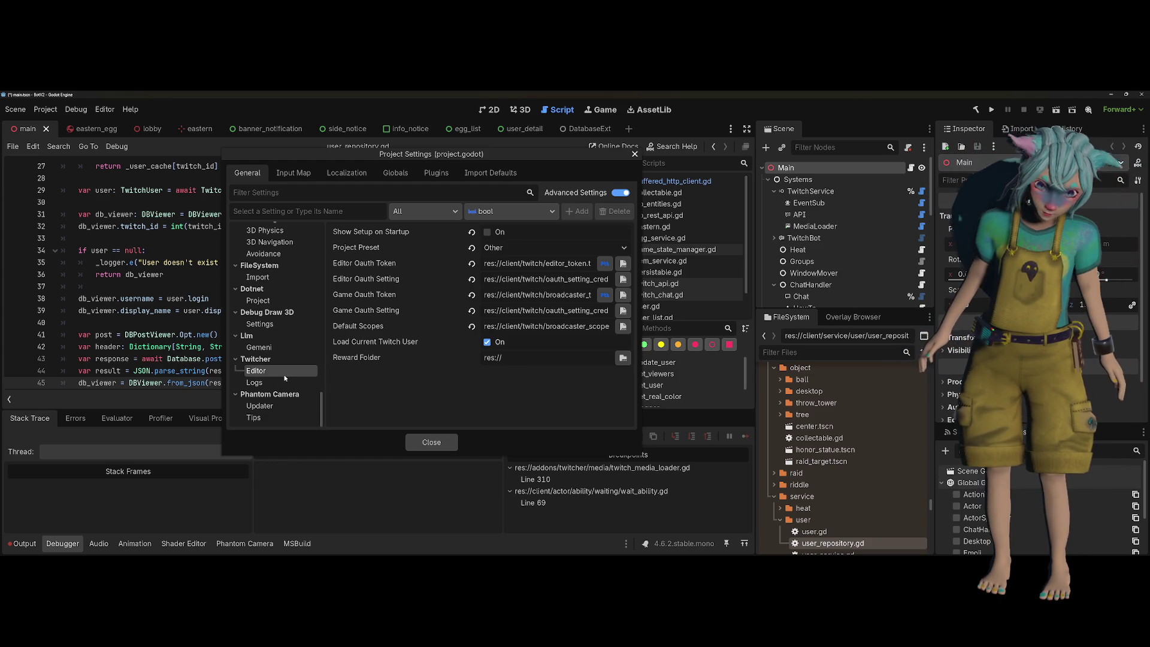
pyautogui.click(634, 155)
pyautogui.click(45, 109)
# Re-authorize the editor with Twitch via Twitcher Setup's Authorization step, then select TwitchBot
pyautogui.moveTo(65, 220)
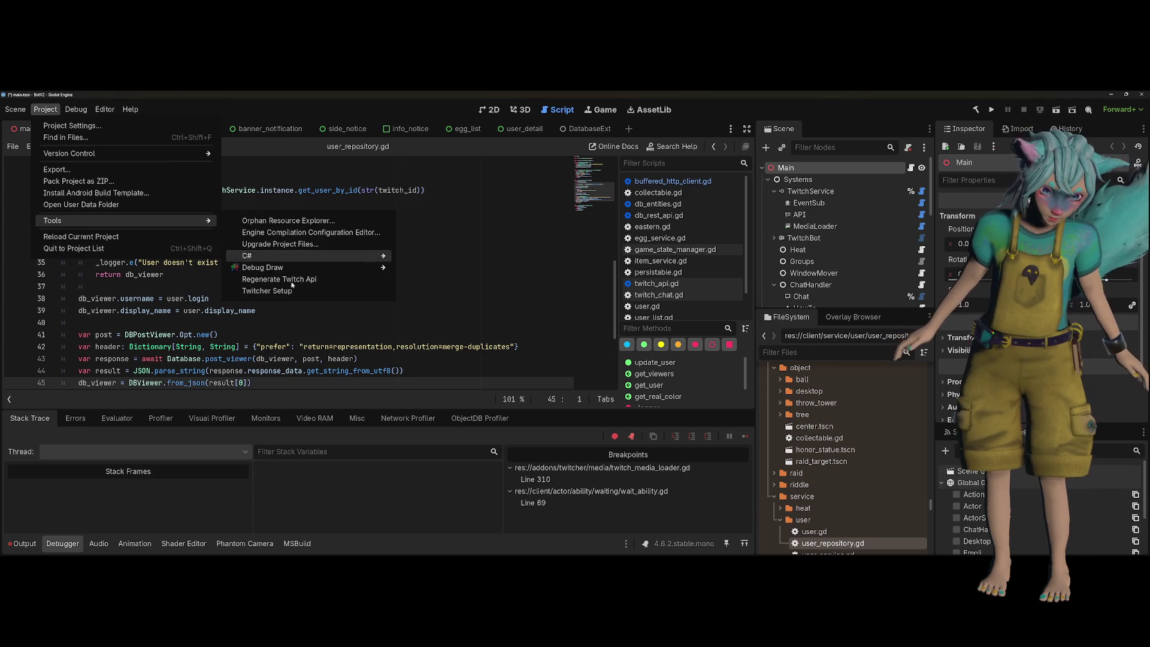
pyautogui.click(270, 291)
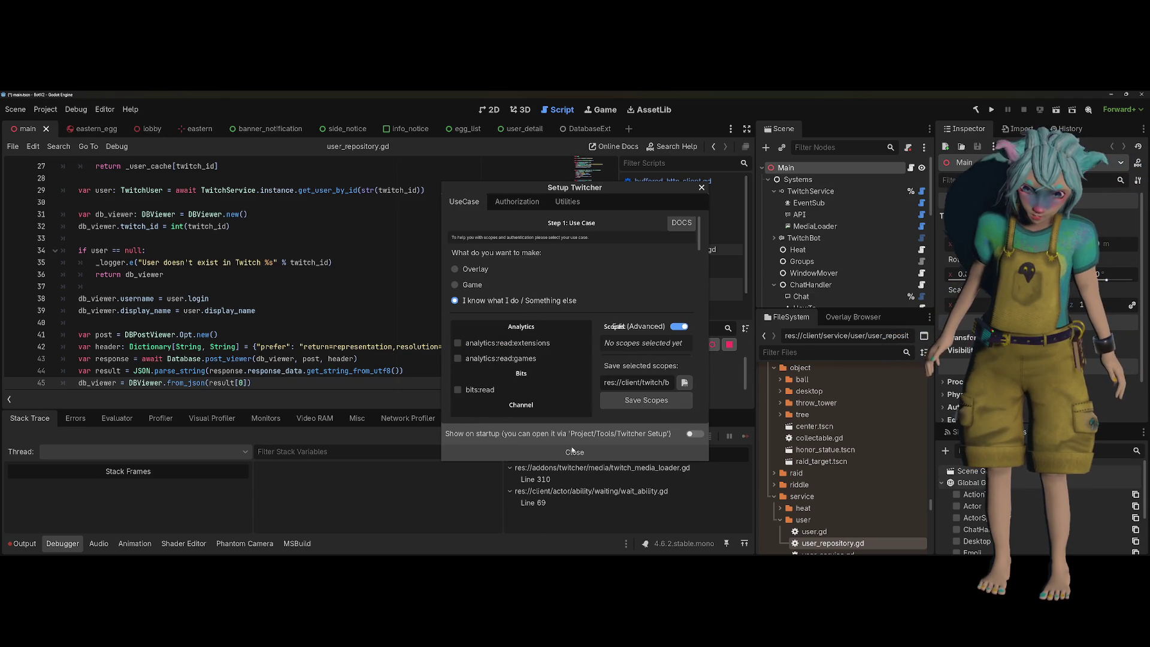
pyautogui.click(497, 201)
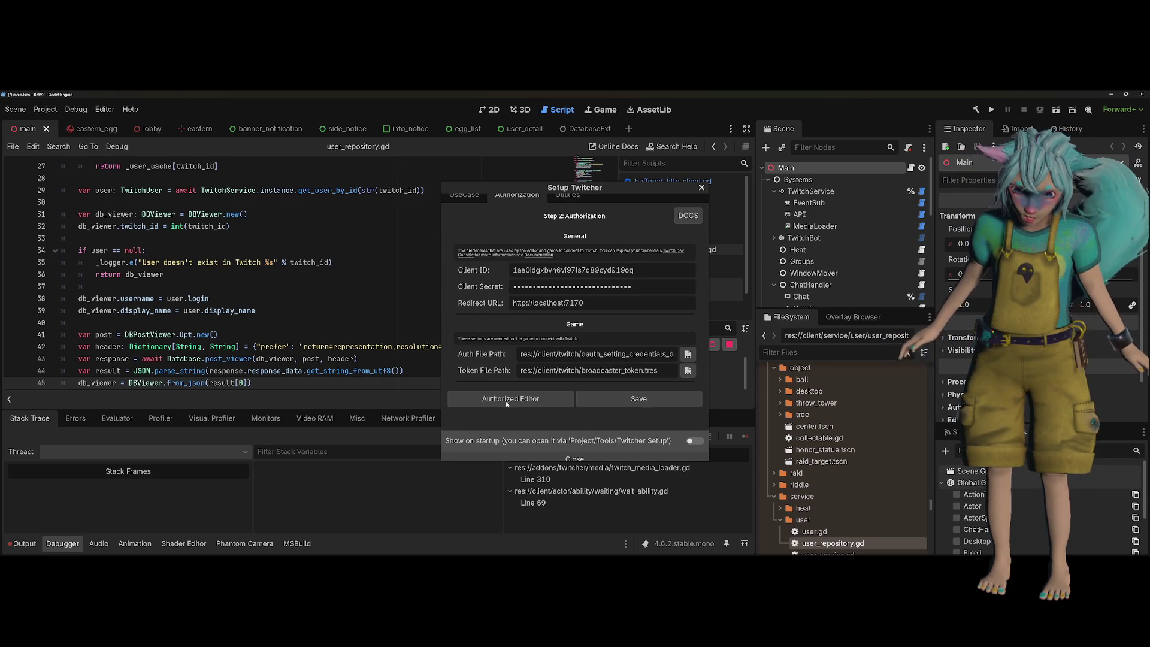
pyautogui.click(506, 400)
pyautogui.hotkey('ctrl', 'w')
pyautogui.hotkey('alt', 'Tab')
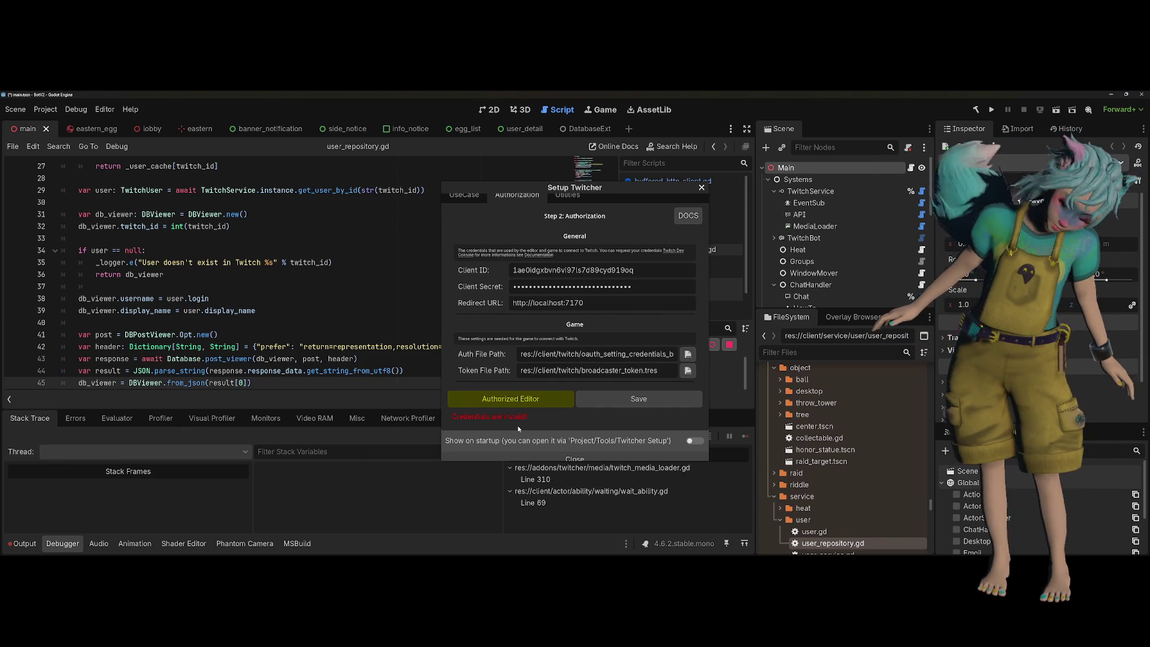
pyautogui.click(527, 407)
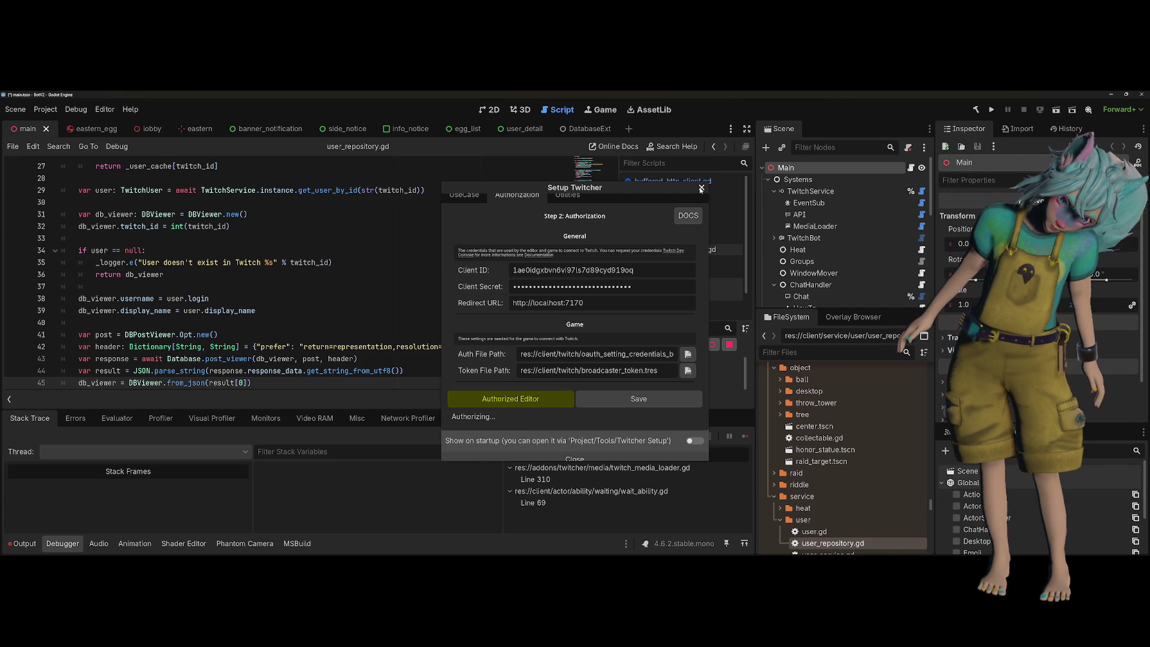
pyautogui.click(683, 216)
pyautogui.click(821, 239)
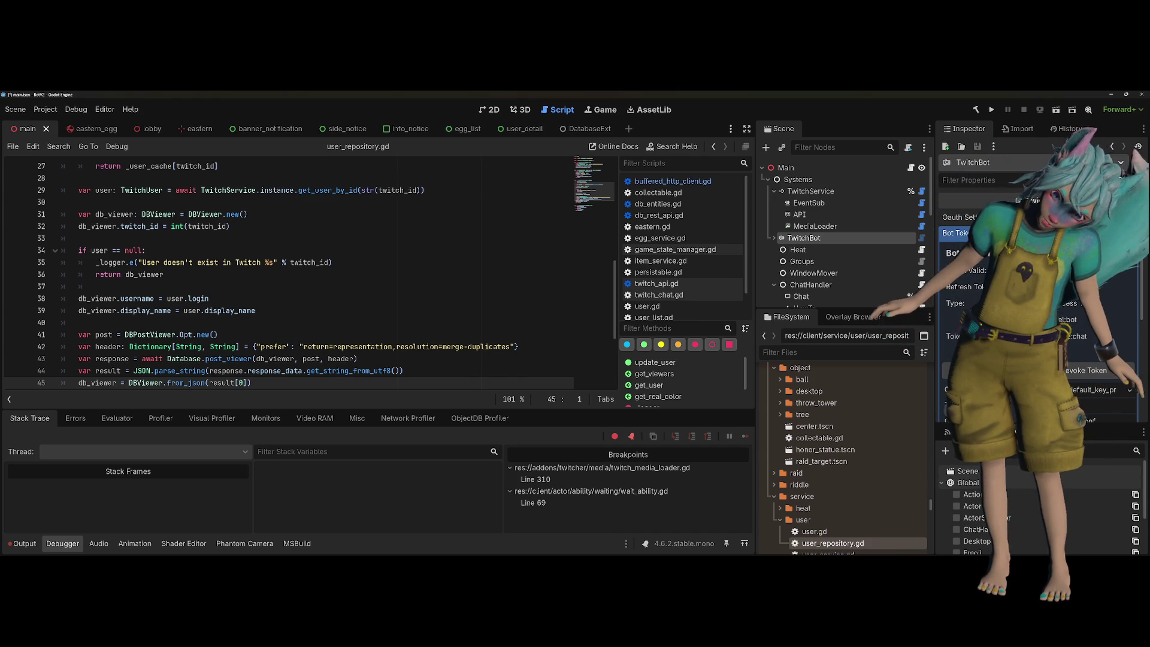
# Scroll through TwitchBot's Bot-Token properties in the Inspector
pyautogui.scroll(-2, 983, 270)
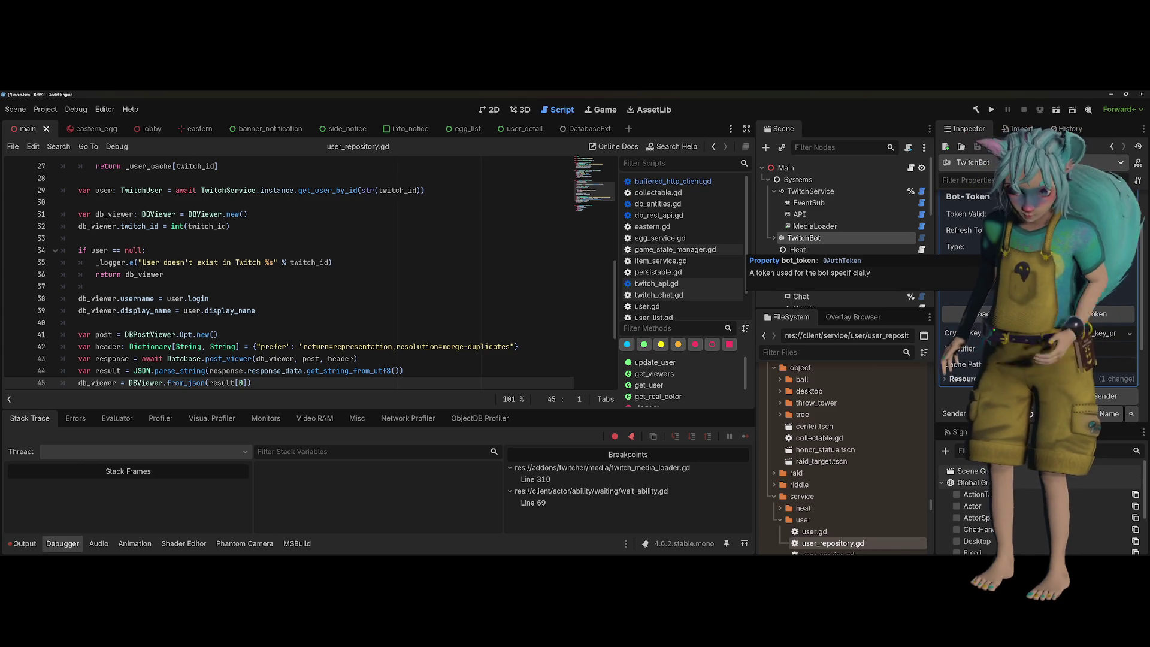
pyautogui.scroll(2, 970, 288)
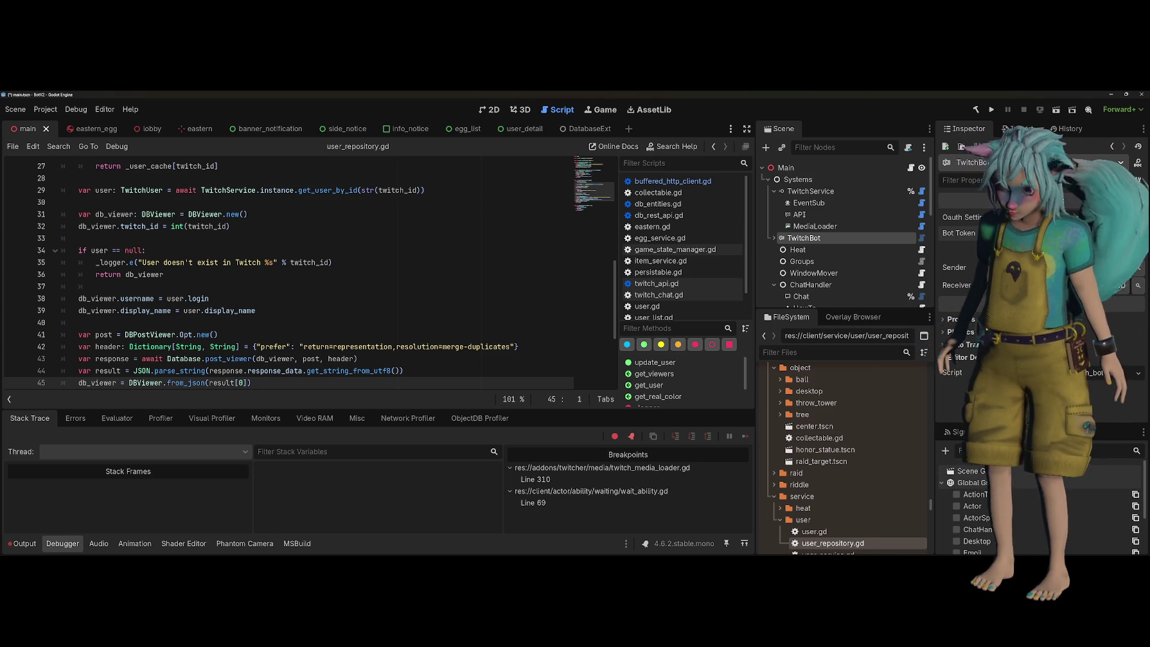
pyautogui.hotkey('alt', 'Tab')
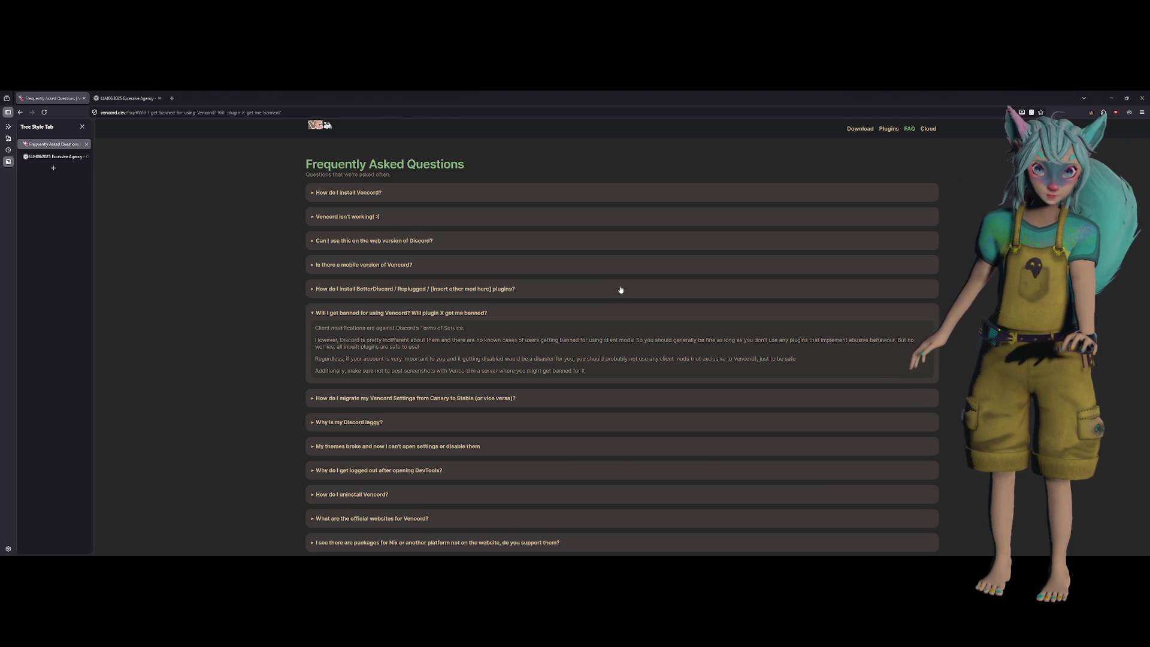
# Return from the Vencord FAQ in Firefox to the Godot editor
pyautogui.hotkey('alt', 'Tab')
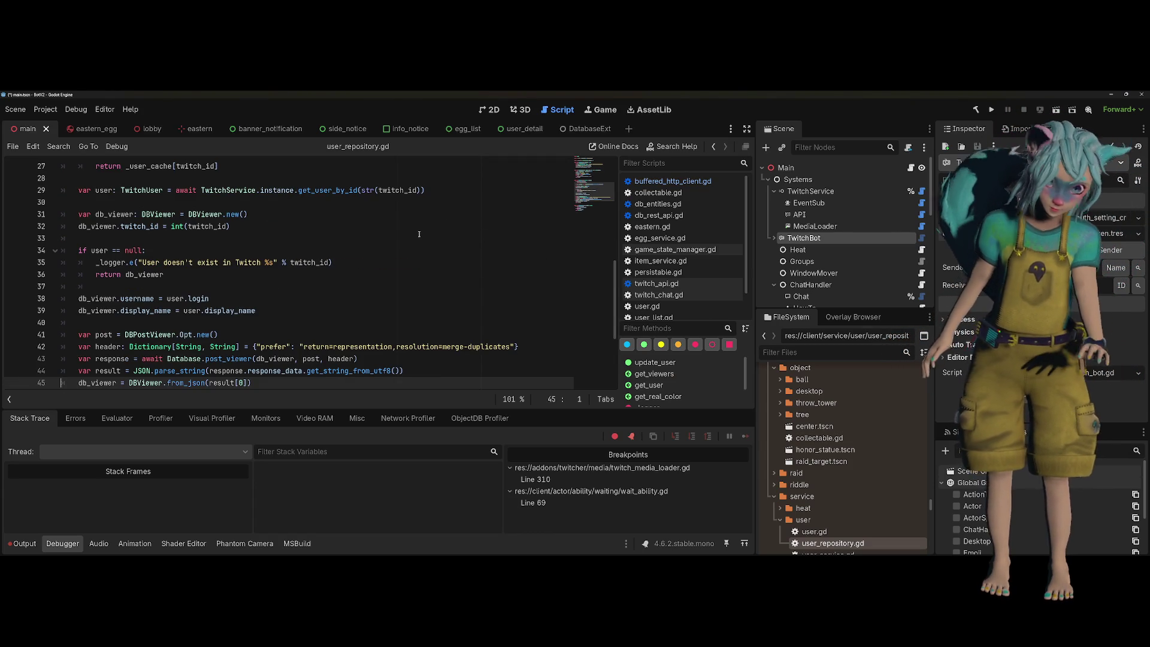
# Paste the creator's Twitch id into the new item row, submit it, and check existing ids
pyautogui.hotkey('alt', 'Tab')
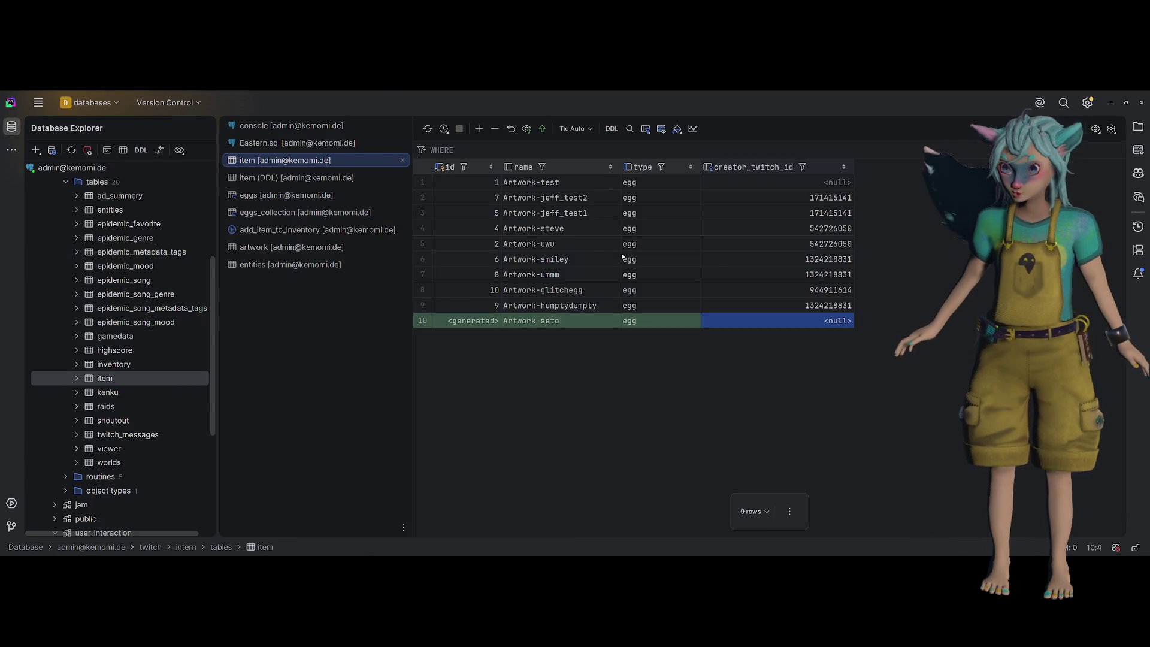
pyautogui.write('132799162')
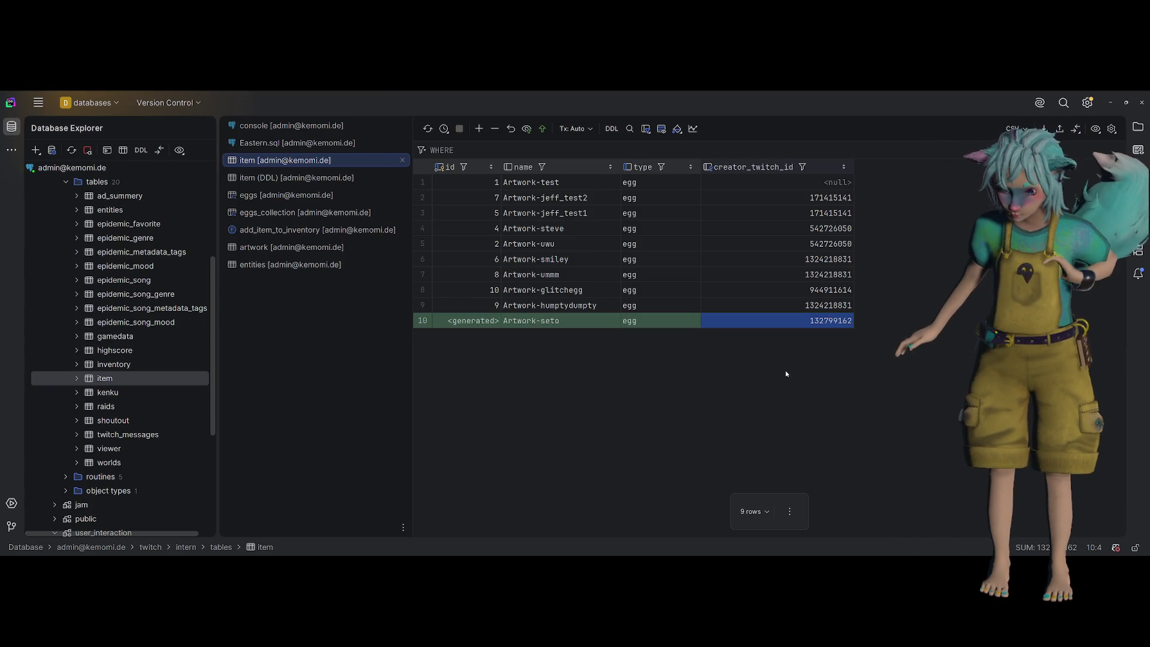
pyautogui.click(542, 128)
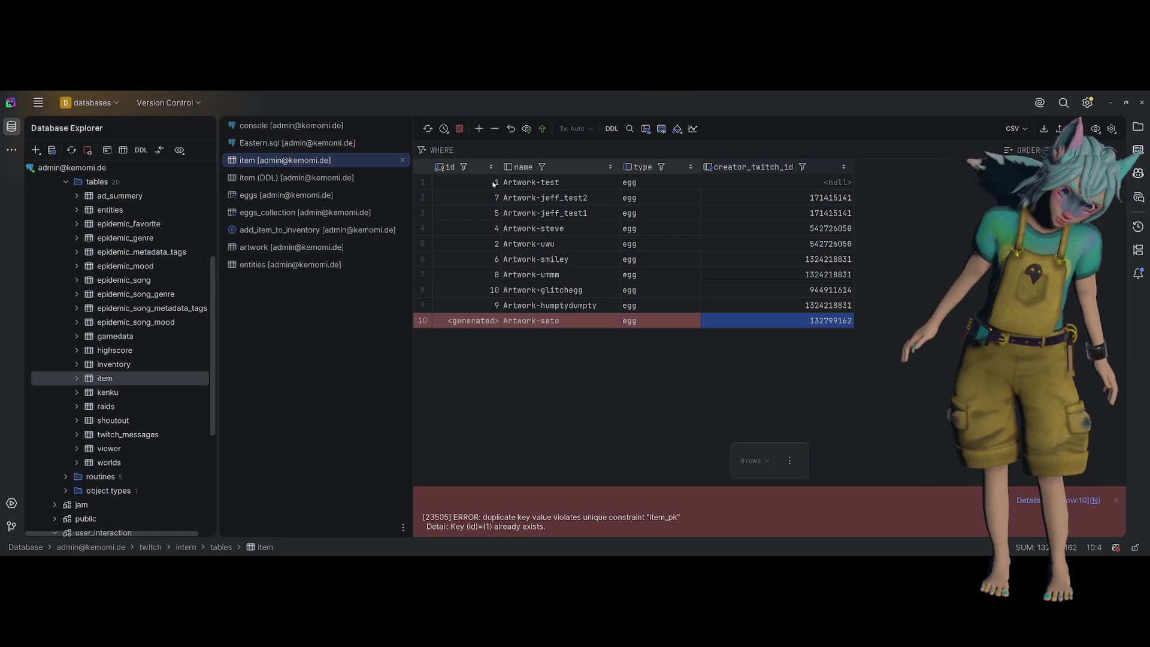
pyautogui.scroll(-5, 106, 389)
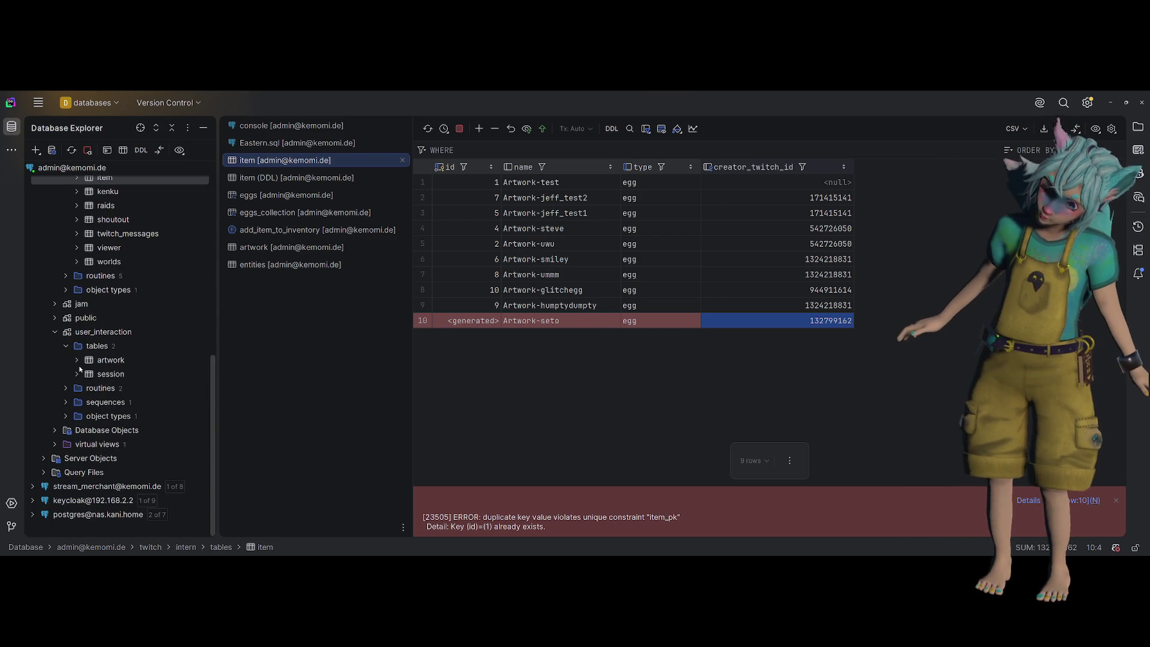
pyautogui.click(494, 182)
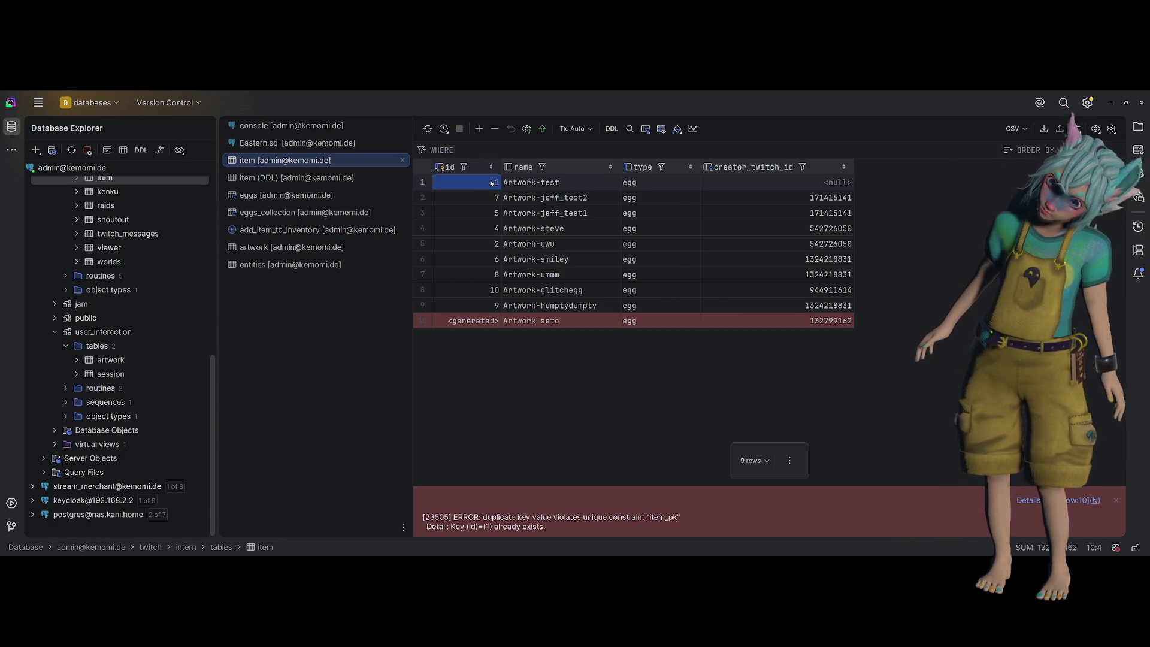
pyautogui.scroll(3, 58, 336)
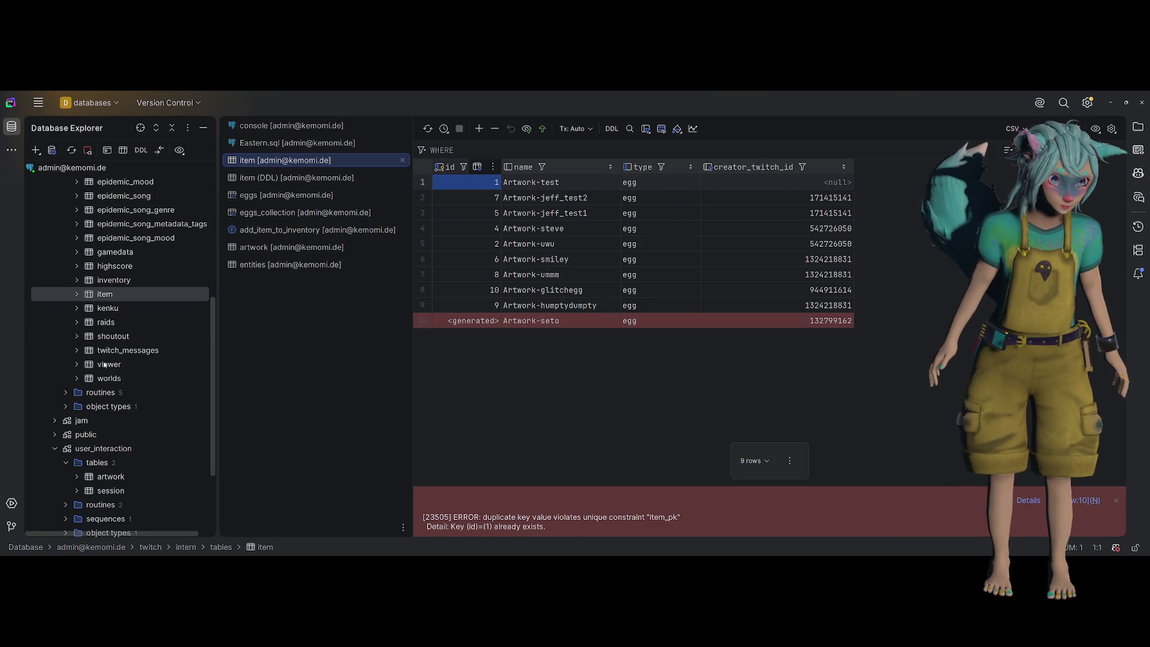
pyautogui.scroll(4, 105, 363)
pyautogui.scroll(1, 103, 354)
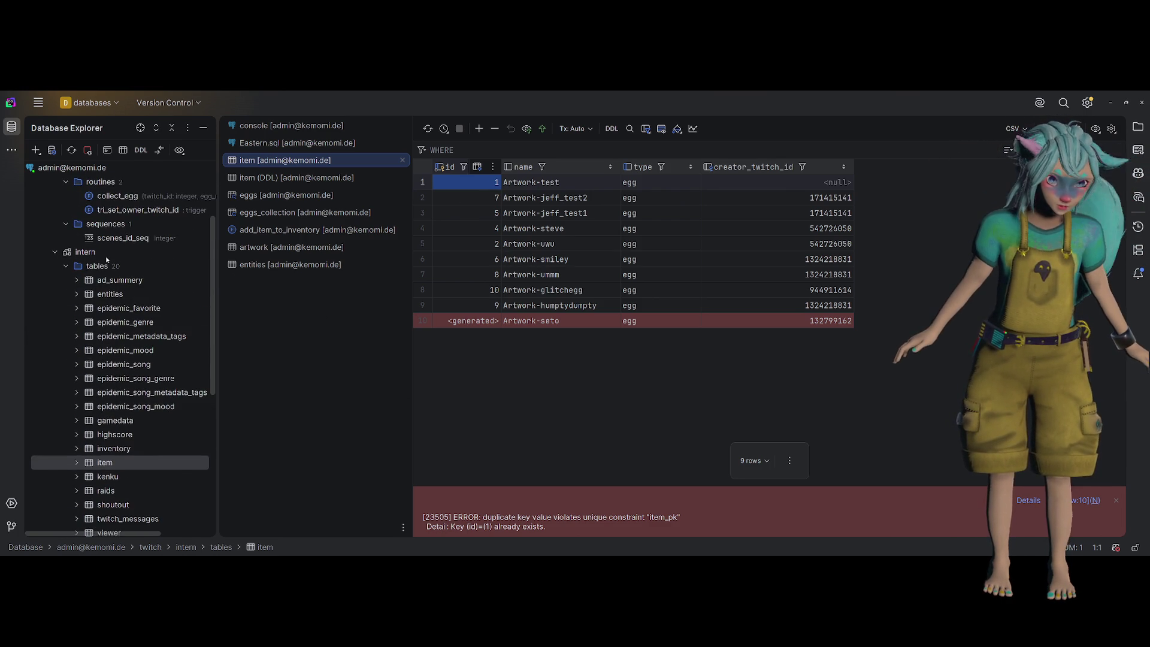
pyautogui.scroll(-6, 156, 358)
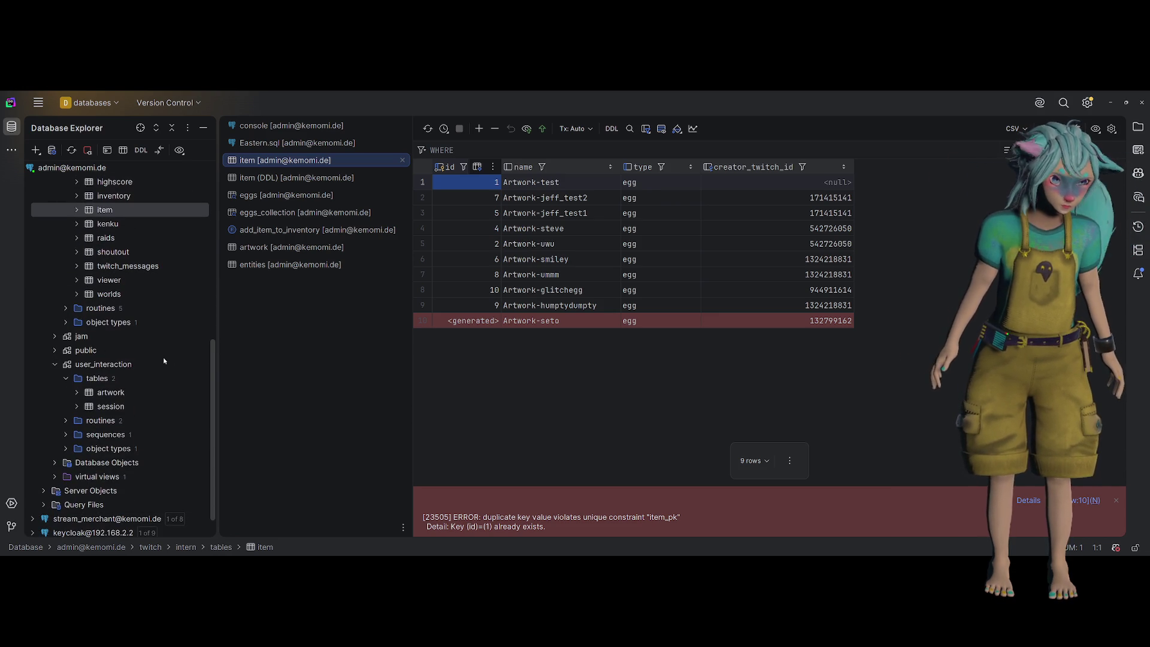
# Browse the user_interaction sequences and intern schema folders in Database Explorer
pyautogui.doubleClick(100, 436)
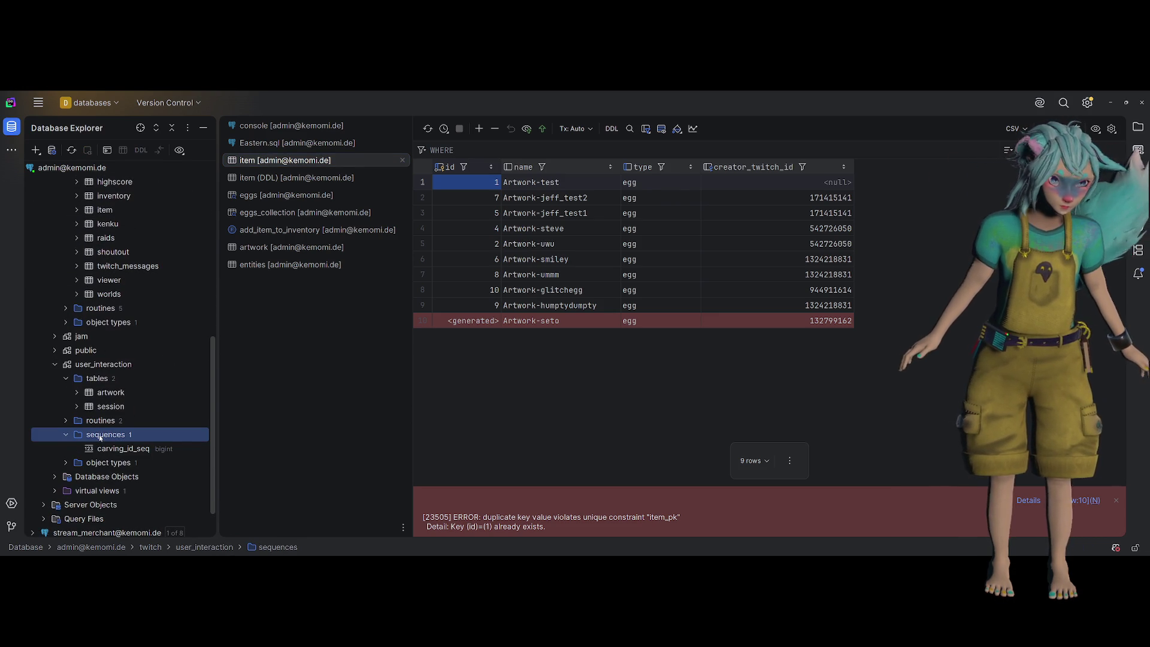
pyautogui.doubleClick(103, 364)
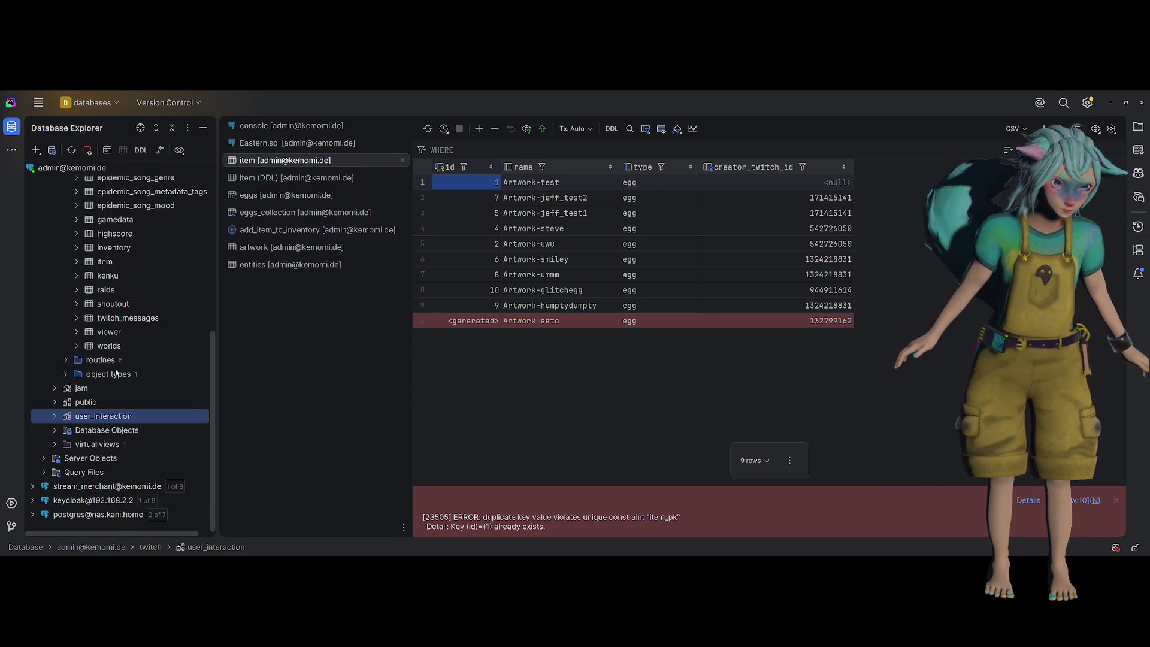
pyautogui.click(117, 375)
pyautogui.doubleClick(117, 376)
pyautogui.doubleClick(107, 360)
pyautogui.doubleClick(107, 360)
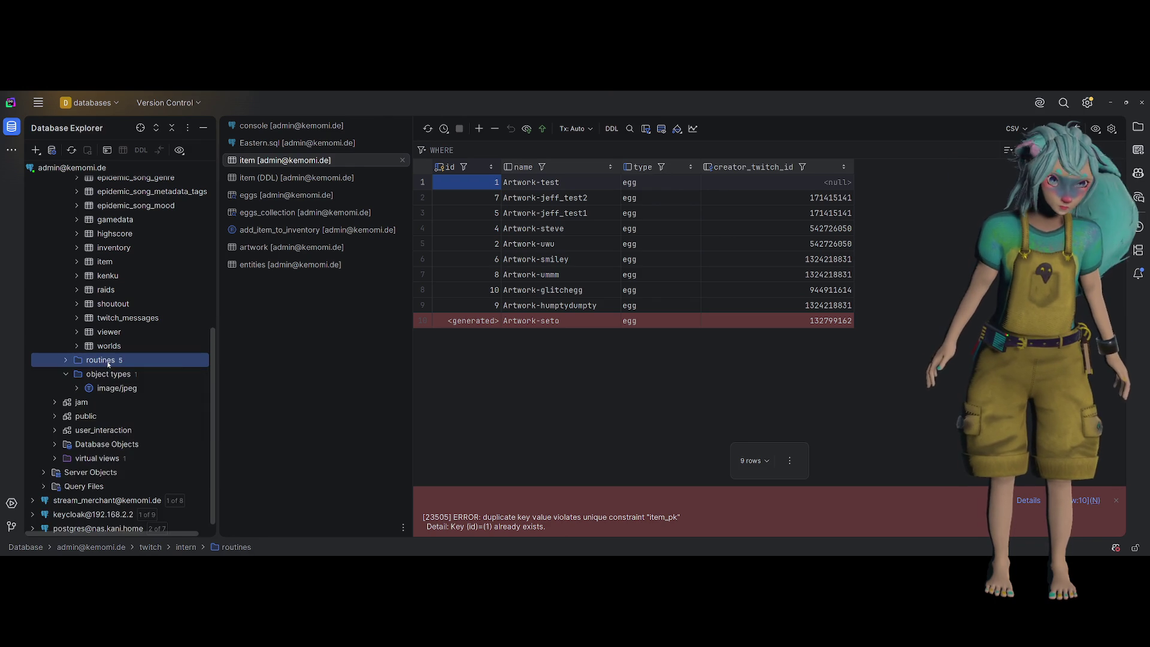
pyautogui.click(109, 375)
pyautogui.scroll(5, 111, 375)
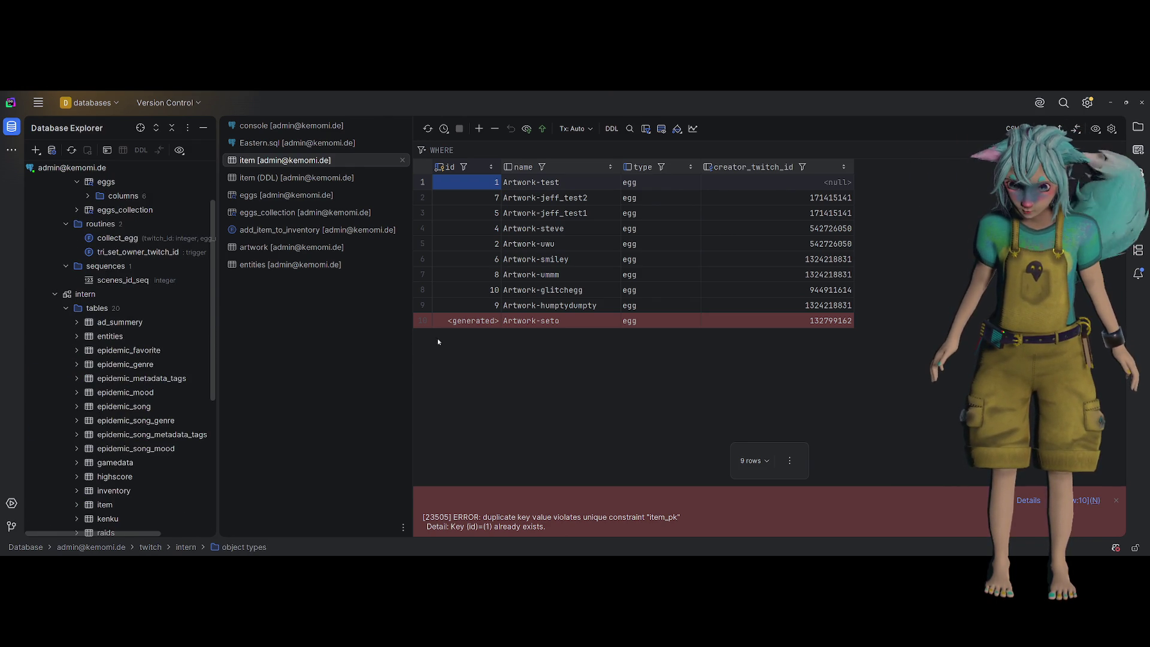
# Set the Artwork-seto row's id to 11 and submit it again
pyautogui.doubleClick(462, 324)
pyautogui.write('11')
pyautogui.press('Tab')
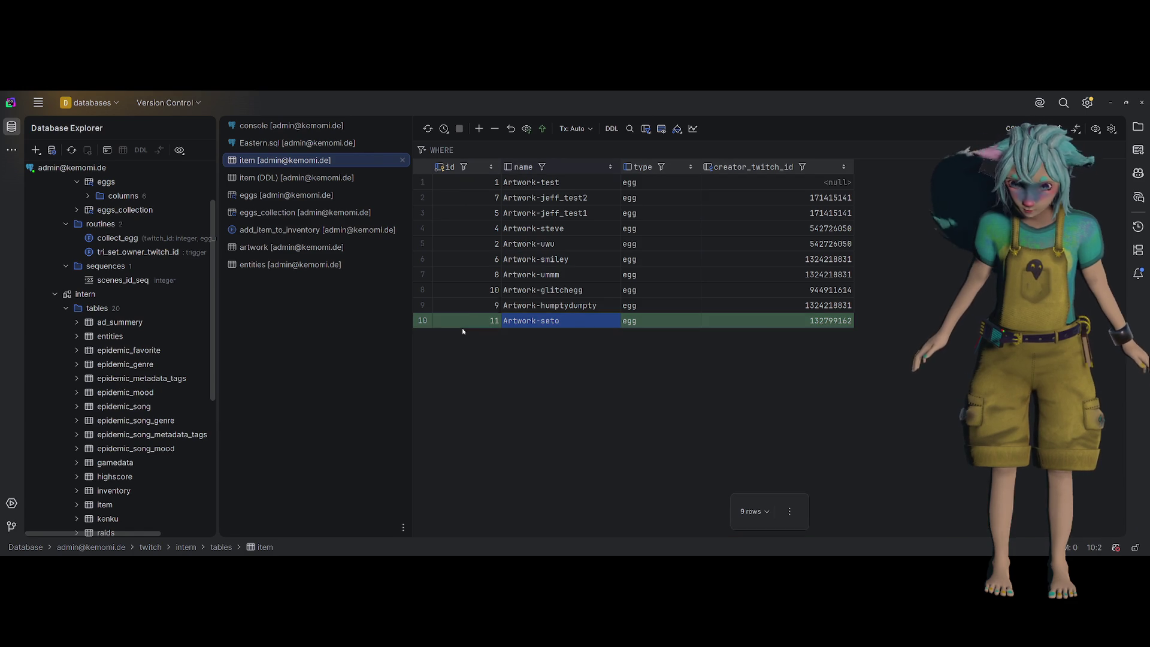
pyautogui.click(542, 128)
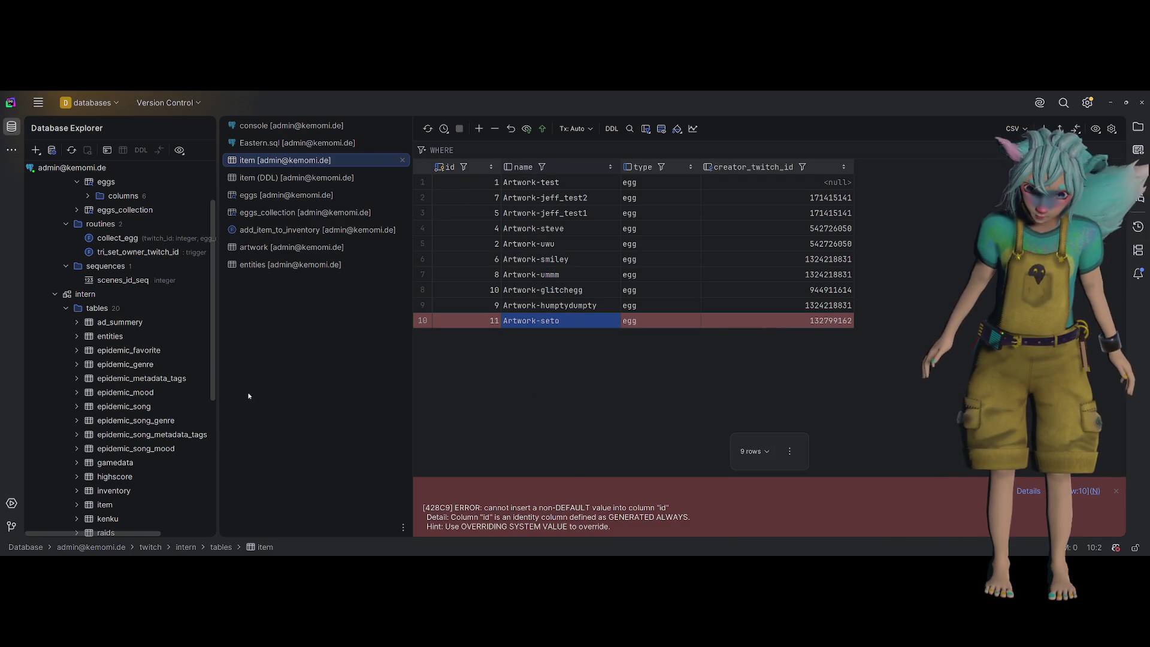
pyautogui.scroll(-3, 126, 323)
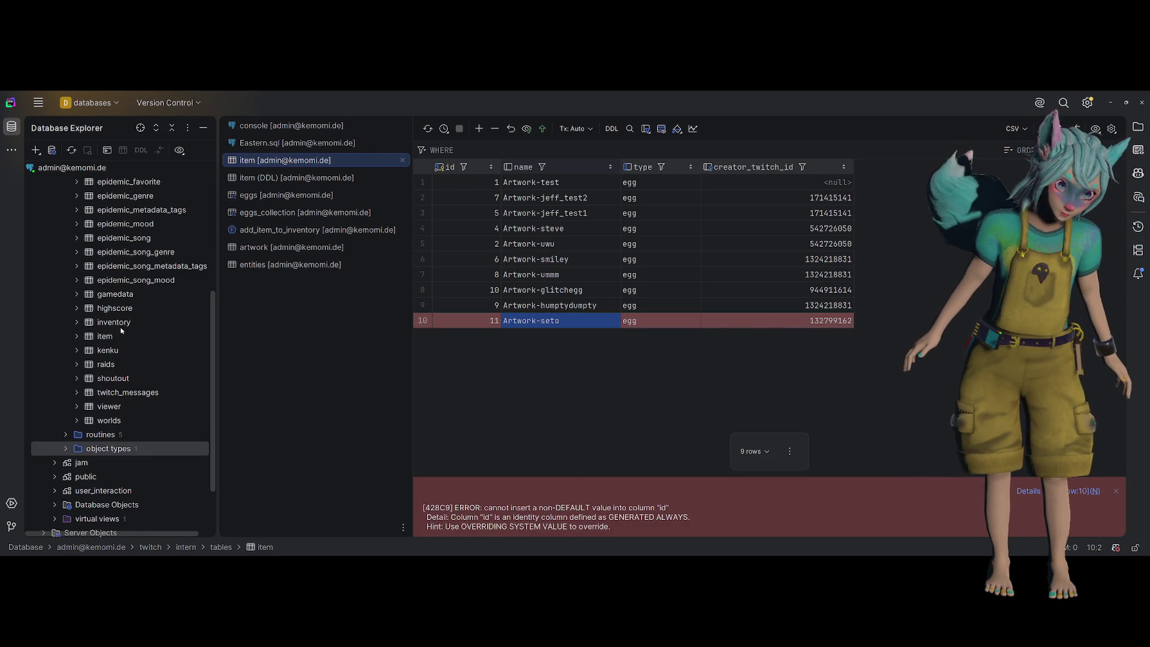
pyautogui.rightClick(108, 336)
# In Modify Table for item, set the id column's identity minimum to 11
pyautogui.click(199, 279)
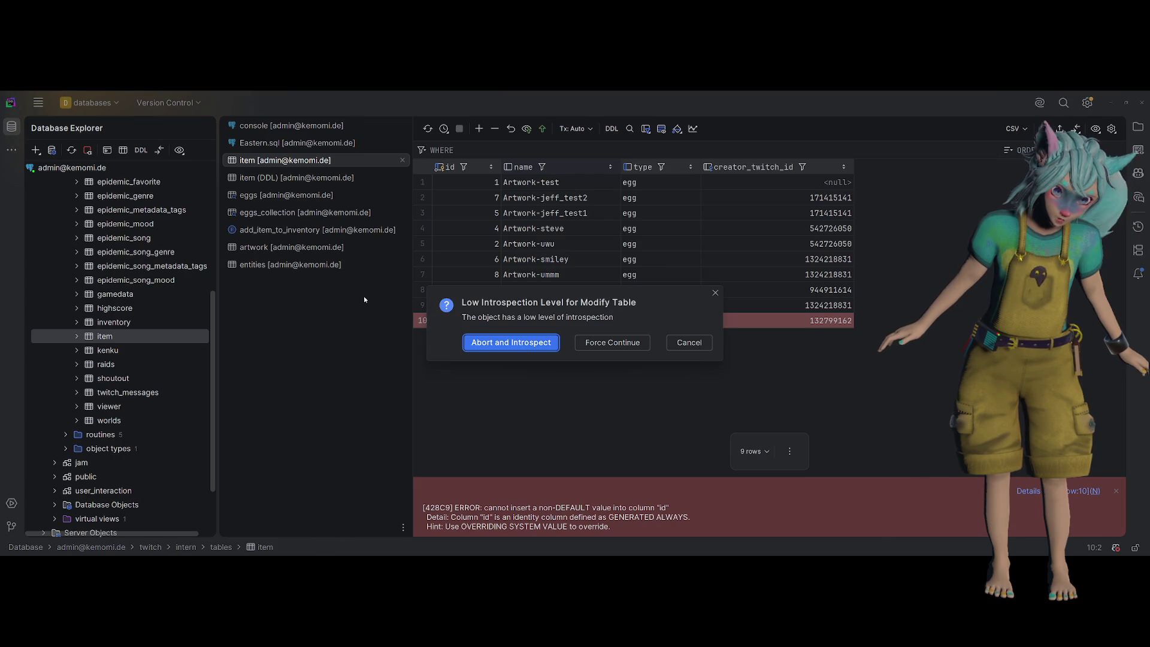
pyautogui.click(599, 341)
pyautogui.rightClick(146, 336)
pyautogui.click(199, 279)
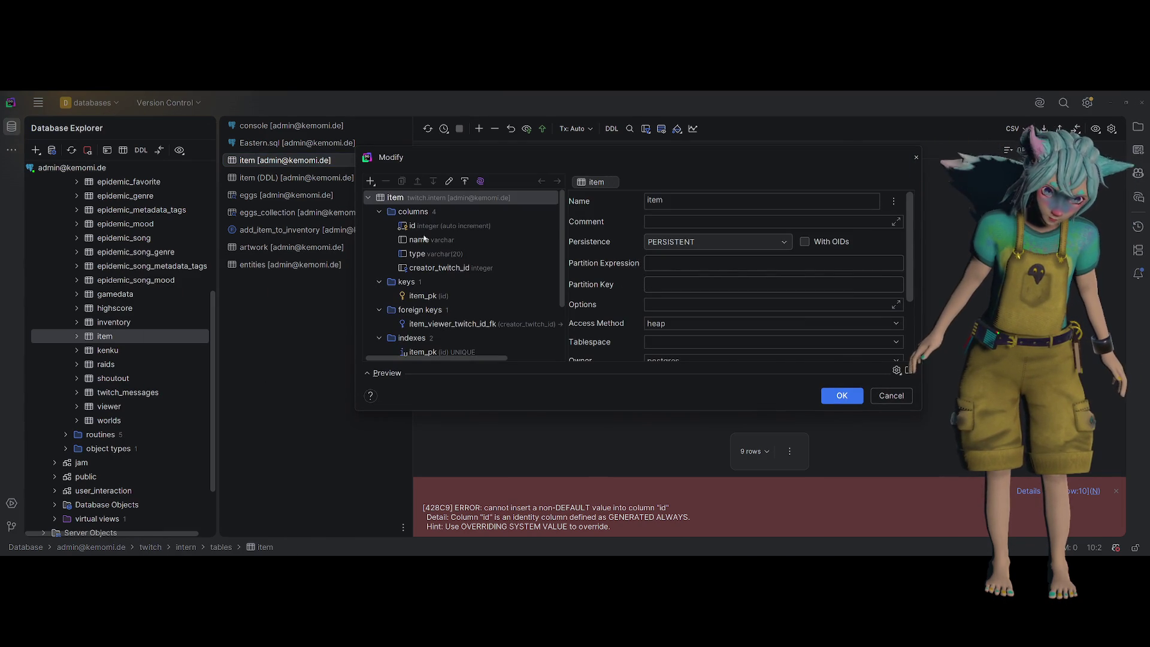
pyautogui.click(479, 225)
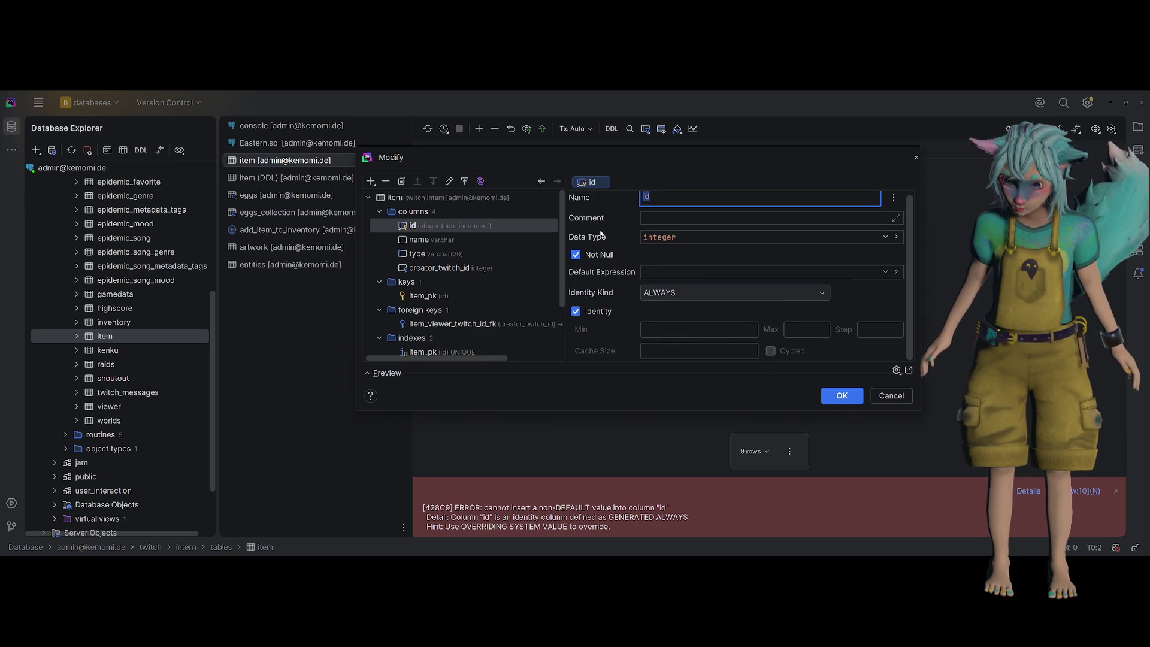
pyautogui.press('Tab')
pyautogui.press('Tab')
pyautogui.press('Tab')
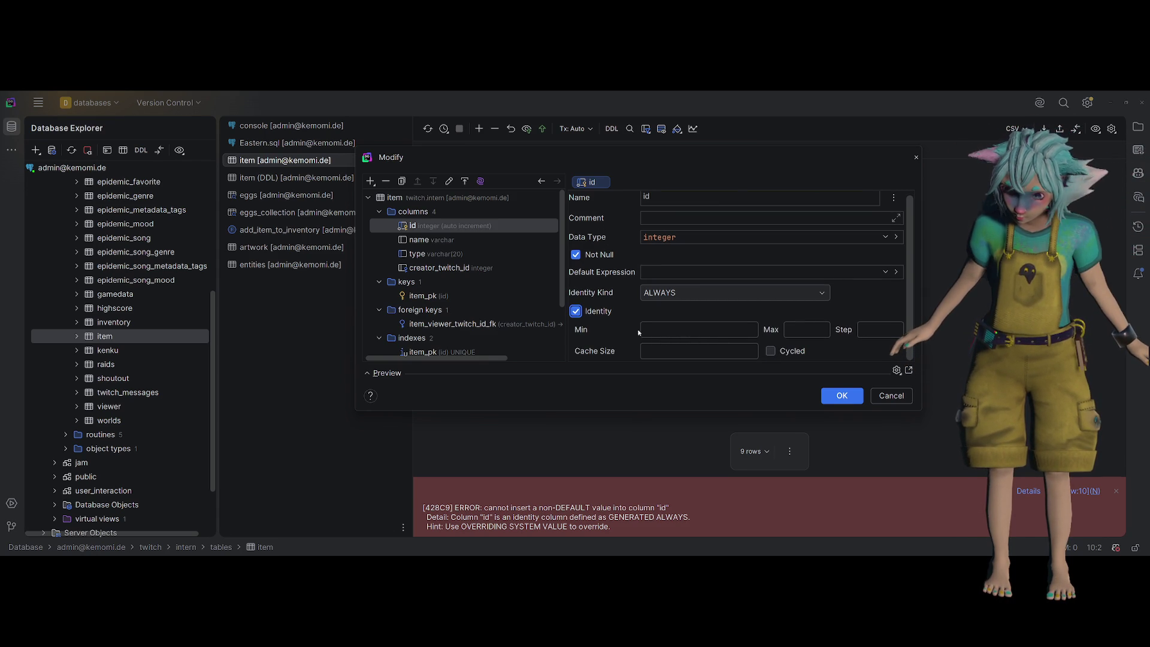
pyautogui.click(699, 330)
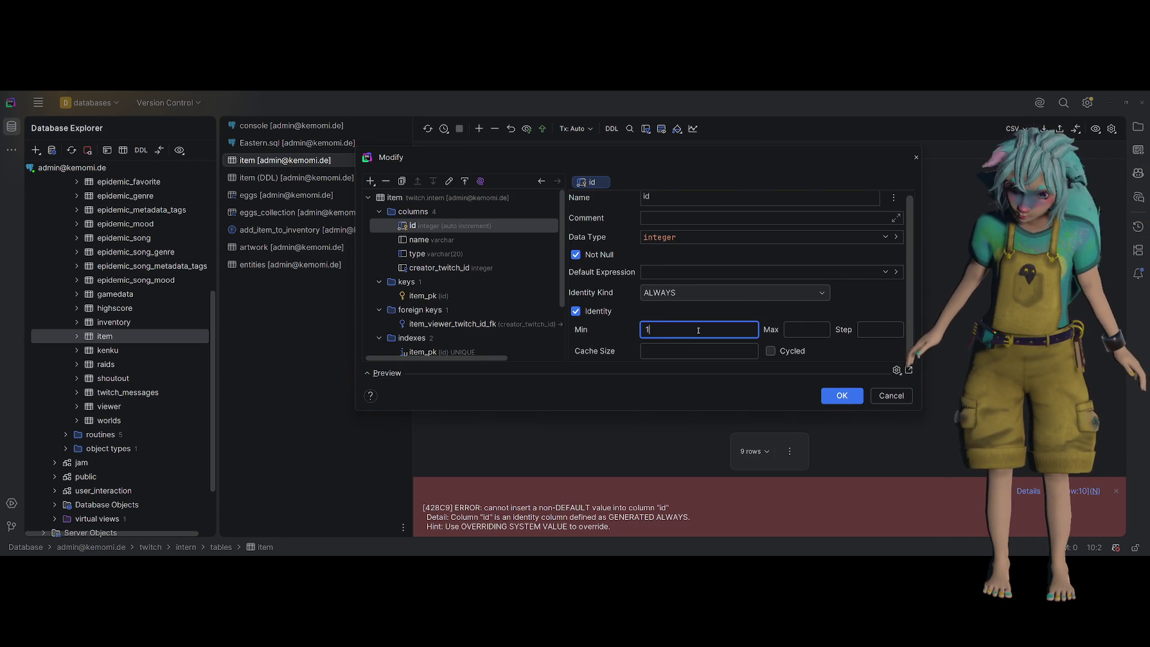
pyautogui.write('11')
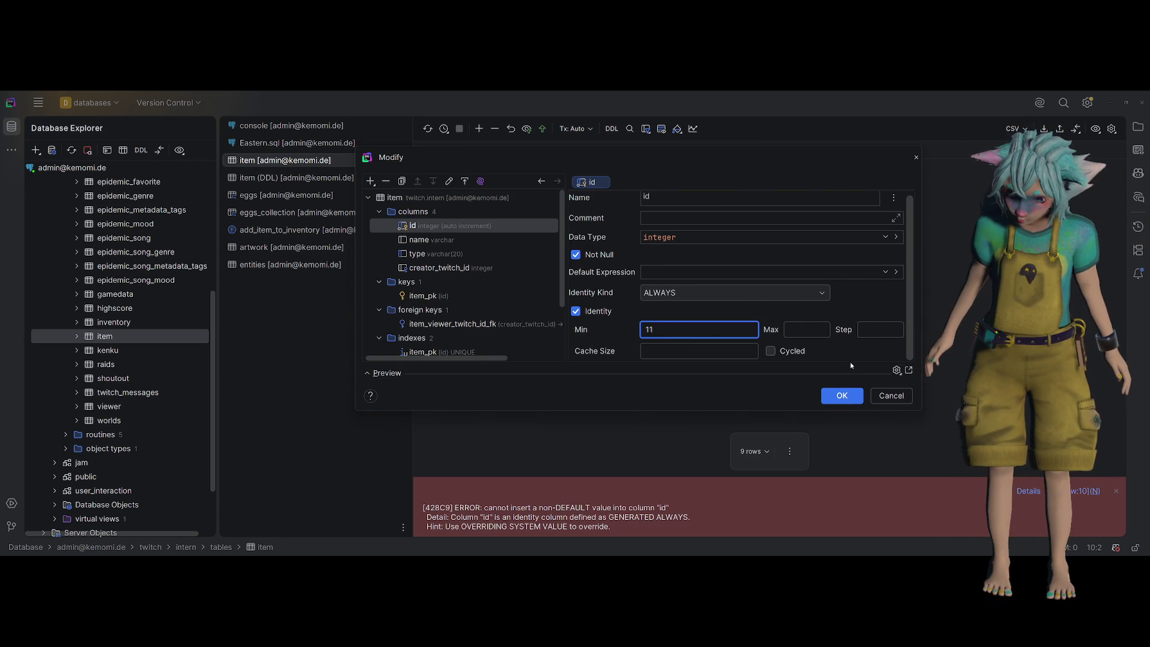
pyautogui.click(849, 396)
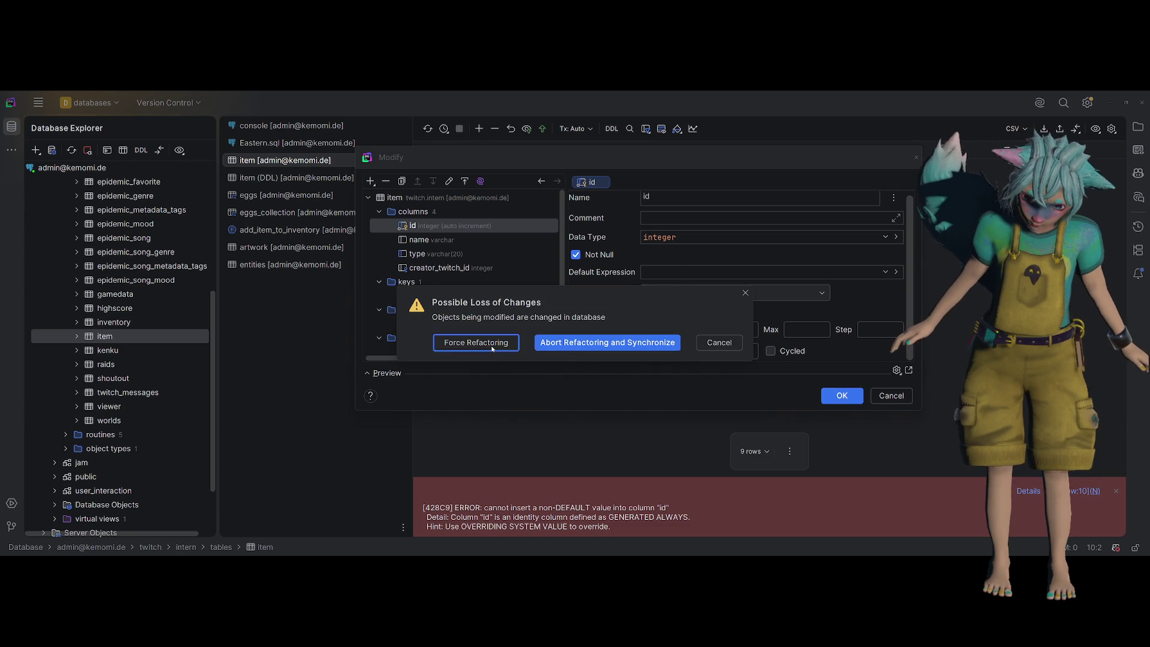
# Force the table change, then cancel and discard the structure edits
pyautogui.click(493, 342)
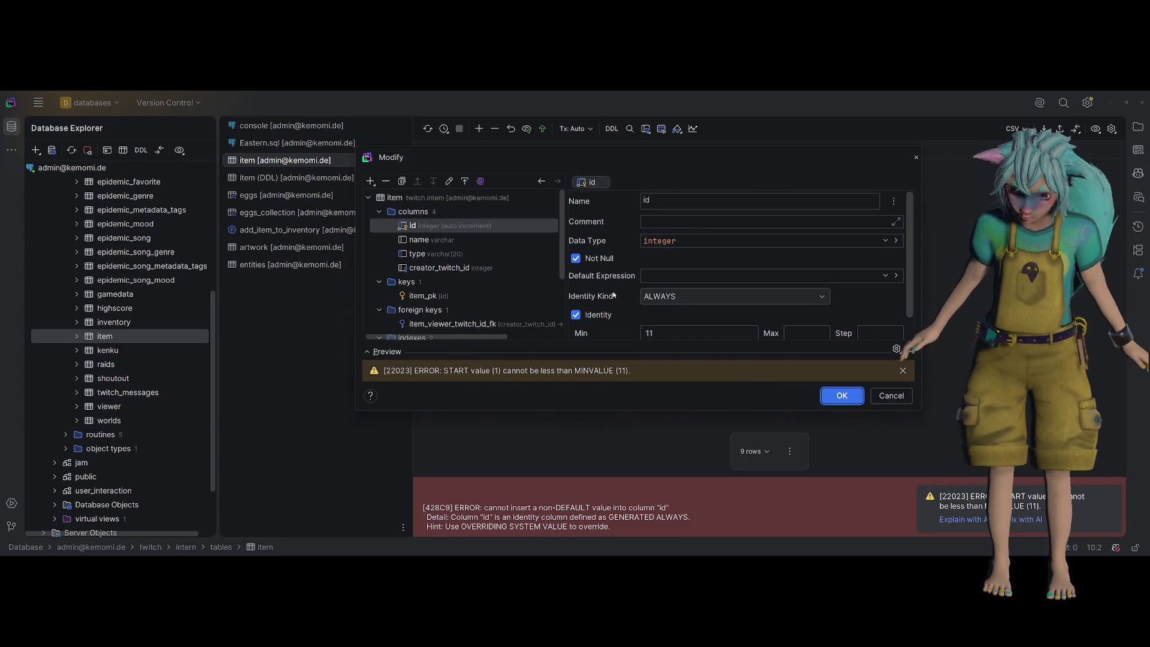
pyautogui.scroll(-1, 613, 294)
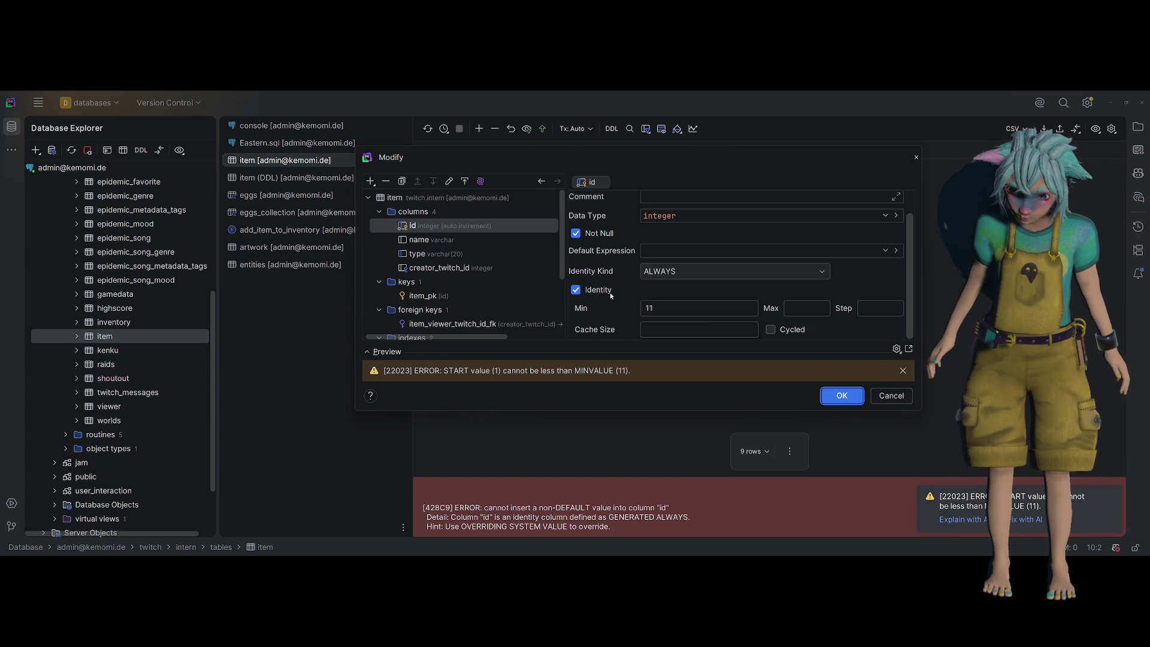
pyautogui.scroll(1, 612, 294)
pyautogui.scroll(-1, 612, 294)
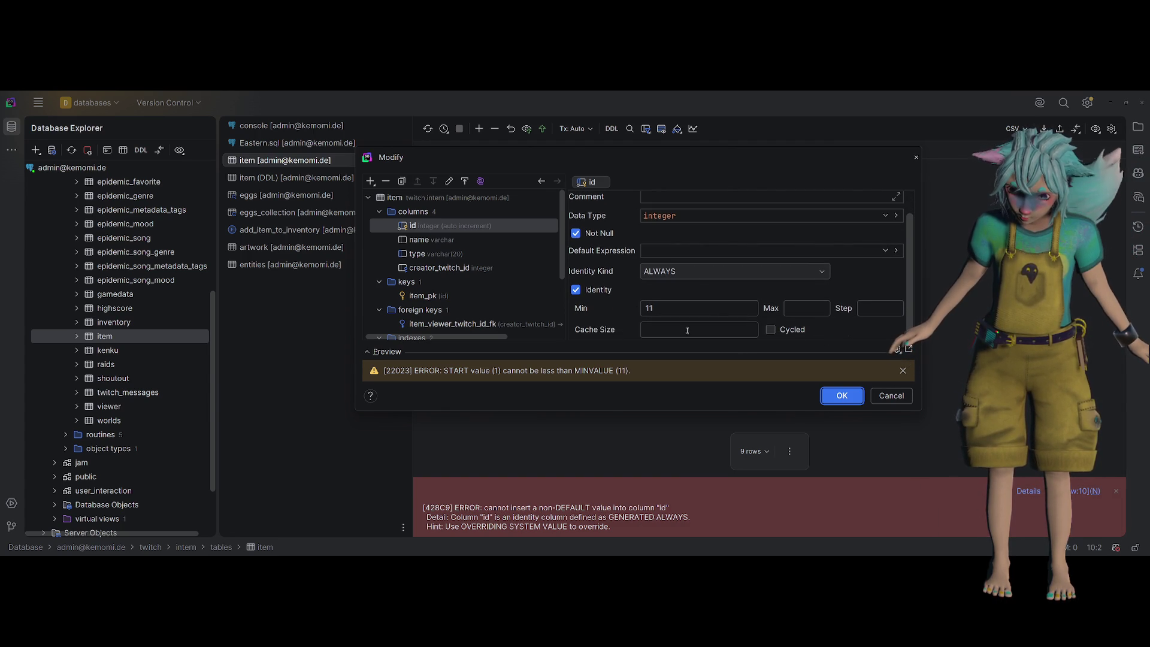
pyautogui.click(889, 395)
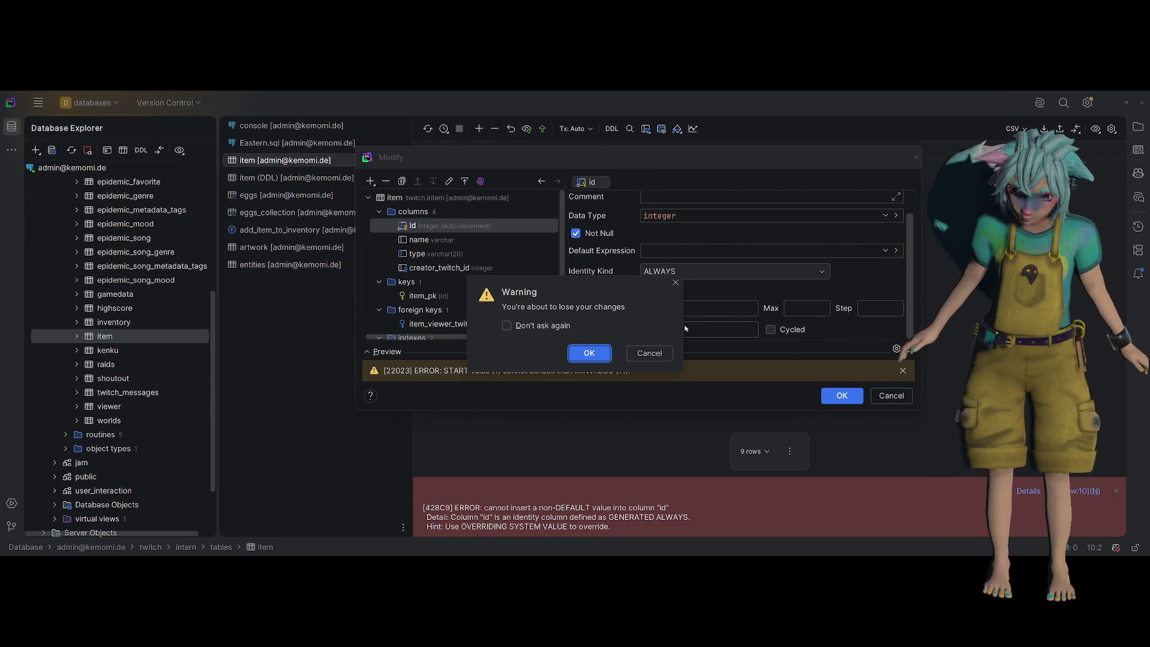
pyautogui.click(590, 353)
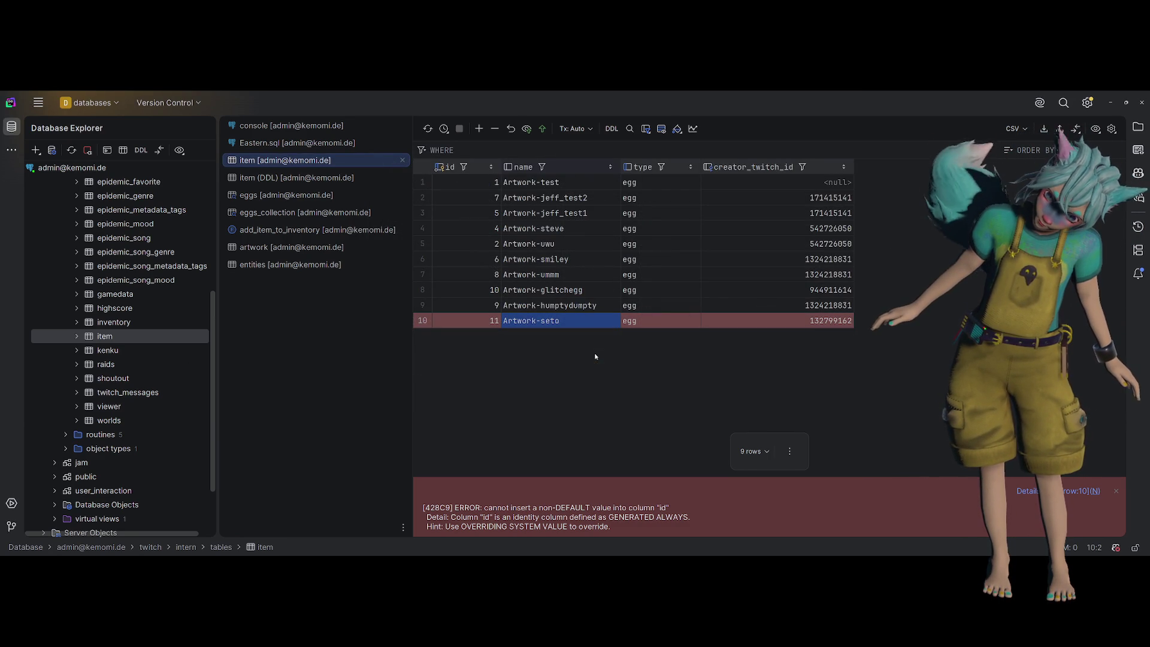
# Delete the pending Artwork-seto row 10 and refresh the item grid
pyautogui.click(483, 328)
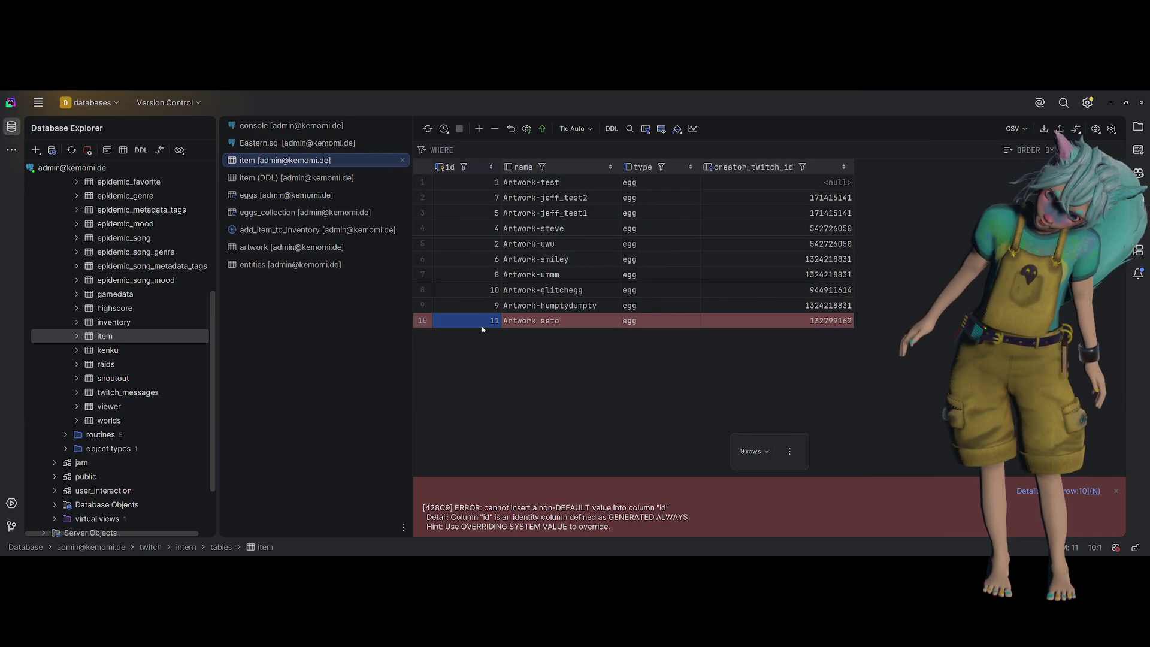
pyautogui.hotkey('ctrl', 'y')
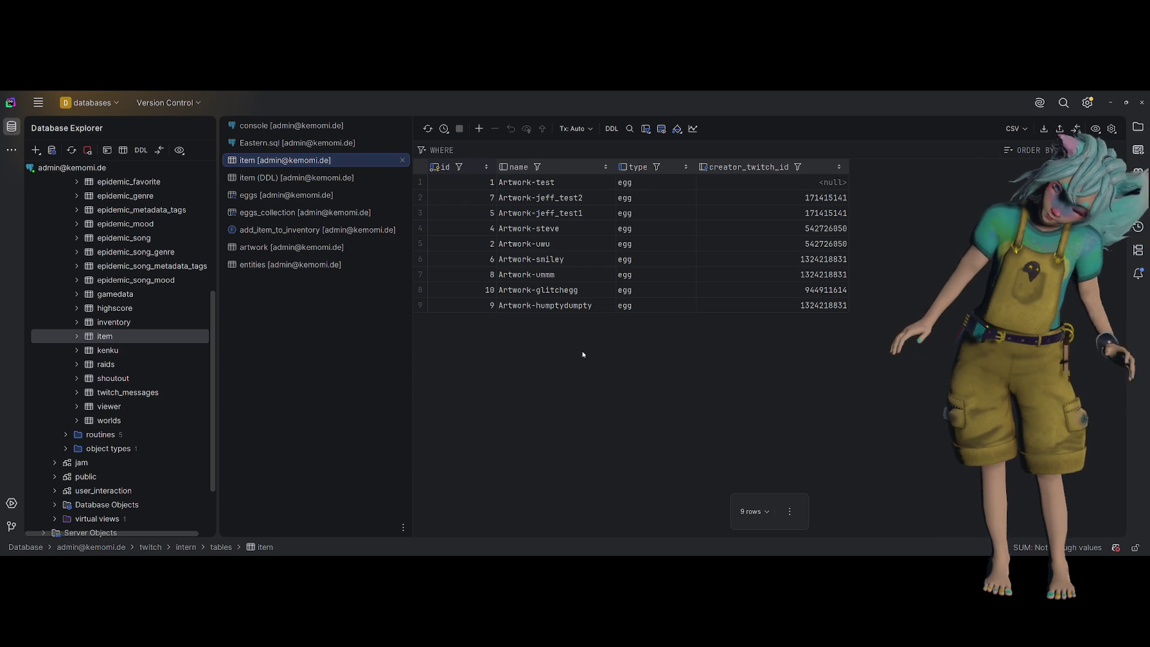
pyautogui.click(573, 305)
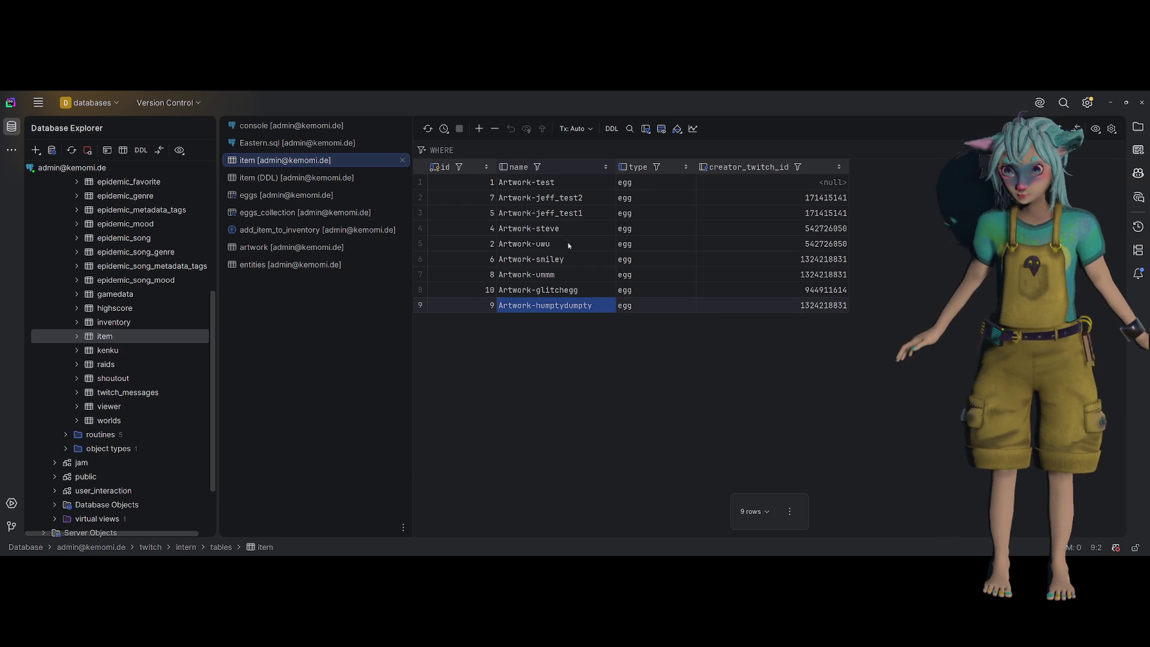
pyautogui.hotkey('ctrl', 'r')
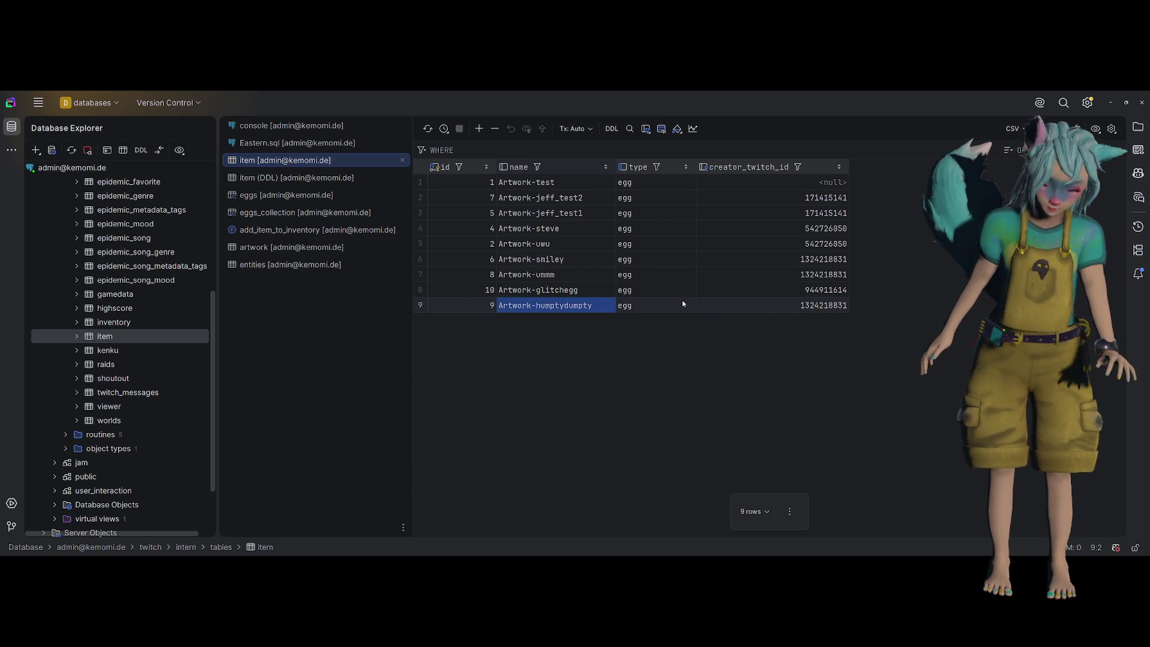
# Ask AI Chat, with selection chips removed, 'Can I restart the id in a table?' for Postgres
pyautogui.hotkey('ctrl', 'shift', 'a')
pyautogui.write('C')
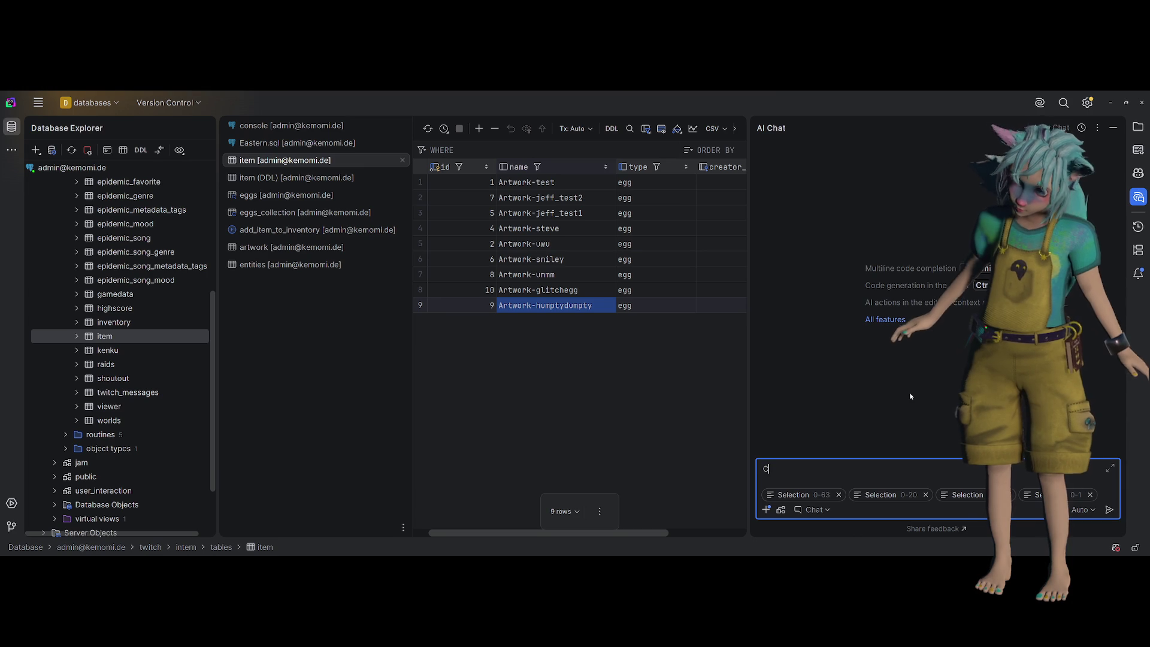
pyautogui.click(926, 494)
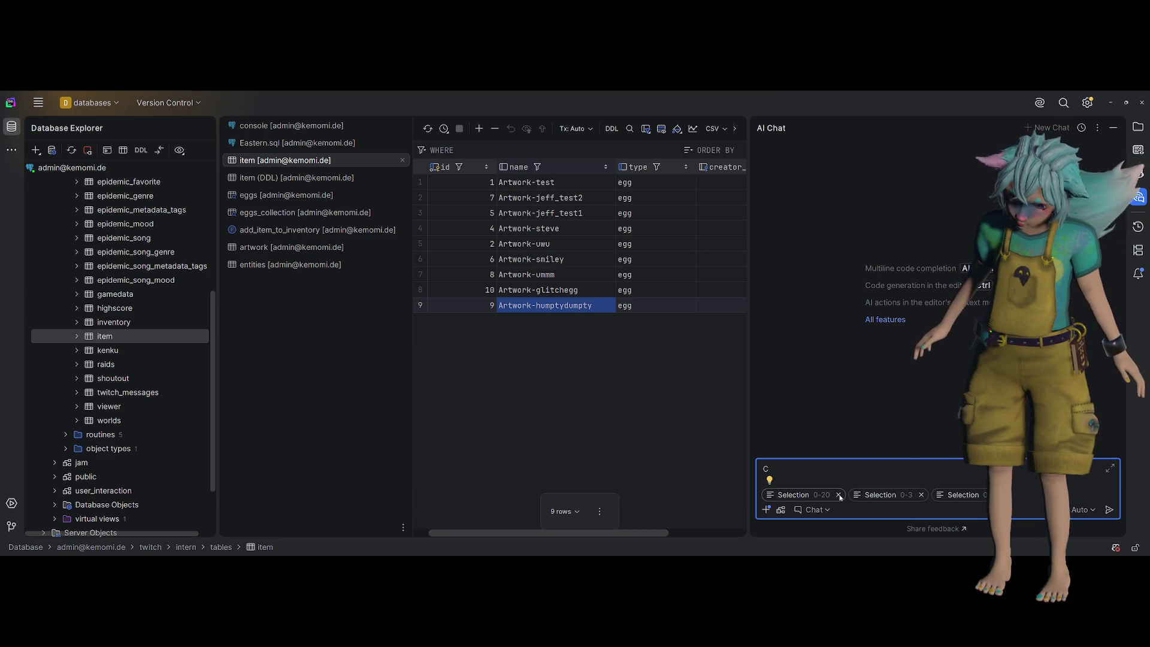
pyautogui.click(839, 495)
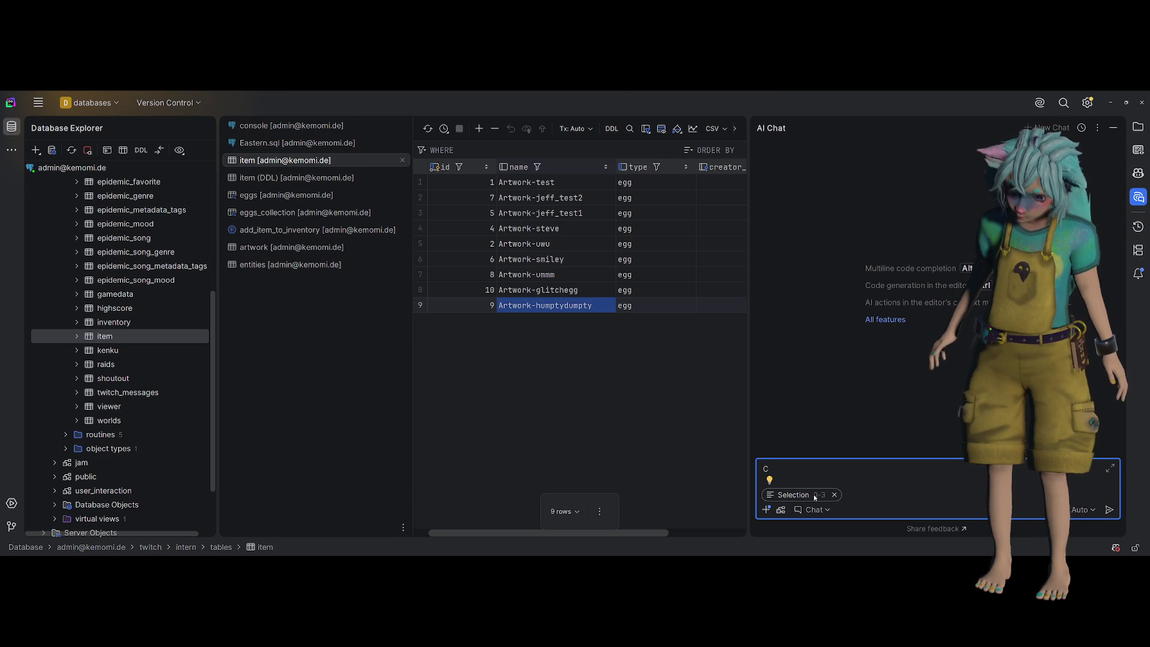
pyautogui.click(834, 494)
pyautogui.write('an')
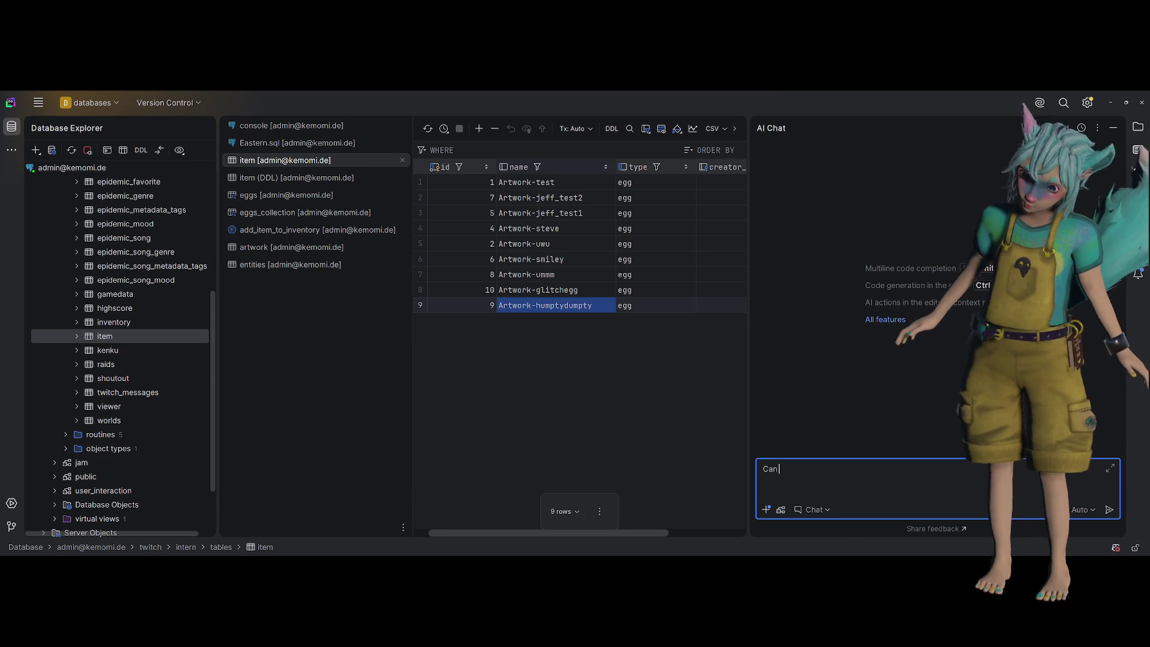
pyautogui.write(' I restart the identity of the latest')
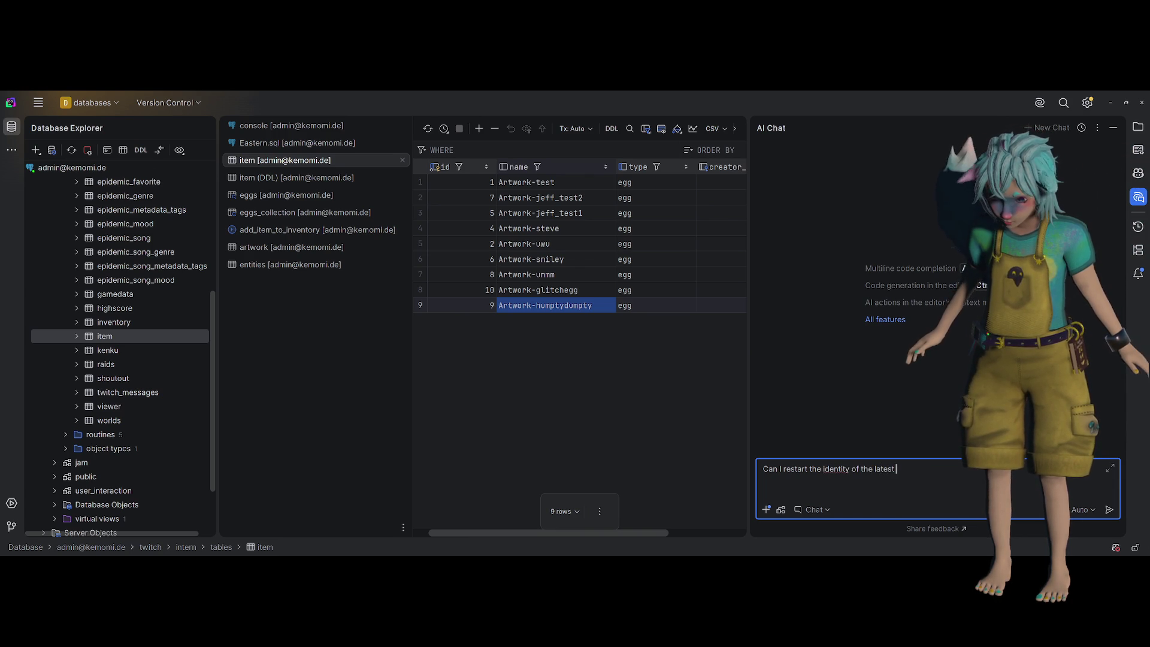
pyautogui.write('id')
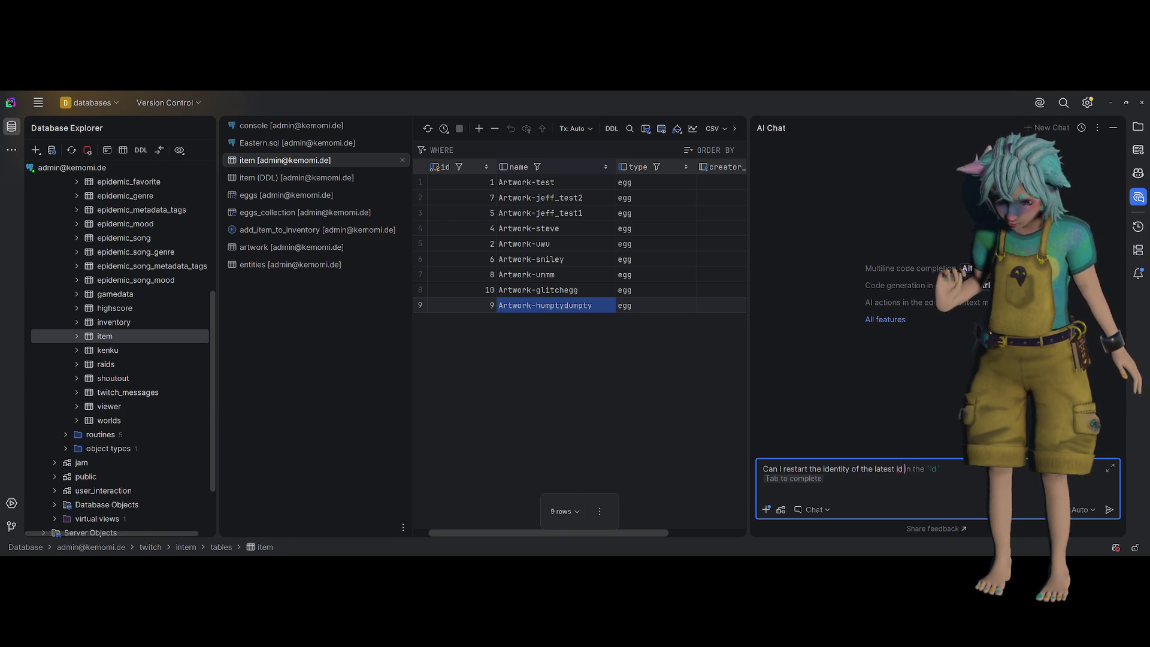
pyautogui.write('in a ')
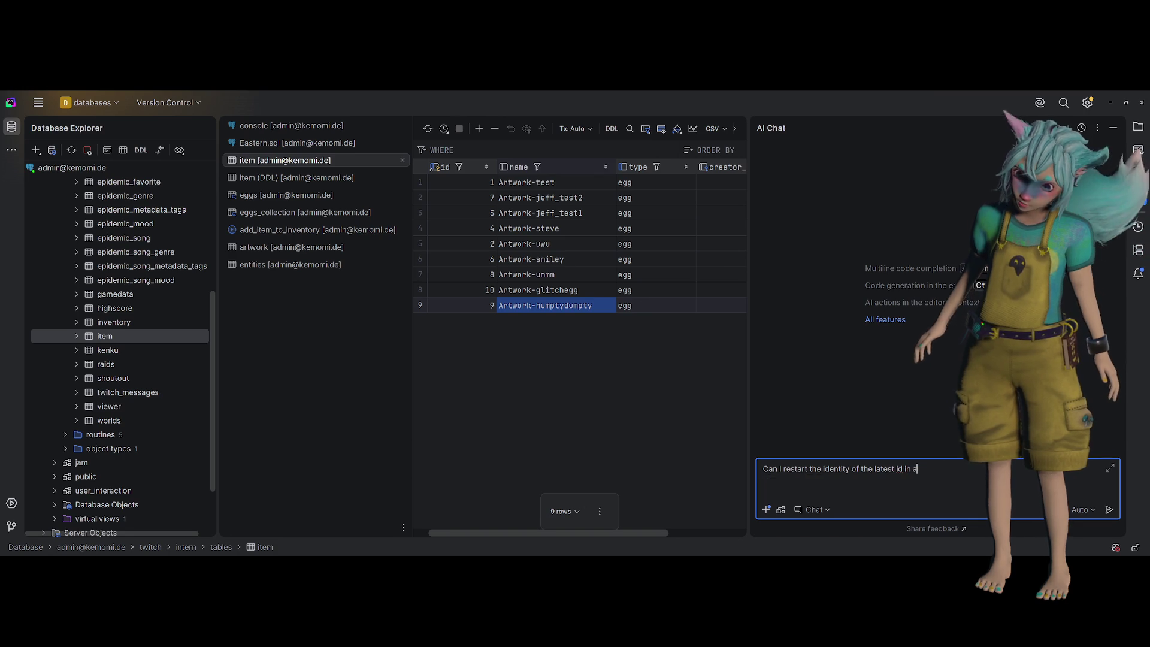
pyautogui.write('table?')
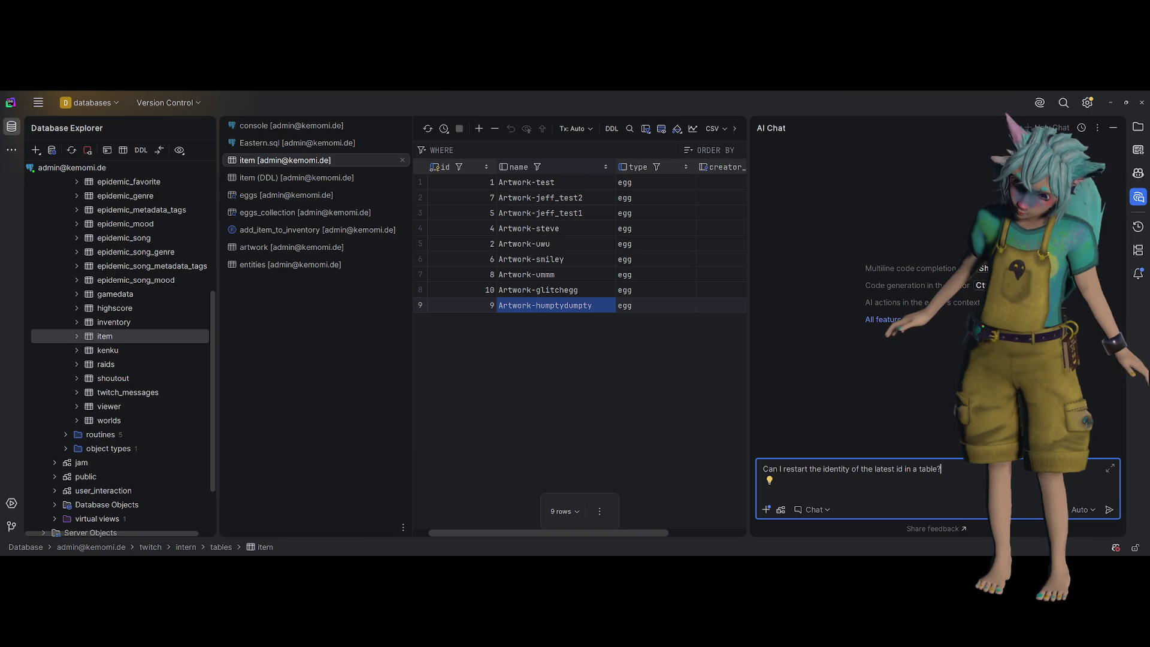
pyautogui.press('BackSpace')
pyautogui.write(' in postgrest?')
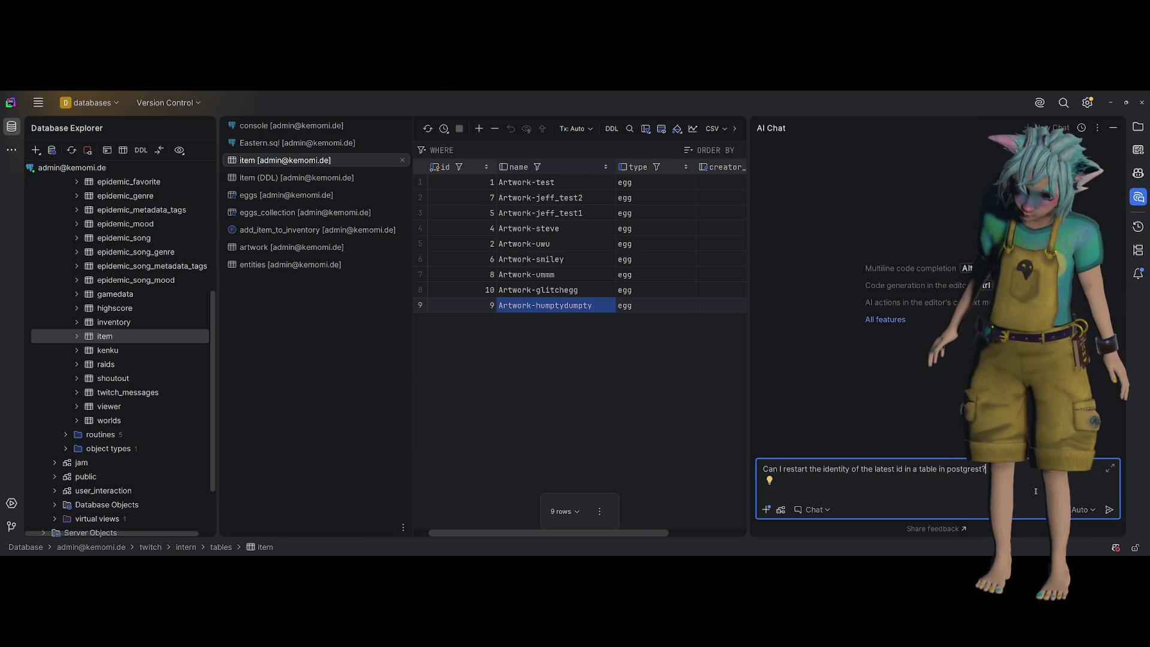
pyautogui.press('Return')
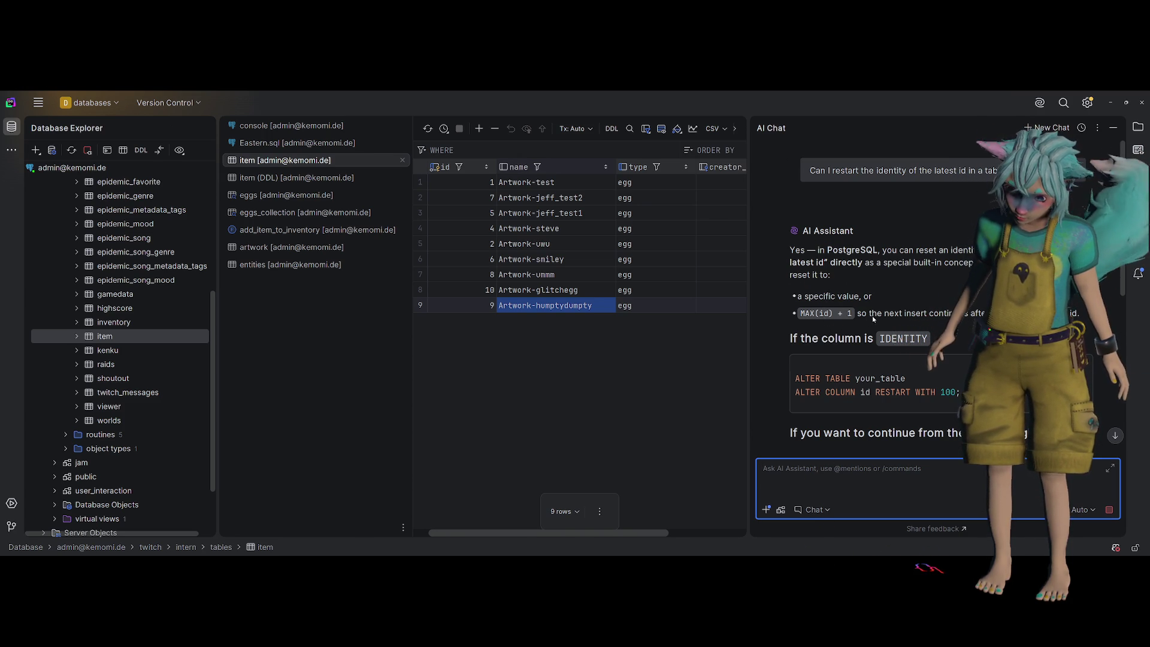
# Select the AI reply's whole SELECT setval(...) query and bring up Eastern.sql
pyautogui.scroll(-2, 928, 319)
pyautogui.scroll(-5, 931, 356)
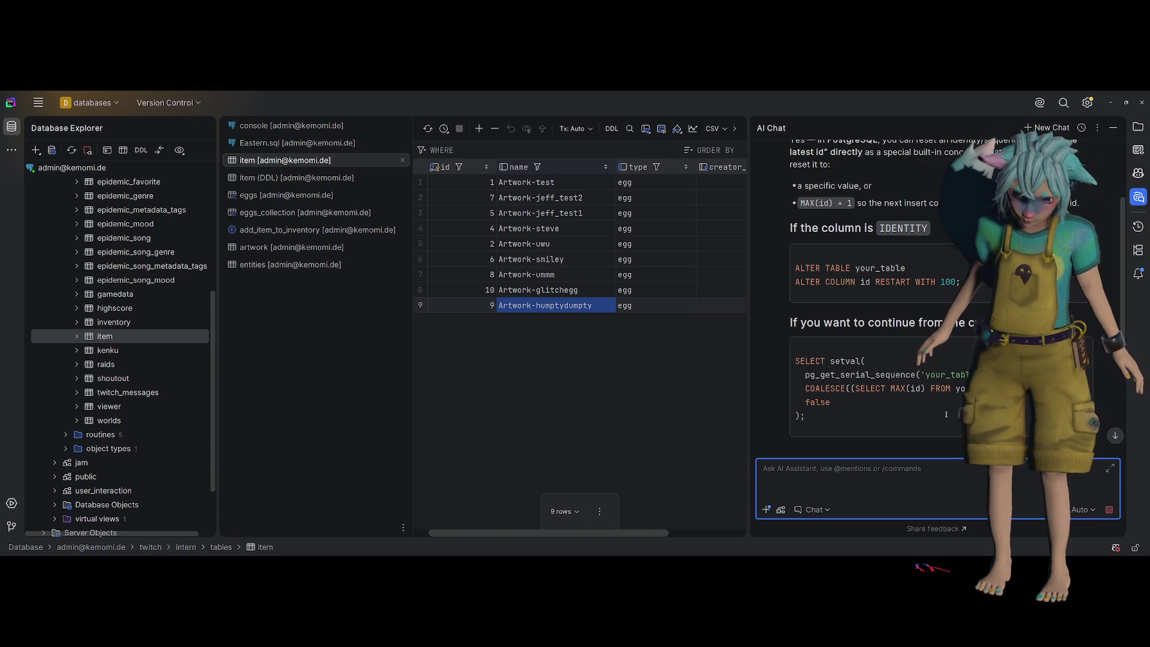
pyautogui.doubleClick(852, 360)
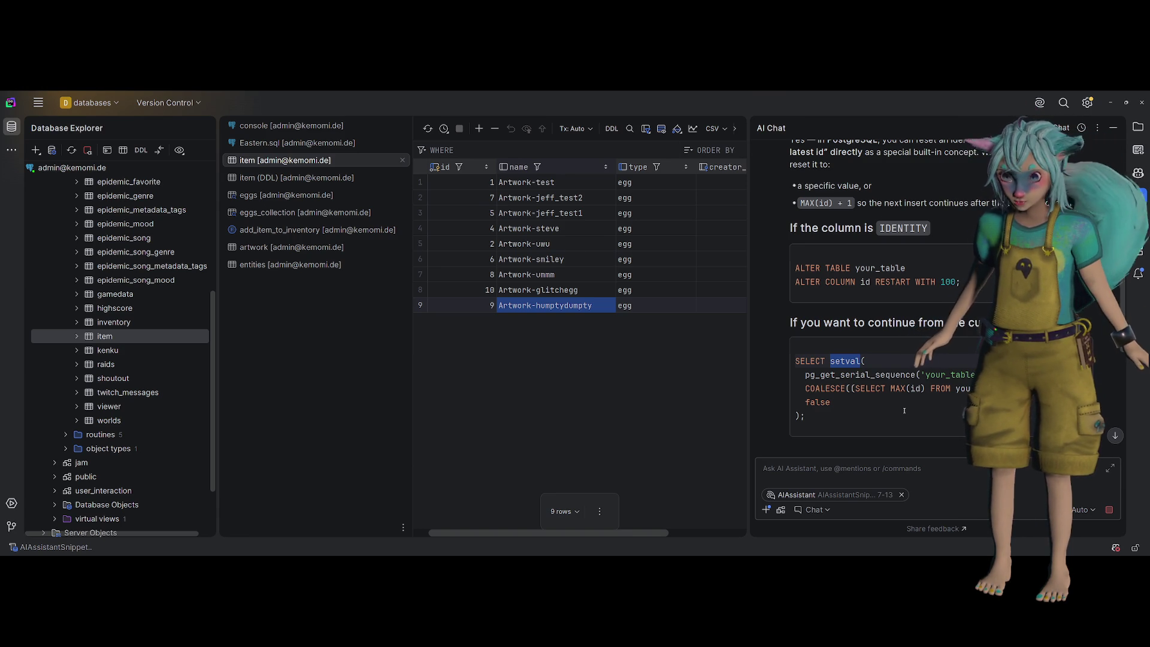
pyautogui.moveTo(902, 412); pyautogui.dragTo(739, 348)
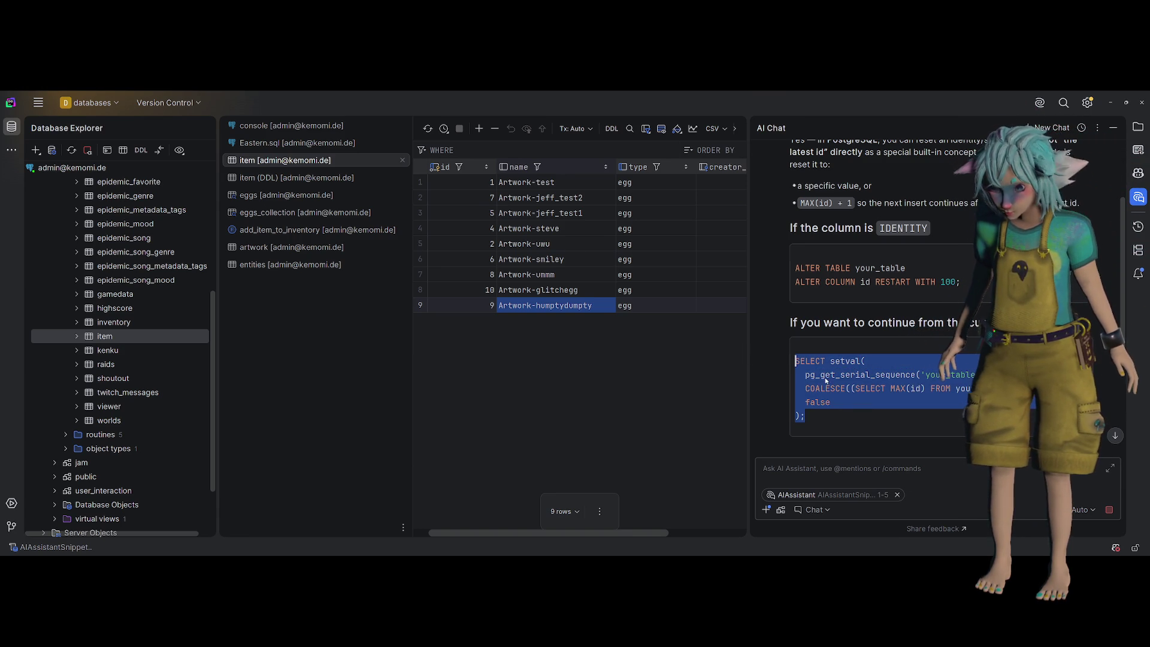
pyautogui.click(281, 144)
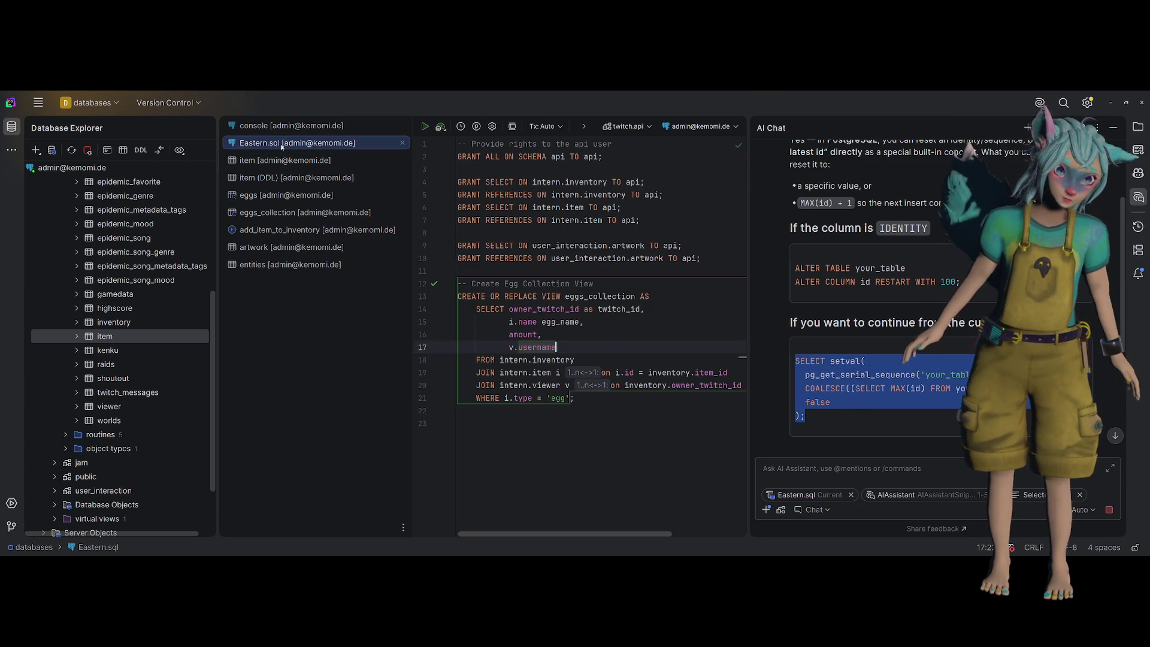
# Paste the setval query into the console, reformat it, and replace your_table with item in MAX
pyautogui.click(287, 133)
pyautogui.click(646, 359)
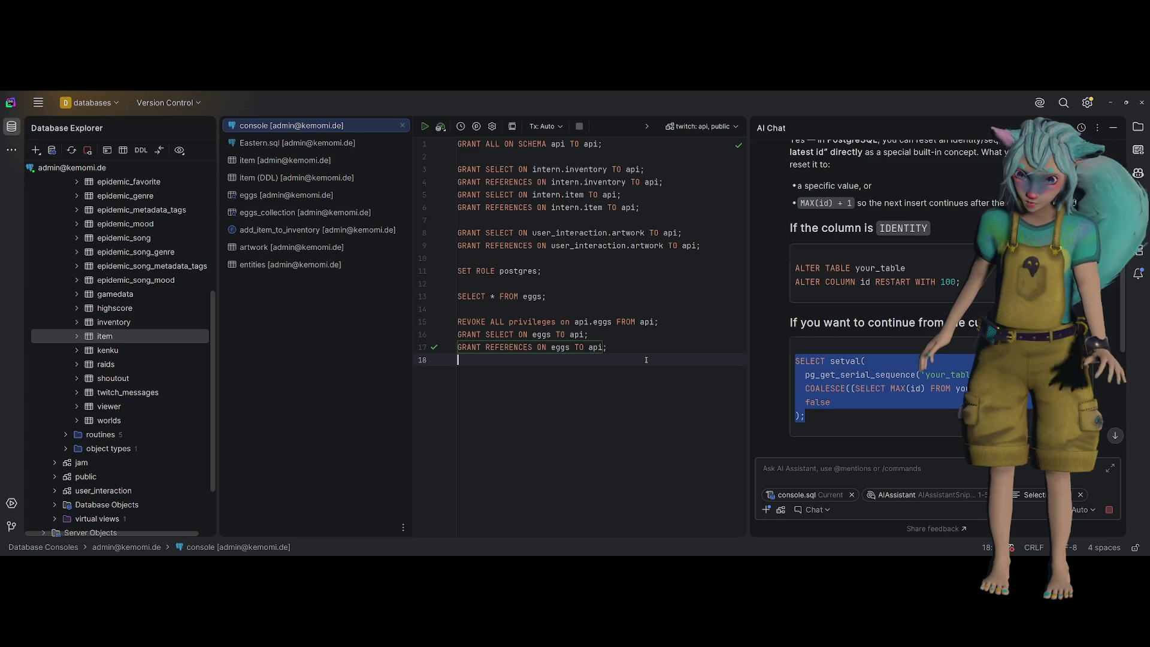
pyautogui.press('Return')
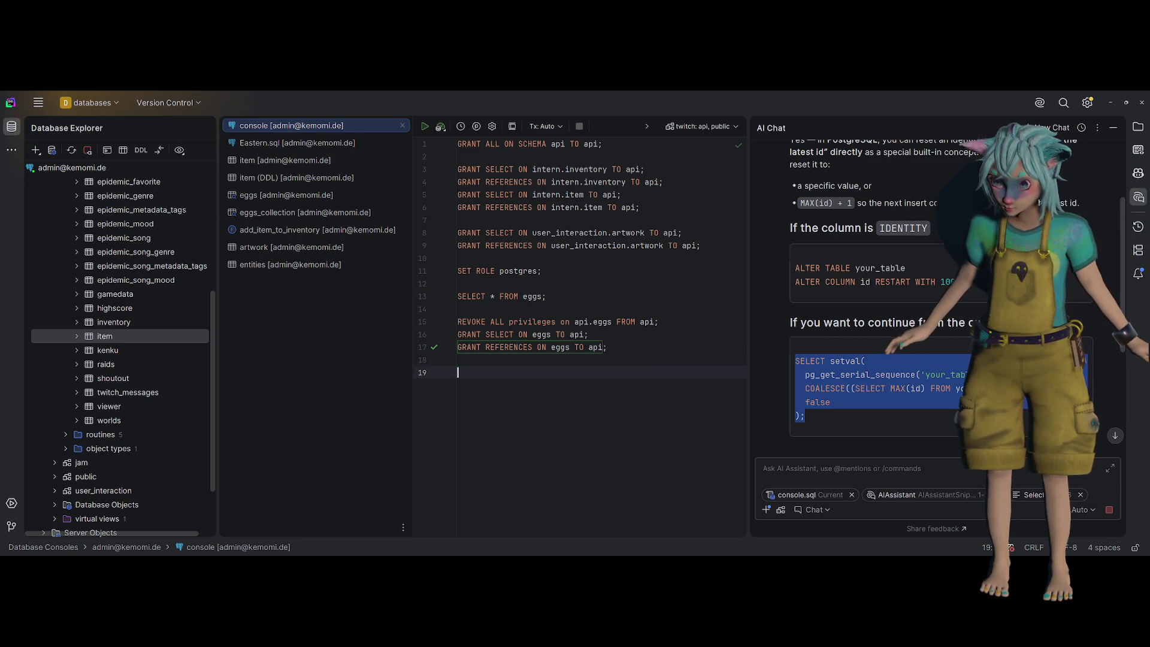
pyautogui.hotkey('ctrl', 'v')
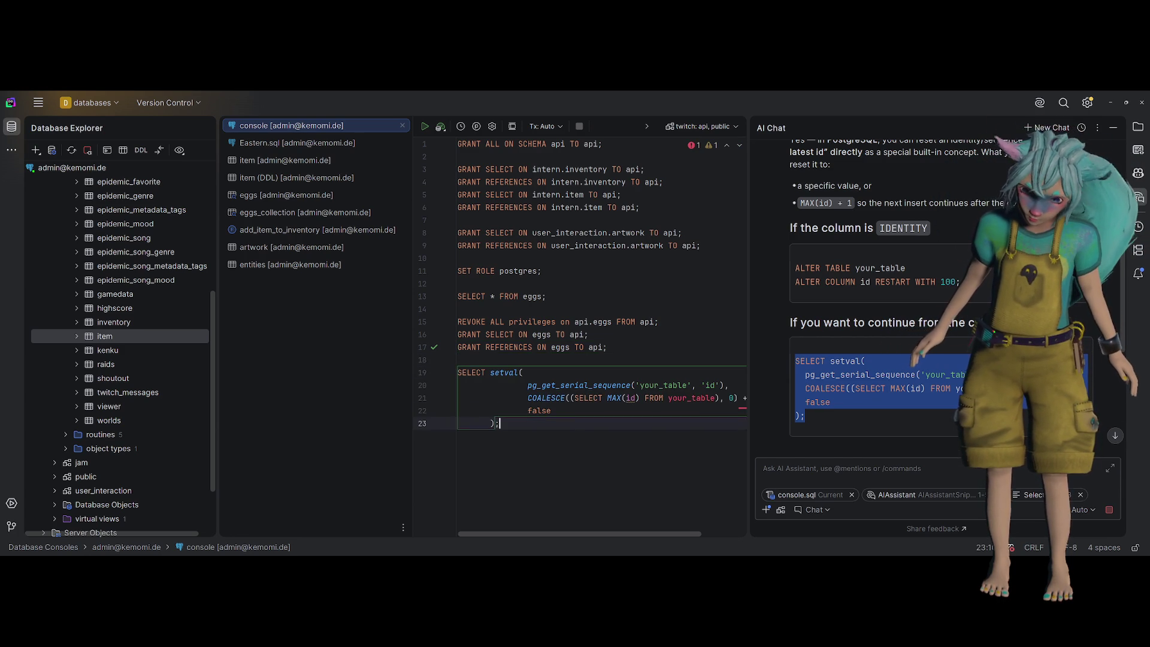
pyautogui.hotkey('shift', 'Up')
pyautogui.hotkey('shift', 'Up')
pyautogui.hotkey('shift', 'Up')
pyautogui.hotkey('ctrl', 'alt', 'l')
pyautogui.press('Escape')
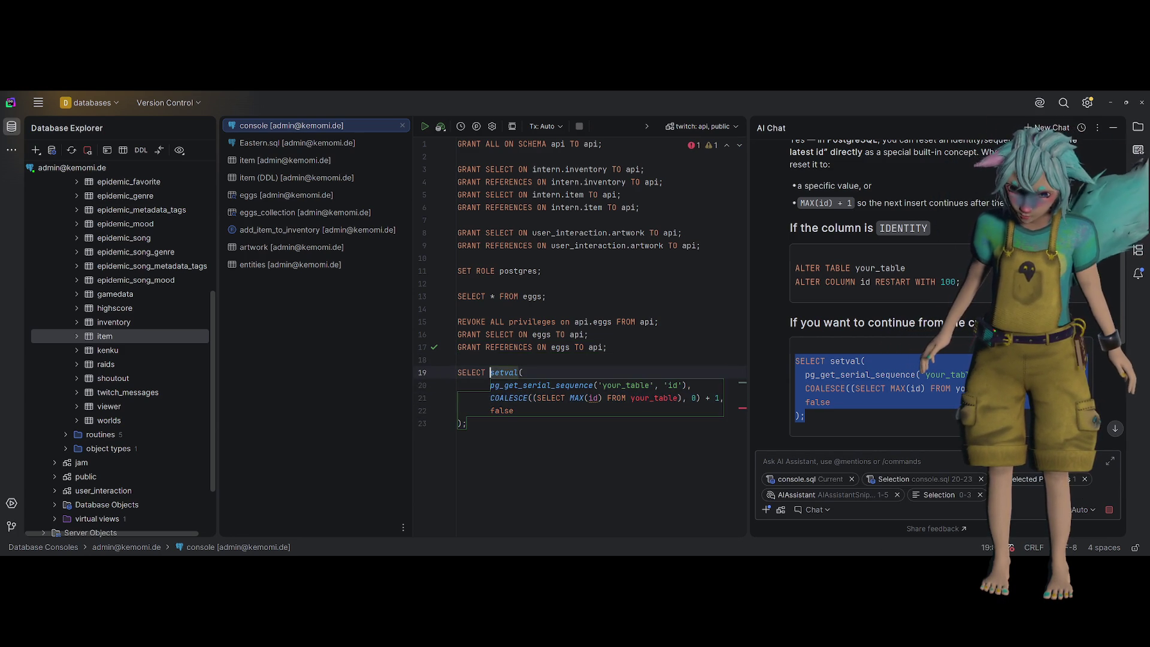
pyautogui.press('Down')
pyautogui.press('Down')
pyautogui.hotkey('ctrl', 'Right')
pyautogui.hotkey('ctrl', 'Right')
pyautogui.hotkey('ctrl', 'Right')
pyautogui.hotkey('ctrl', 'Right')
pyautogui.hotkey('ctrl', 'Right')
pyautogui.hotkey('ctrl', 'Right')
pyautogui.hotkey('ctrl', 'shift', 'Left')
pyautogui.write('item')
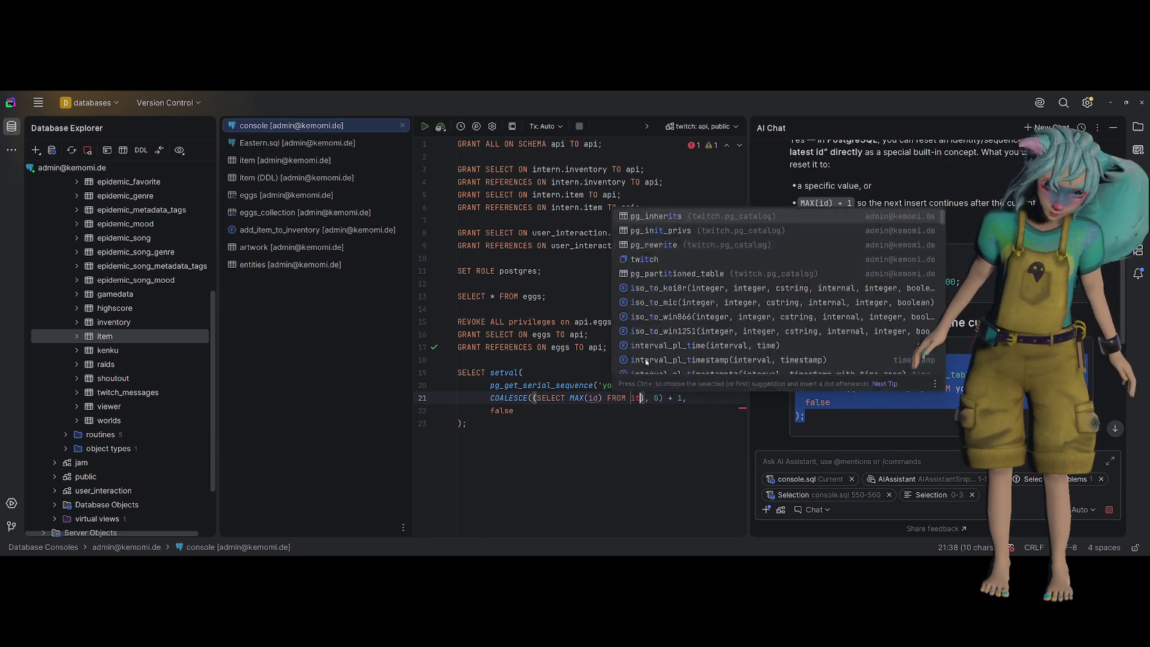
pyautogui.press('Escape')
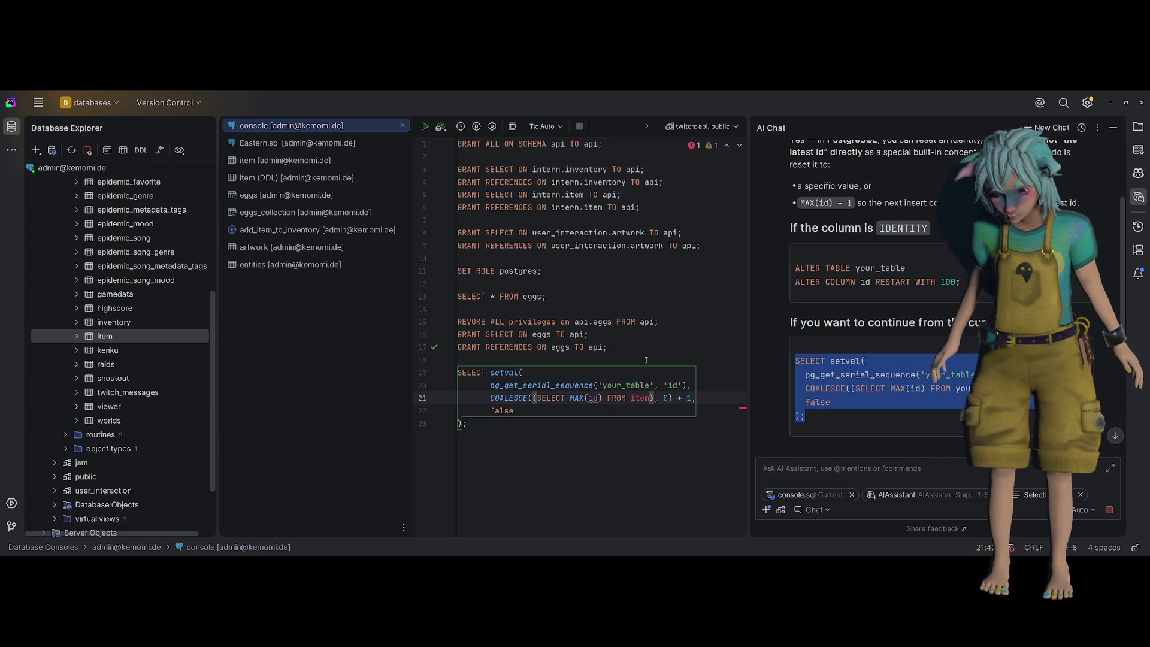
# Set the console search path to the intern schema and run the setval statement
pyautogui.hotkey('ctrl', 'Return')
pyautogui.press('Escape')
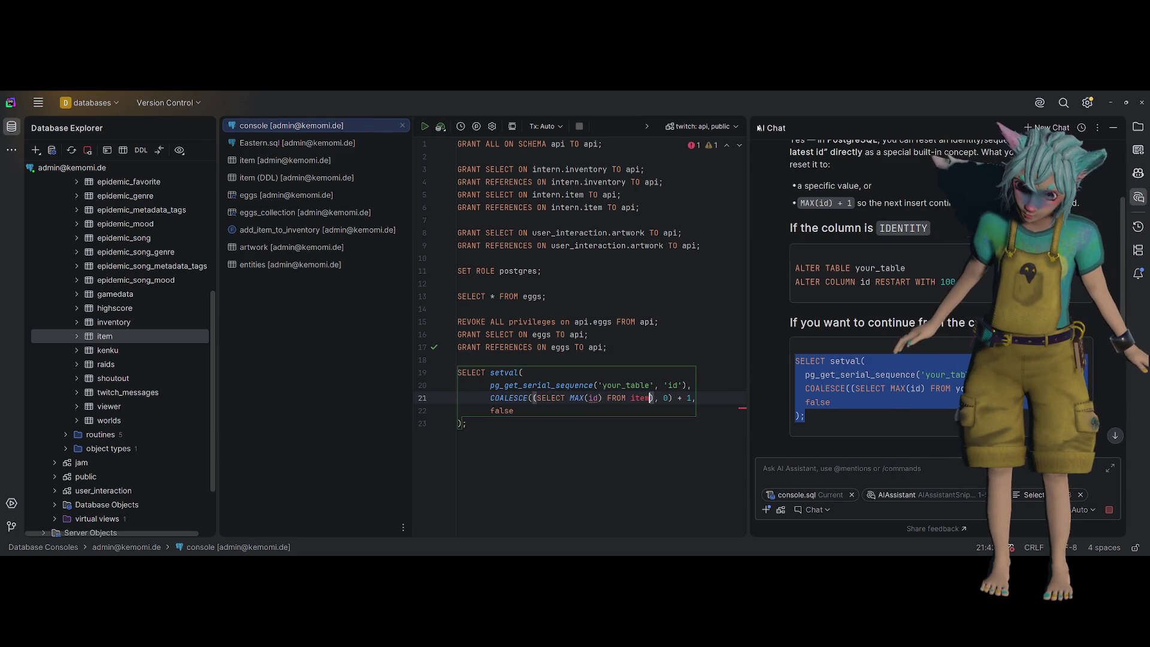
pyautogui.click(701, 127)
pyautogui.moveTo(754, 148)
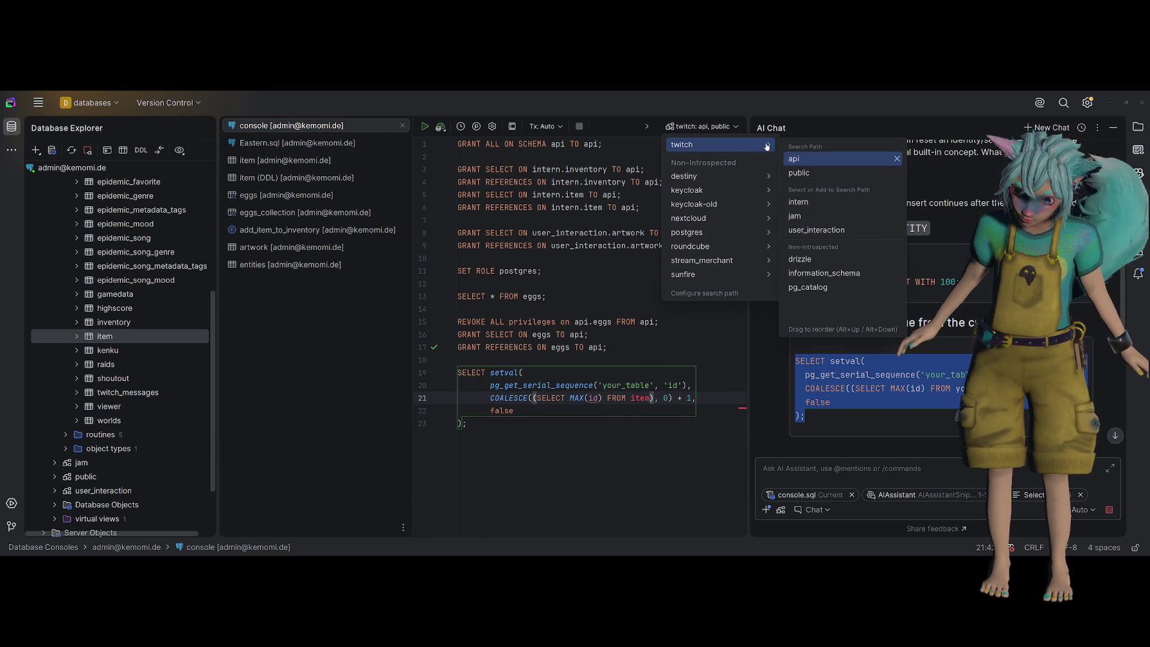
pyautogui.click(864, 192)
pyautogui.click(813, 312)
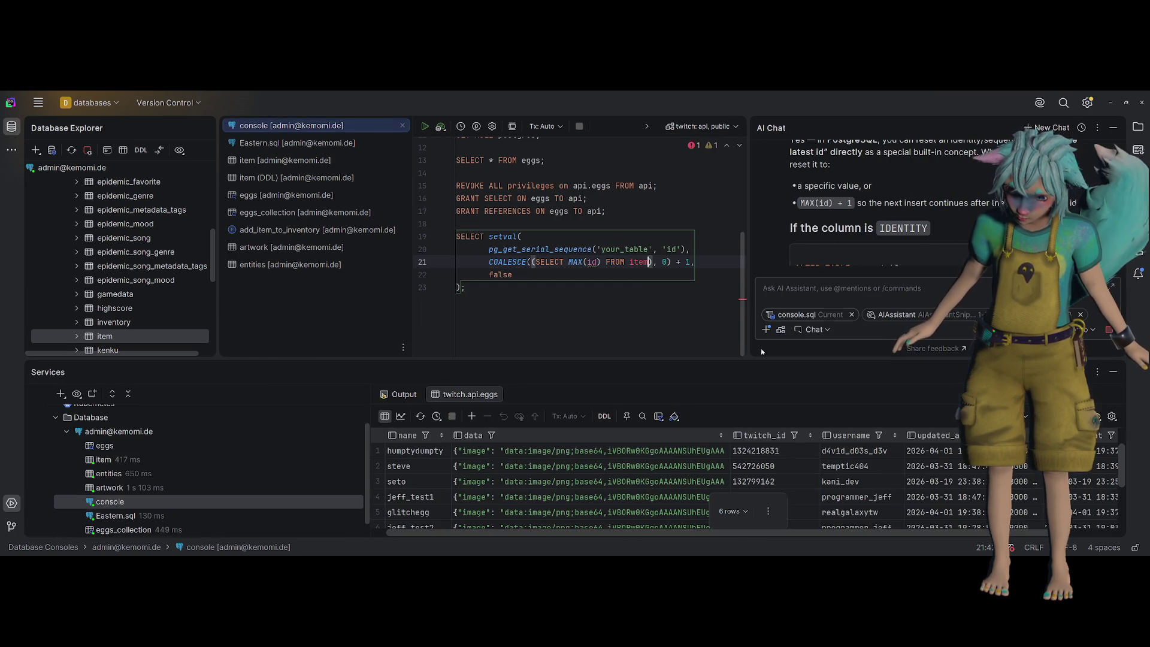
pyautogui.click(635, 255)
pyautogui.hotkey('ctrl', 'Return')
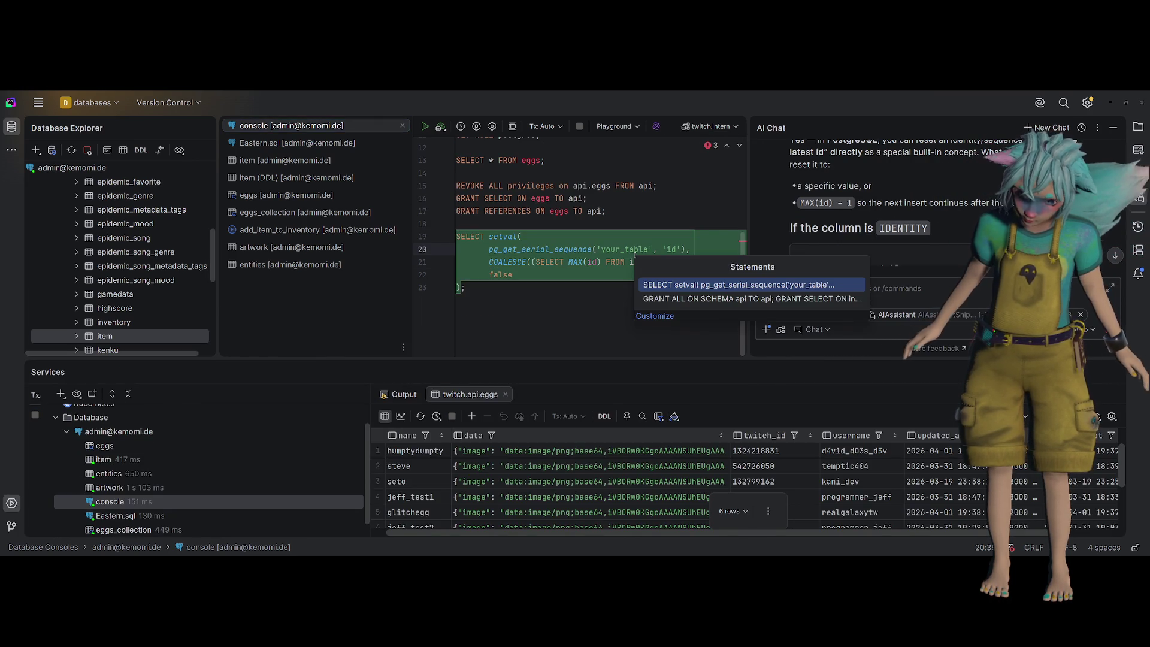
pyautogui.press('Return')
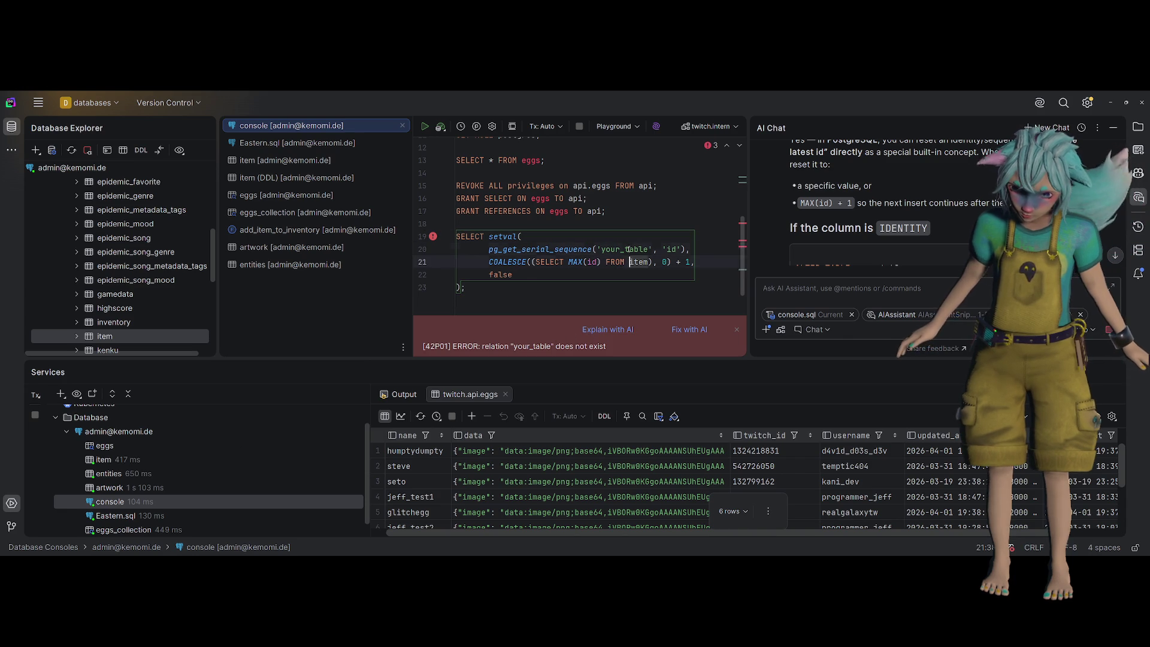
# Replace the remaining your_table with item and rerun setval, which returns 11
pyautogui.doubleClick(623, 250)
pyautogui.write('item')
pyautogui.hotkey('ctrl', 'Return')
pyautogui.press('Return')
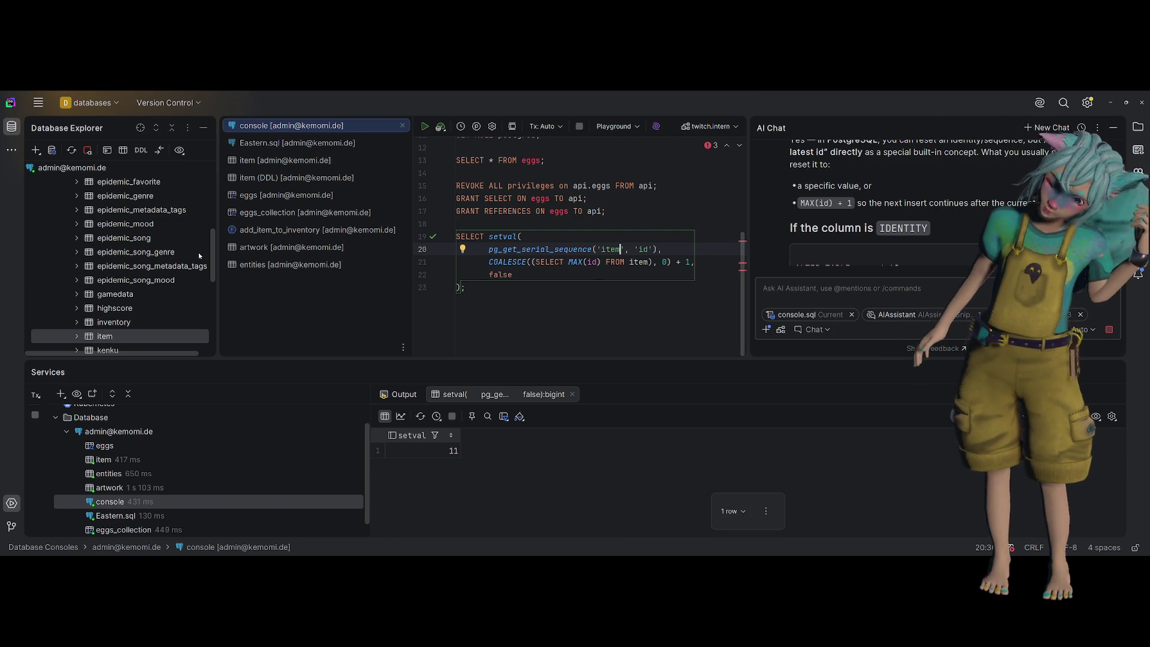
pyautogui.scroll(3, 189, 254)
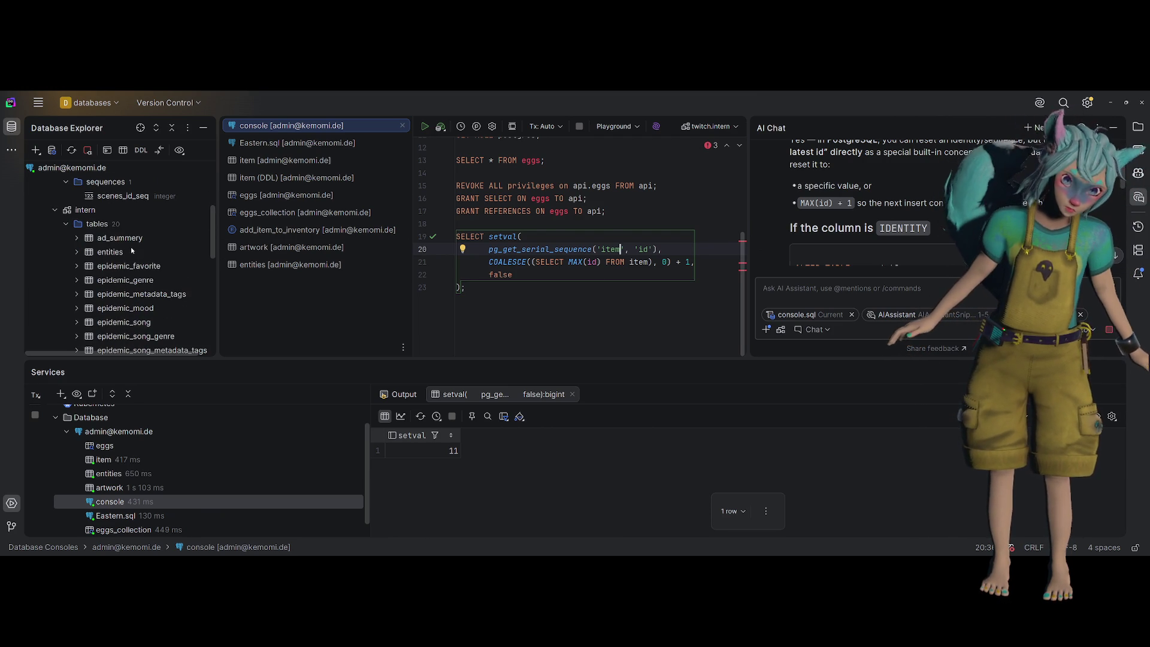
pyautogui.scroll(-2, 119, 240)
pyautogui.click(113, 215)
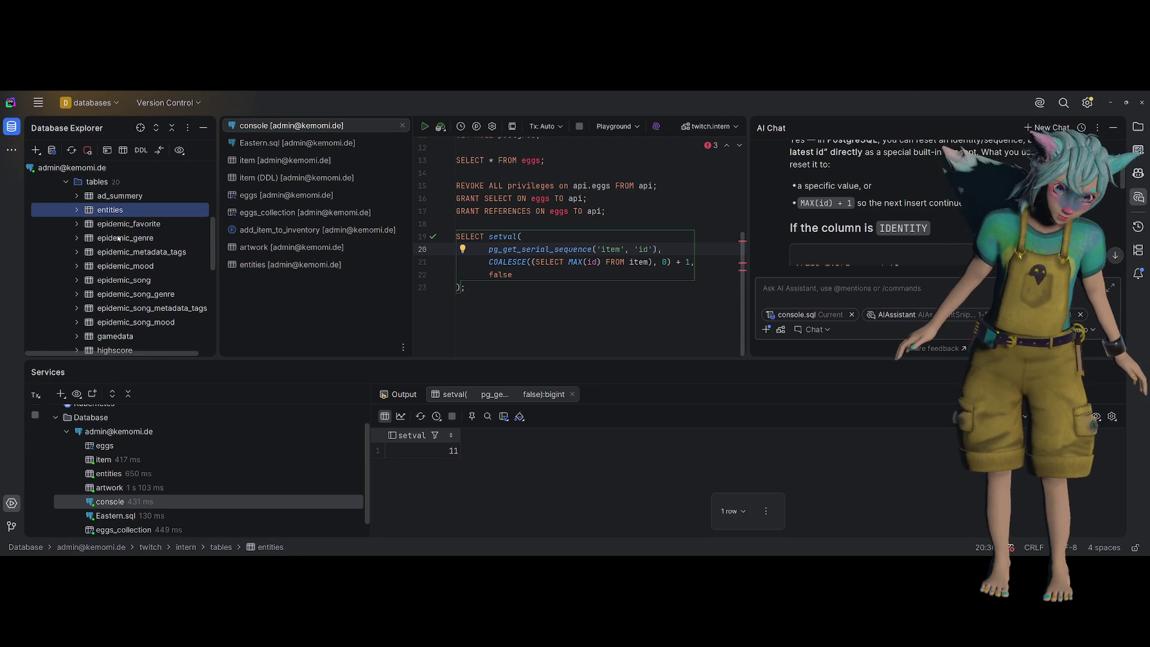
# Change both table names in setval from item to inventory and run it, returning 28
pyautogui.scroll(-3, 122, 229)
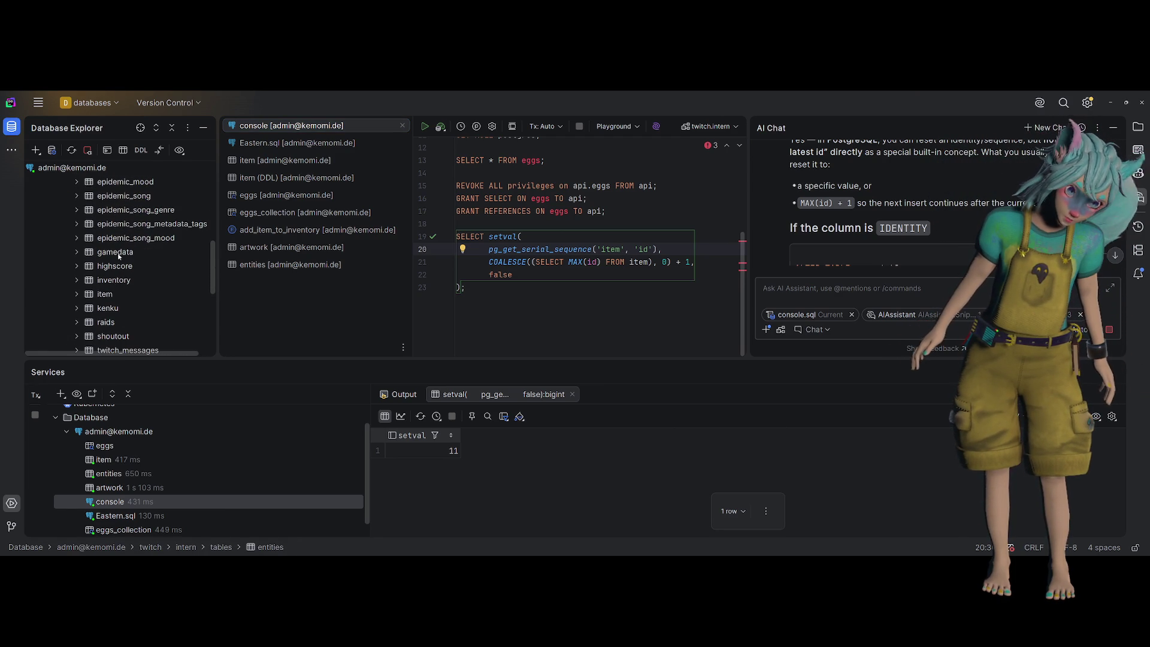
pyautogui.click(118, 255)
pyautogui.click(120, 282)
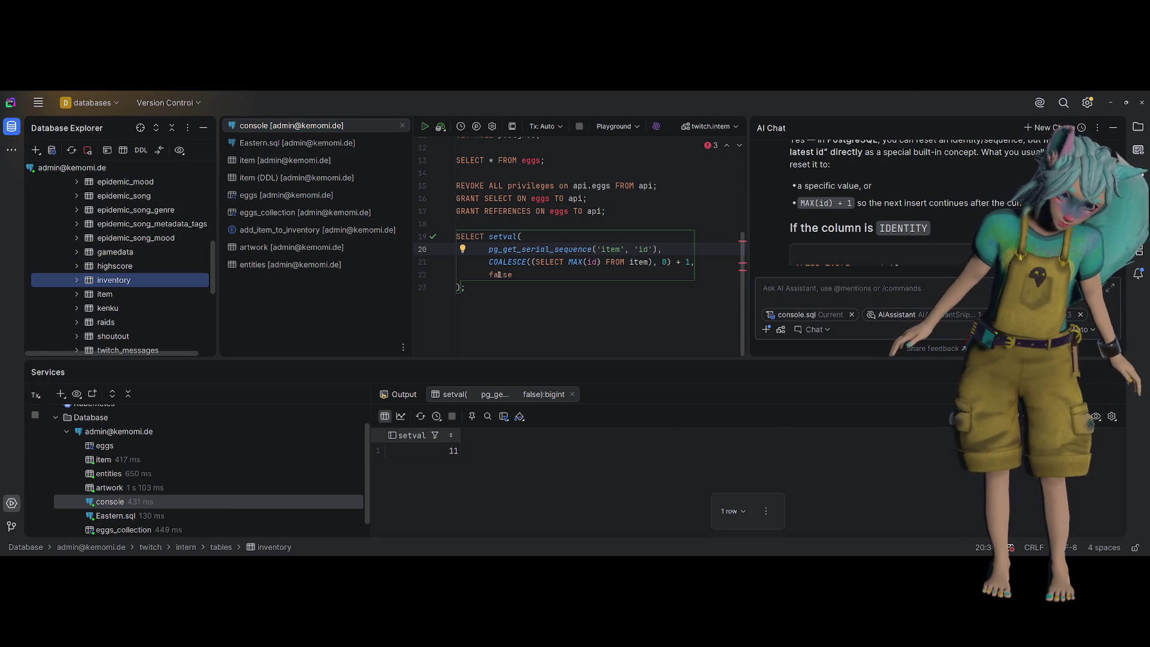
pyautogui.doubleClick(610, 249)
pyautogui.write('inve')
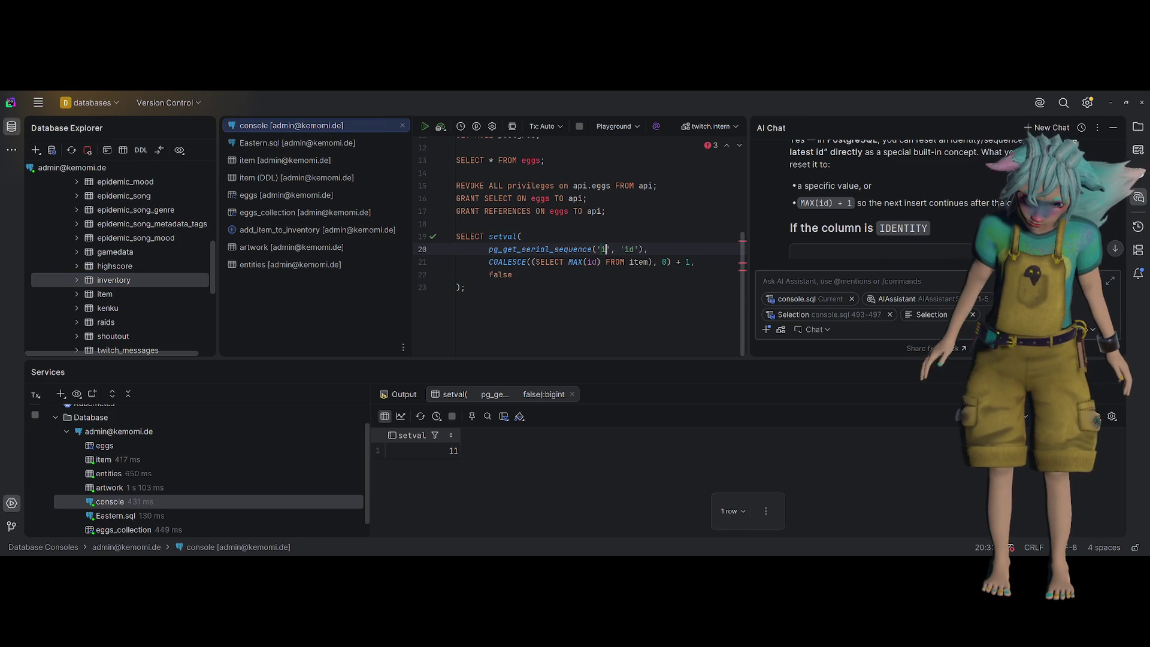
pyautogui.write('ntory')
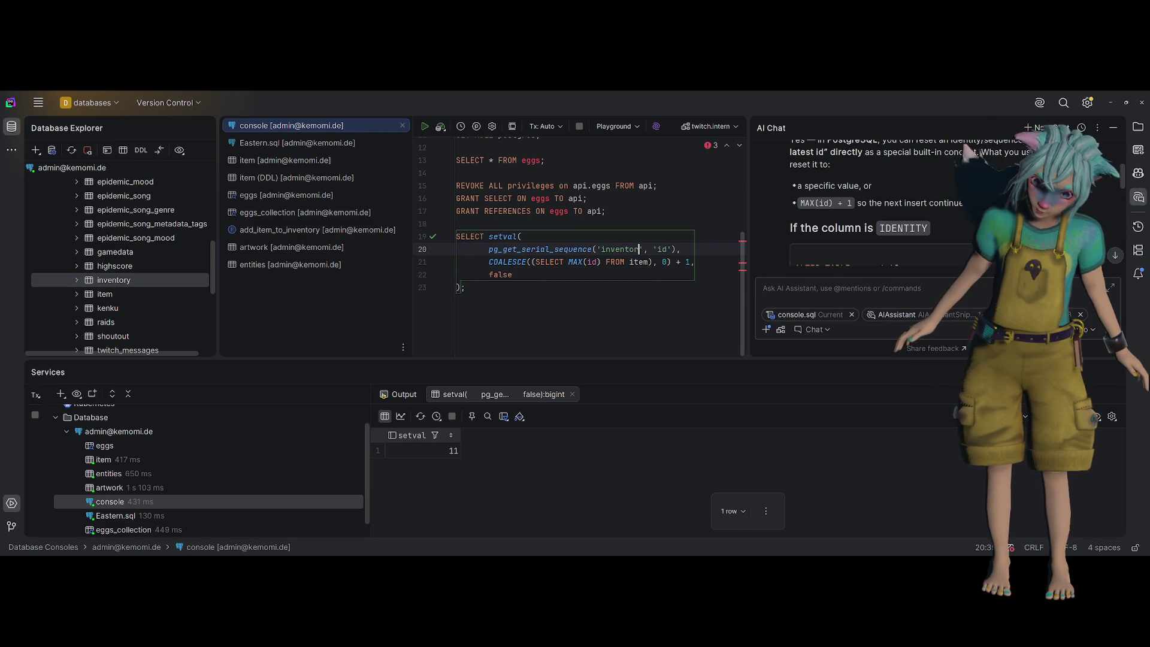
pyautogui.doubleClick(611, 249)
pyautogui.doubleClick(637, 262)
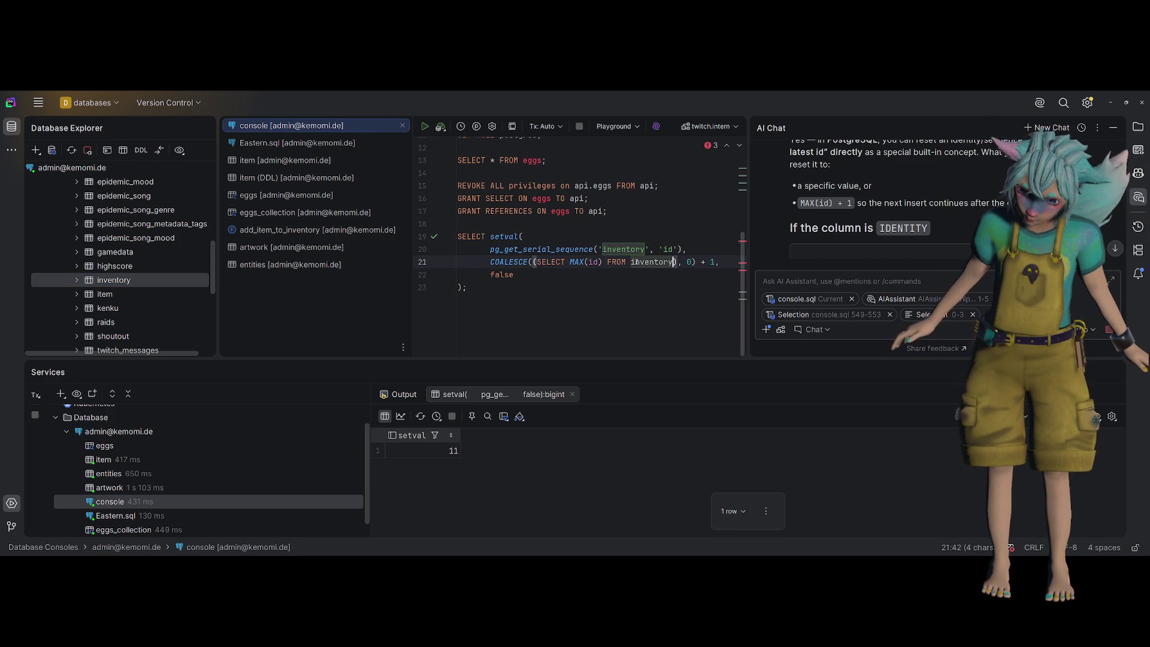
pyautogui.write('inventory')
pyautogui.hotkey('ctrl', 'Return')
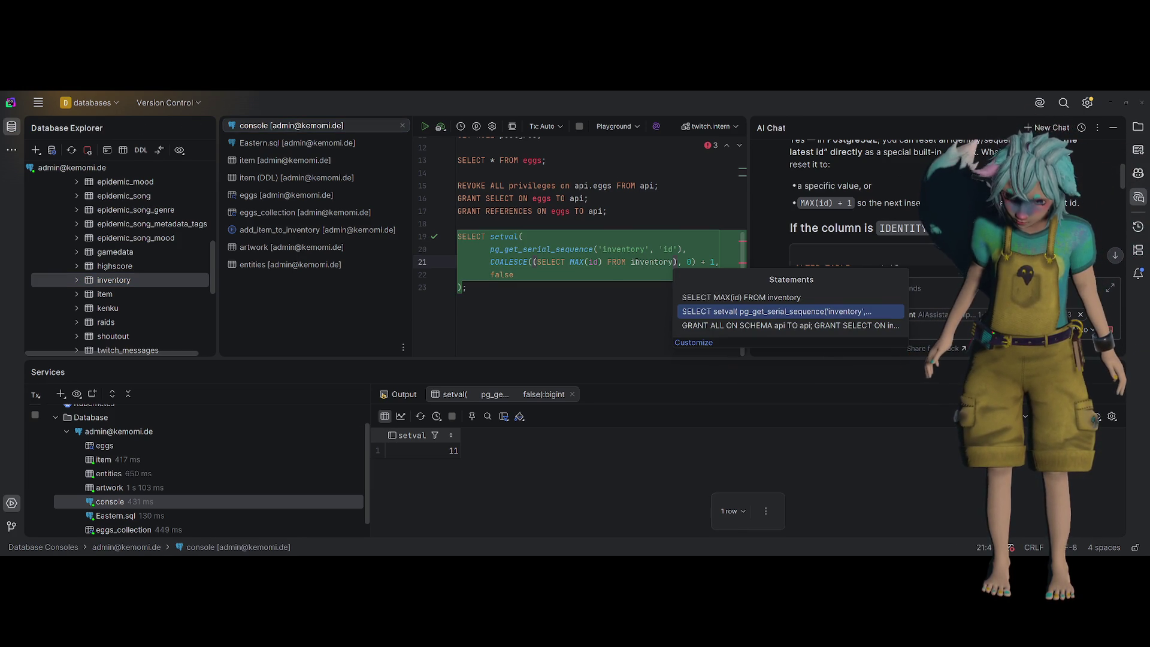
pyautogui.press('Return')
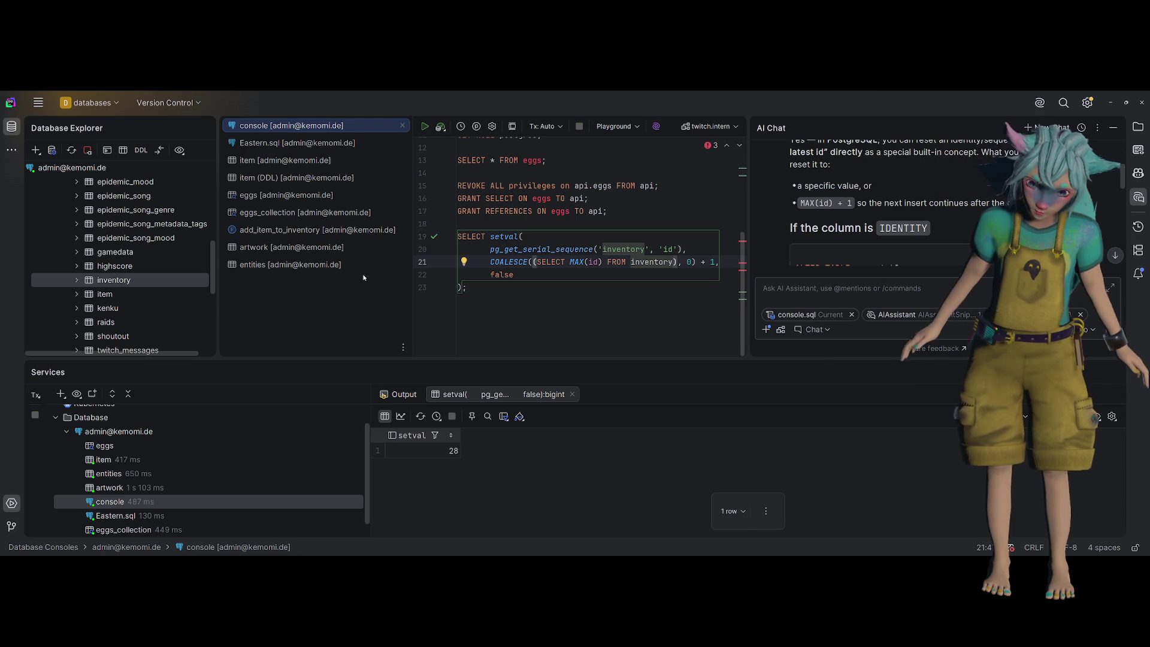
# Check the kenku table's data, then delete the setval statement from the console
pyautogui.scroll(-1, 150, 288)
pyautogui.click(140, 267)
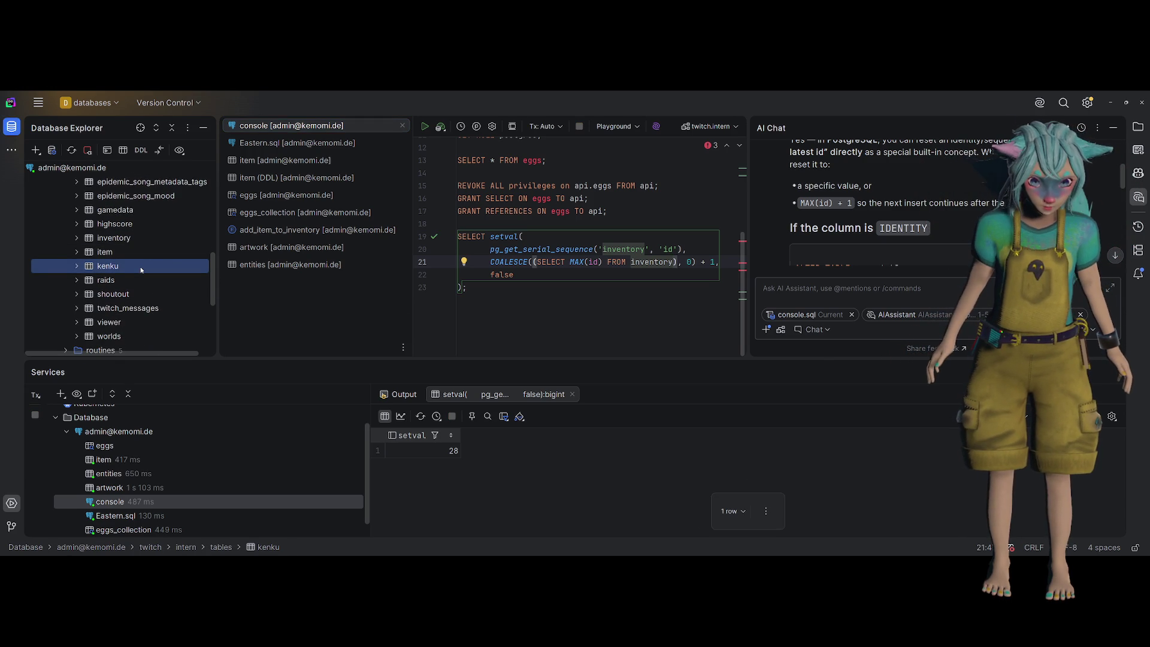
pyautogui.click(136, 321)
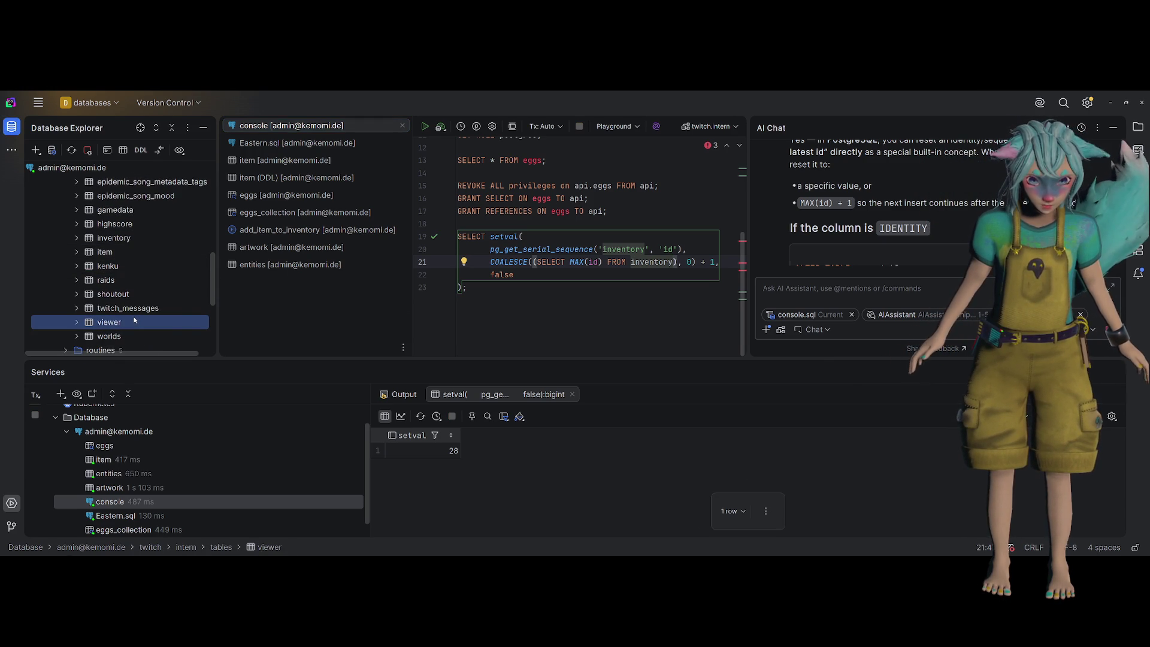
pyautogui.click(133, 337)
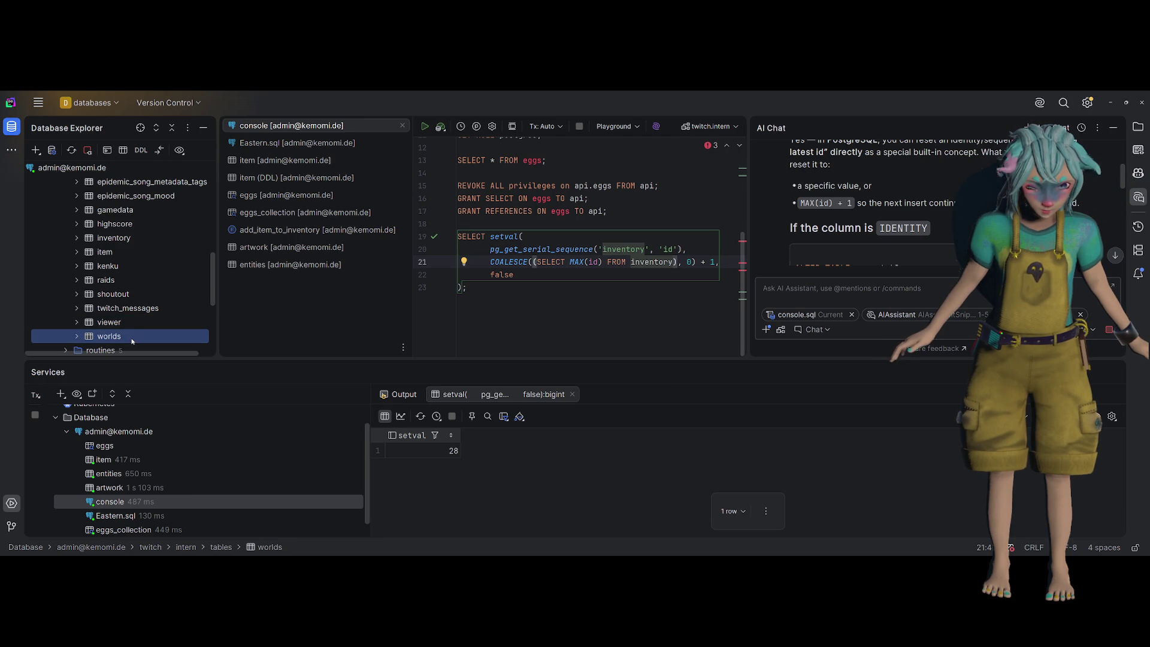
pyautogui.click(127, 280)
pyautogui.click(127, 269)
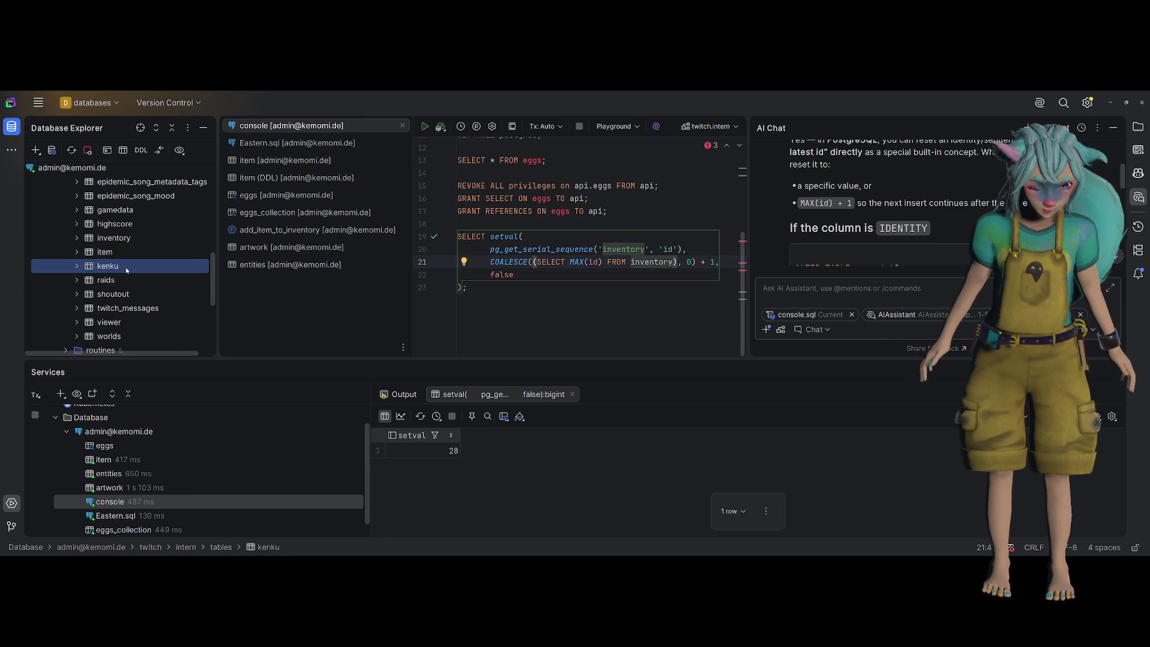
pyautogui.doubleClick(127, 268)
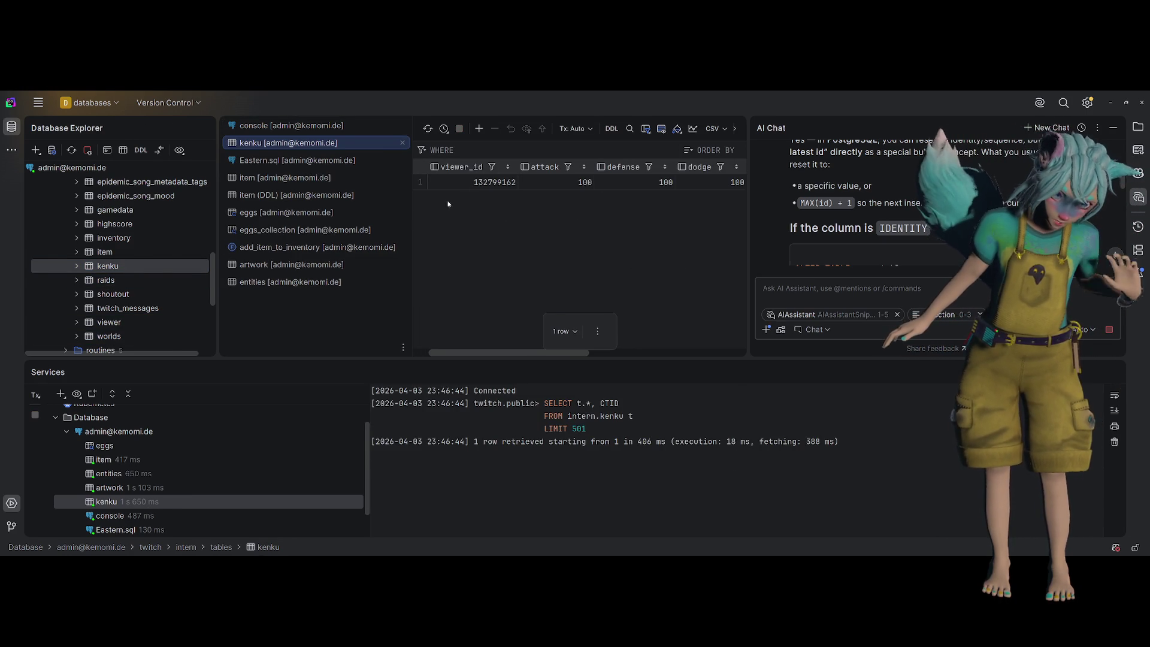
pyautogui.click(402, 143)
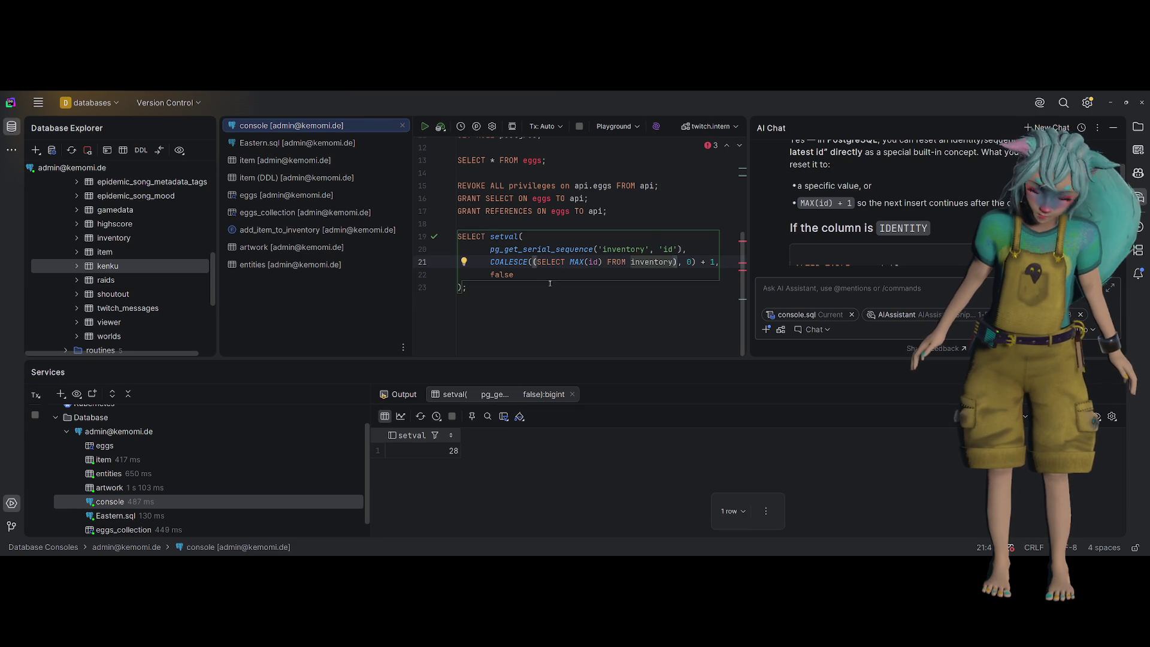
pyautogui.moveTo(550, 283); pyautogui.dragTo(452, 237)
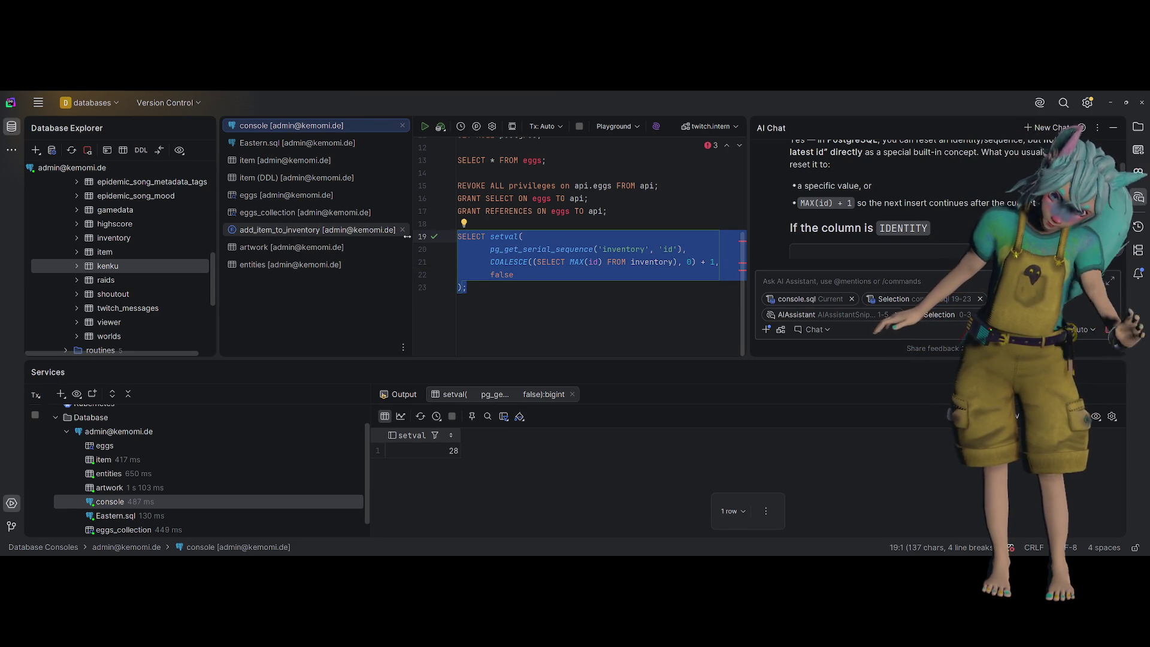
pyautogui.press('Delete')
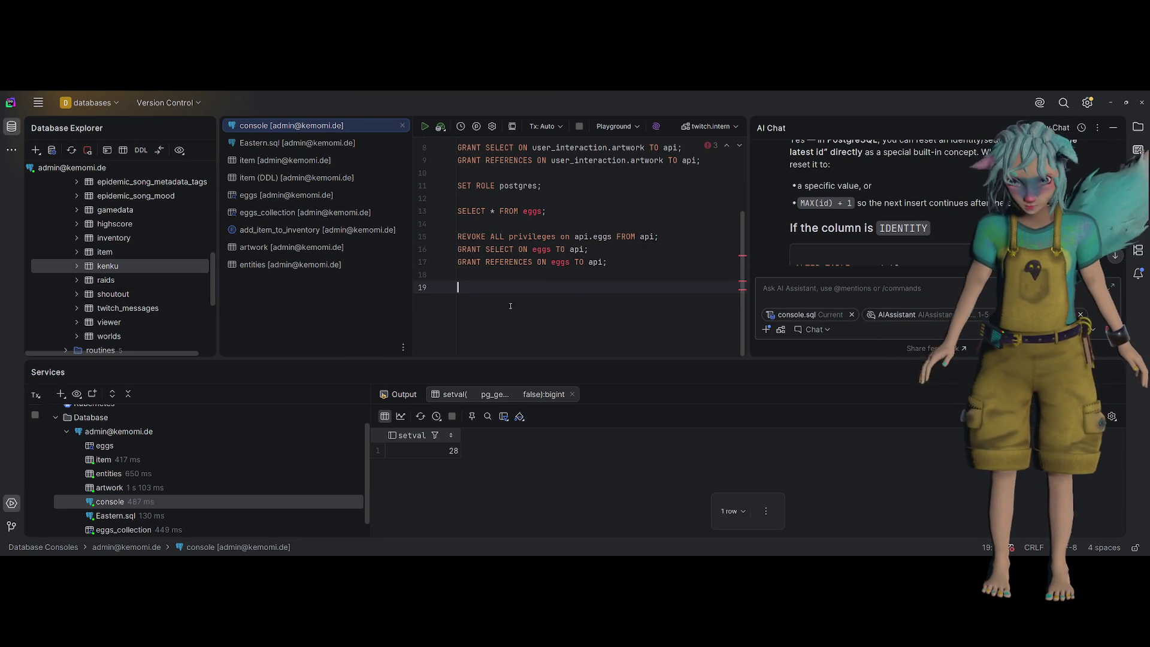
# Insert item row Artwork-seto, type egg, with the creator's pasted Twitch id, and submit it
pyautogui.doubleClick(133, 252)
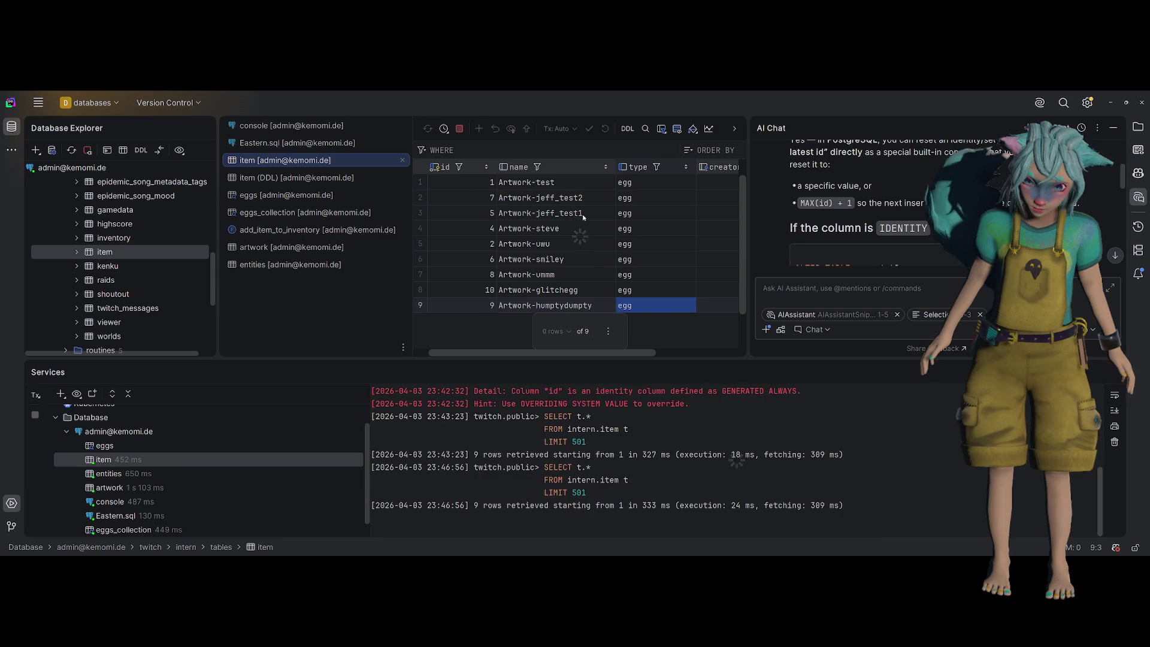
pyautogui.click(479, 128)
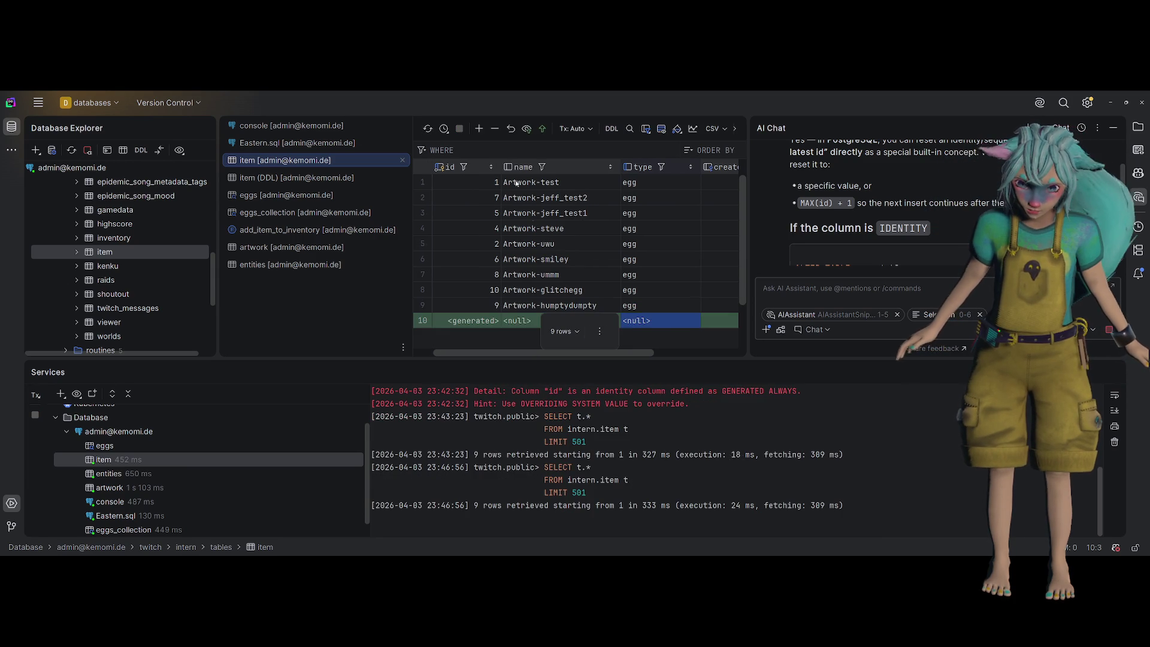
pyautogui.doubleClick(524, 320)
pyautogui.write('Artwork-')
pyautogui.press('Escape')
pyautogui.press('Tab')
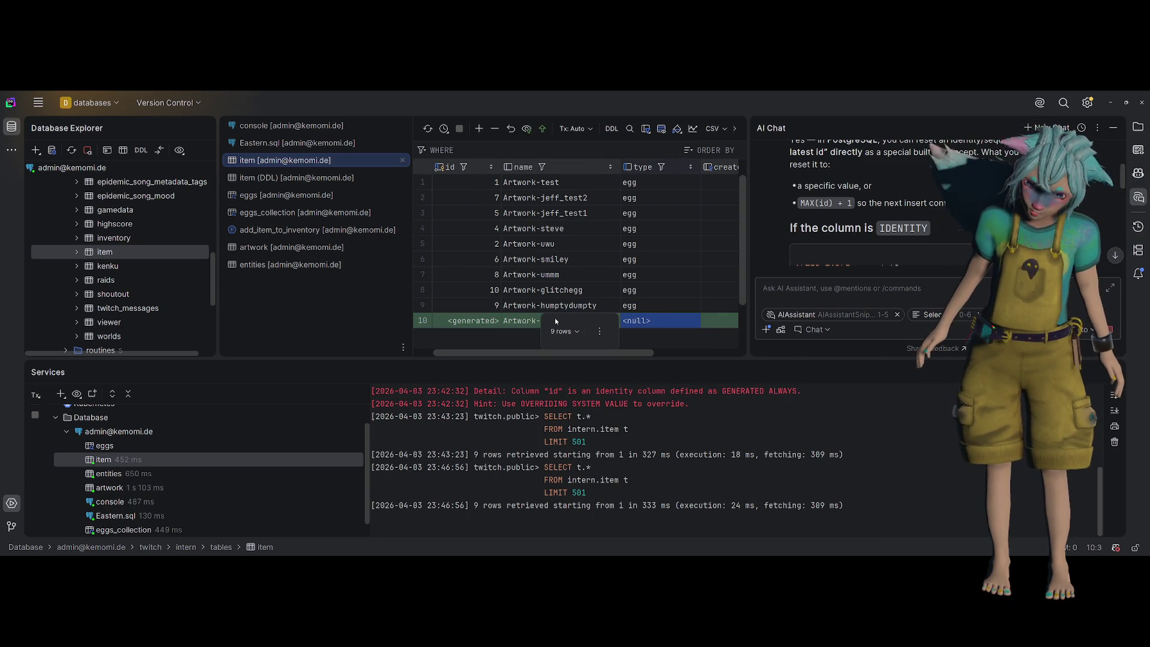
pyautogui.write('egg')
pyautogui.press('Tab')
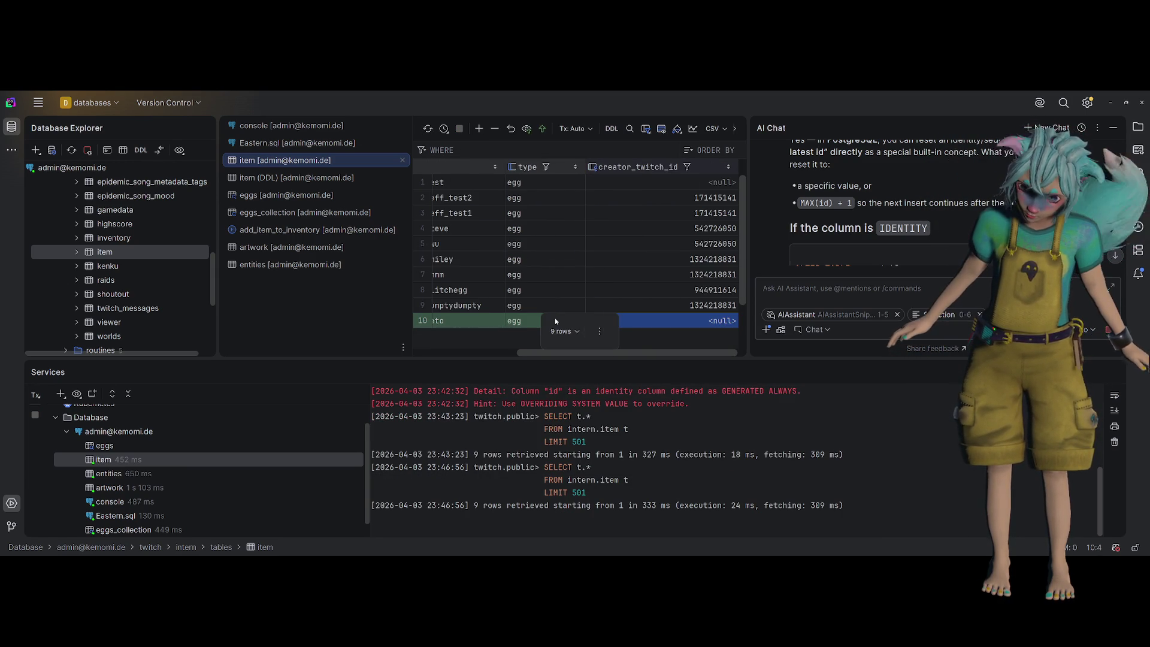
pyautogui.write('132799162')
pyautogui.press('Return')
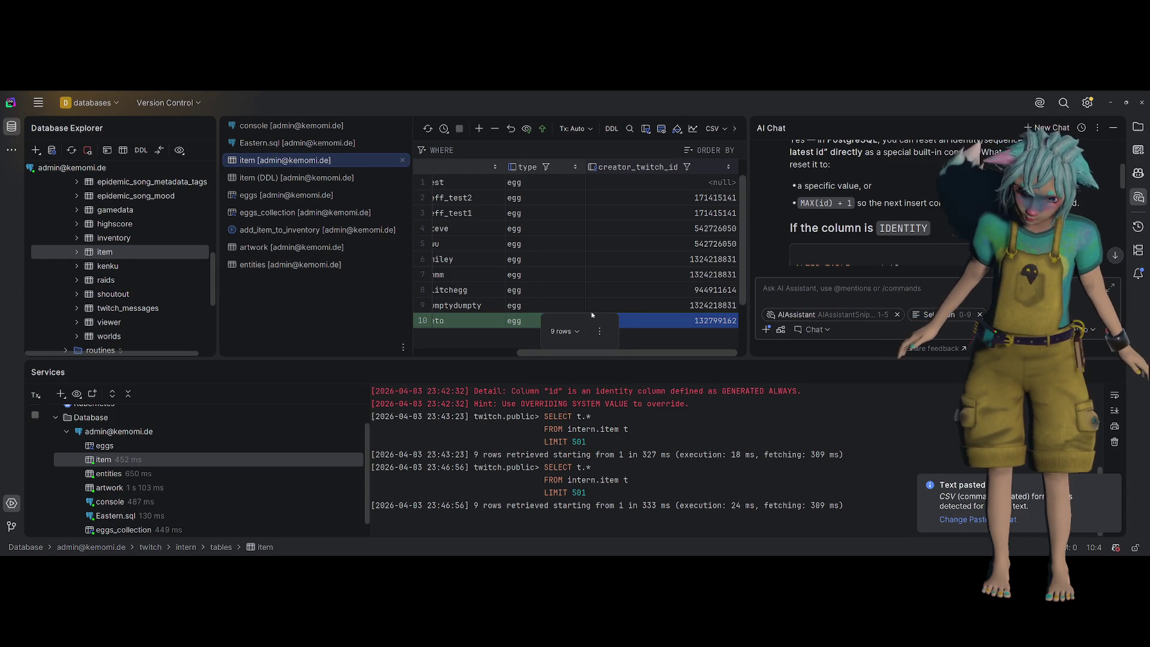
pyautogui.click(543, 128)
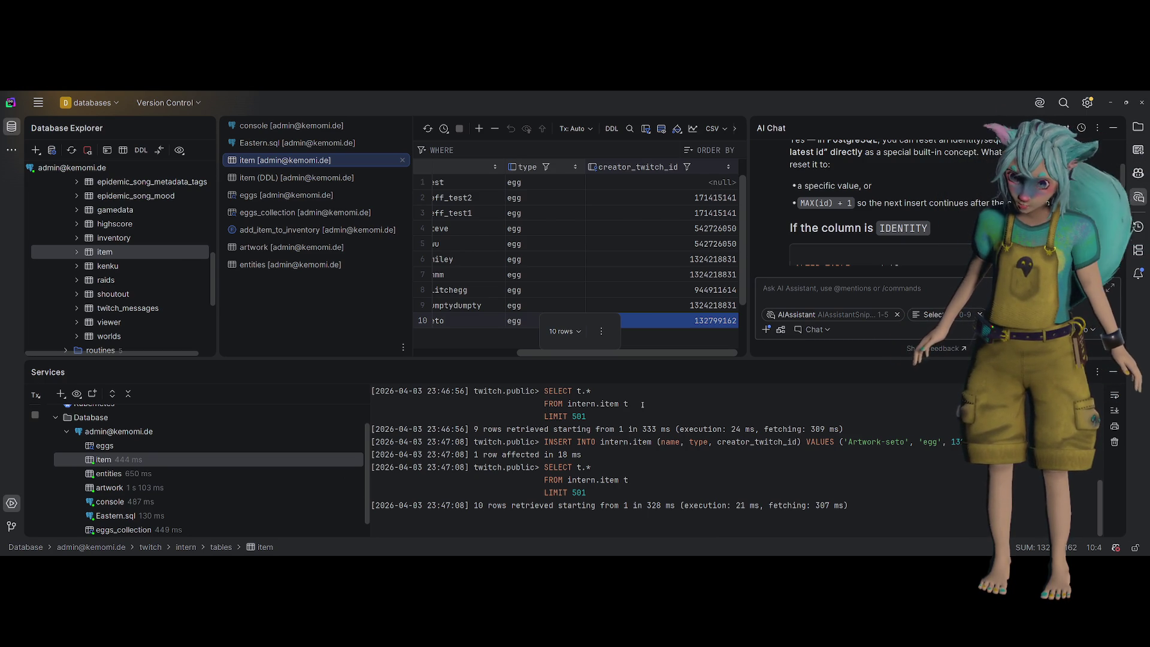
pyautogui.click(1112, 127)
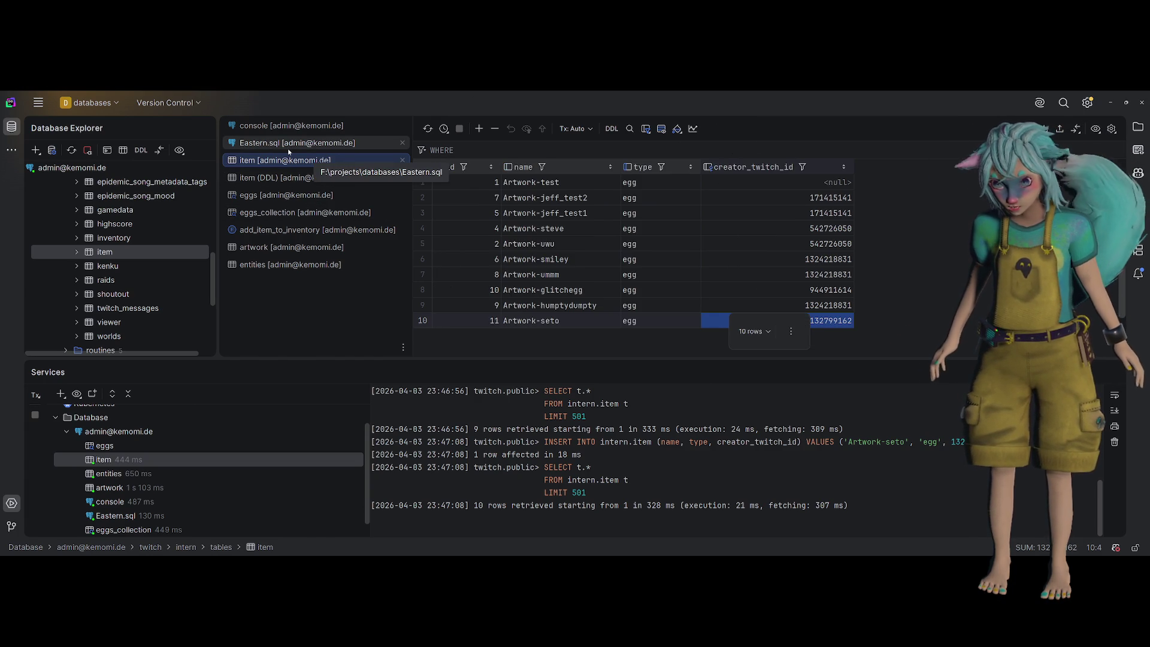
# Show the add_item_to_inventory source with Services hidden, then return to Godot
pyautogui.click(317, 229)
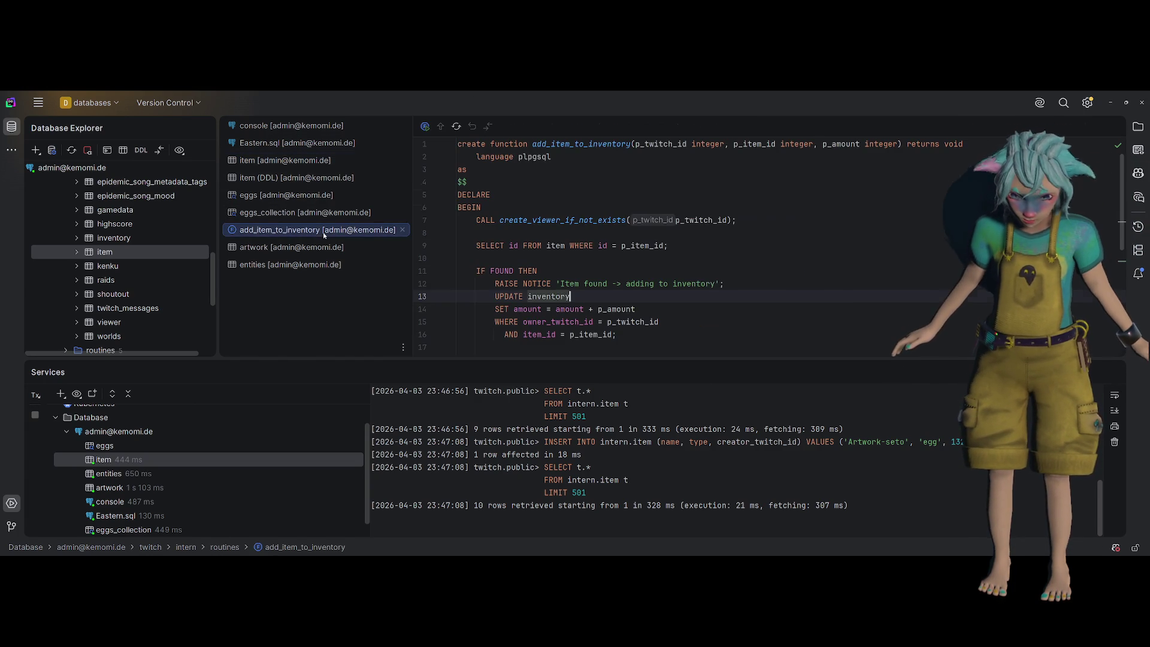
pyautogui.scroll(-3, 629, 230)
pyautogui.scroll(2, 629, 230)
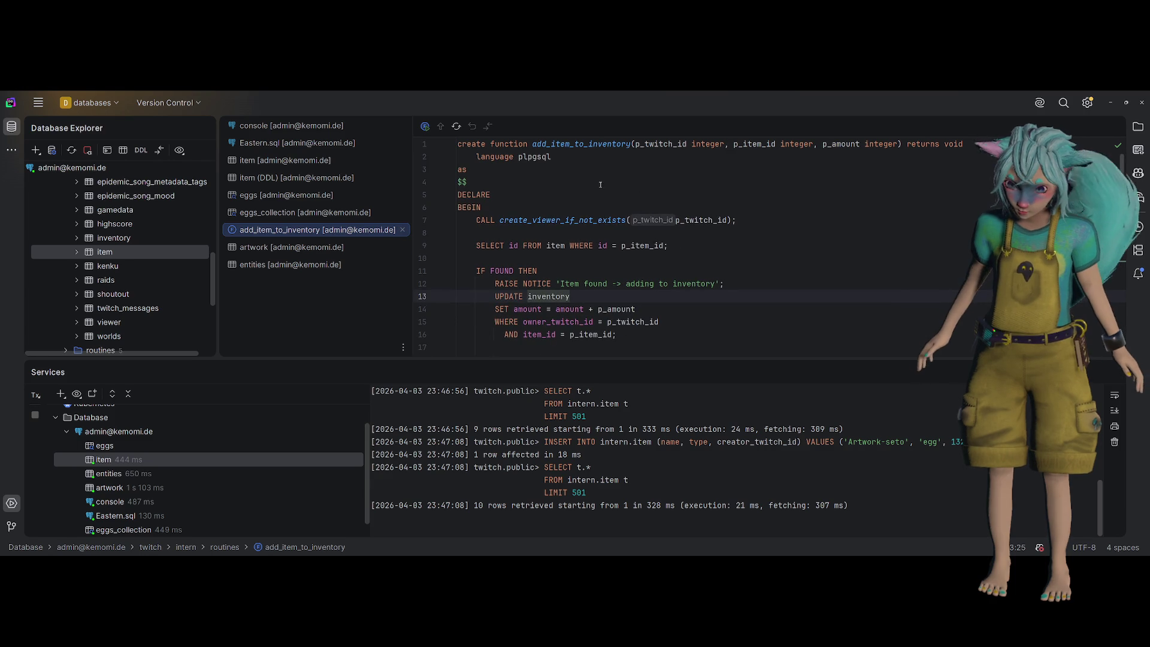
pyautogui.click(11, 502)
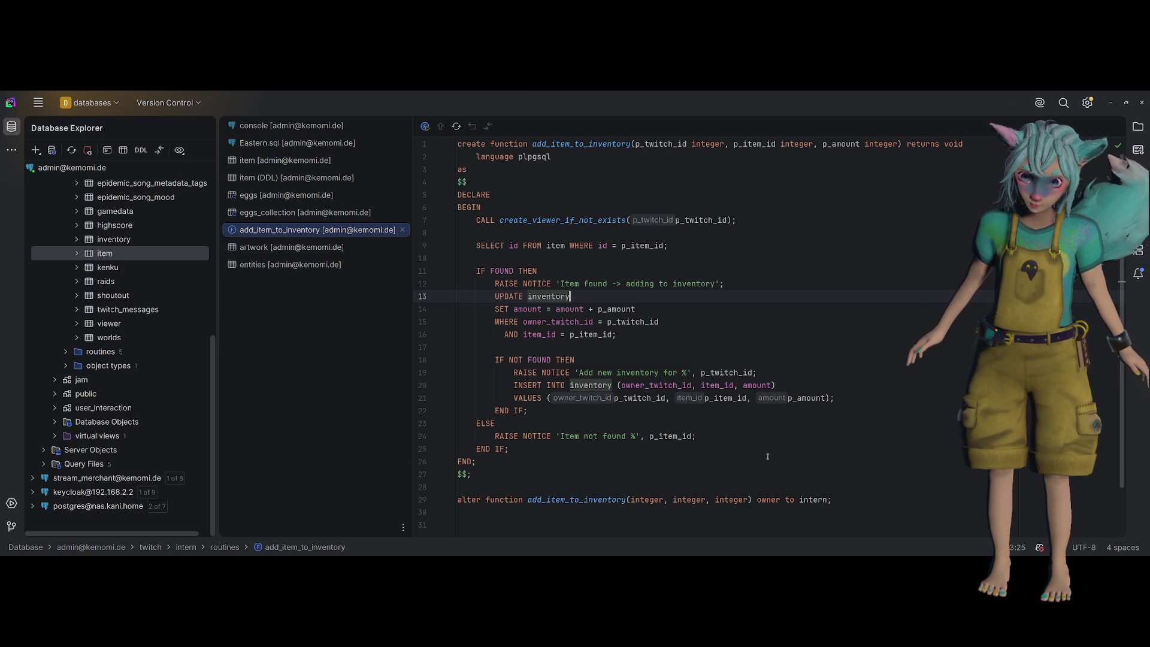
pyautogui.hotkey('alt', 'Tab')
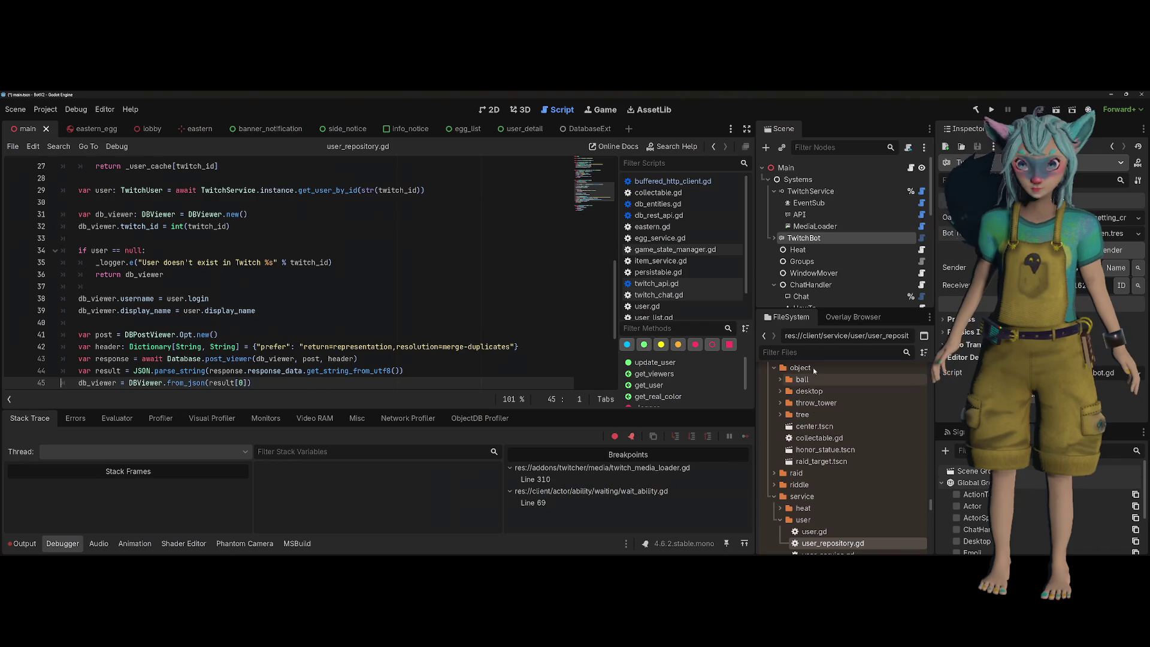
# Run the game with F5 and follow the Egg error in Debugger > Errors to collectable.gd:33
pyautogui.press('F5')
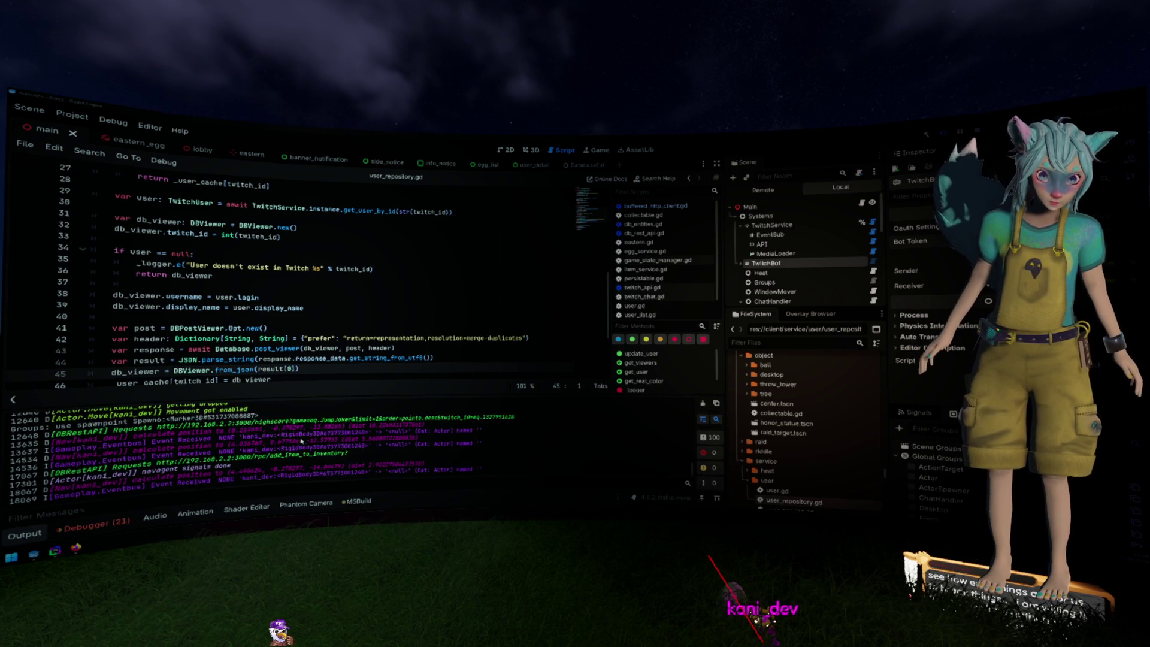
pyautogui.click(77, 523)
pyautogui.click(120, 405)
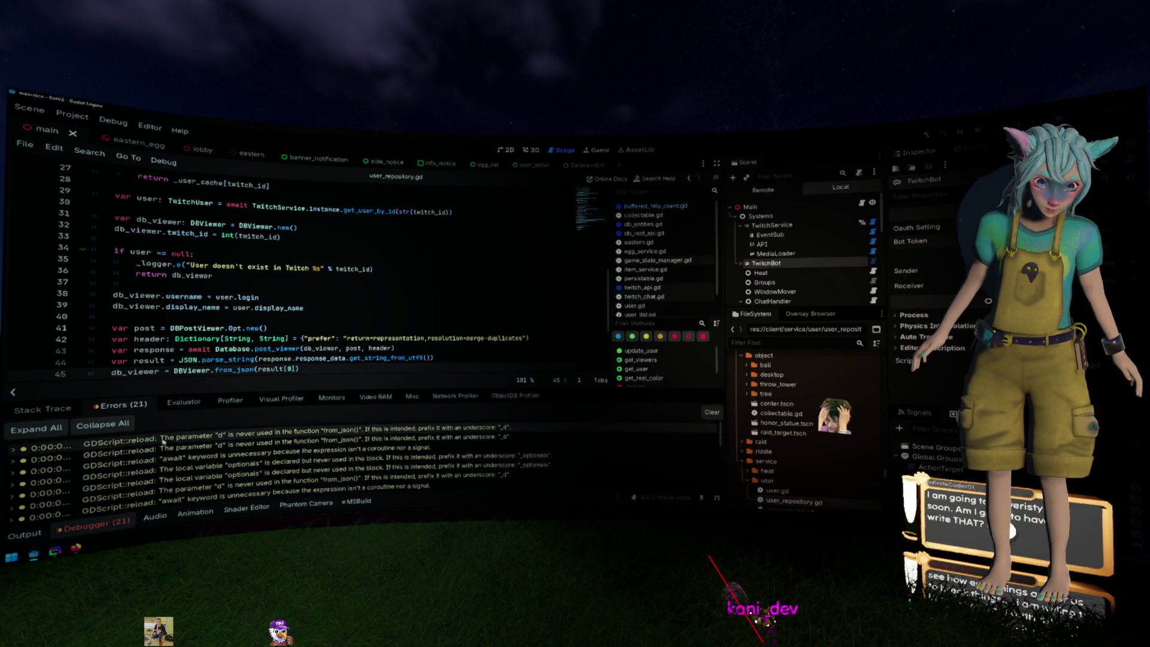
pyautogui.scroll(-5, 162, 441)
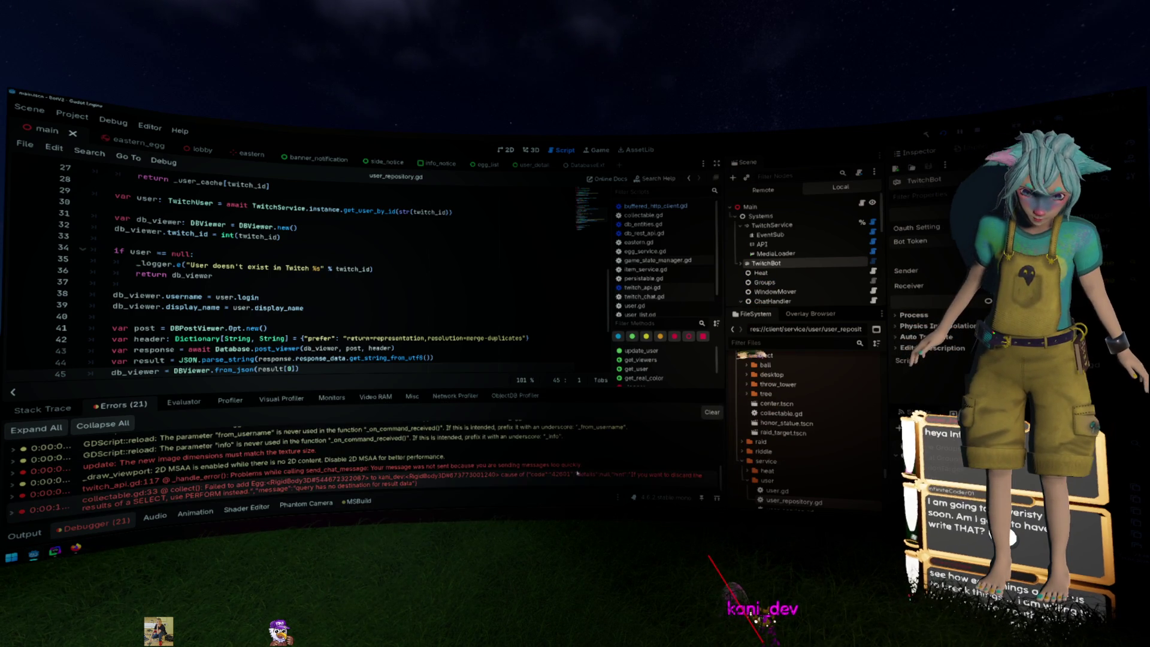
pyautogui.doubleClick(664, 483)
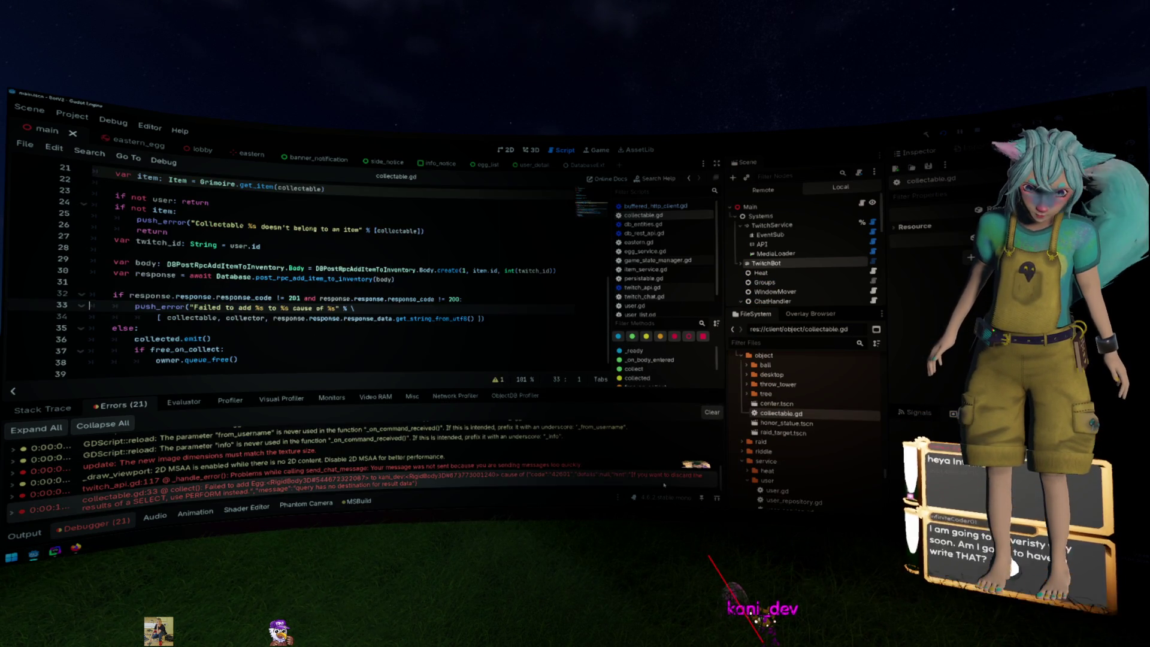
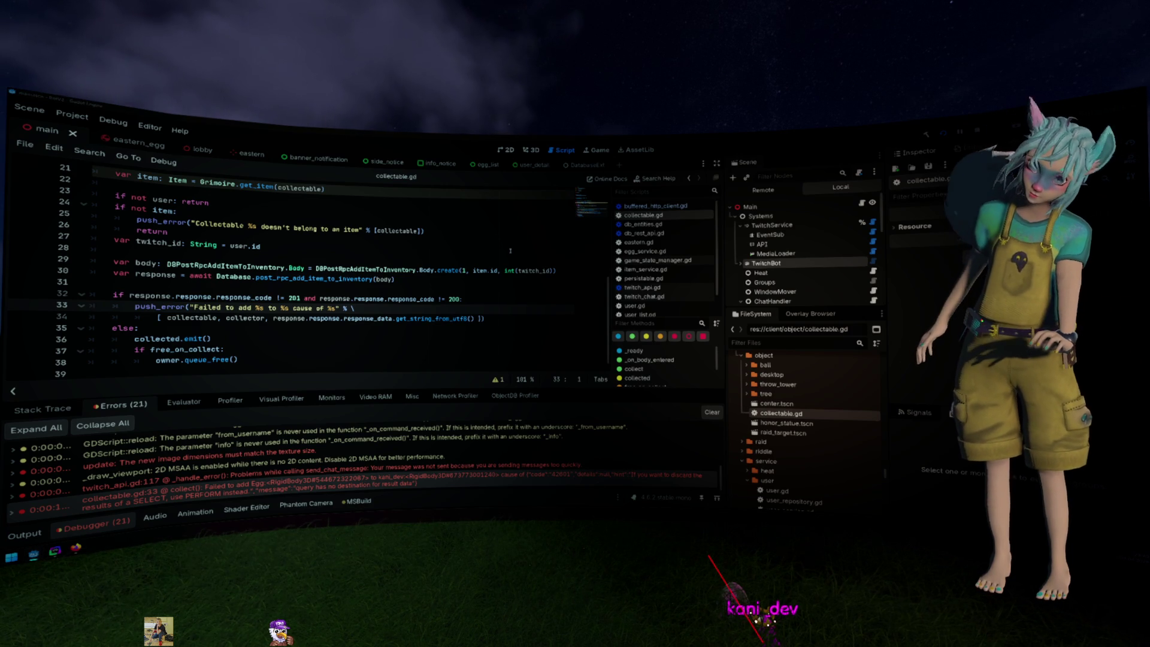
# Switch from Godot to DataGrip, where the add_item_to_inventory function tab is open
pyautogui.hotkey('alt', 'Tab')
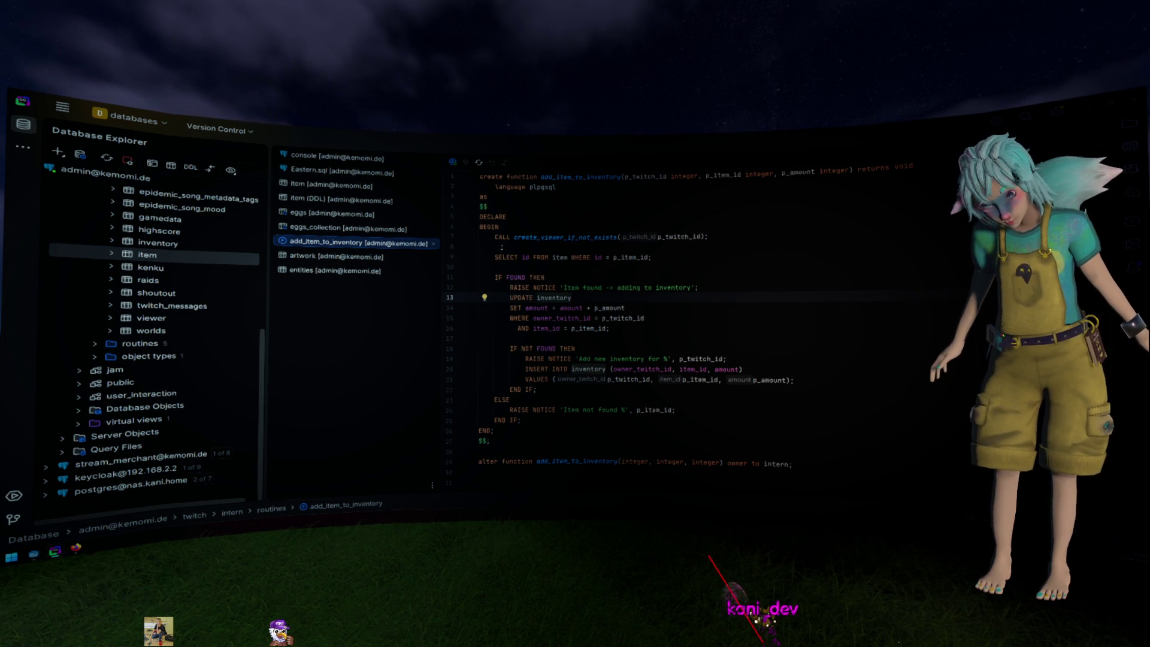
# Close the add_item_to_inventory, eggs_collection, eggs, item and other table tabs, leaving Eastern.sql
pyautogui.click(433, 243)
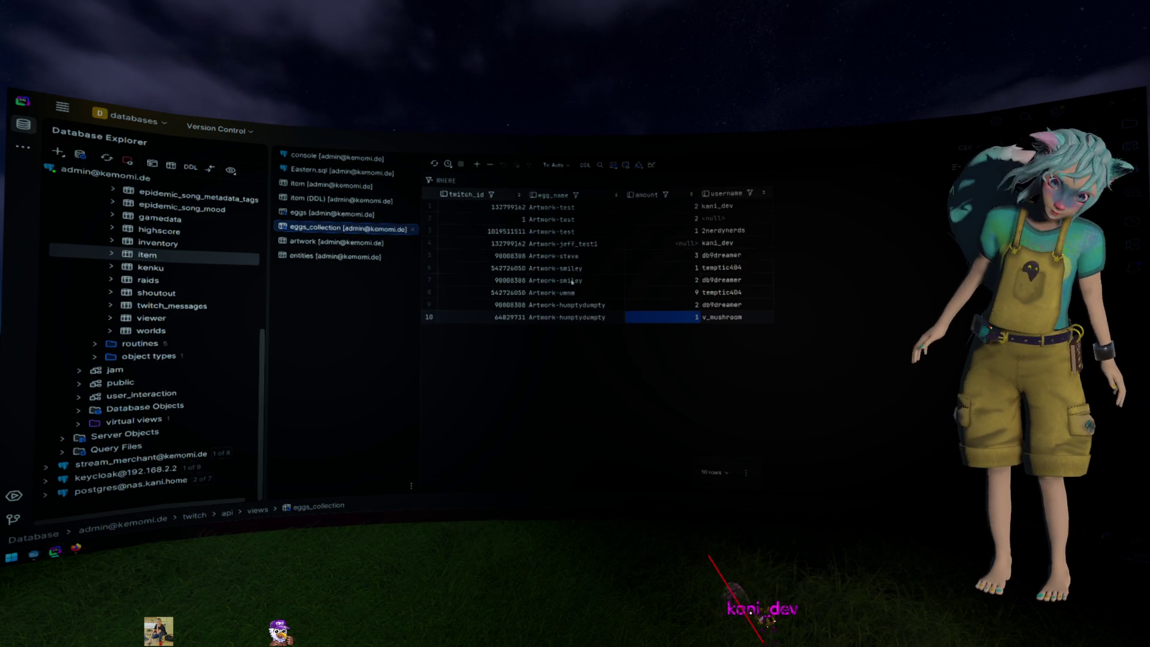
pyautogui.hotkey('ctrl', 'F4')
pyautogui.hotkey('ctrl', 'F4')
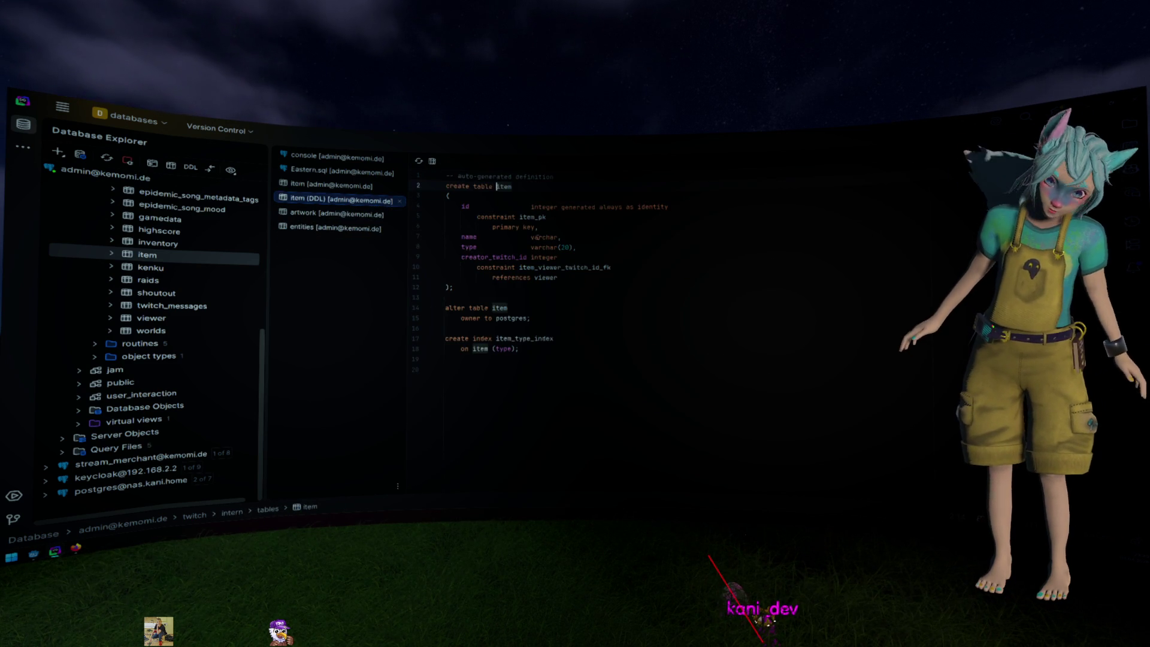
pyautogui.click(538, 237)
pyautogui.hotkey('ctrl', 'F4')
pyautogui.hotkey('ctrl', 'F4')
pyautogui.hotkey('ctrl', 'F4')
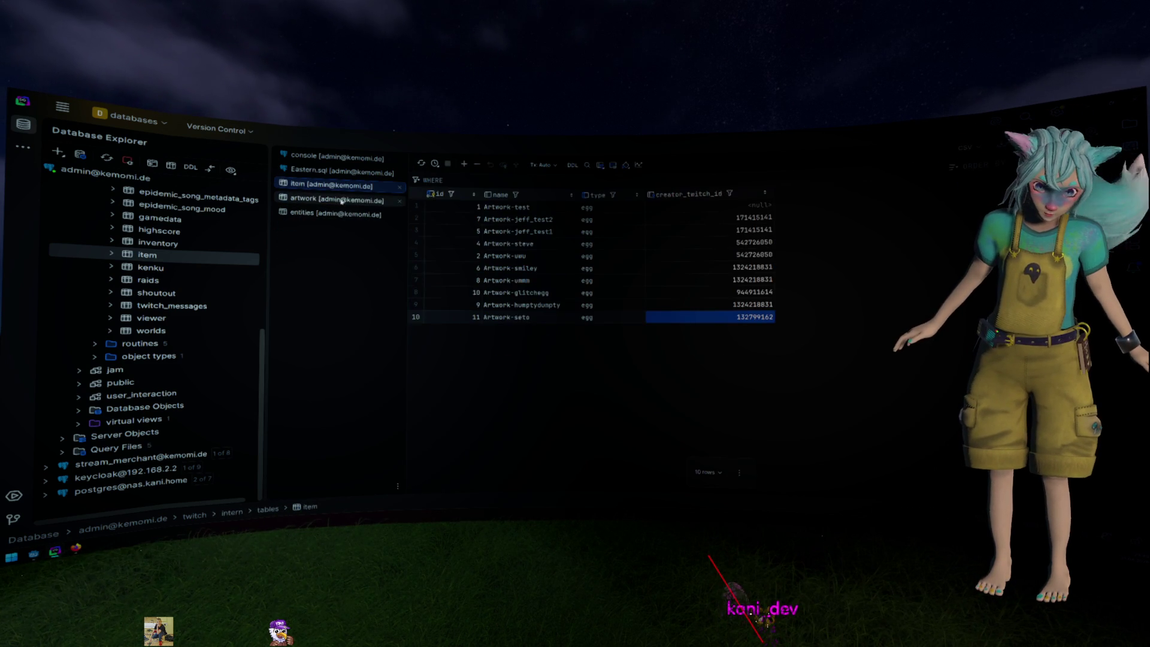
# Glance at the error in Godot, then return to Eastern.sql in DataGrip
pyautogui.hotkey('alt', 'Tab')
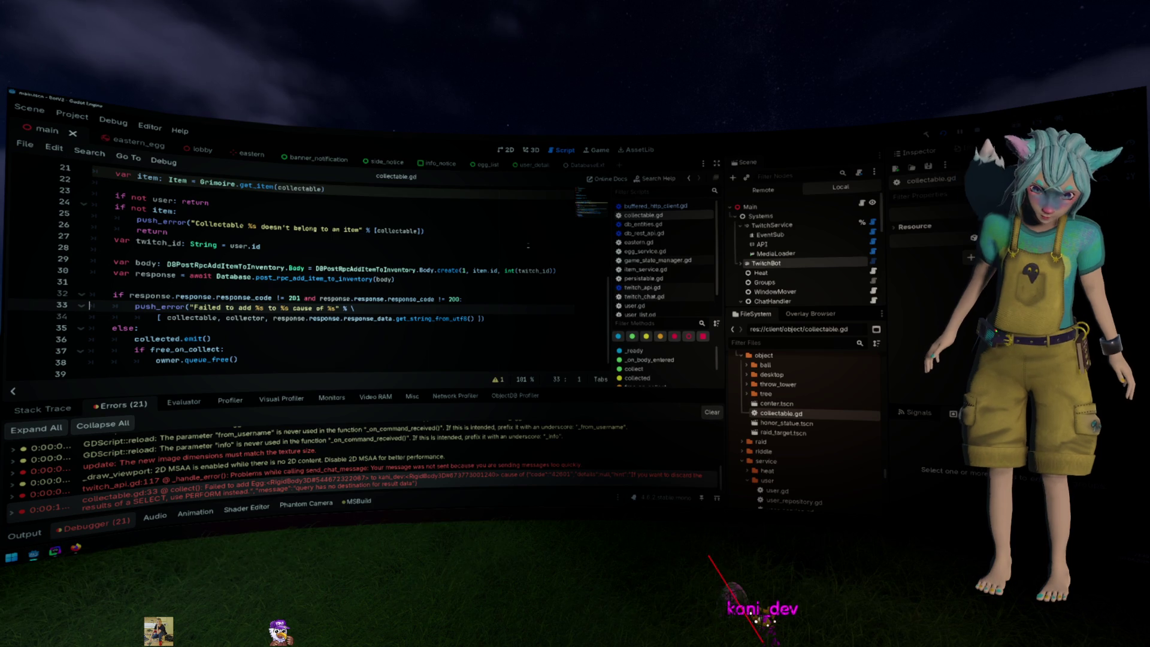
pyautogui.moveTo(446, 480)
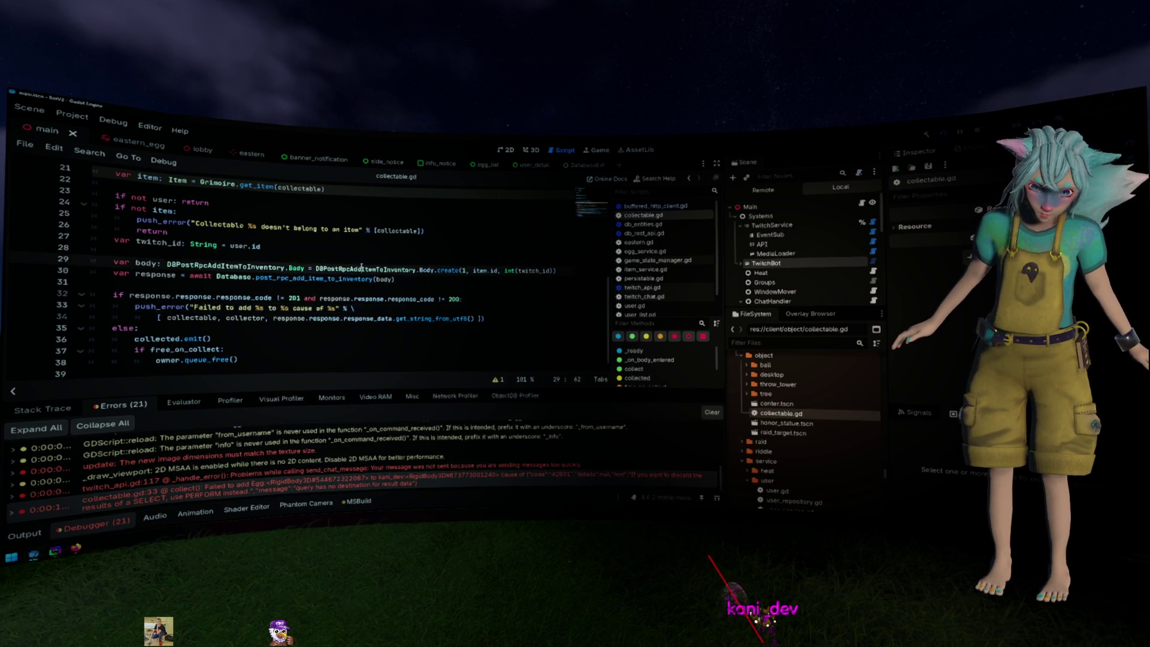
pyautogui.hotkey('alt', 'Tab')
pyautogui.scroll(2, 172, 342)
pyautogui.scroll(-2, 162, 328)
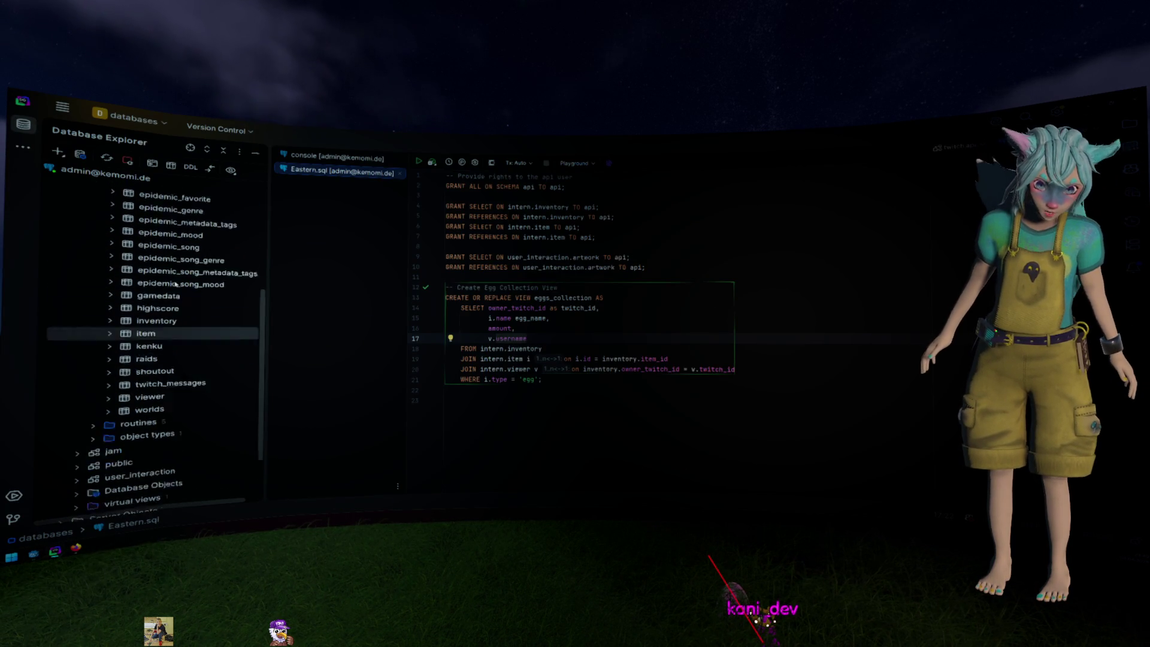
# Expand routines in the Database Explorer and open the add_item_to_inventory function source
pyautogui.scroll(2, 159, 382)
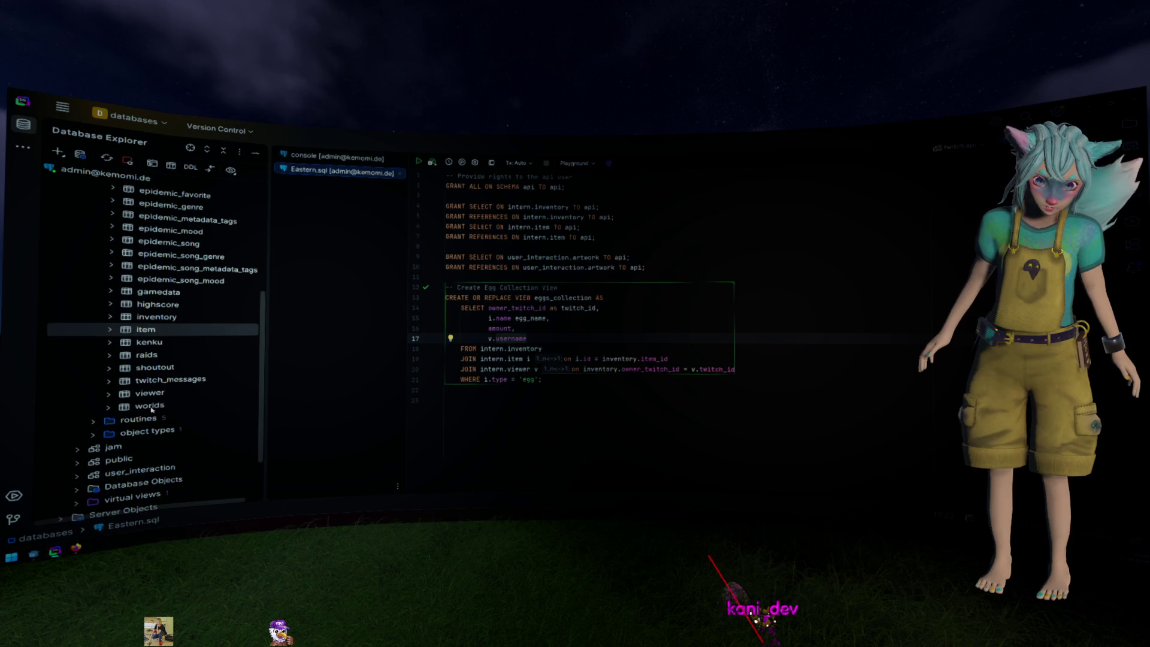
pyautogui.doubleClick(157, 418)
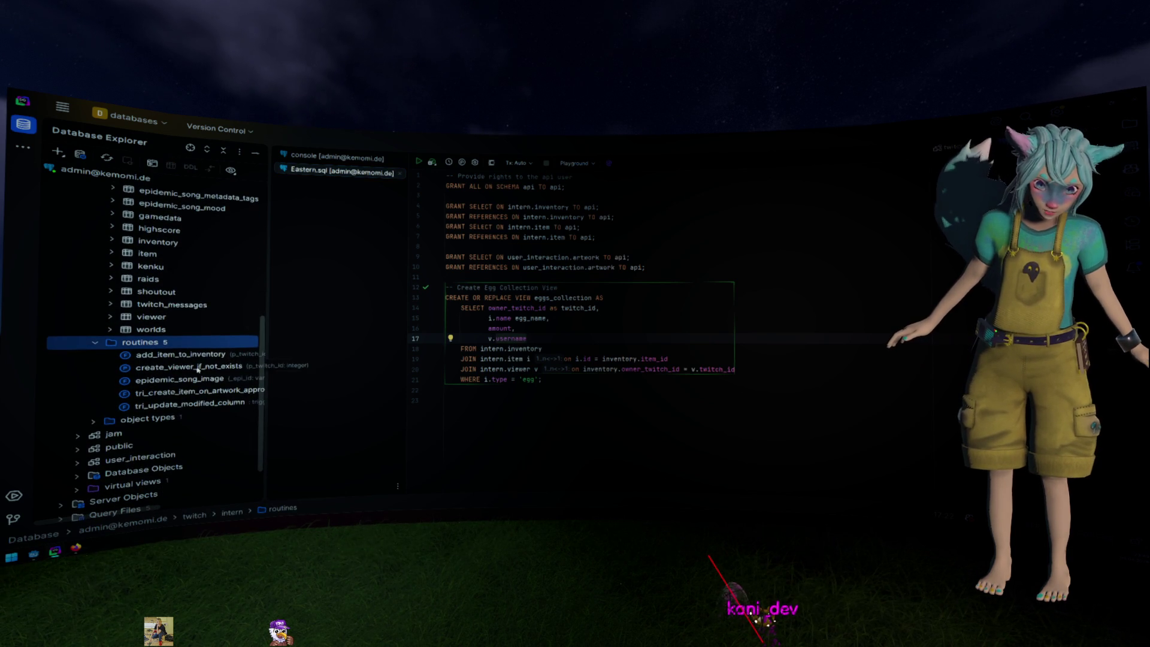
pyautogui.doubleClick(179, 354)
pyautogui.click(557, 298)
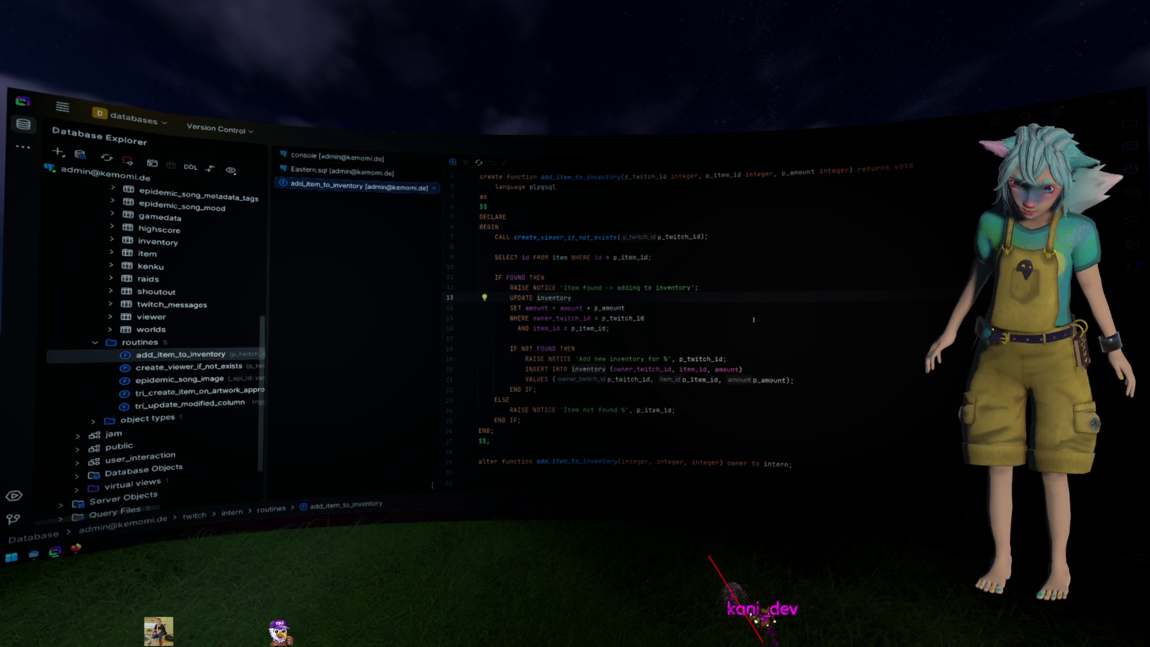
# Inspect the line 9 item lookup query and the FOUND check on line 11, then open AI Chat
pyautogui.click(699, 257)
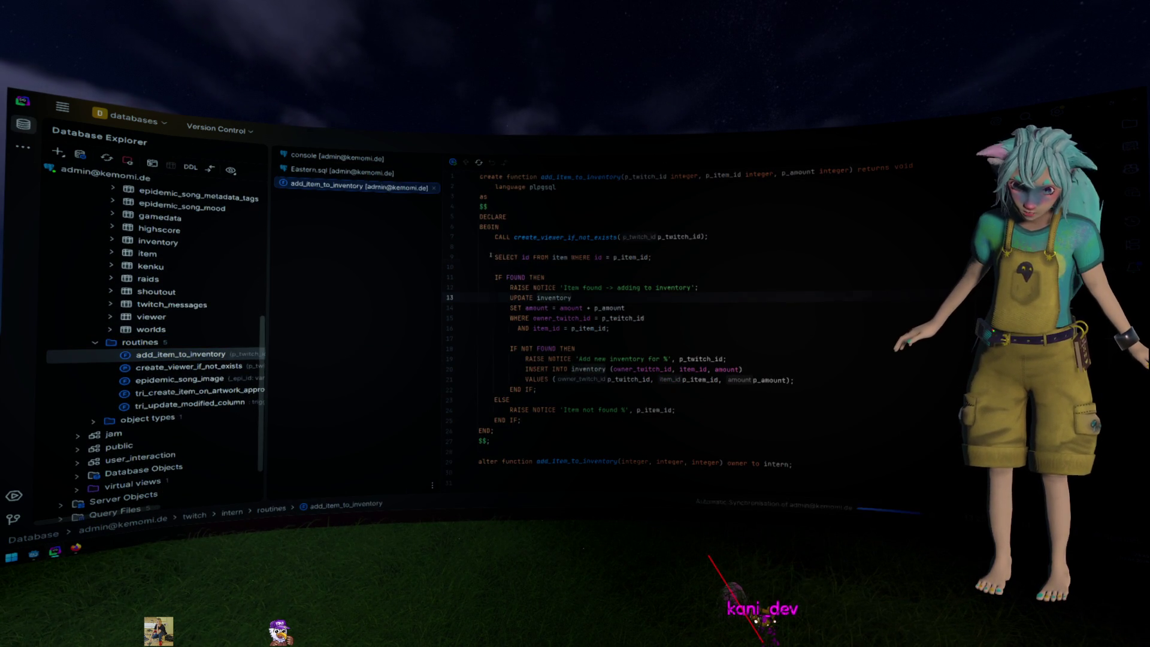
pyautogui.hotkey('shift', 'Home')
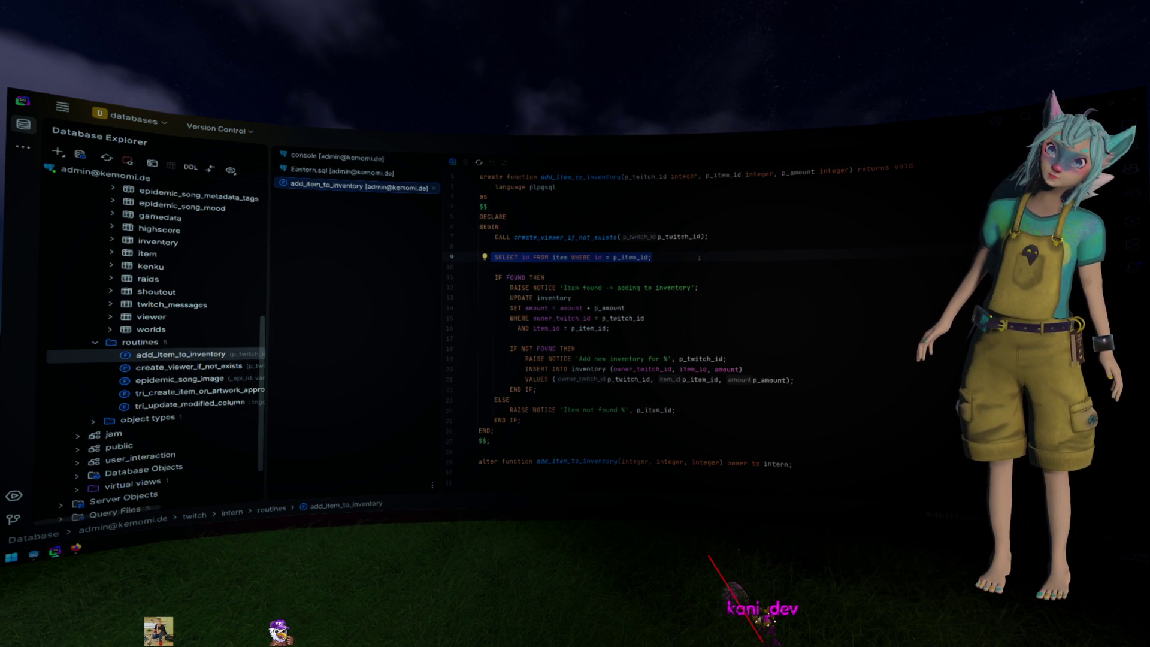
pyautogui.moveTo(652, 257); pyautogui.dragTo(525, 258)
pyautogui.hotkey('shift', 'Home')
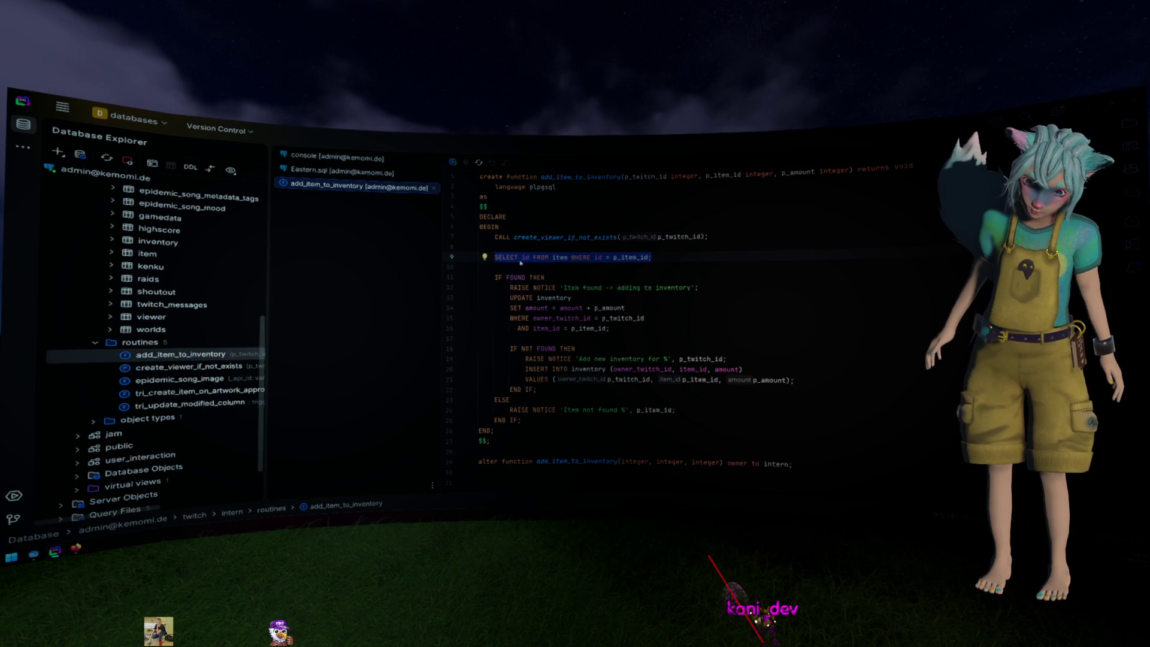
pyautogui.click(563, 271)
pyautogui.doubleClick(517, 278)
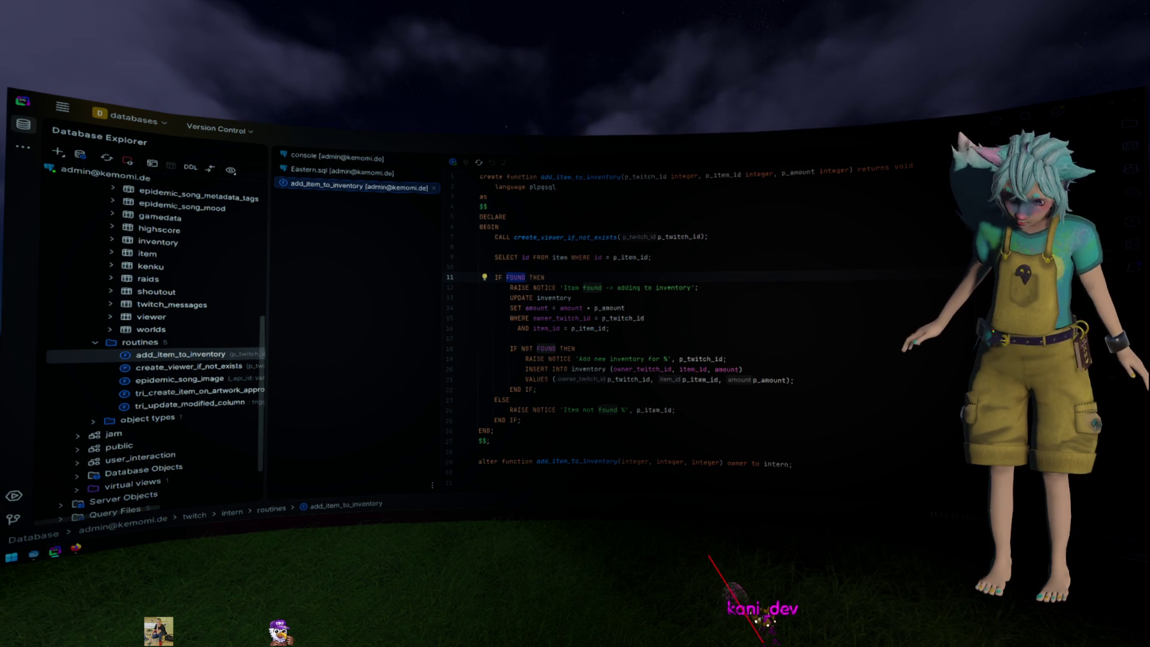
pyautogui.hotkey('ctrl', 'shift', 'a')
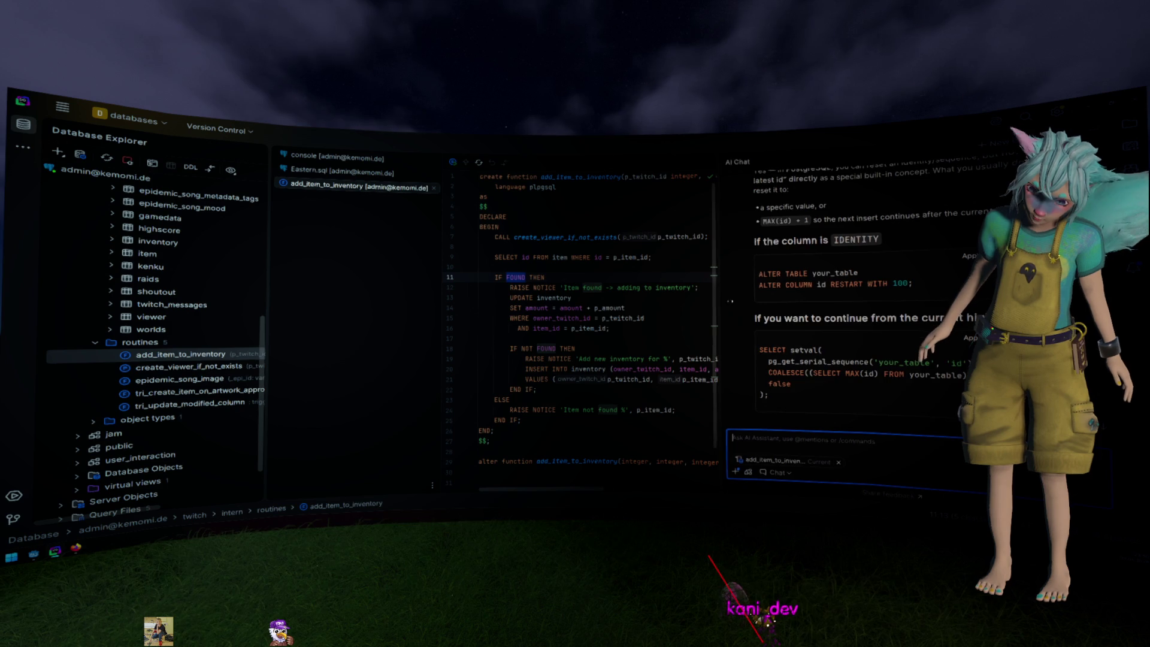
# Widen the code area and ask AI Chat how to check FOUND given the missing result-data destination error
pyautogui.moveTo(717, 302); pyautogui.dragTo(776, 303)
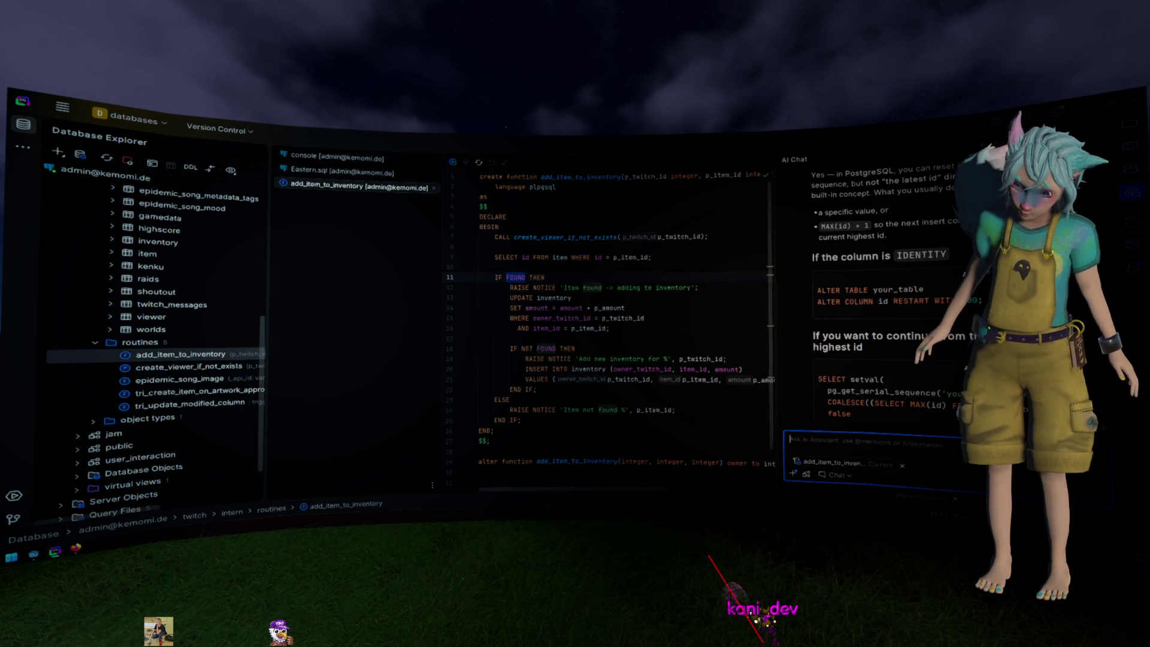
pyautogui.write('How to che')
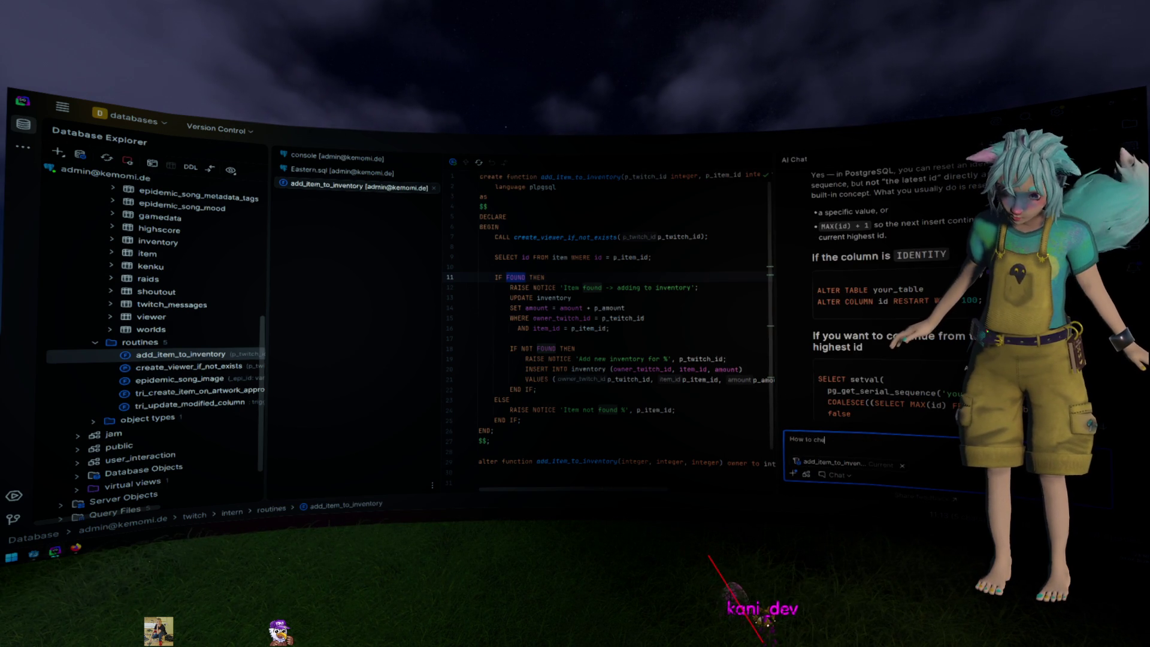
pyautogui.write('ck t')
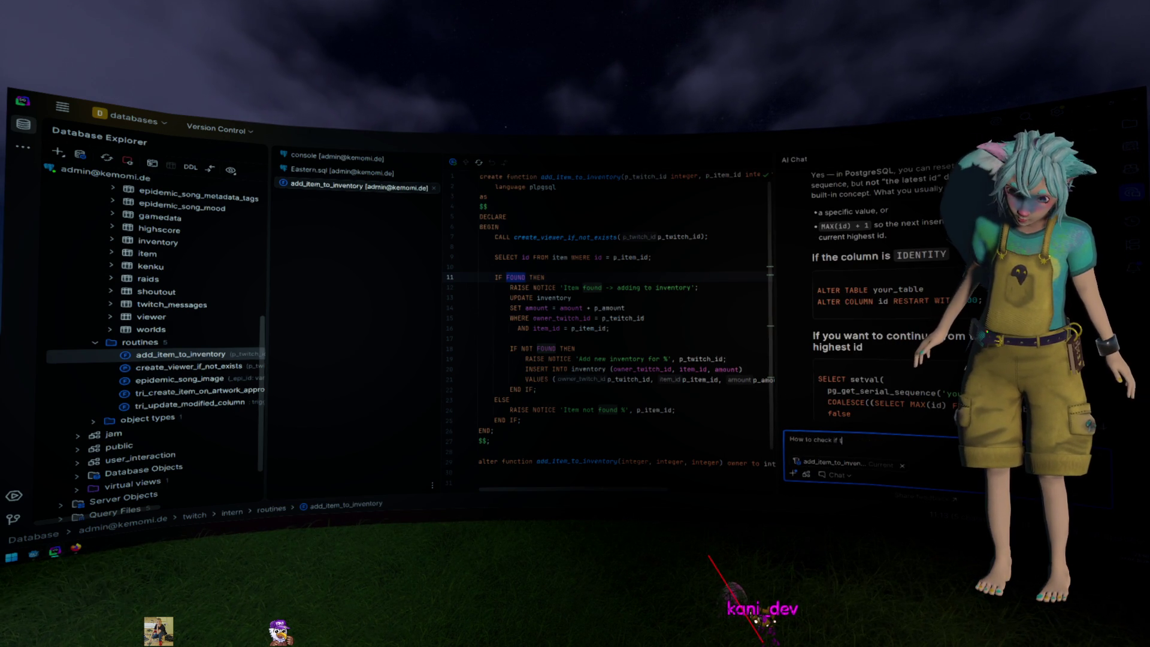
pyautogui.write("it's fou")
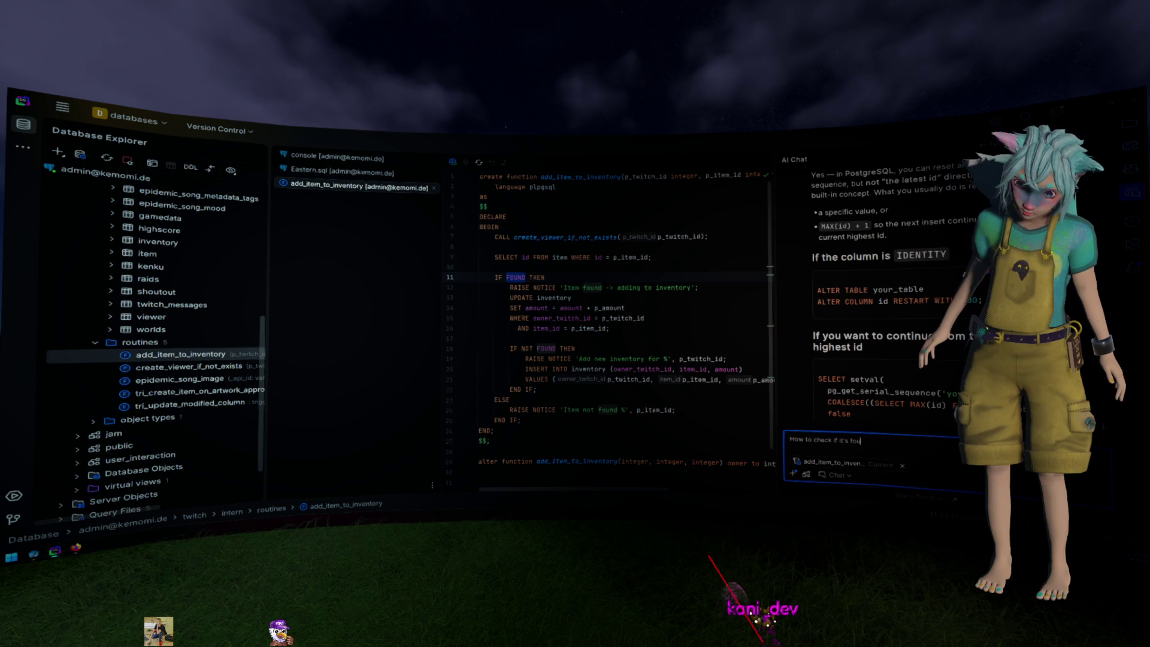
pyautogui.write('nd dause with the select its c')
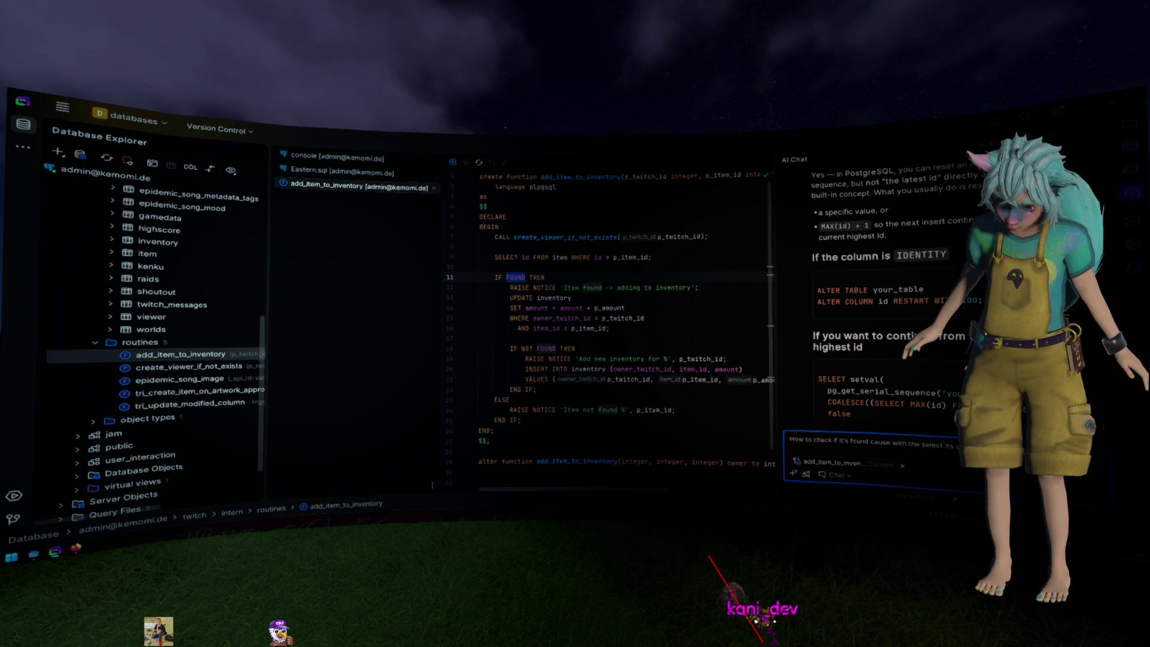
pyautogui.hotkey('alt', 'Tab')
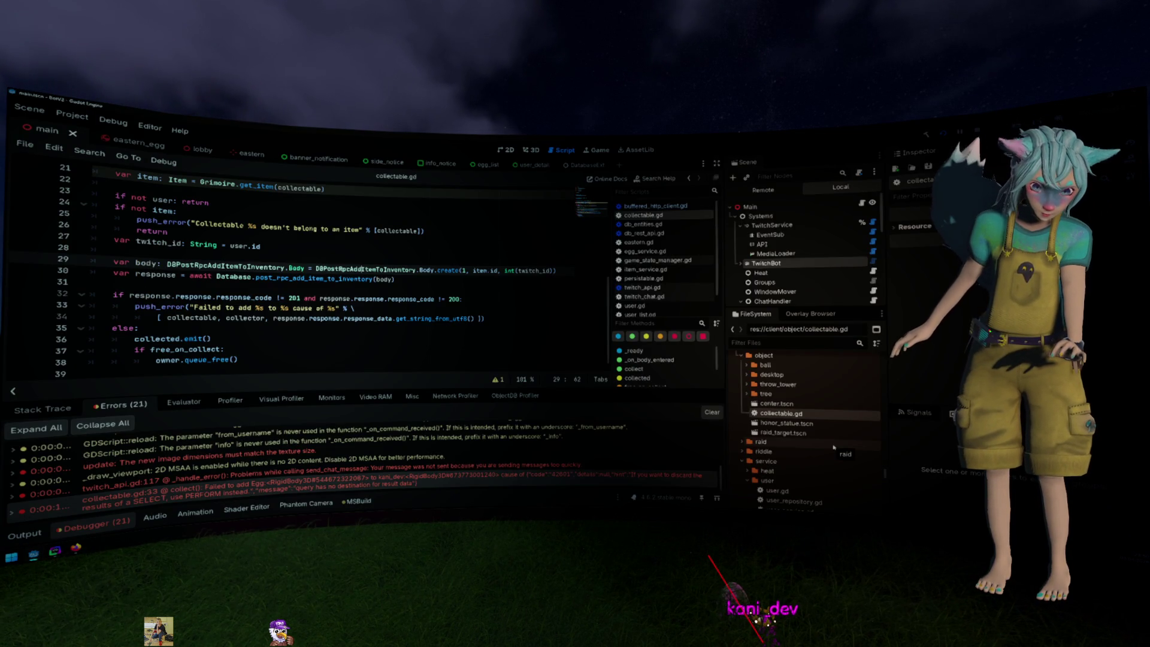
pyautogui.hotkey('alt', 'Tab')
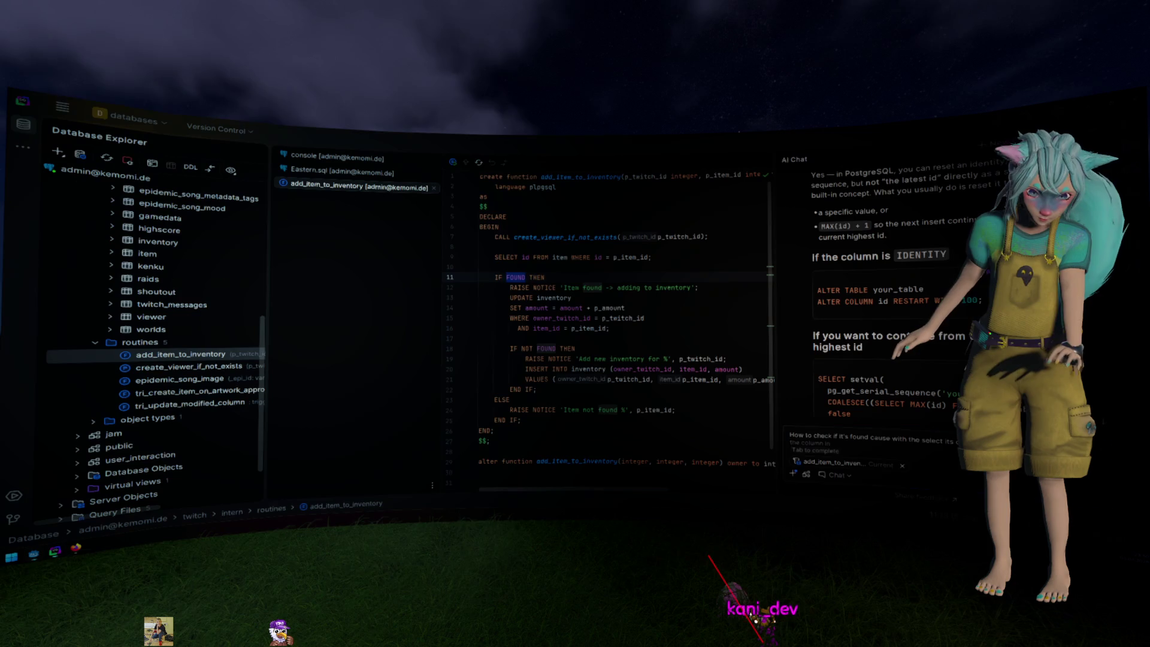
pyautogui.write('in')
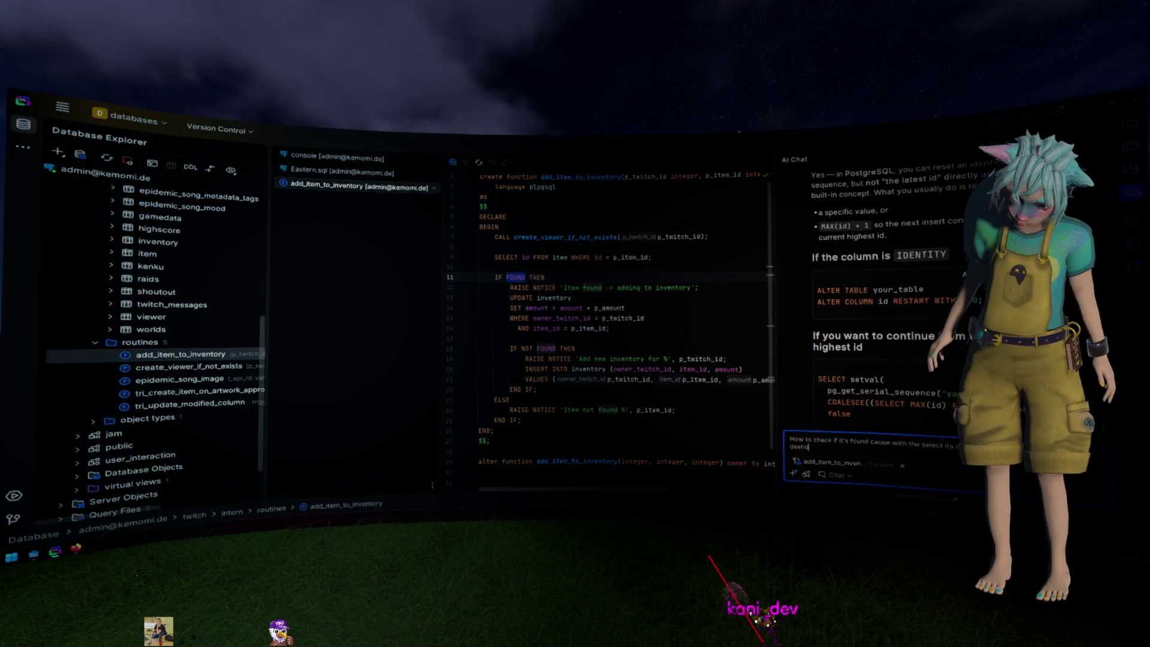
pyautogui.write('ation for result data.')
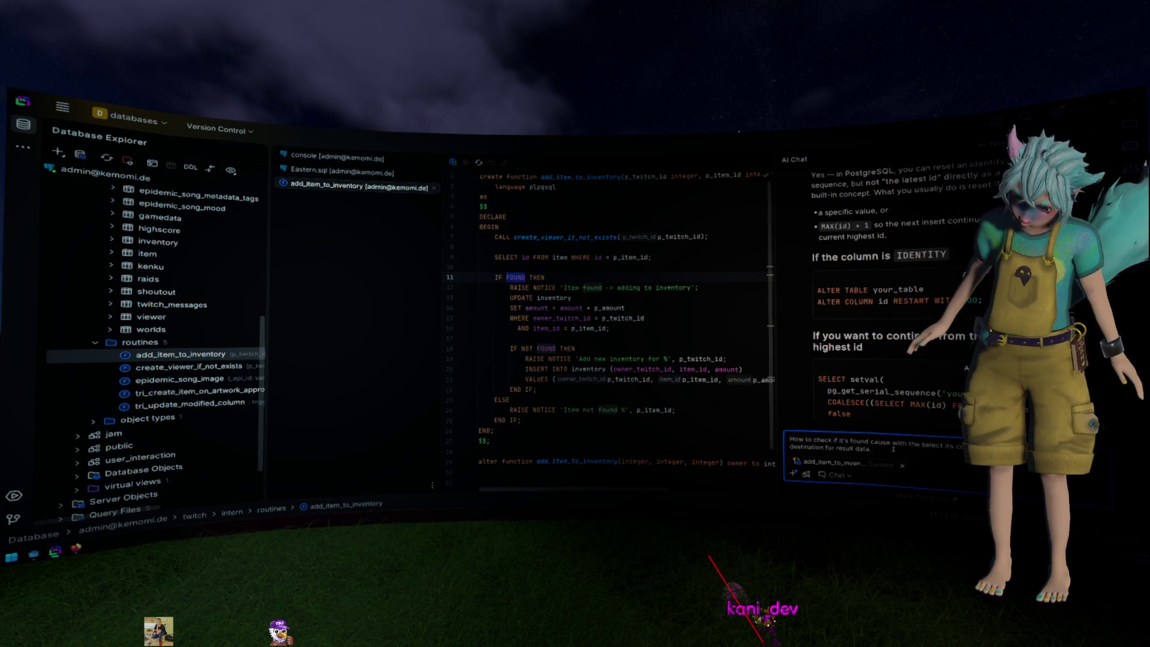
pyautogui.press('Return')
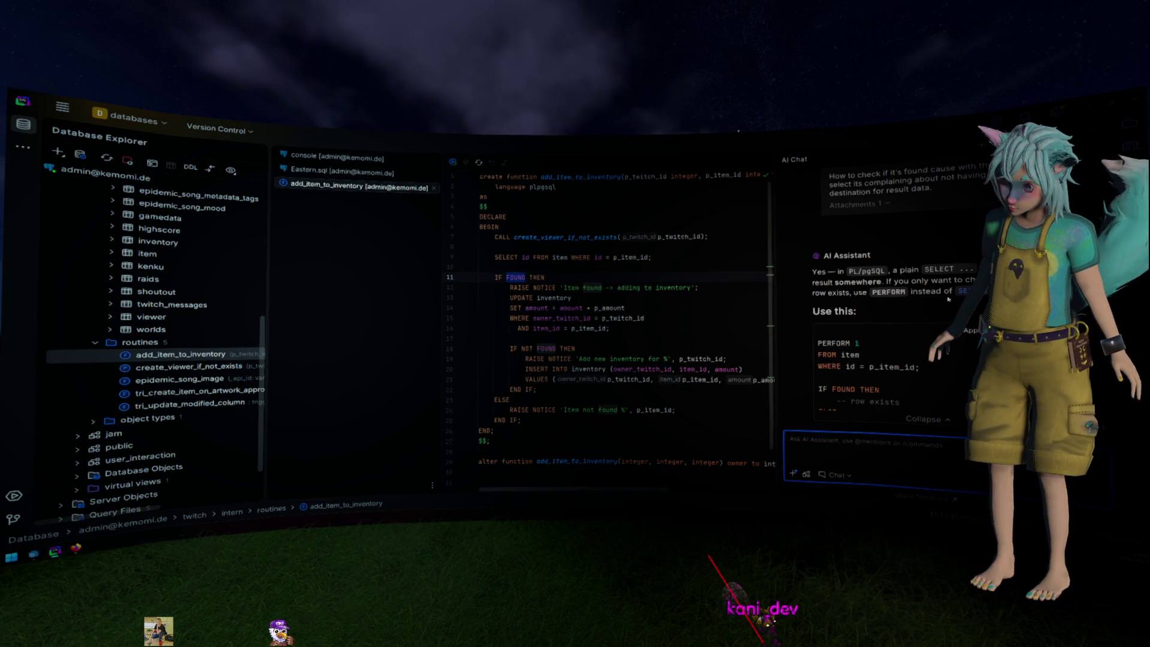
# Replace the SELECT on line 9 with PERFORM 1 for the item lookup
pyautogui.scroll(-3, 904, 298)
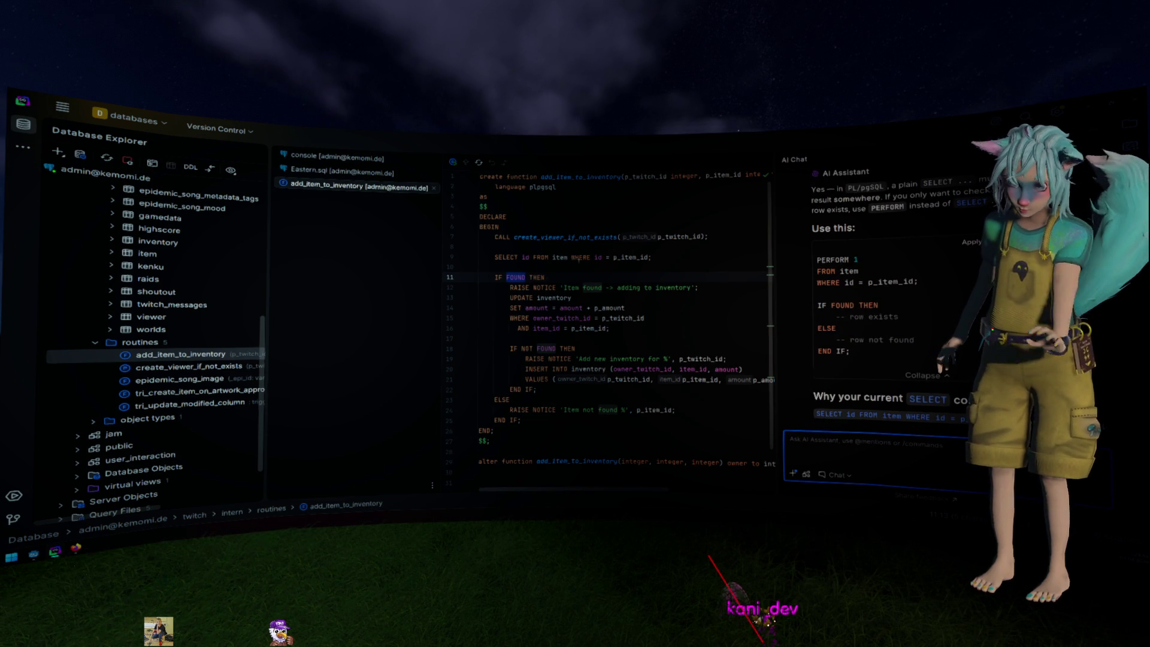
pyautogui.doubleClick(505, 258)
pyautogui.write('PERFORM')
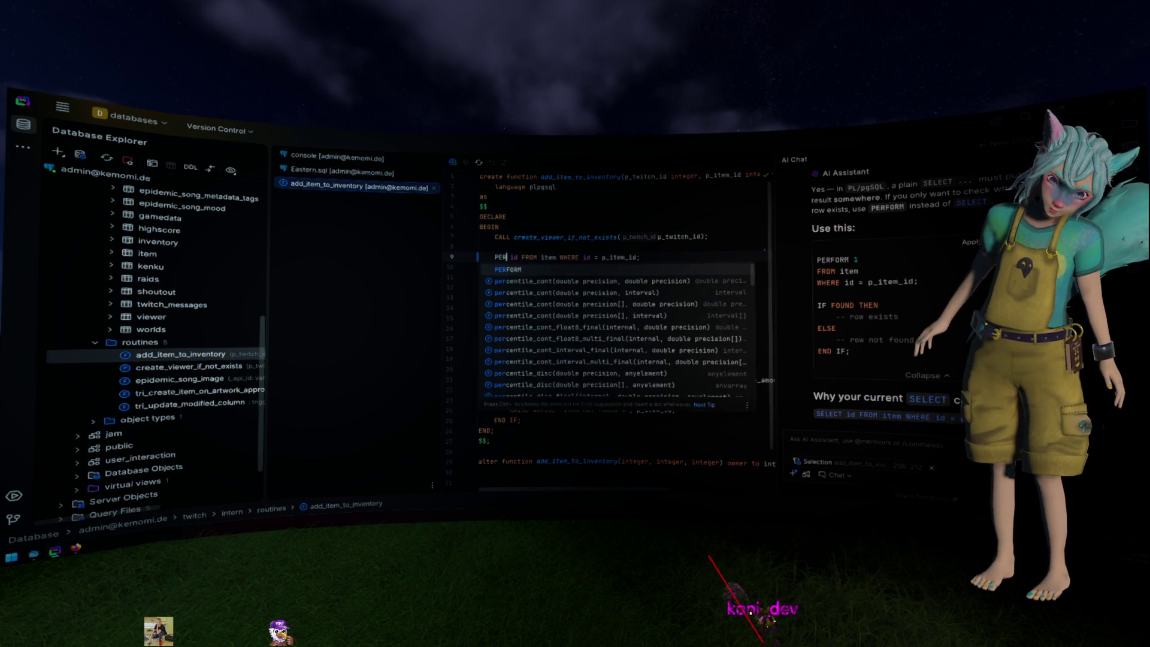
pyautogui.press('Delete')
pyautogui.press('Delete')
pyautogui.write('1')
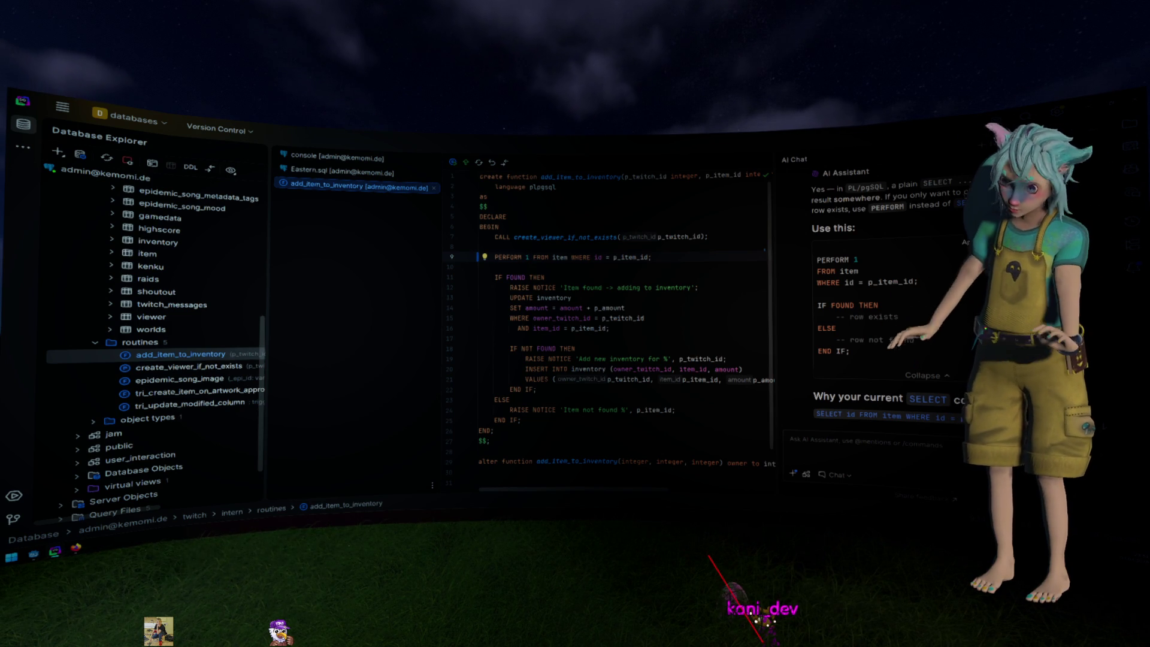
pyautogui.click(575, 308)
pyautogui.scroll(-1, 581, 311)
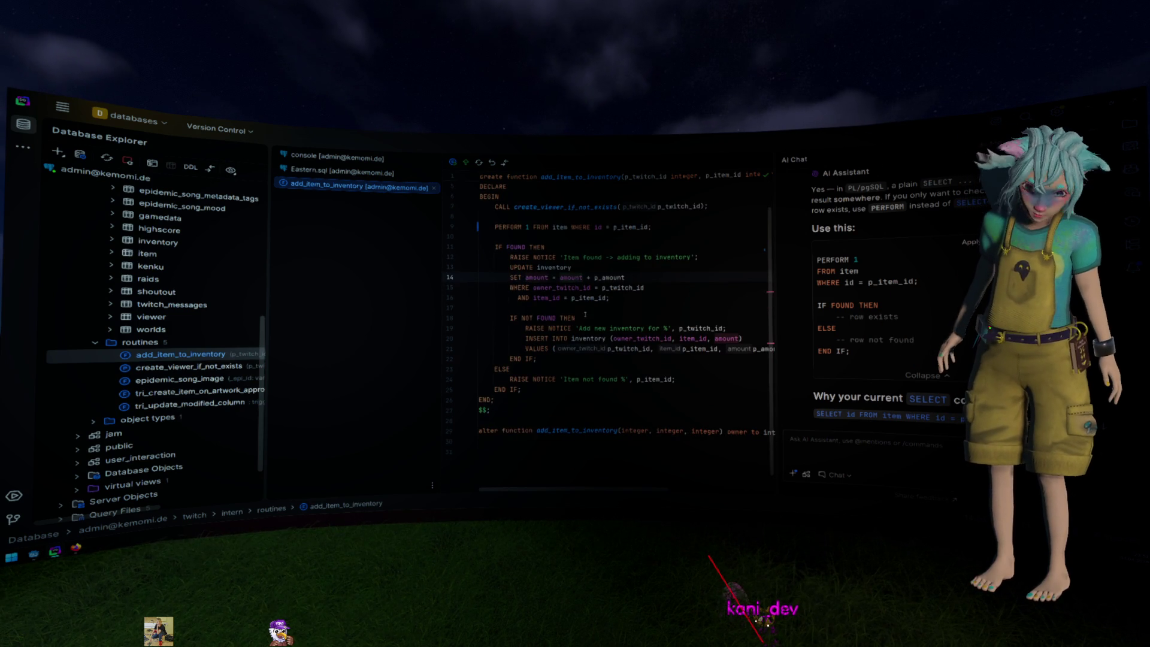
pyautogui.scroll(1, 585, 315)
# Change line 1 to 'create or replace', execute the function, hide the output and return to Godot
pyautogui.click(516, 236)
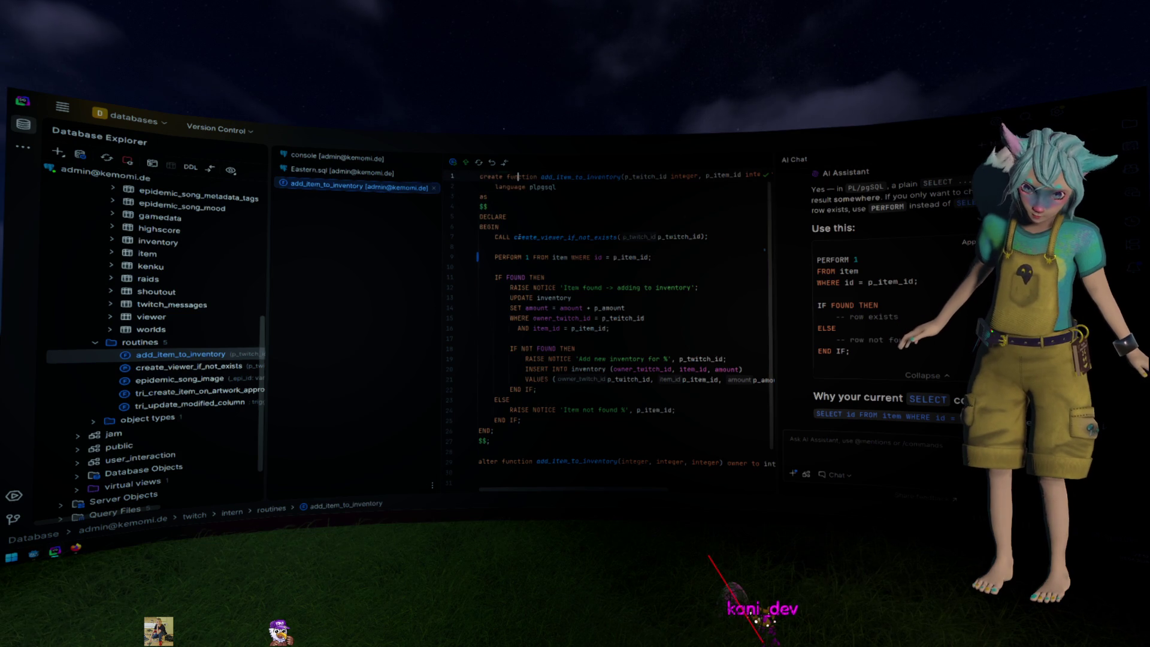
pyautogui.hotkey('ctrl', 'Return')
pyautogui.press('Escape')
pyautogui.click(506, 177)
pyautogui.write('or')
pyautogui.press('Return')
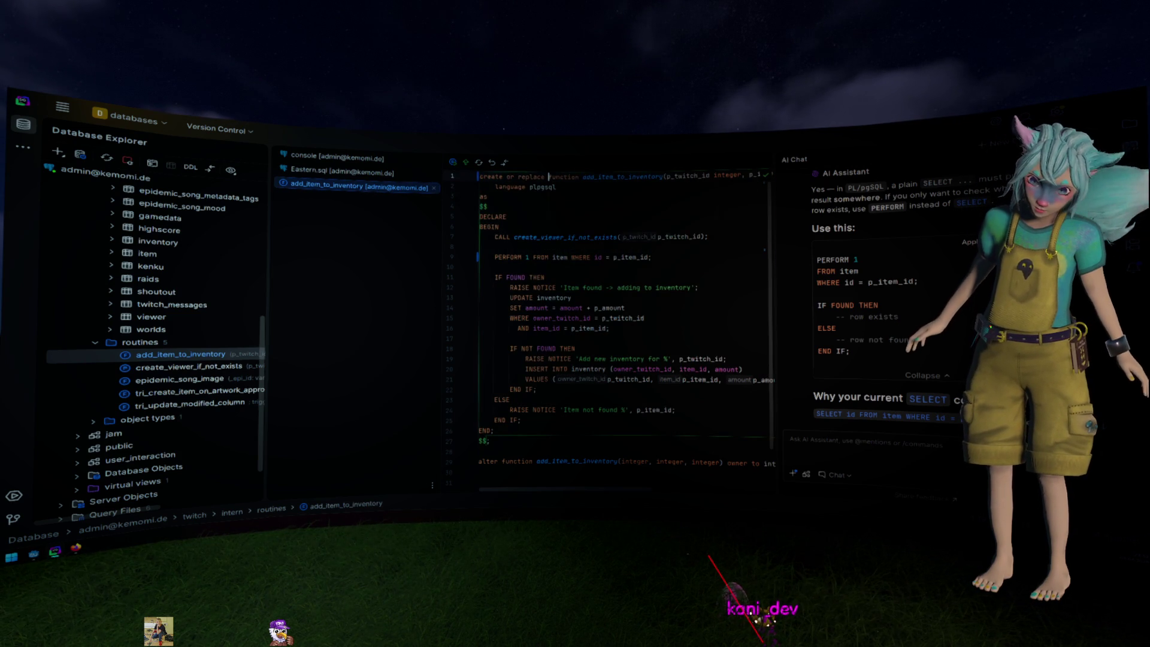
pyautogui.hotkey('ctrl', 'Return')
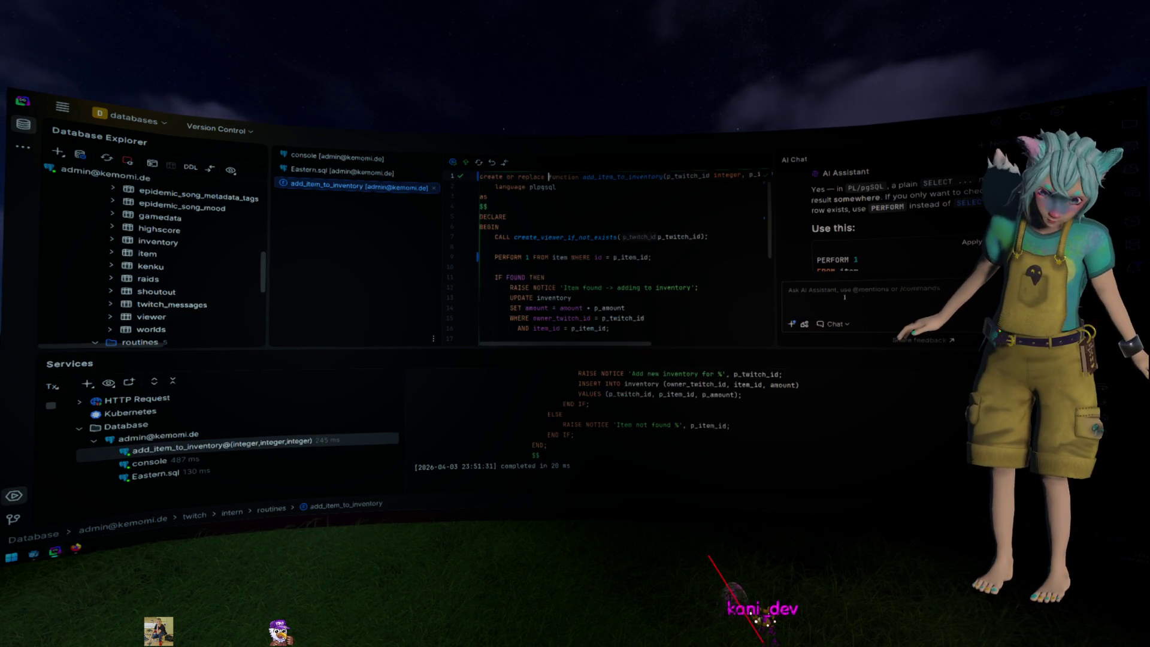
pyautogui.hotkey('shift', 'Escape')
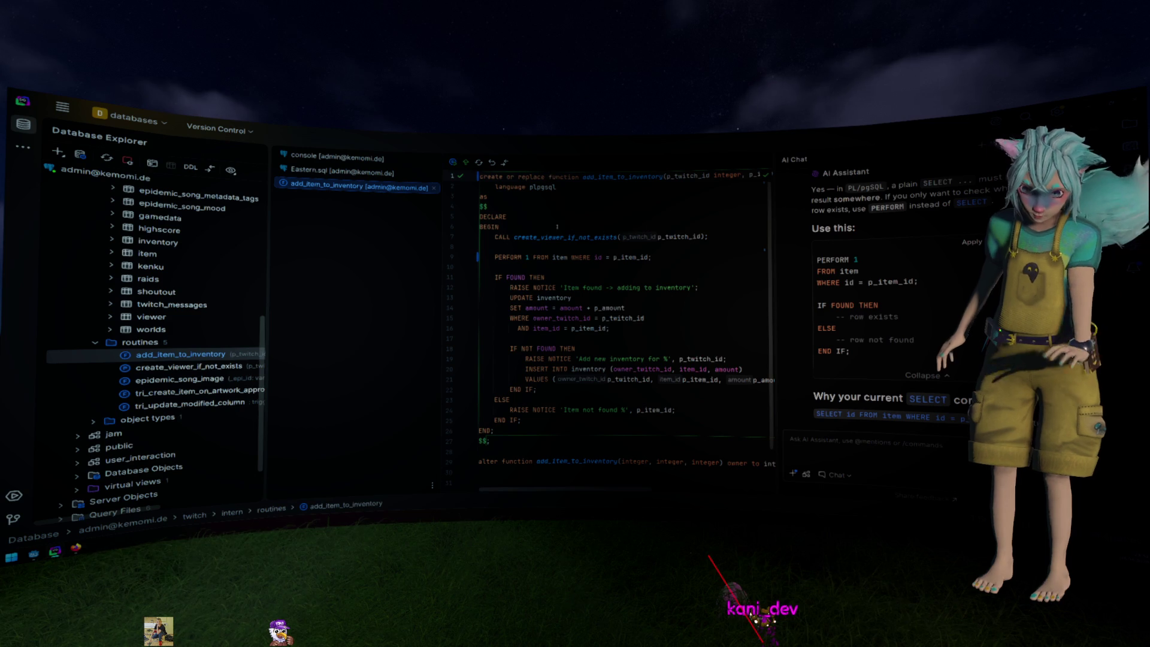
pyautogui.moveTo(537, 237)
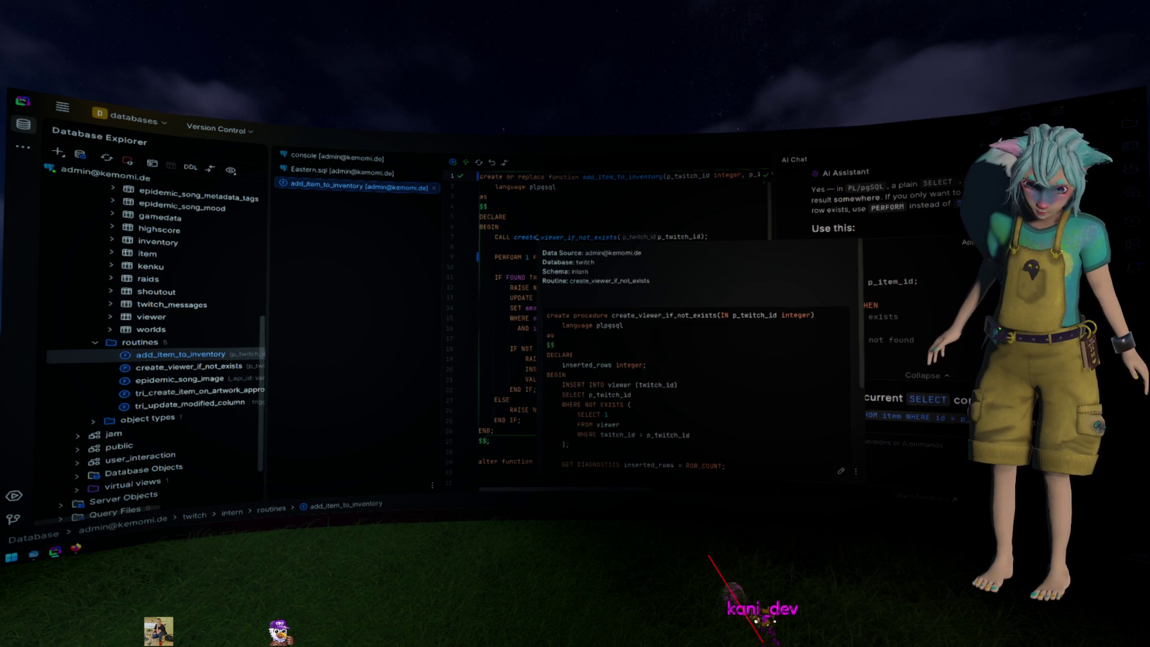
pyautogui.press('Escape')
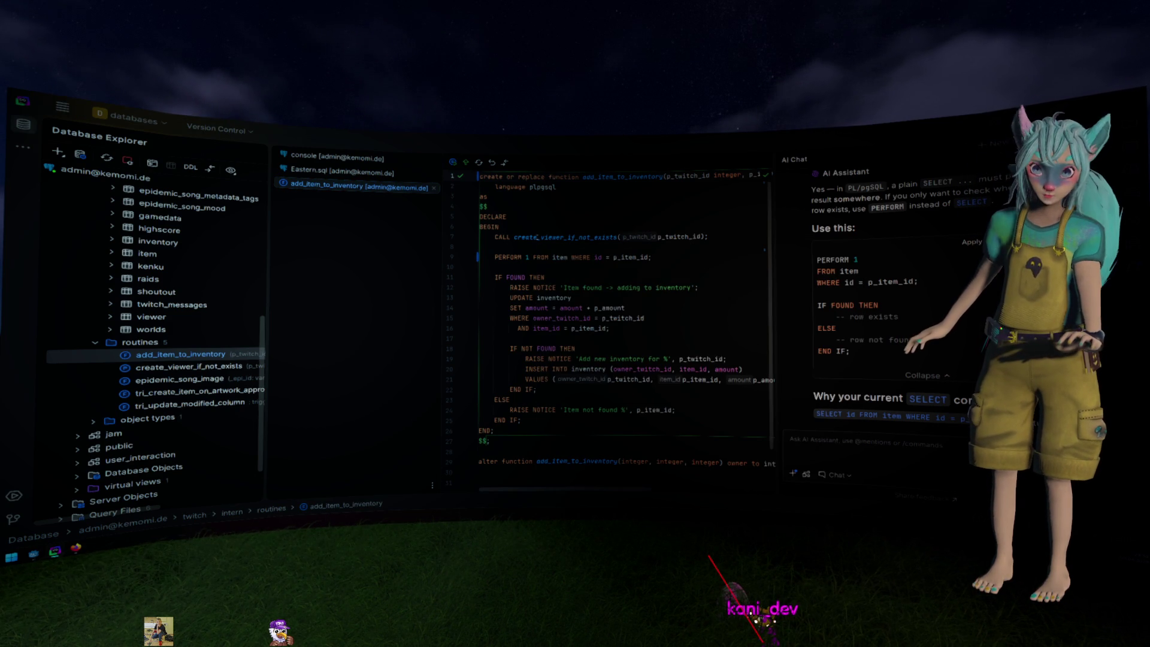
pyautogui.hotkey('alt', 'Tab')
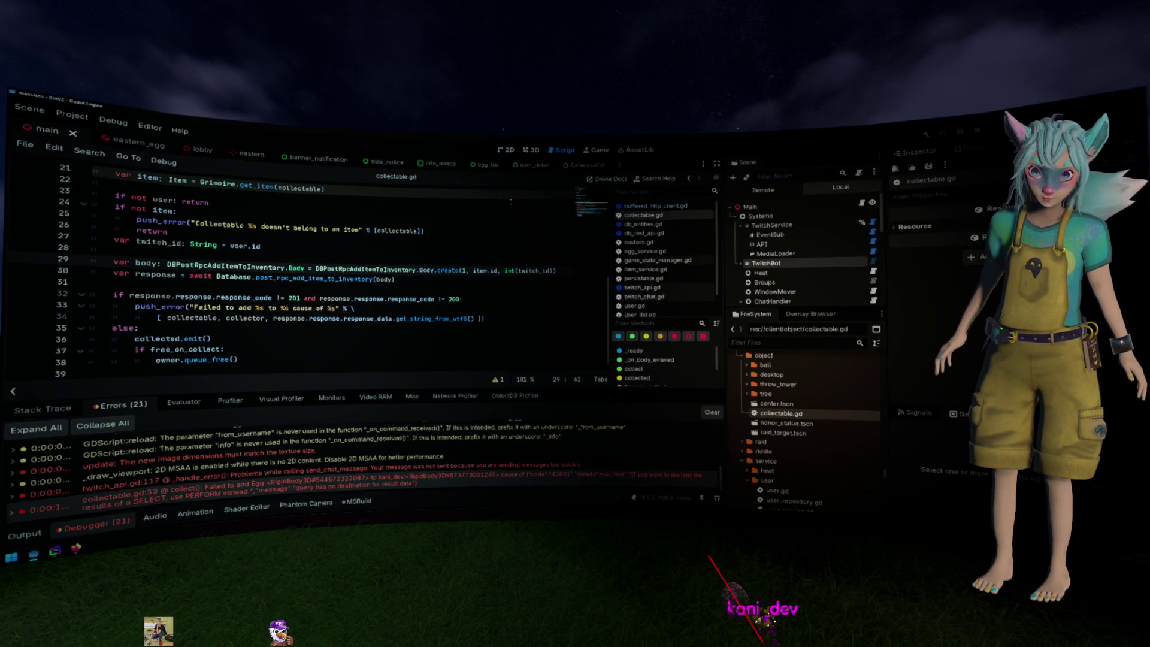
# Read the collectable.gd 'use PERFORM instead' error tooltip in the Errors tab, then return to DataGrip
pyautogui.click(1066, 594)
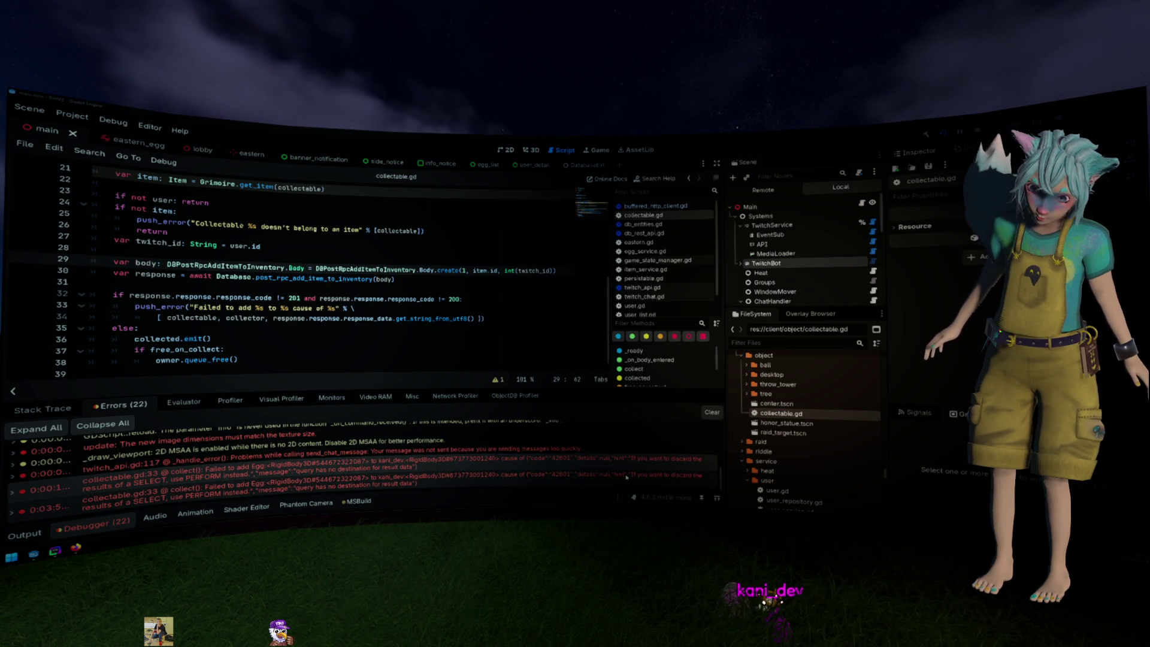
pyautogui.moveTo(627, 477)
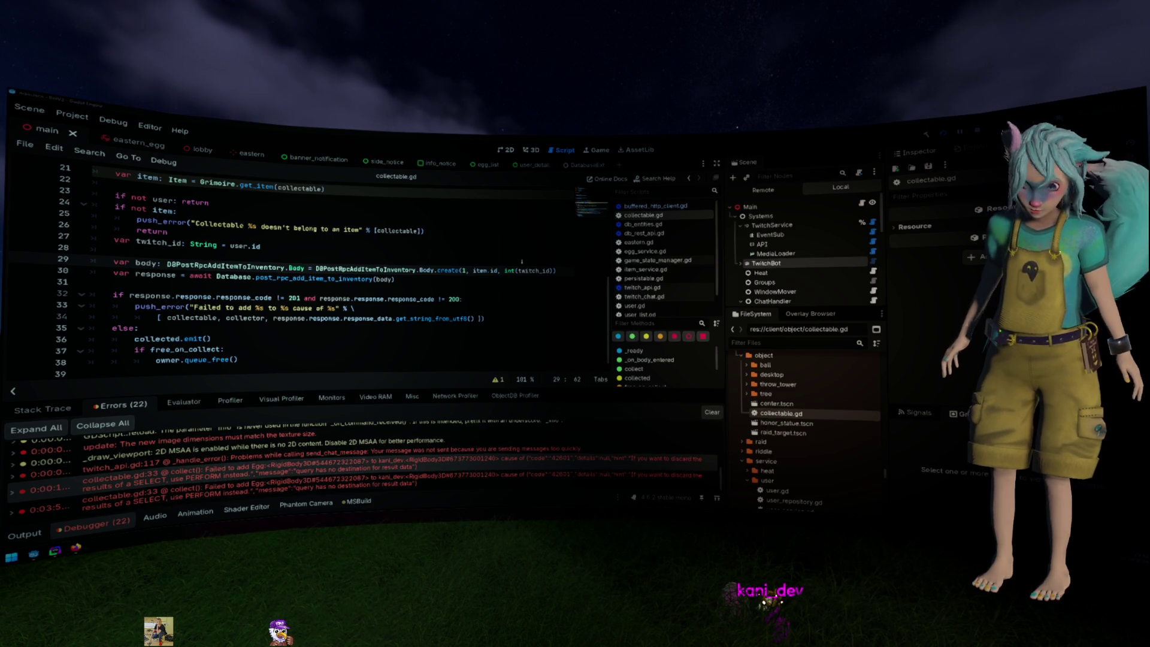
pyautogui.hotkey('alt', 'Tab')
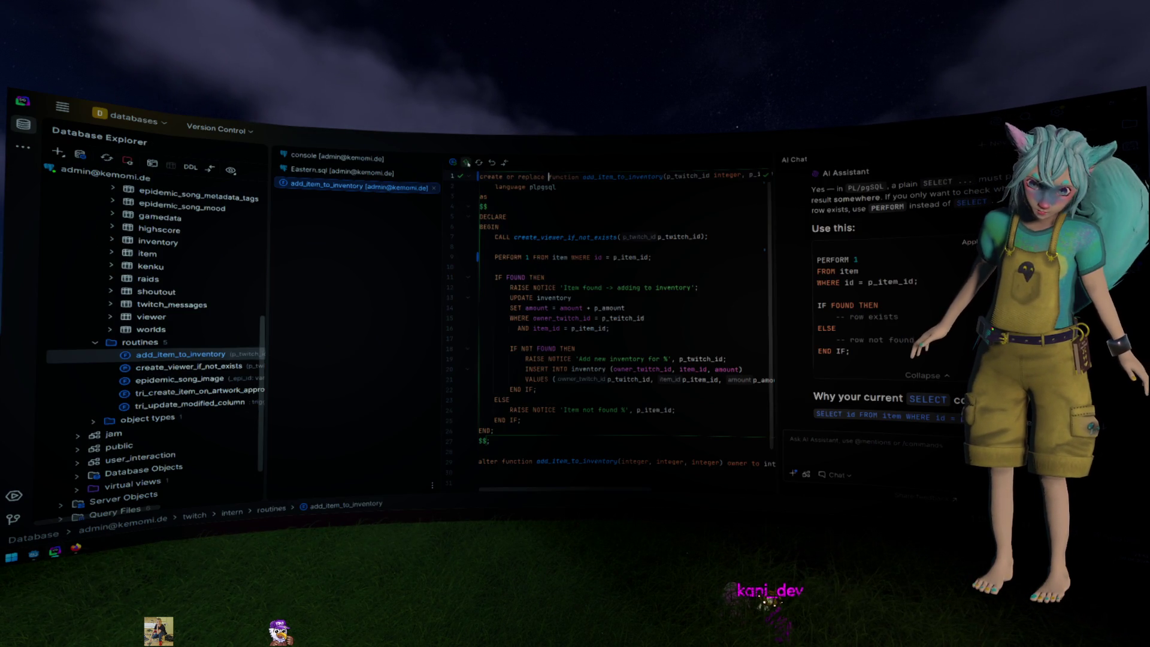
# Submit the updated add_item_to_inventory function and confirm the Object Migration preview
pyautogui.hotkey('ctrl', 'Return')
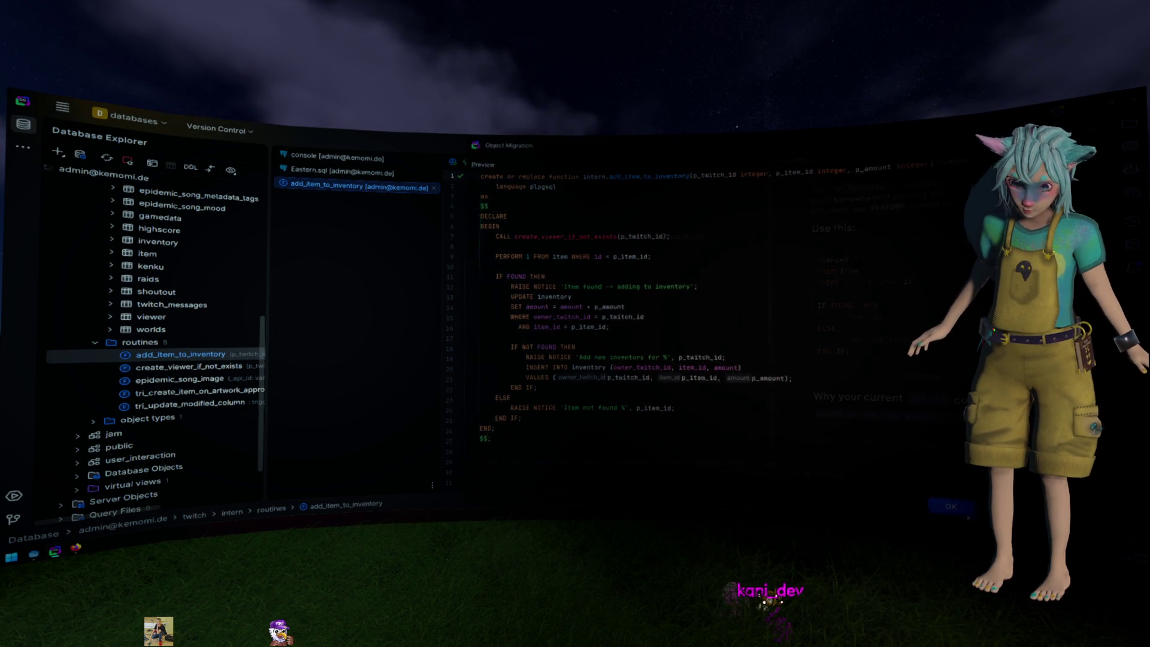
pyautogui.press('Return')
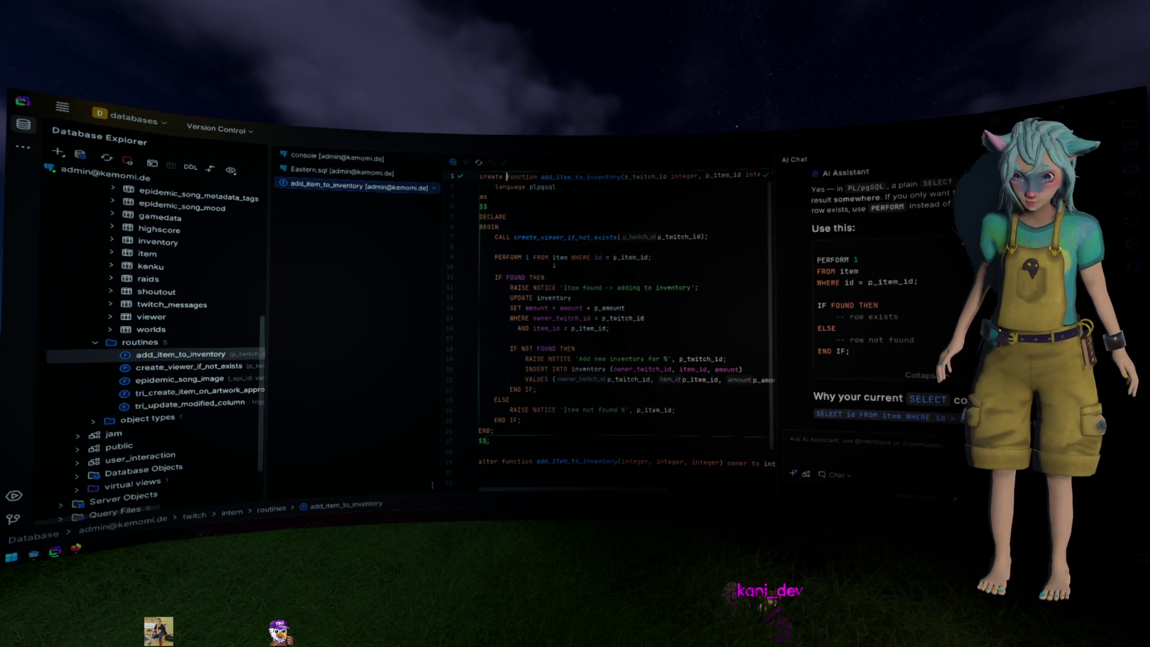
pyautogui.scroll(-2, 228, 312)
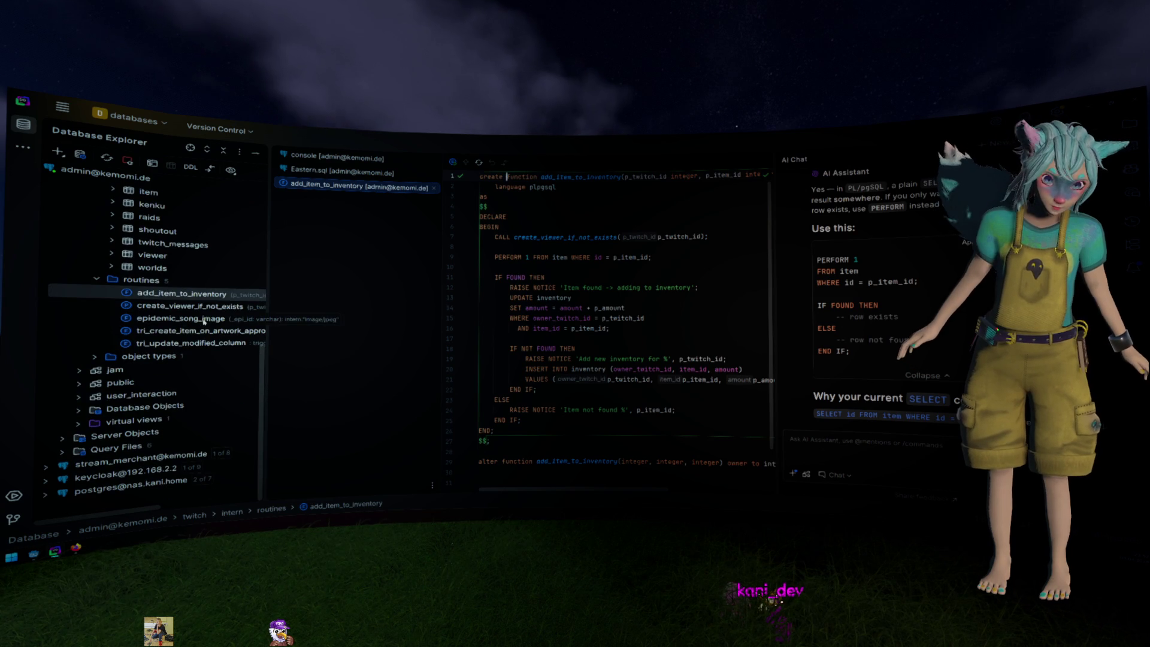
# Inspect the add_item_to_inventory copy under public > routines, collapse public, and return to Godot
pyautogui.doubleClick(150, 384)
pyautogui.doubleClick(139, 395)
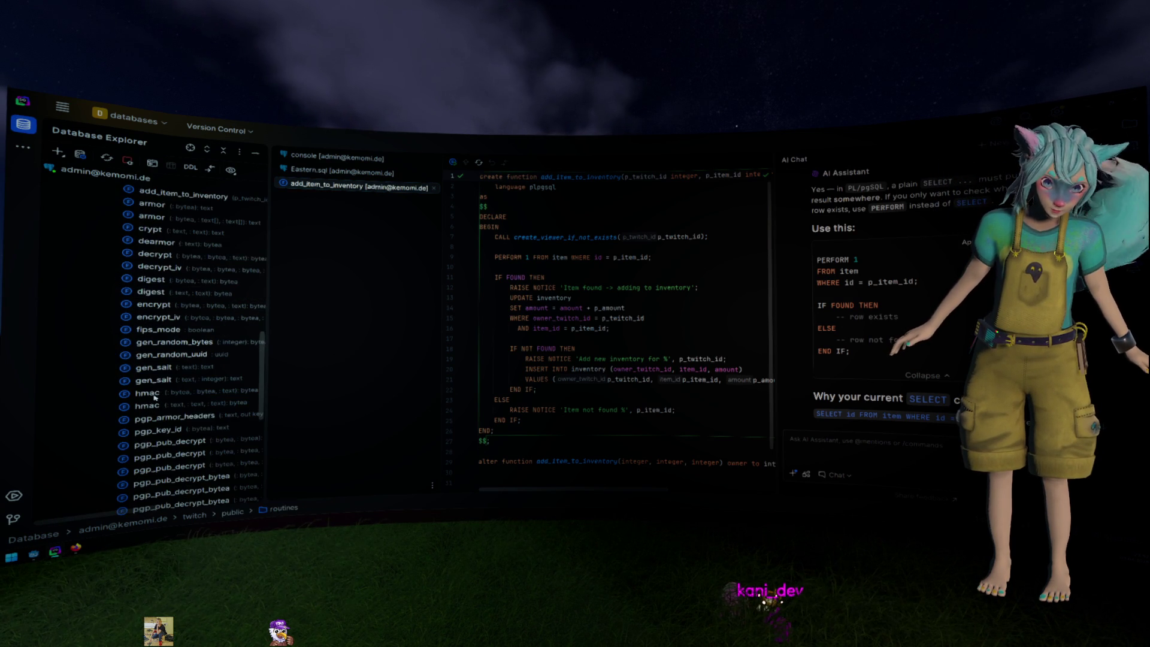
pyautogui.scroll(5, 180, 233)
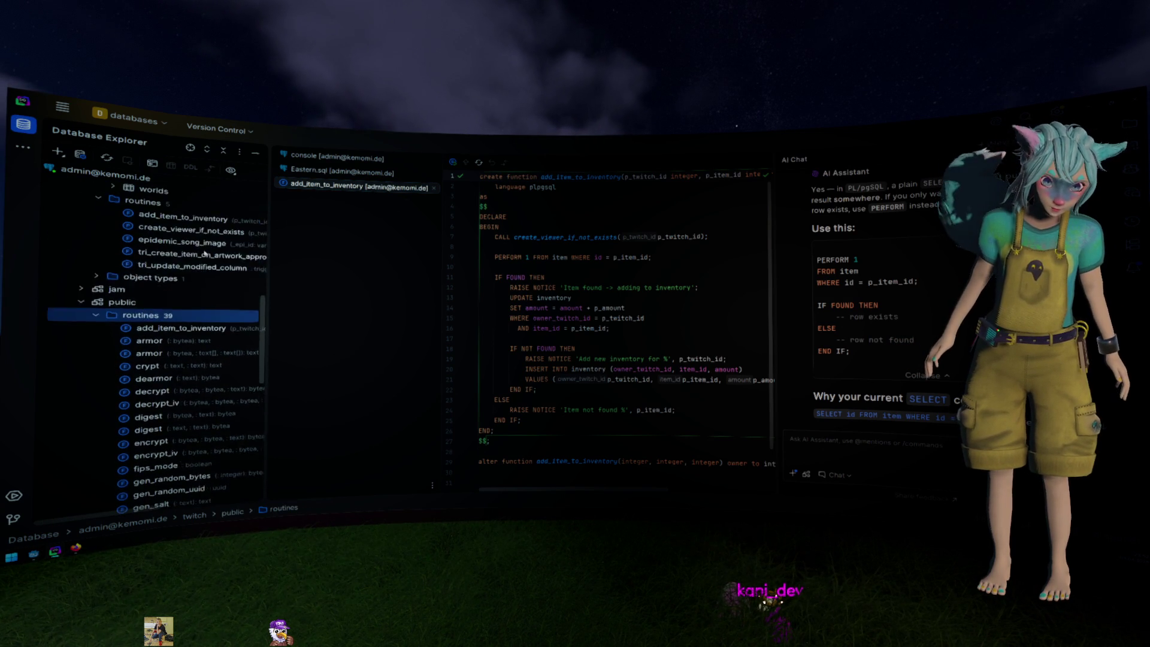
pyautogui.click(194, 344)
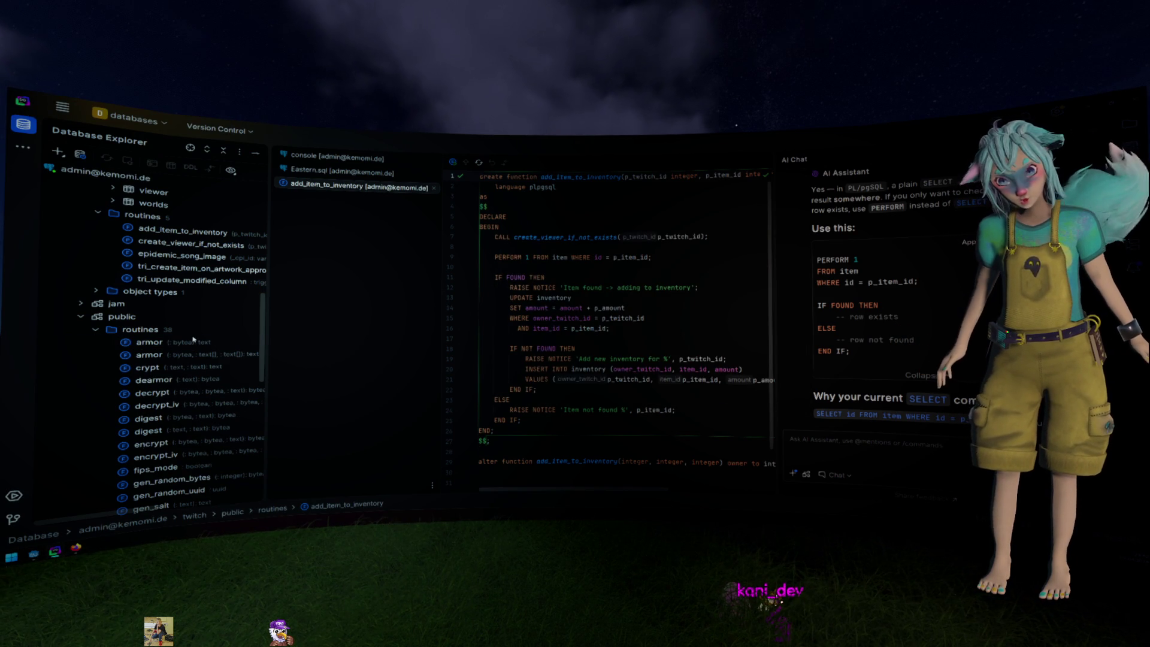
pyautogui.click(117, 320)
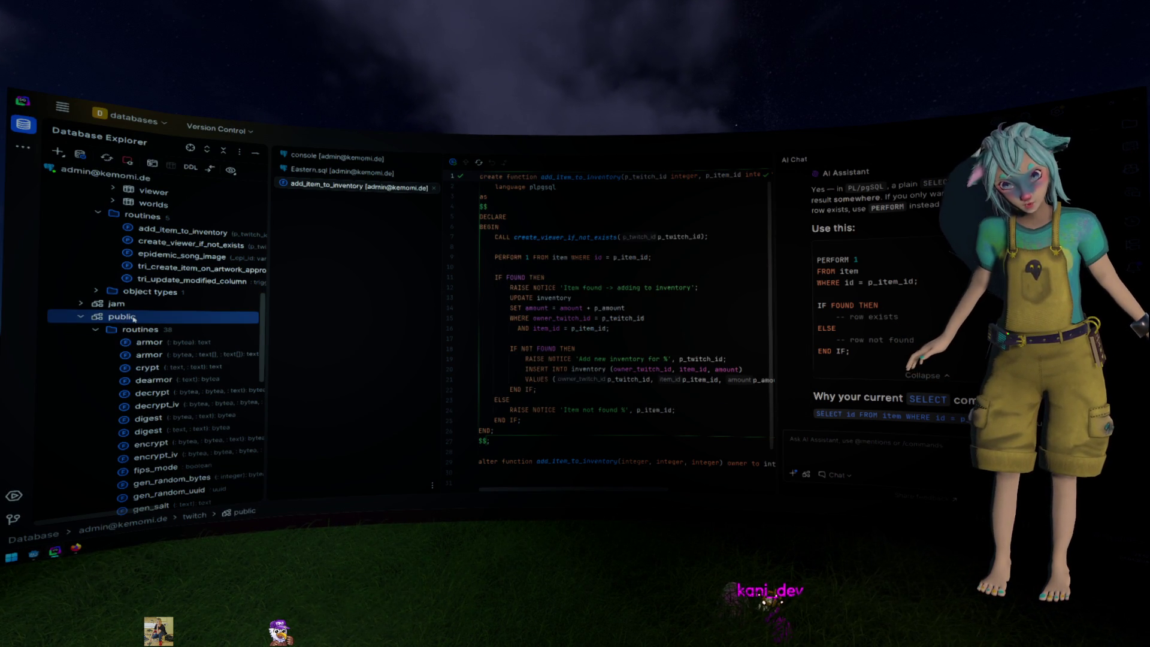
pyautogui.click(76, 319)
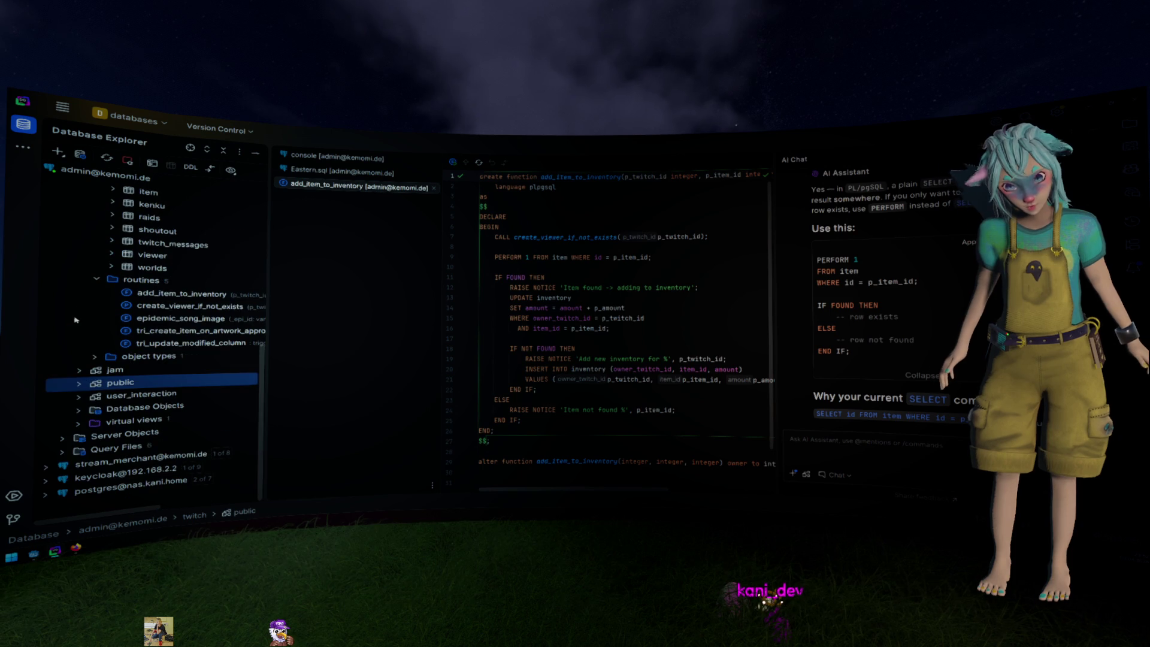
pyautogui.click(554, 277)
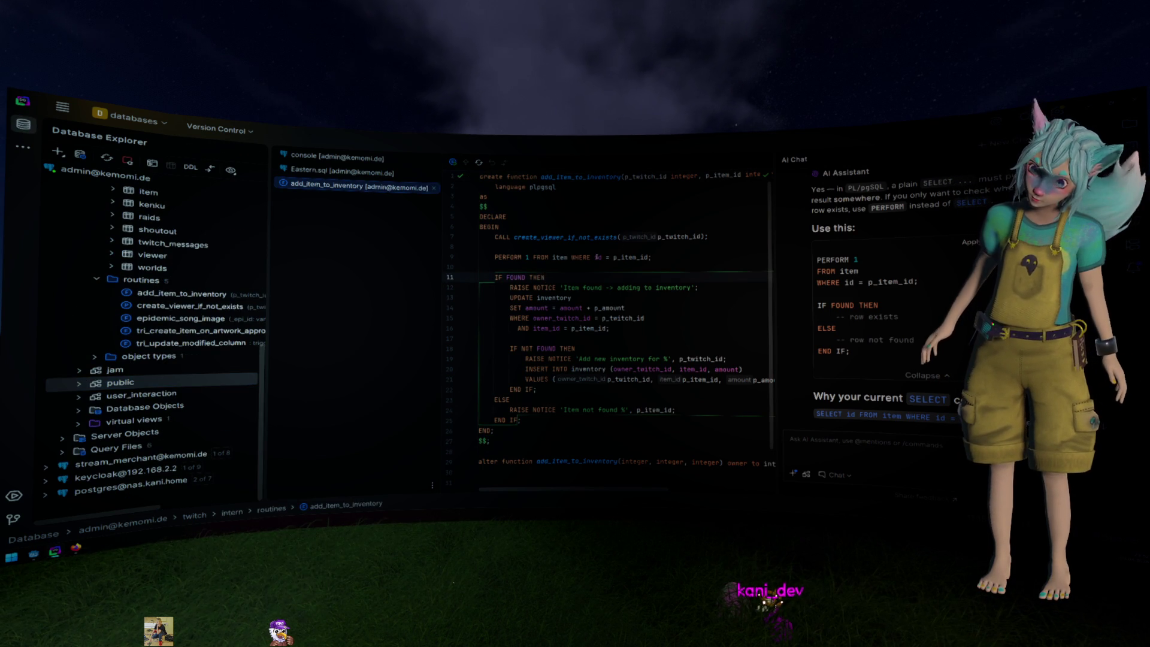
pyautogui.hotkey('alt', 'Tab')
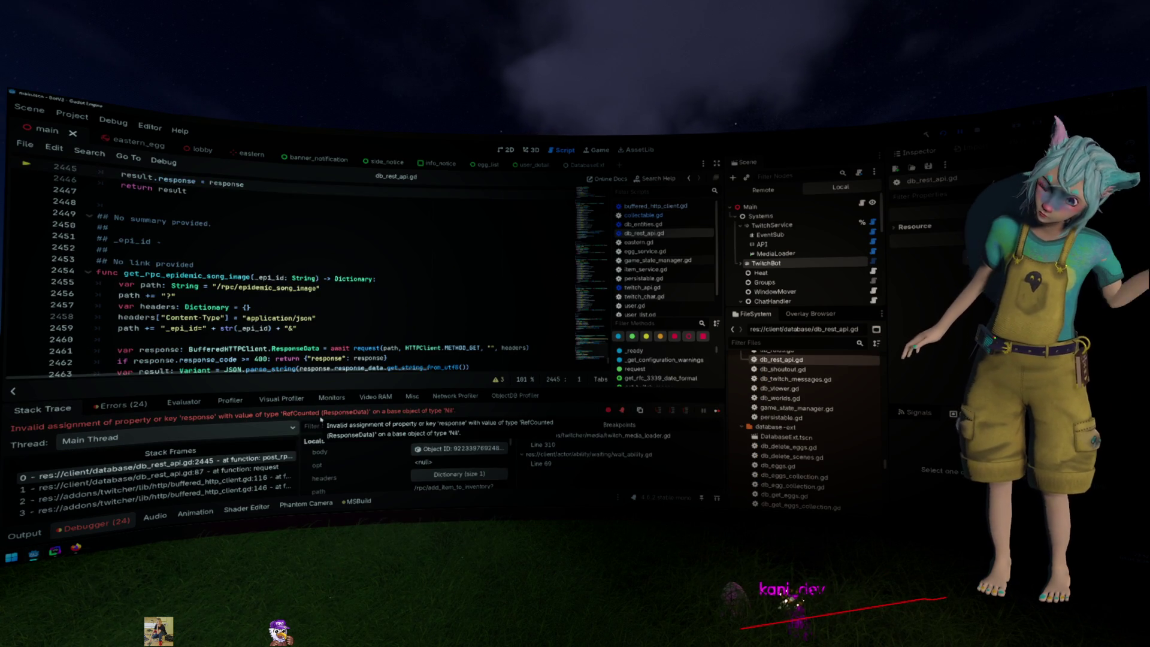
# Evaluate response.response_data.get_string_from_utf8() from line 2445 in the debugger's Evaluator
pyautogui.scroll(3, 307, 217)
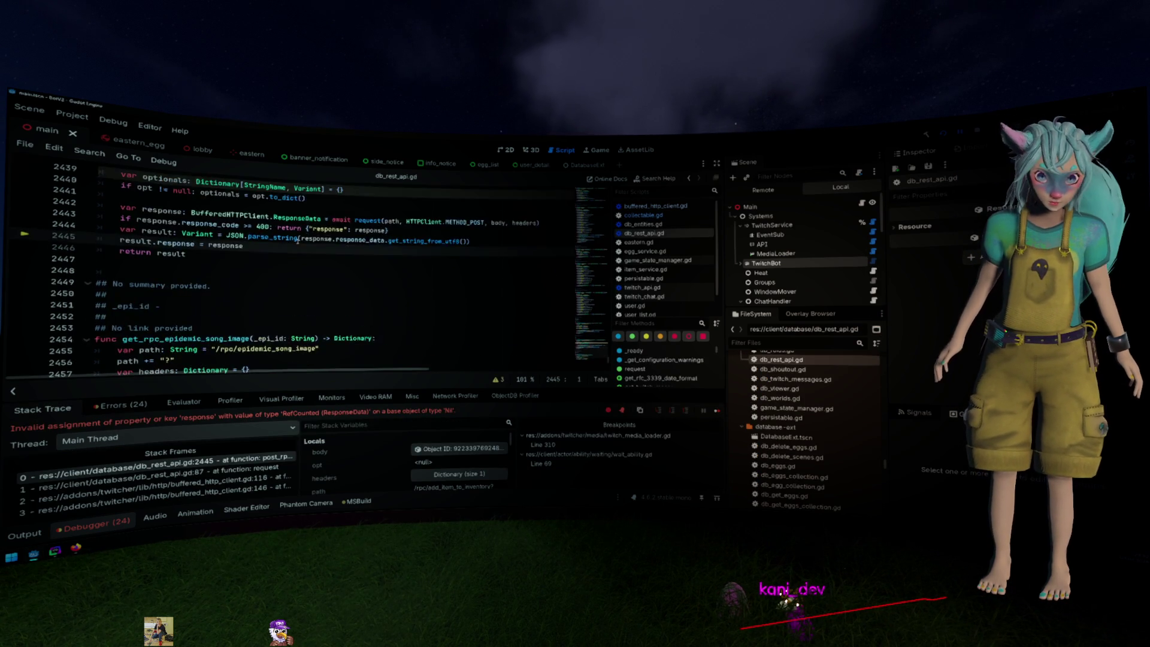
pyautogui.click(242, 276)
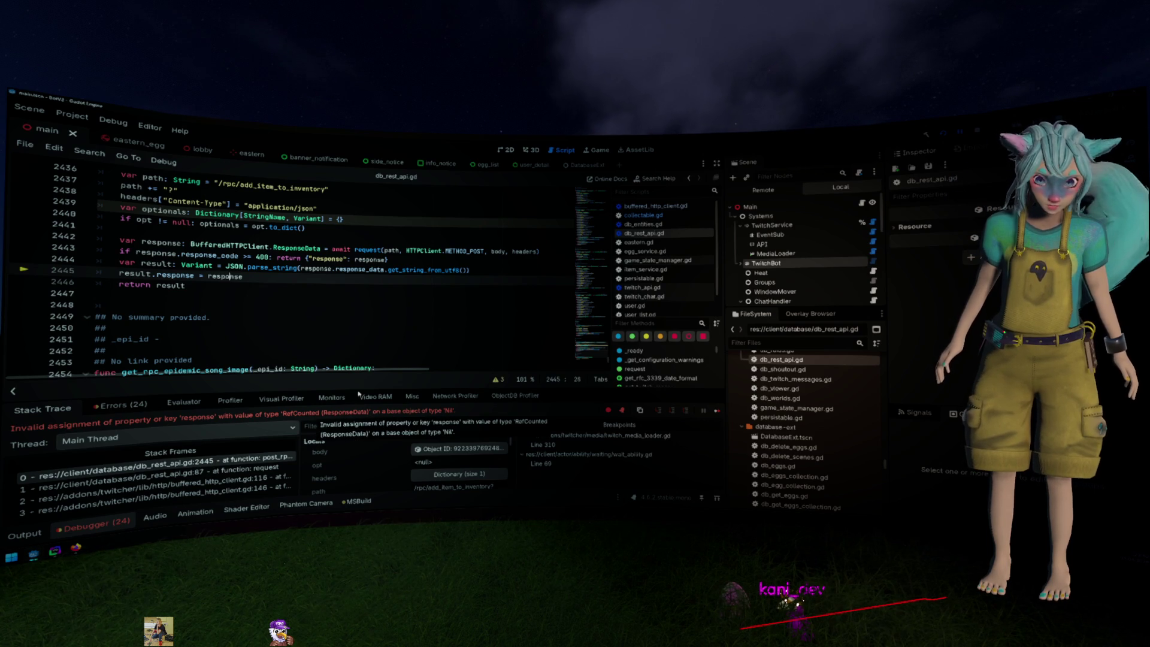
pyautogui.moveTo(161, 263)
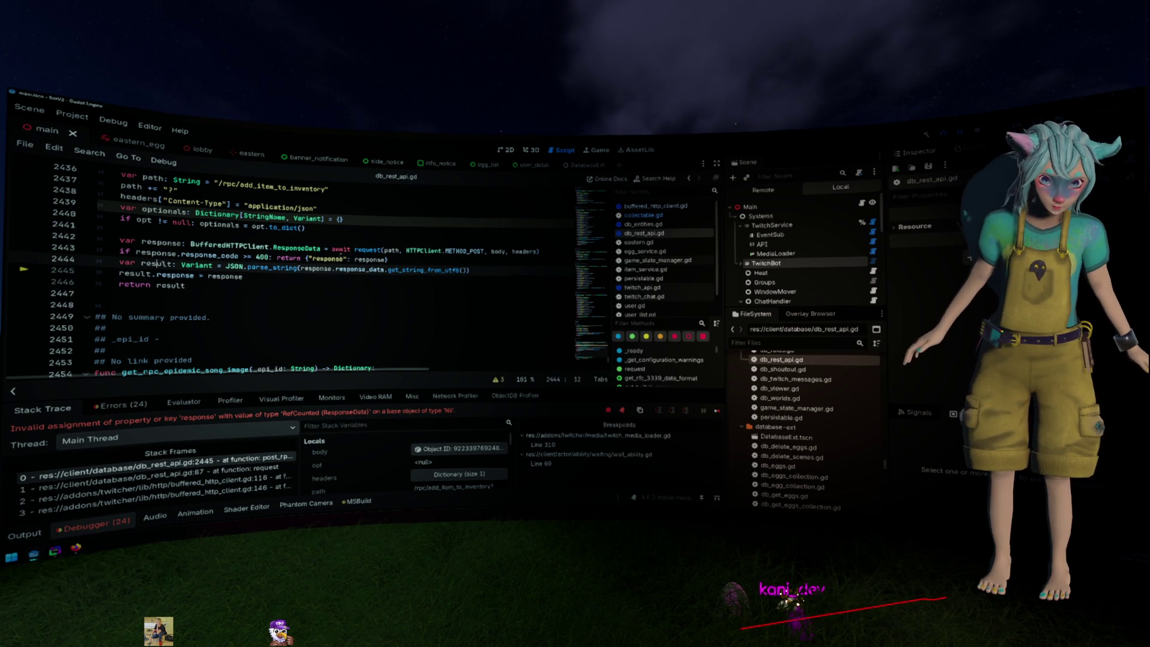
pyautogui.moveTo(301, 269); pyautogui.dragTo(467, 271)
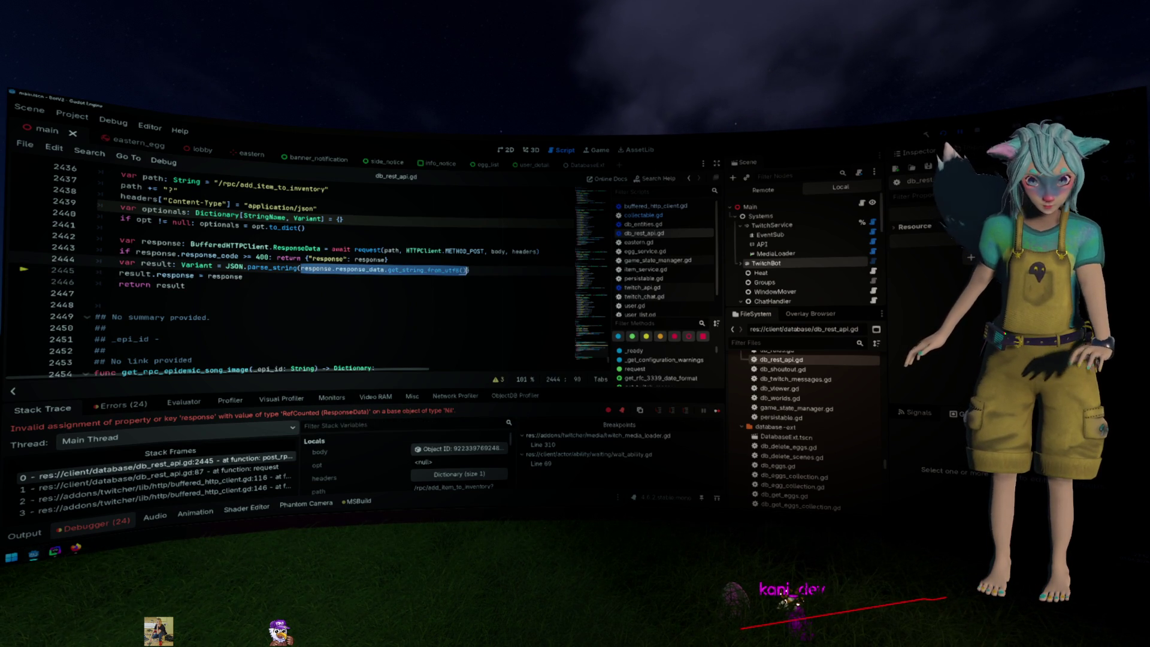
pyautogui.click(184, 401)
pyautogui.write('response.response_data.get_string_from_utf8()')
pyautogui.press('Return')
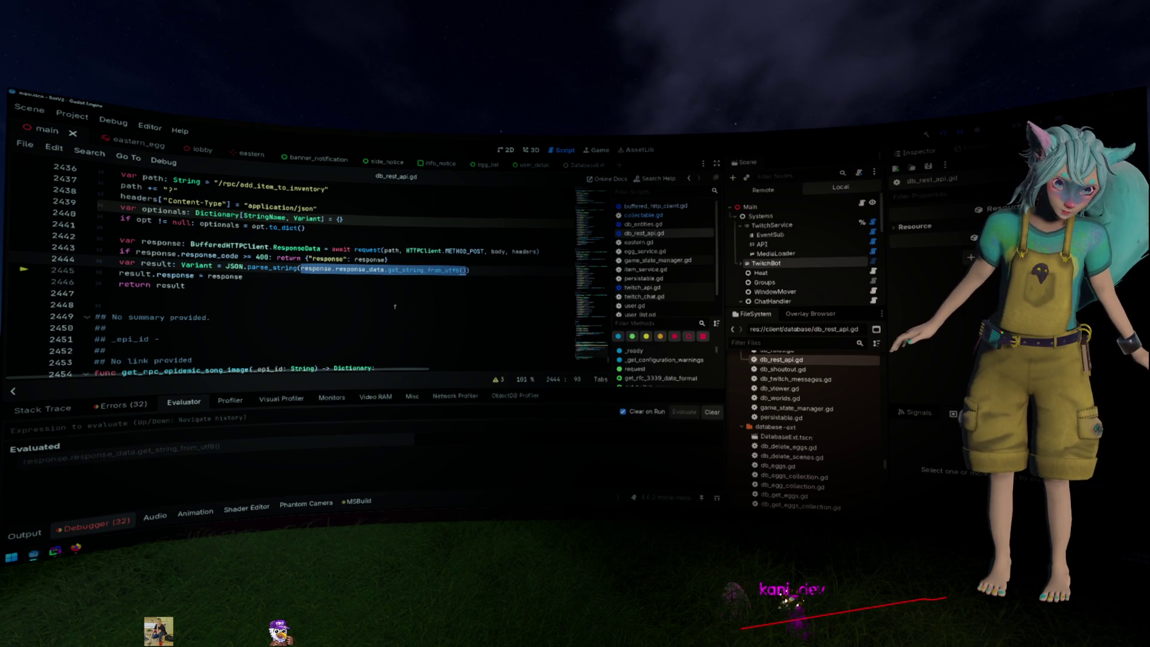
pyautogui.scroll(3, 395, 306)
pyautogui.scroll(-1, 395, 305)
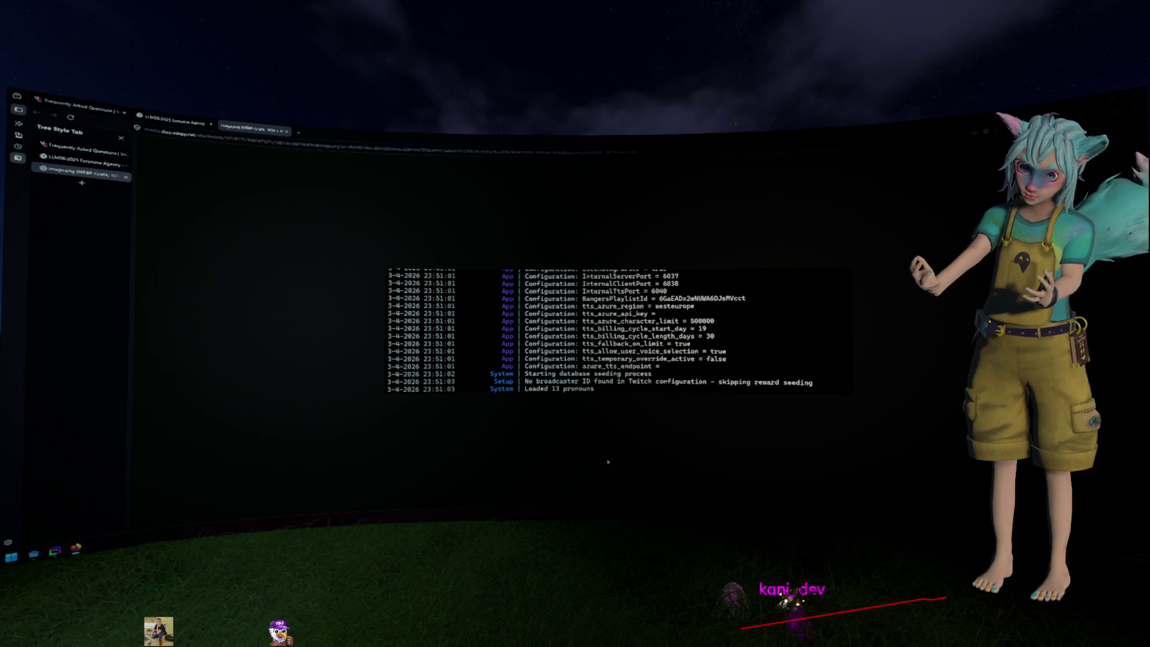
# Close the server log screenshot tab in Firefox and switch back to Godot
pyautogui.hotkey('ctrl', 'w')
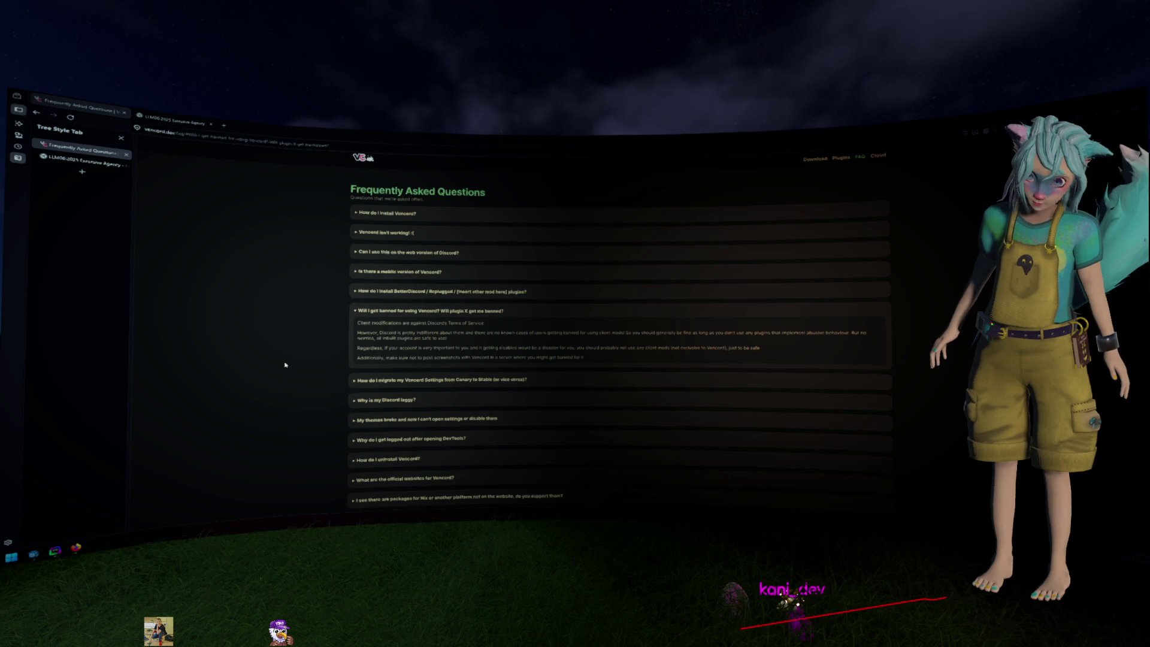
pyautogui.hotkey('alt', 'Tab')
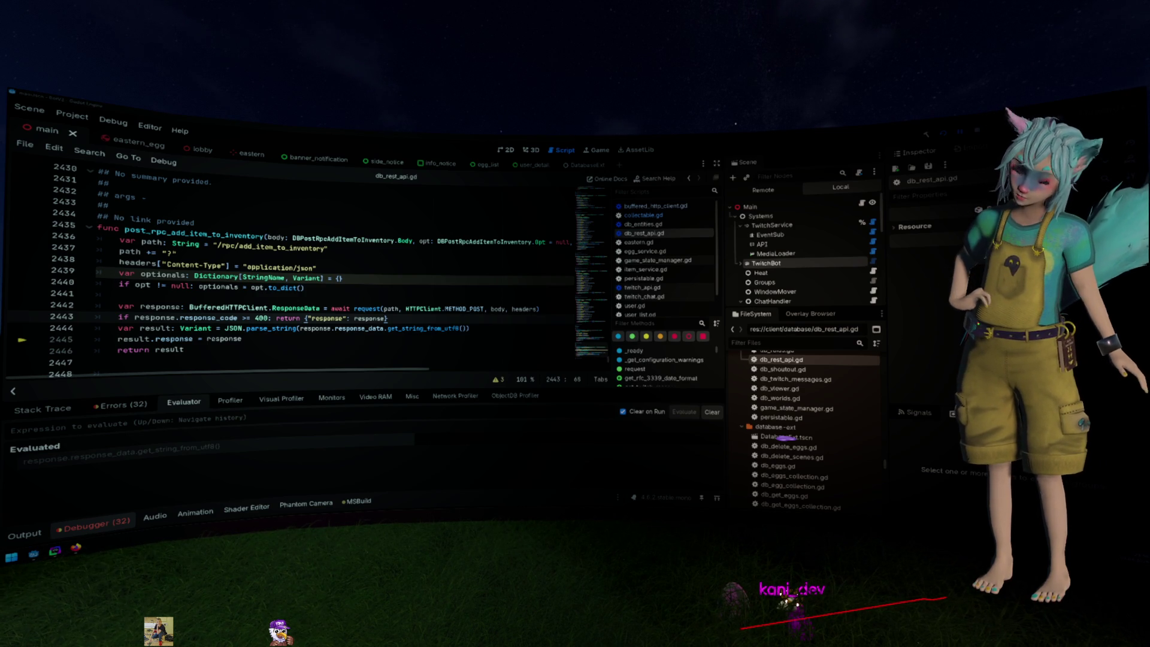
# Select the response_data.get_string_from_utf8() expression, then switch to the api_generator.gd window
pyautogui.click(199, 339)
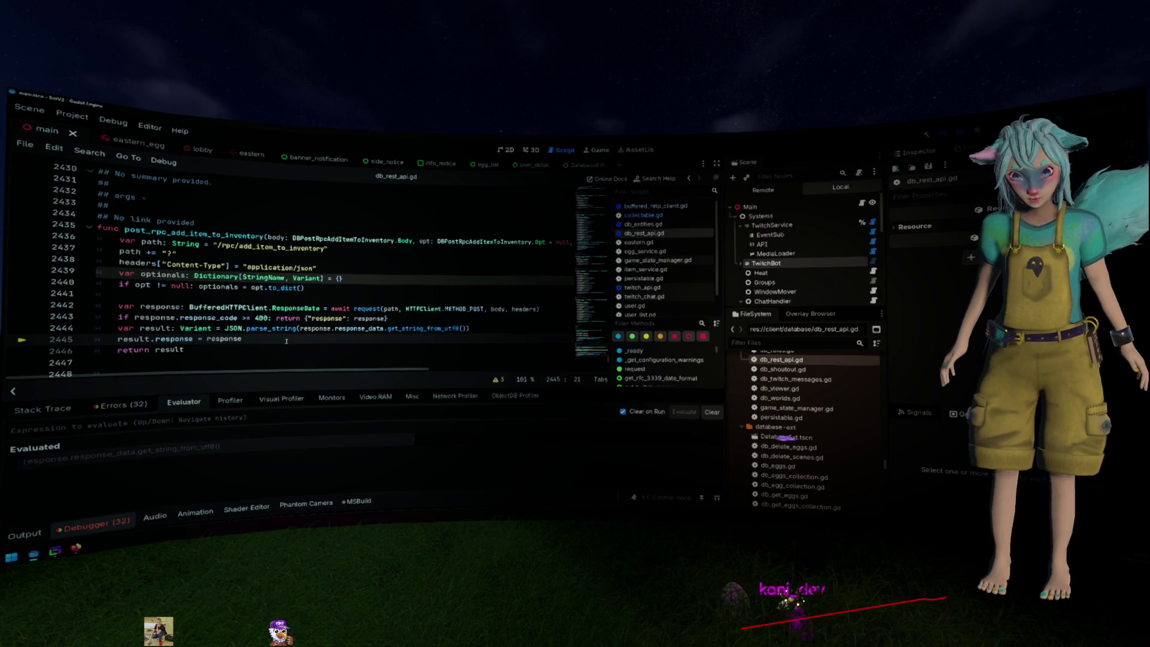
pyautogui.moveTo(300, 329); pyautogui.dragTo(468, 329)
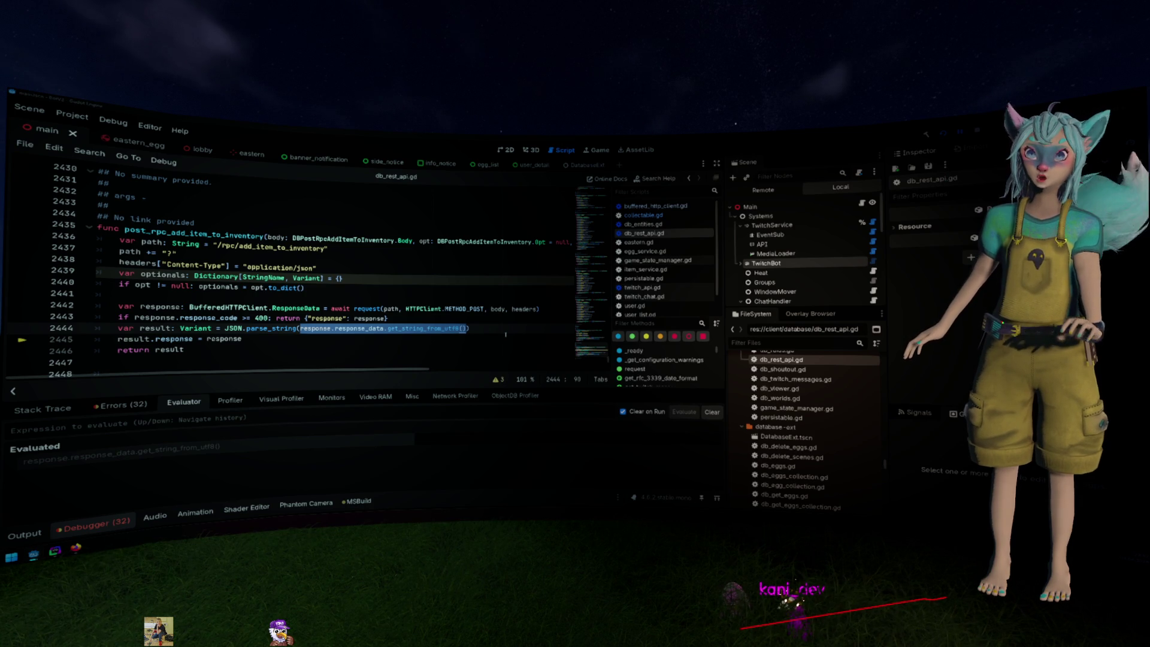
pyautogui.hotkey('alt', 'Tab')
pyautogui.scroll(-4, 388, 319)
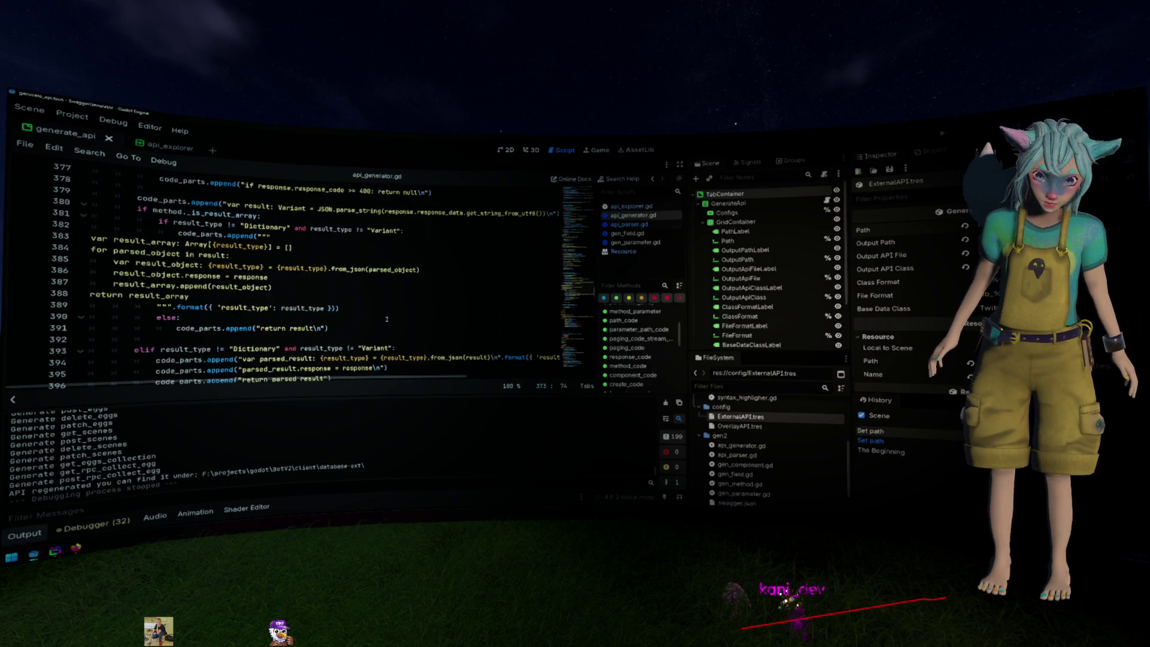
# Glance at the paused BotV2 editor, then return to api_generator.gd
pyautogui.scroll(2, 383, 324)
pyautogui.scroll(-4, 379, 326)
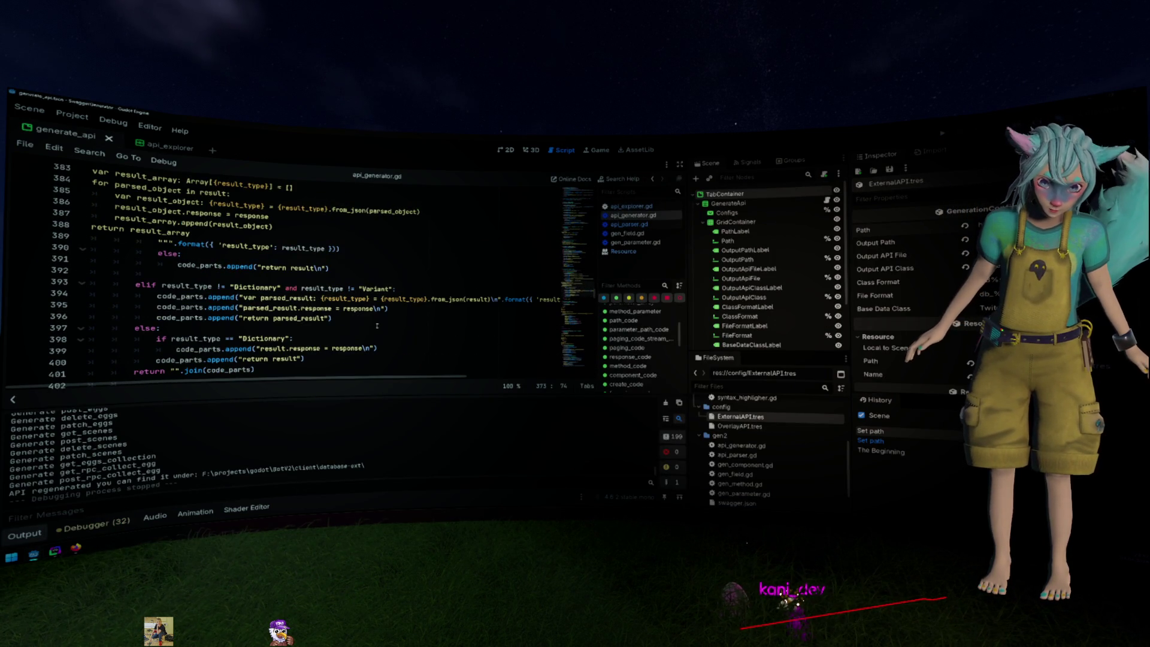
pyautogui.scroll(-1, 376, 326)
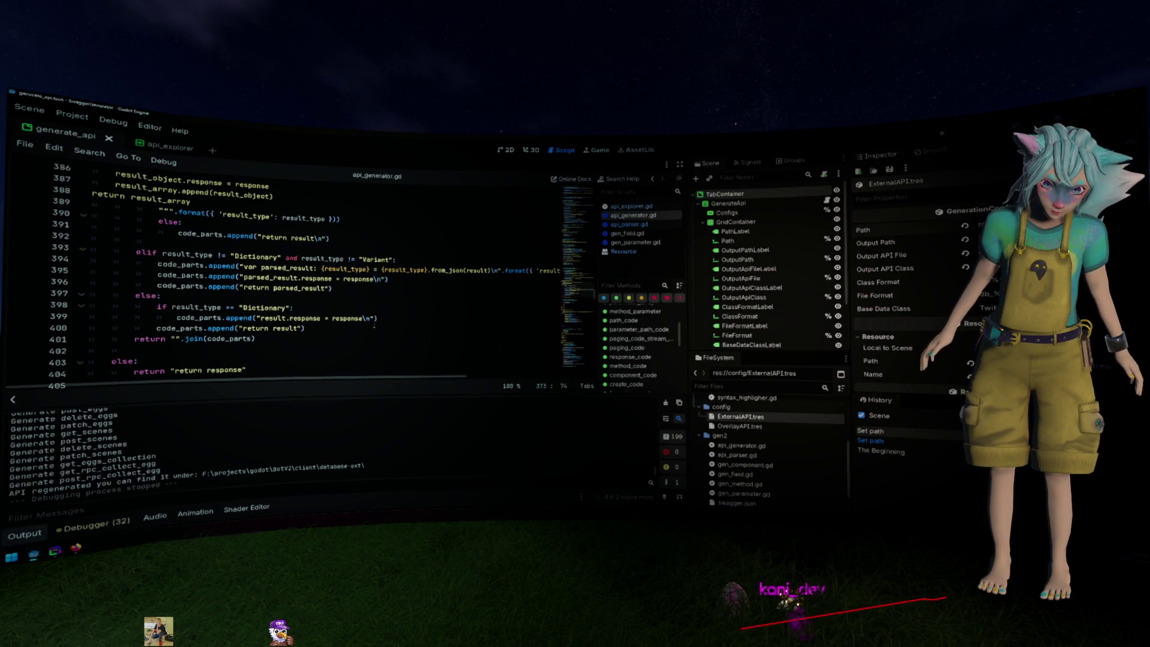
pyautogui.hscroll(3, 383, 308)
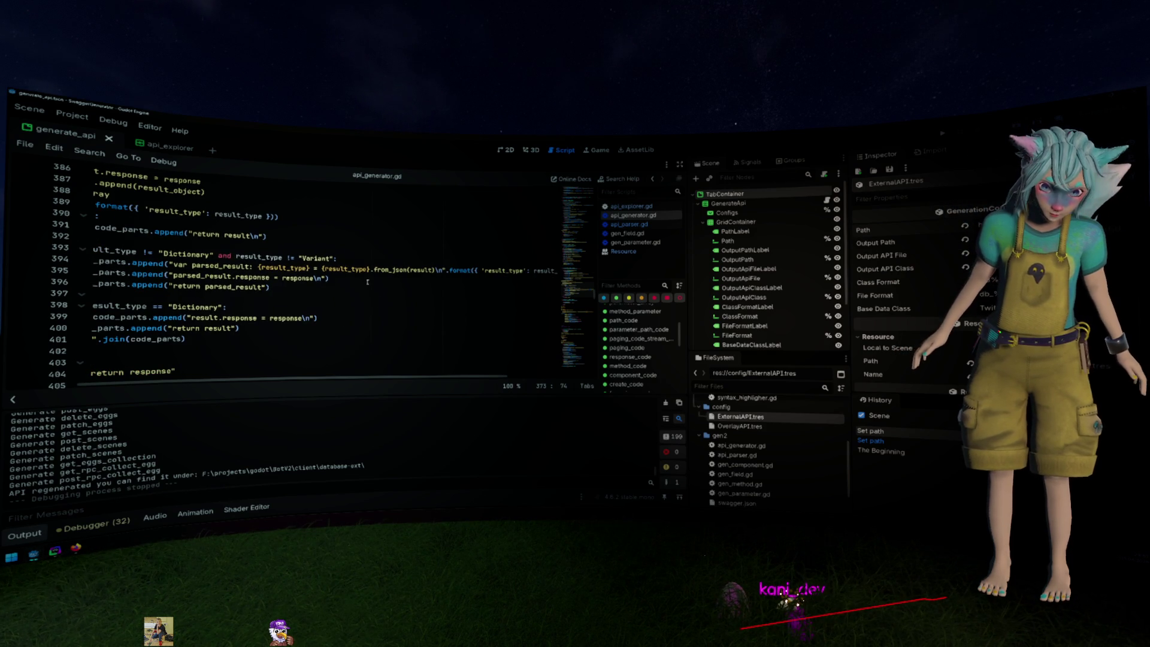
pyautogui.hotkey('alt', 'Tab')
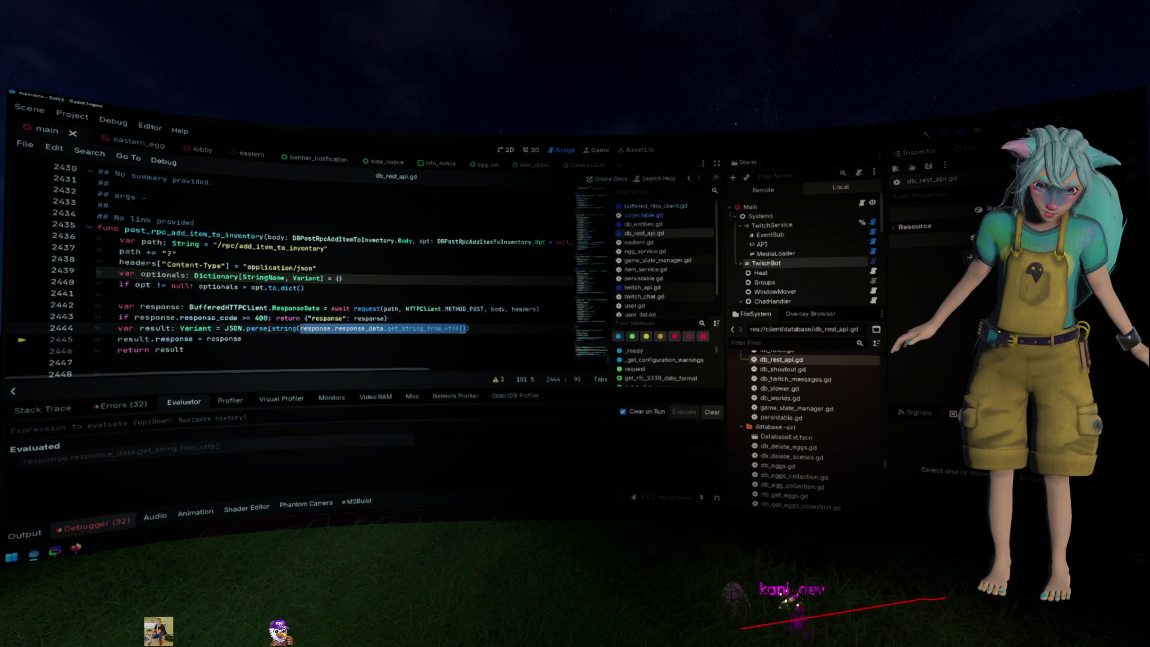
pyautogui.hotkey('alt', 'Tab')
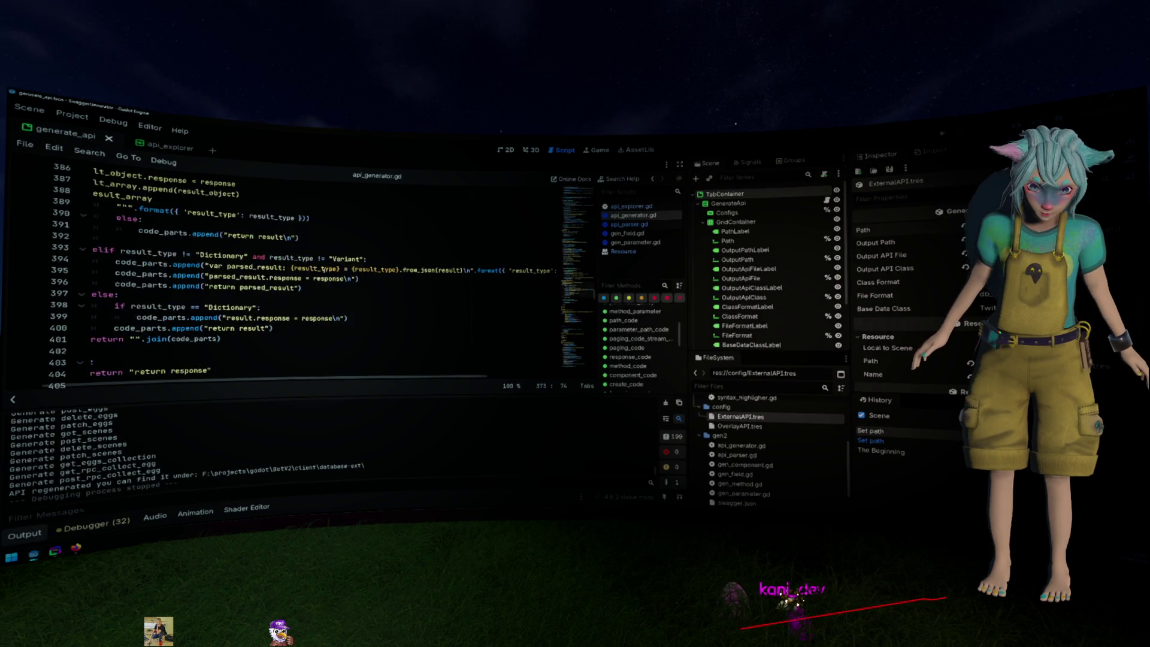
pyautogui.scroll(1, 321, 300)
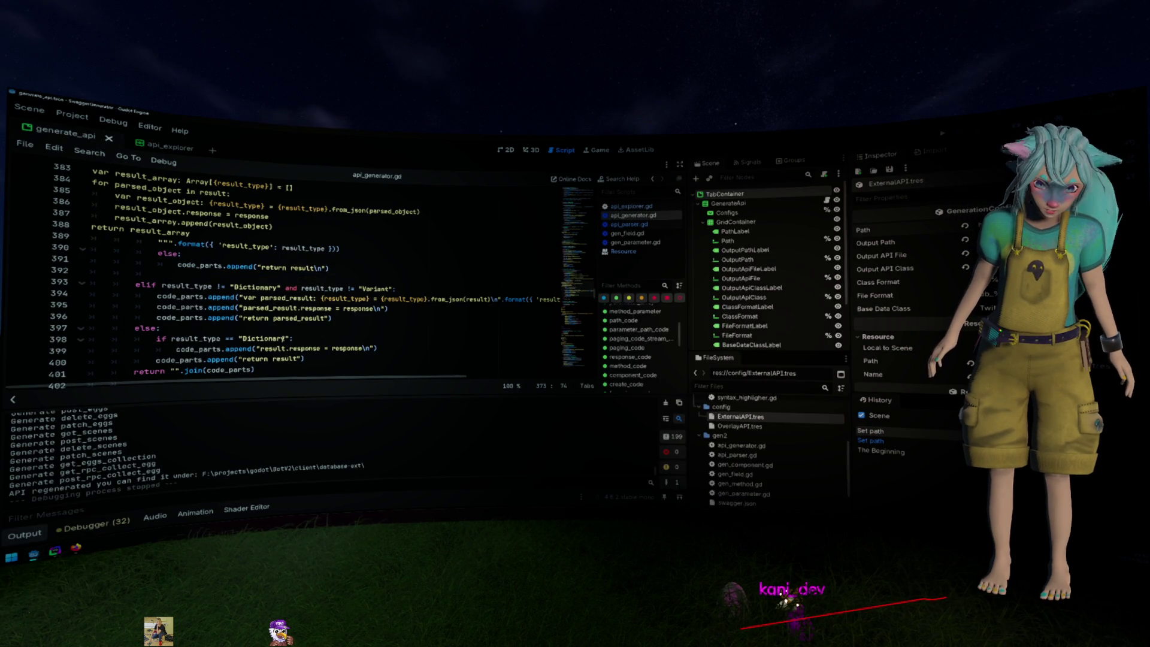
# Review the generated response checks, from_json call and JSON parse argument
pyautogui.click(283, 339)
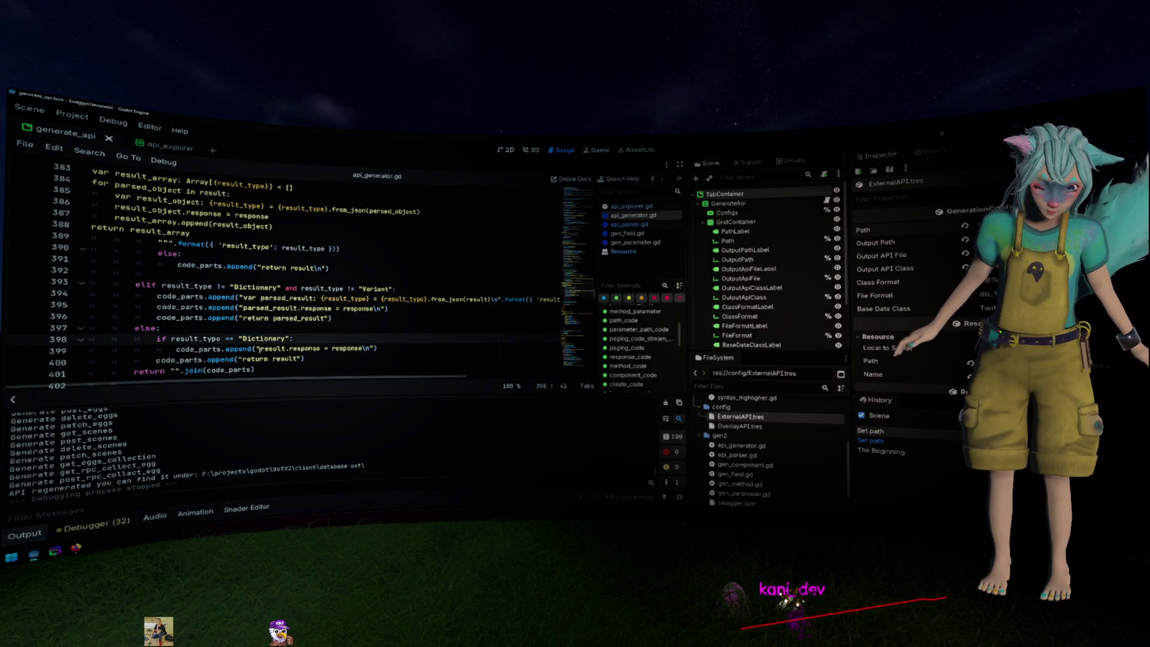
pyautogui.moveTo(259, 349); pyautogui.dragTo(398, 350)
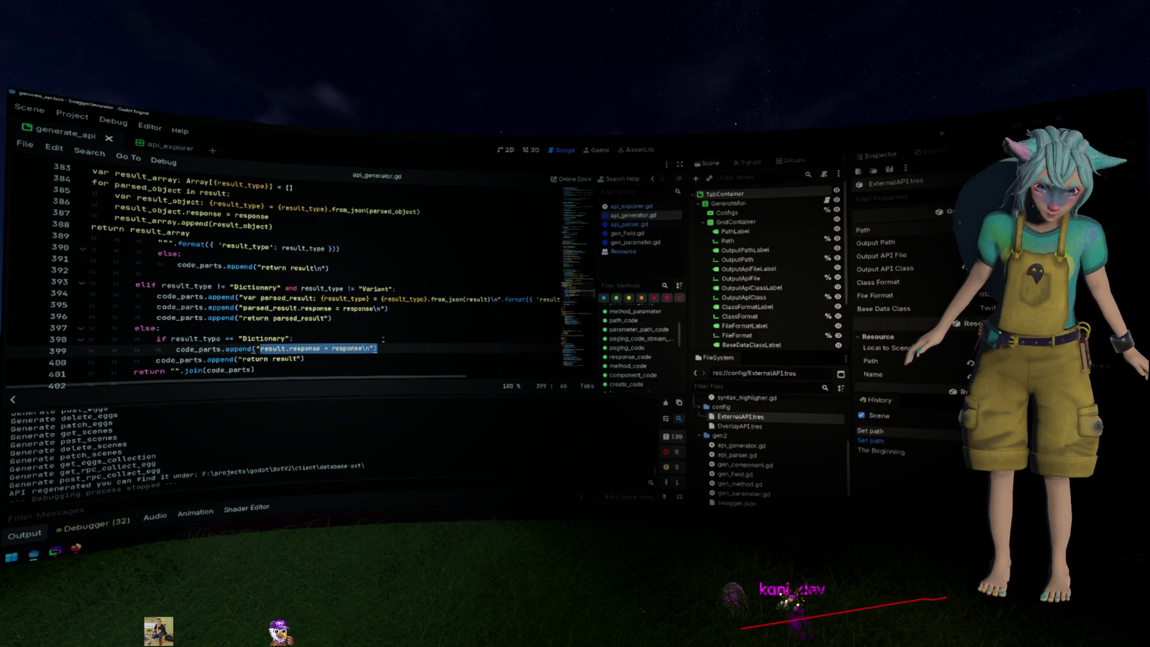
pyautogui.scroll(1, 340, 309)
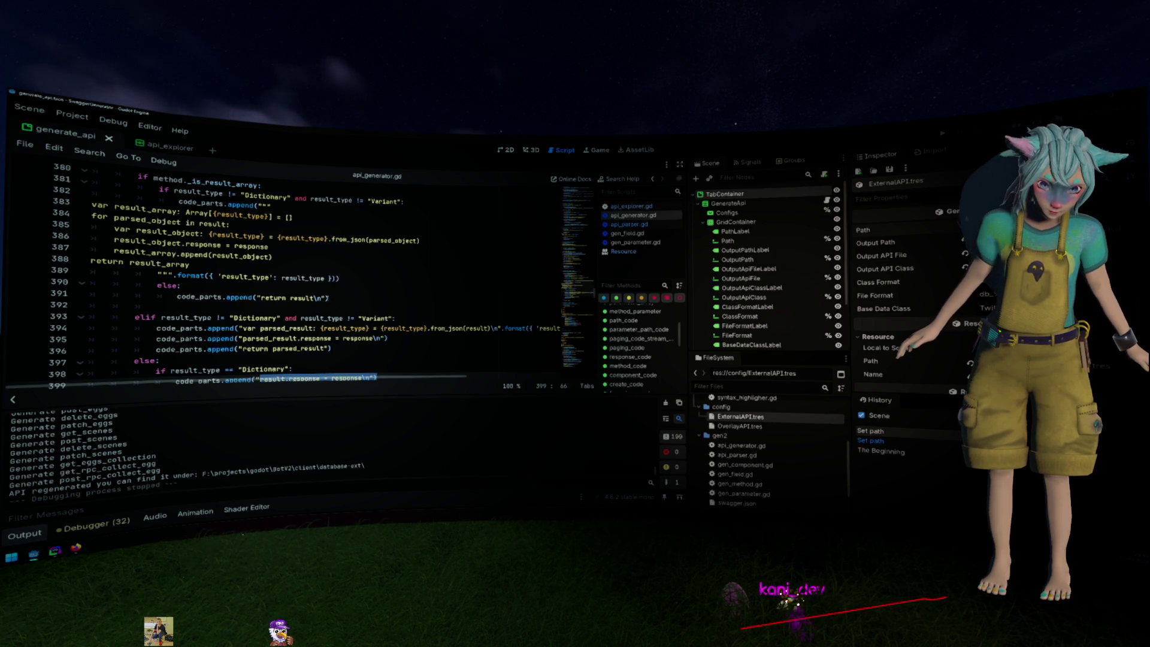
pyautogui.doubleClick(348, 239)
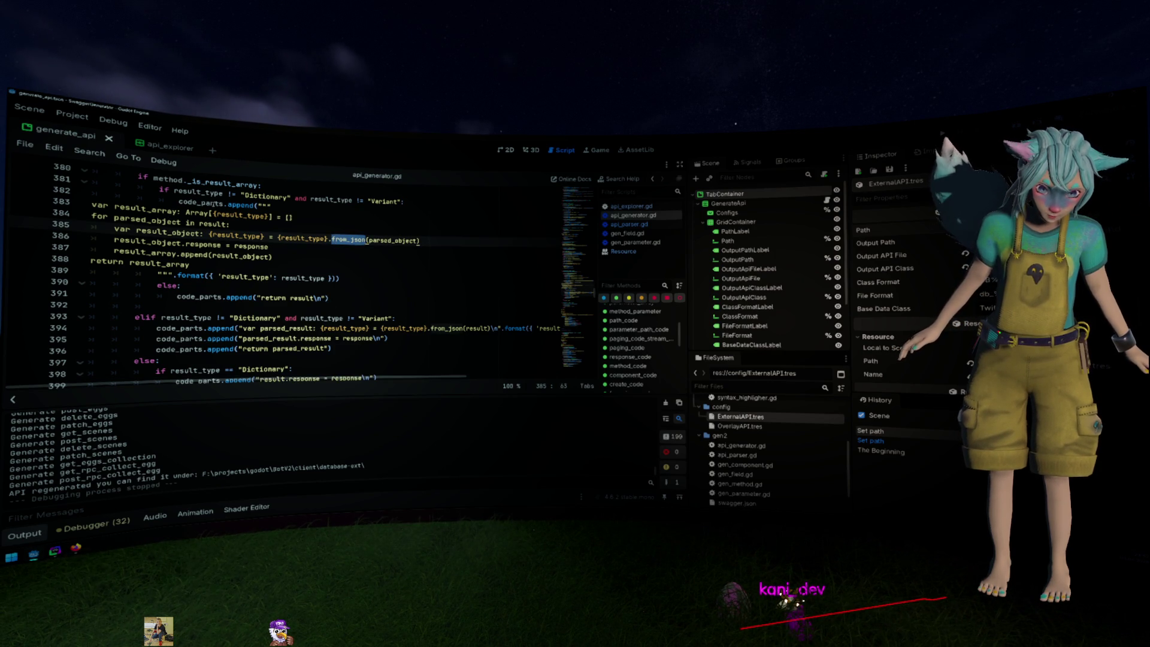
pyautogui.scroll(1, 212, 204)
pyautogui.click(187, 212)
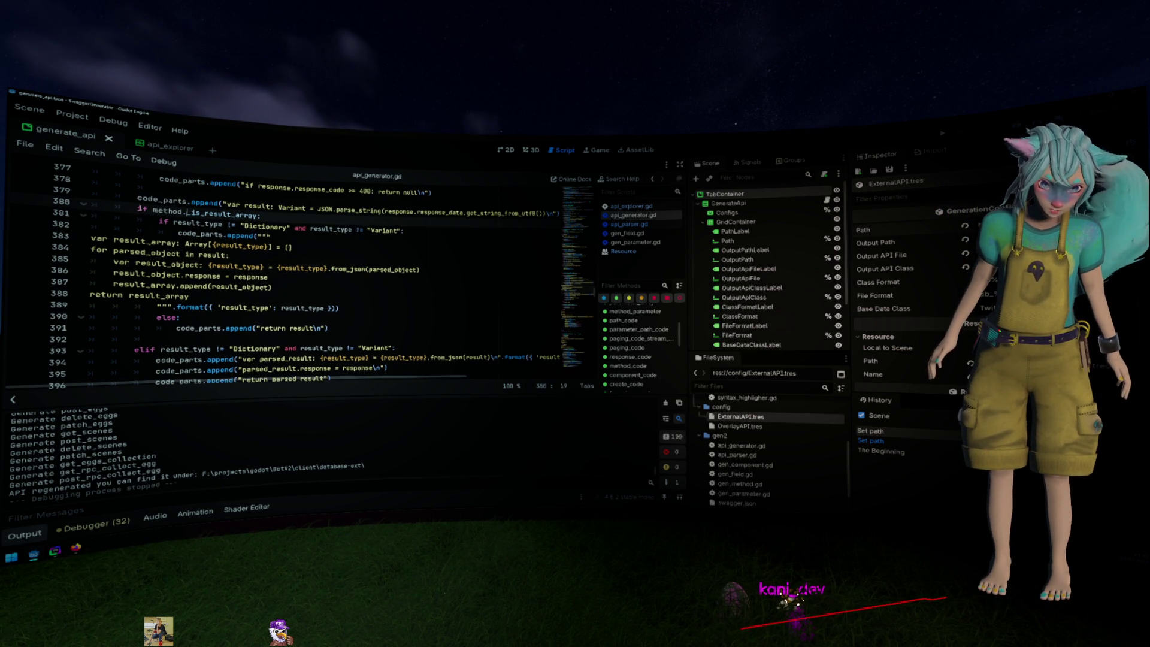
pyautogui.click(83, 214)
pyautogui.click(254, 236)
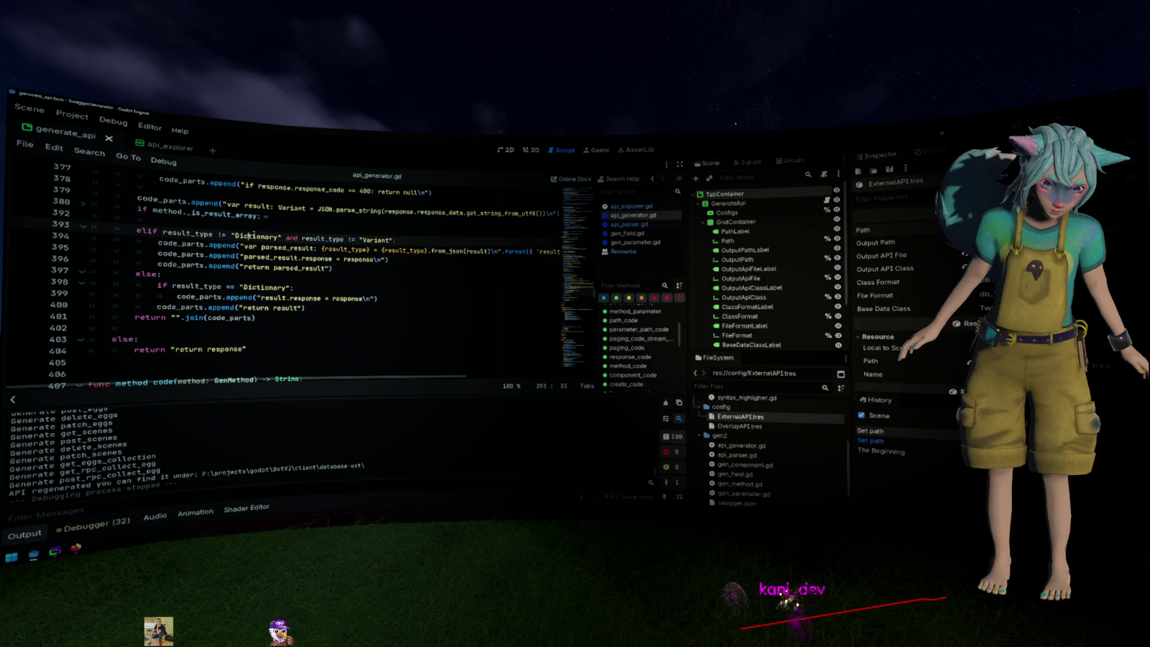
pyautogui.scroll(2, 254, 236)
pyautogui.hscroll(2, 254, 235)
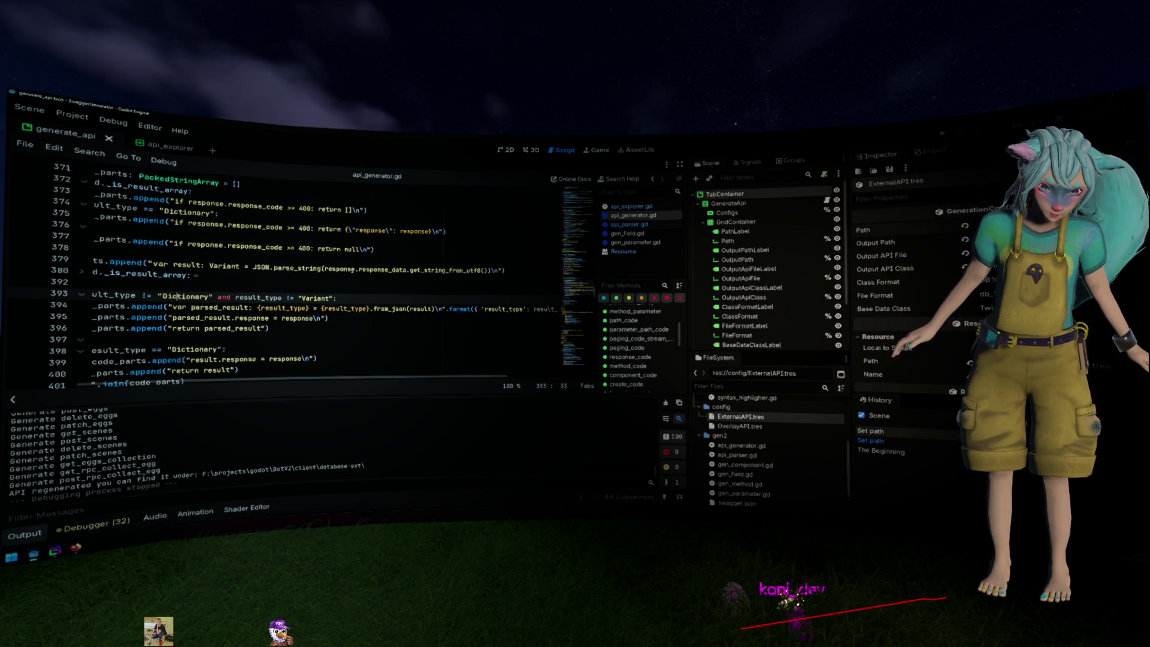
pyautogui.moveTo(502, 270)
pyautogui.mouseDown()
pyautogui.moveTo(310, 269)
pyautogui.moveTo(337, 269)
pyautogui.mouseUp()
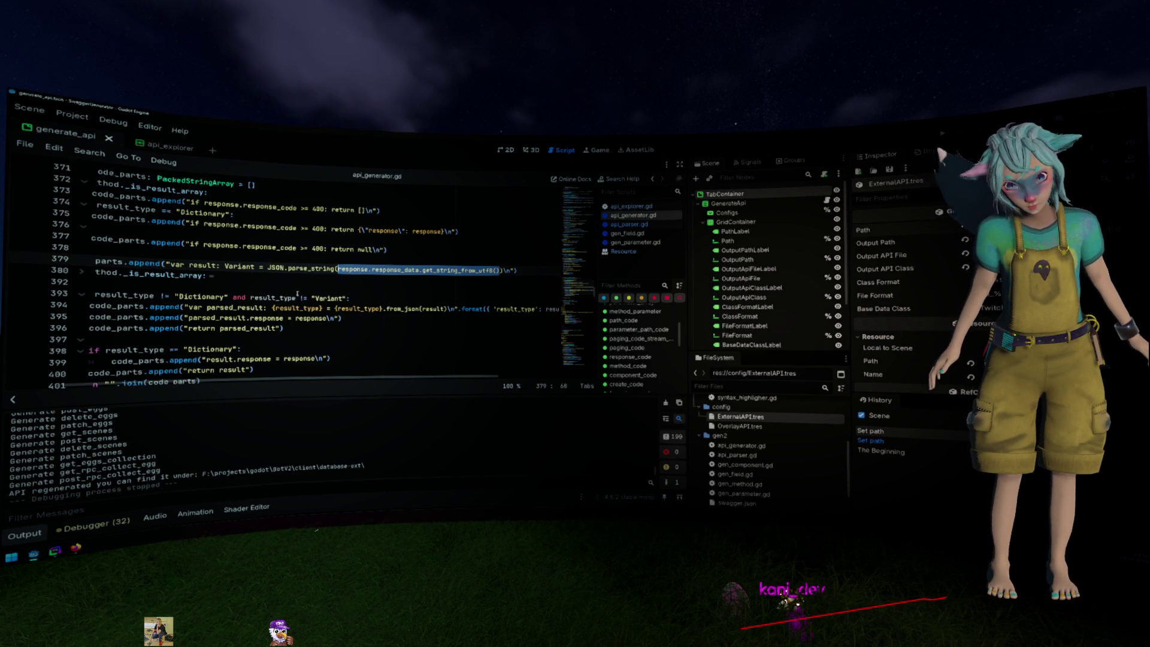
pyautogui.scroll(1, 288, 290)
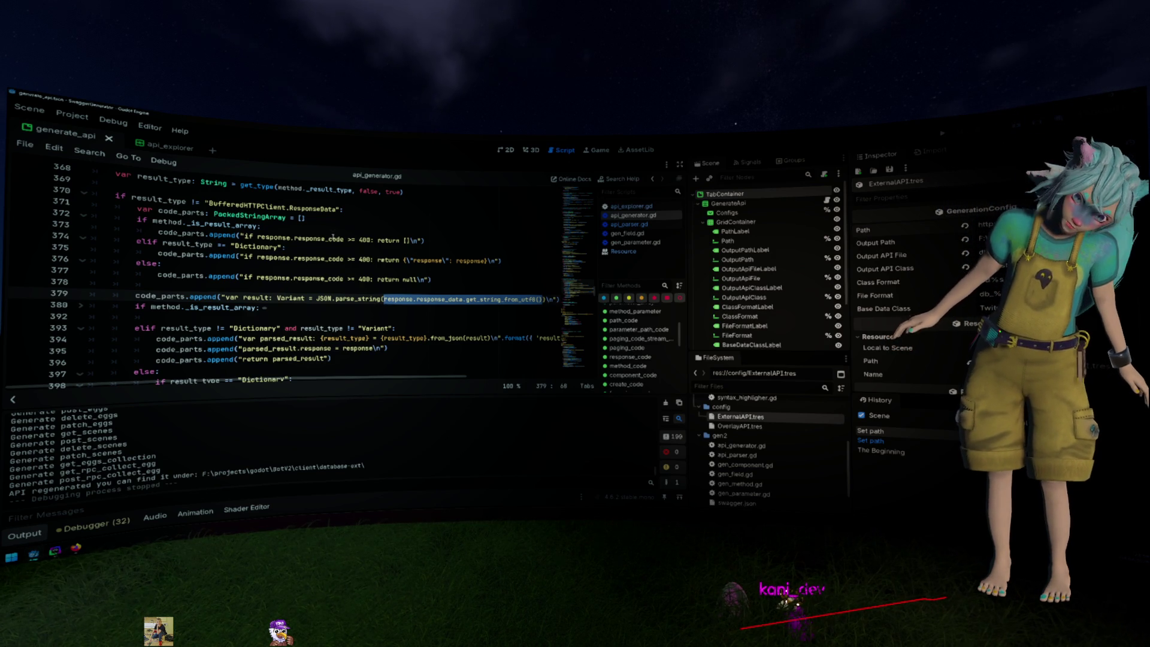
# Add a code_parts.append line generating 'var response_body: String = response.response_data.get_string_from_utf8()'
pyautogui.click(338, 227)
pyautogui.press('Return')
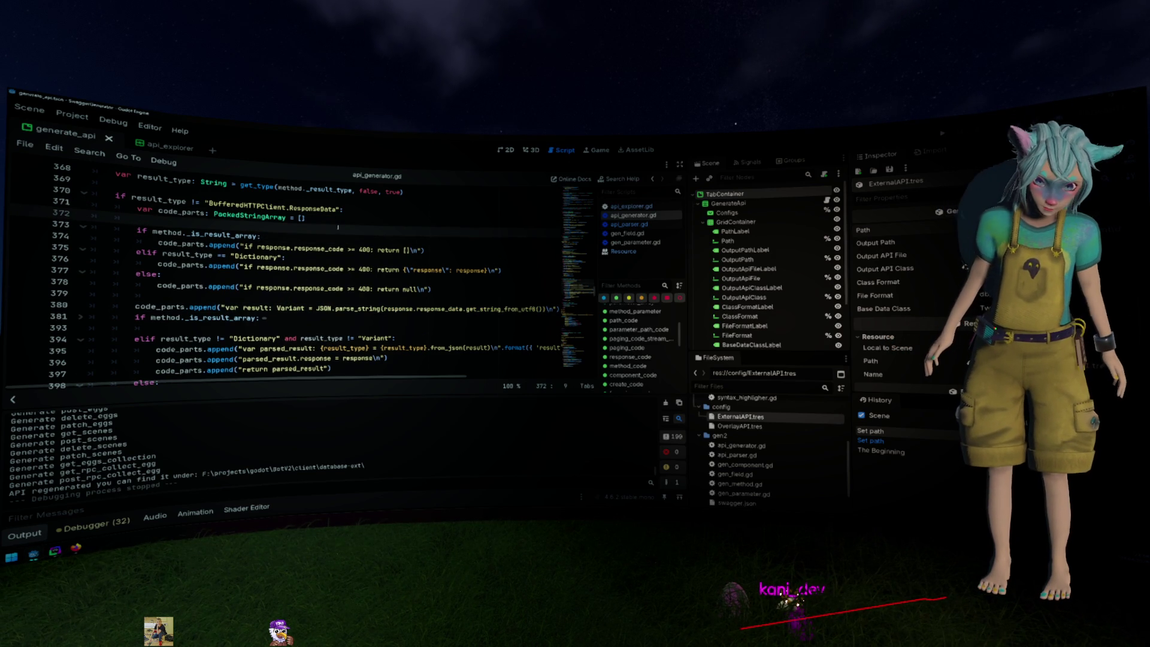
pyautogui.write('code_part')
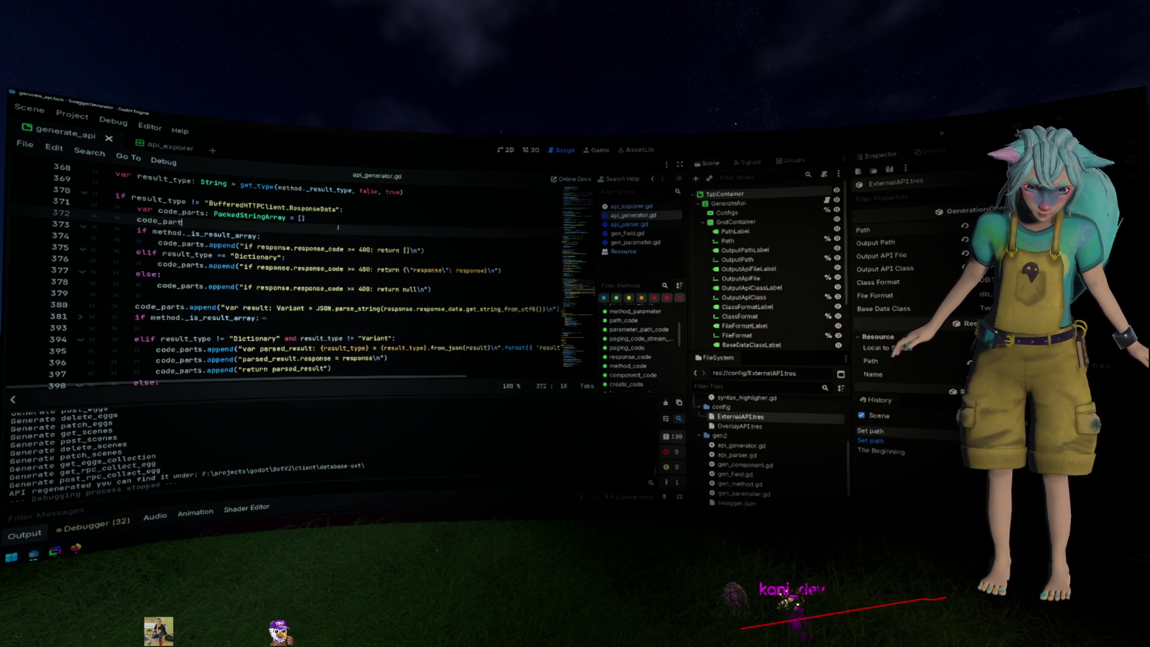
pyautogui.write('s.')
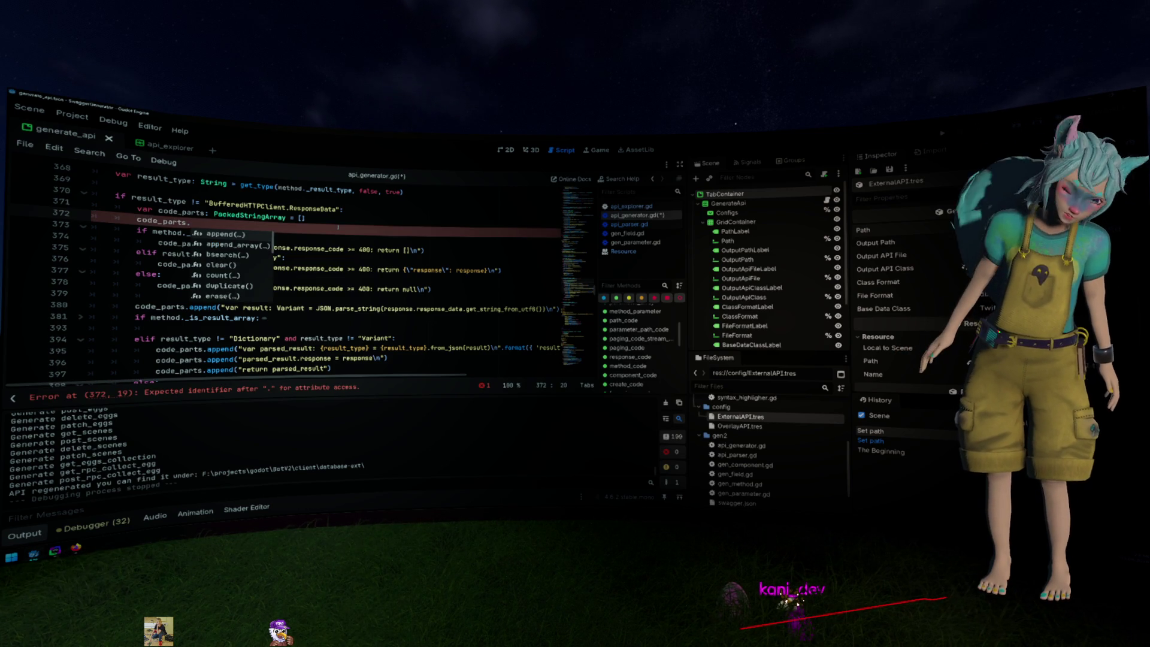
pyautogui.press('Return')
pyautogui.write('"')
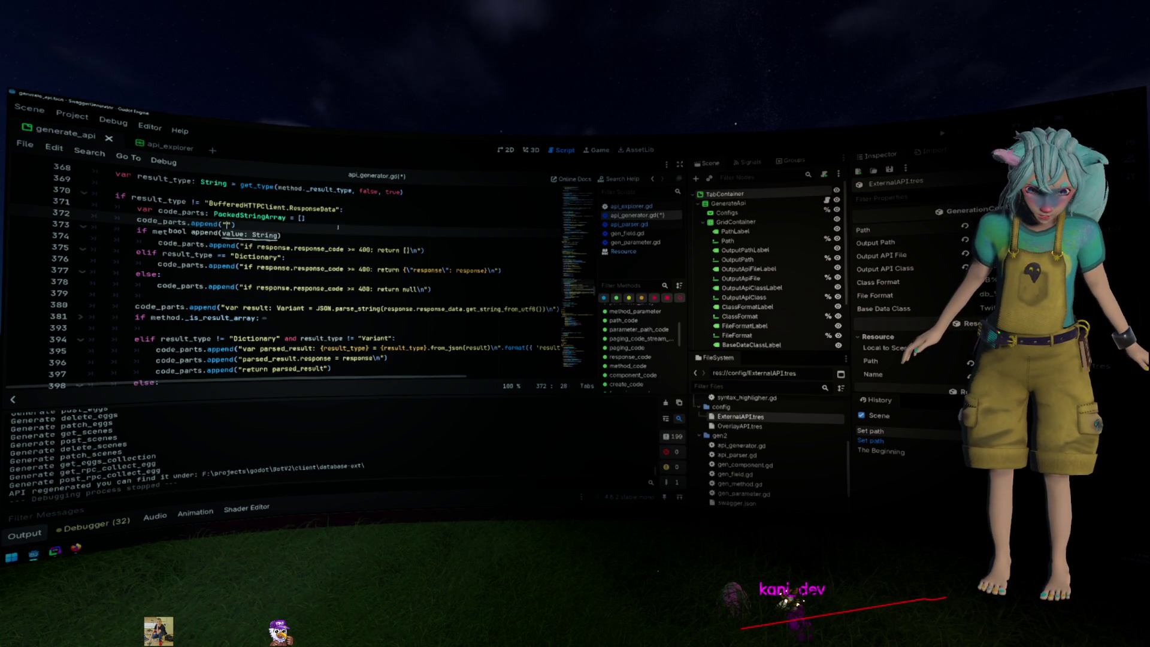
pyautogui.write('var resp')
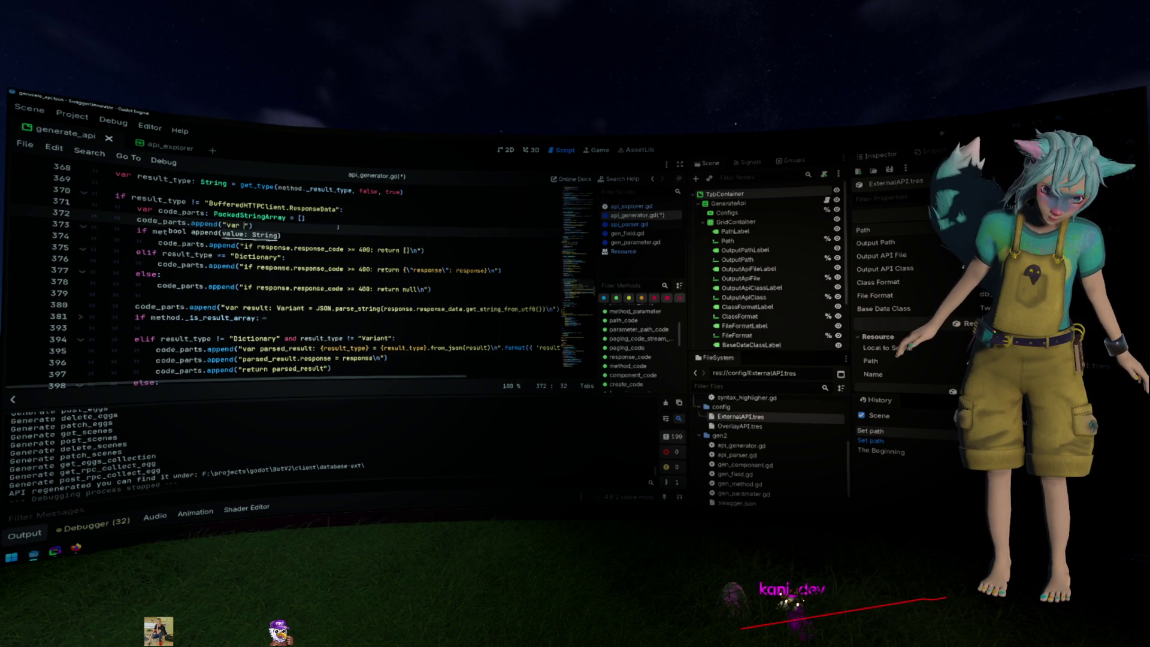
pyautogui.write('onse')
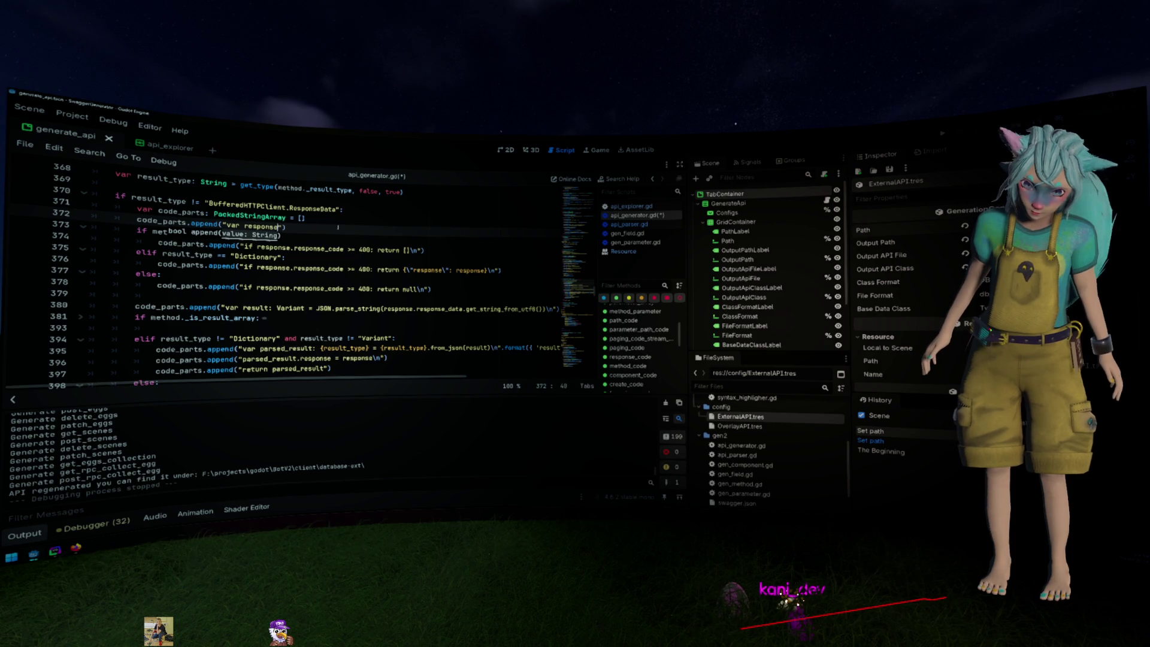
pyautogui.write('_')
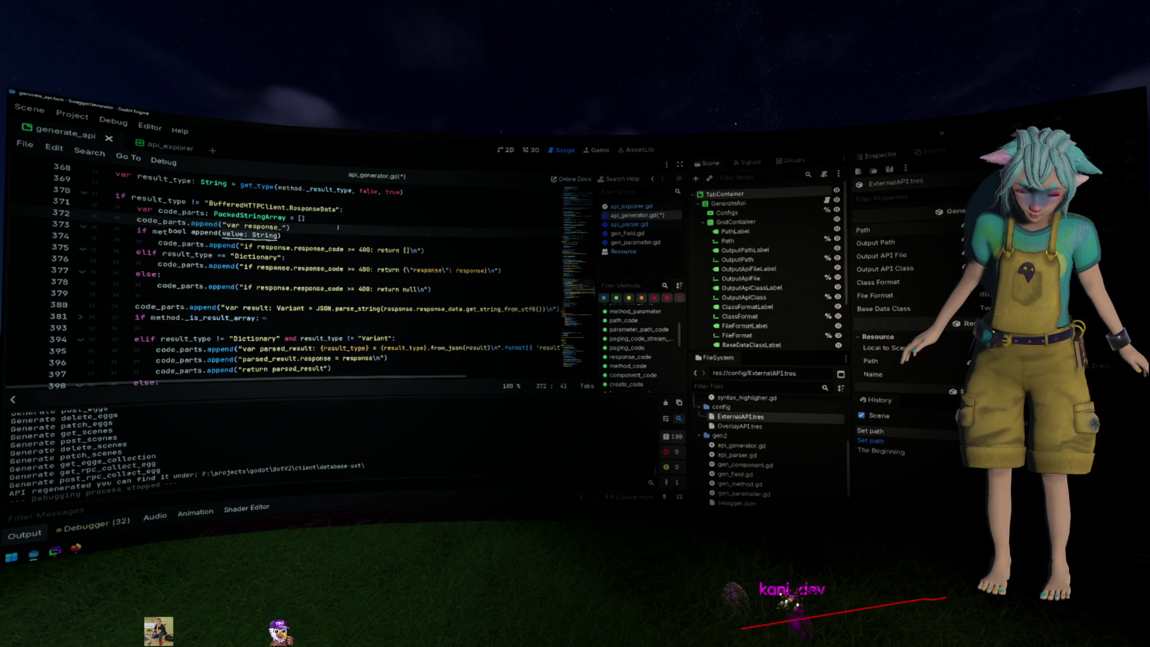
pyautogui.write('body: String = response.response_data.get_string_from_utf8()\\n')
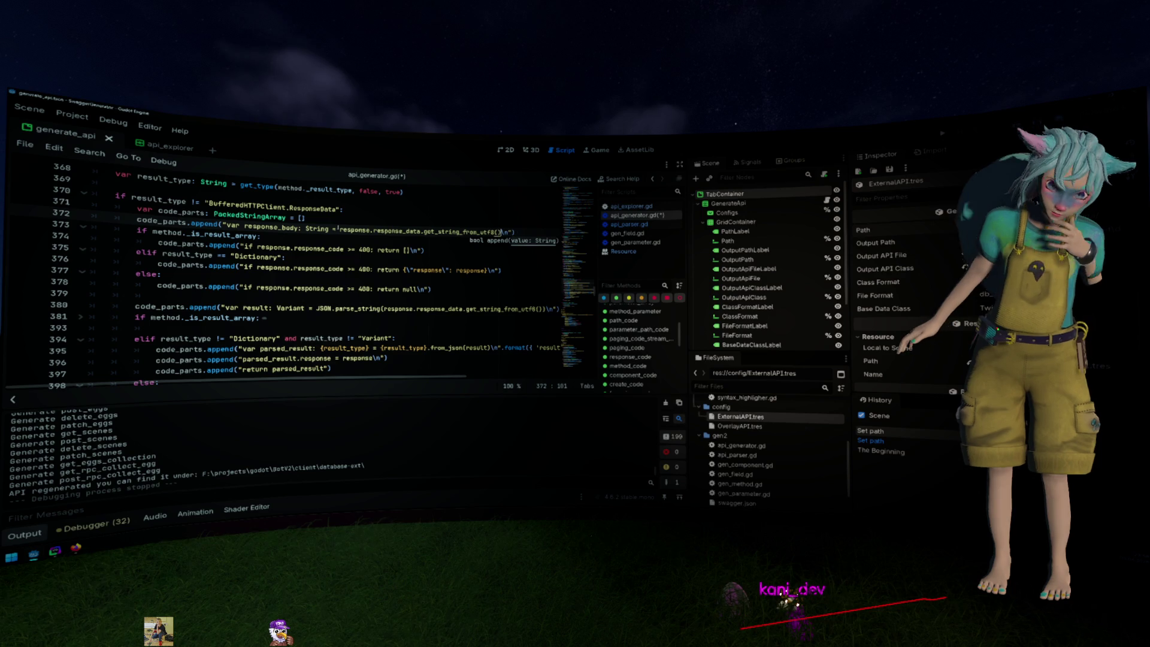
pyautogui.press('End')
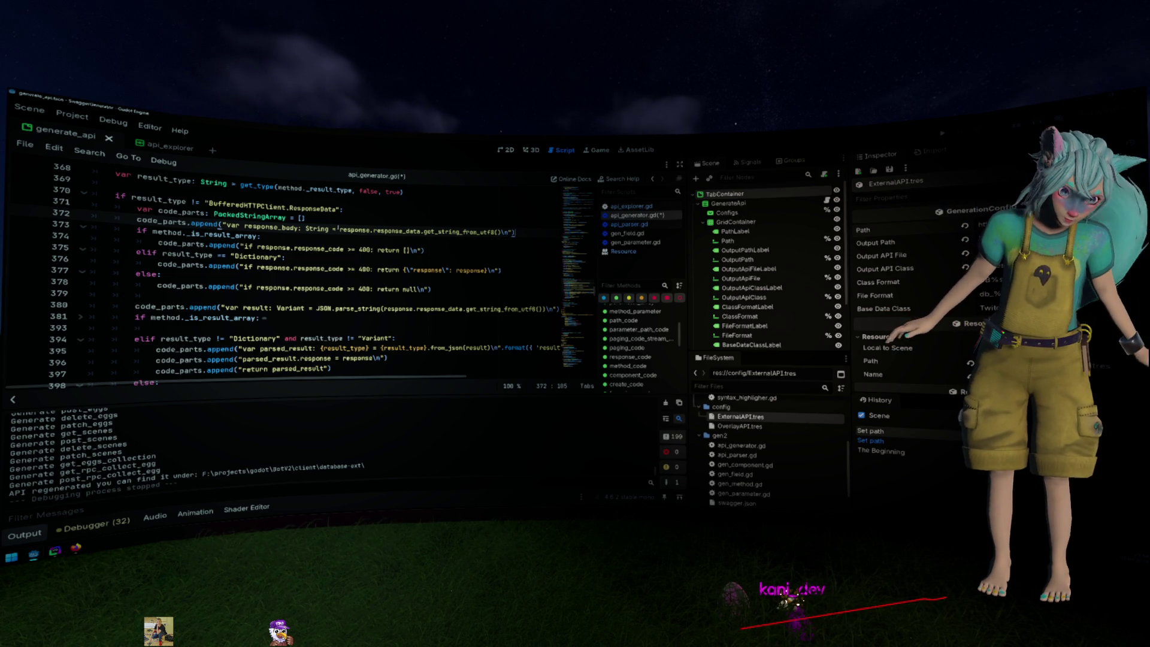
pyautogui.press('Return')
# Start a code_parts.append line on 374 generating 'var empty_response: bool = '
pyautogui.doubleClick(162, 221)
pyautogui.hotkey('ctrl', 'c')
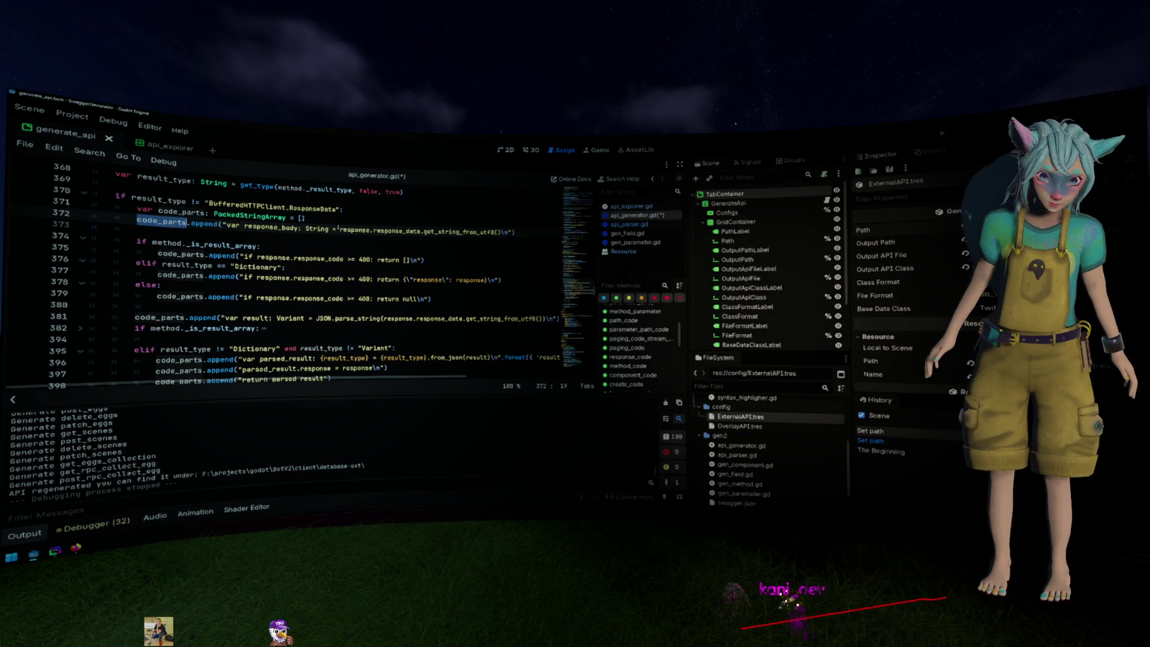
pyautogui.click(137, 230)
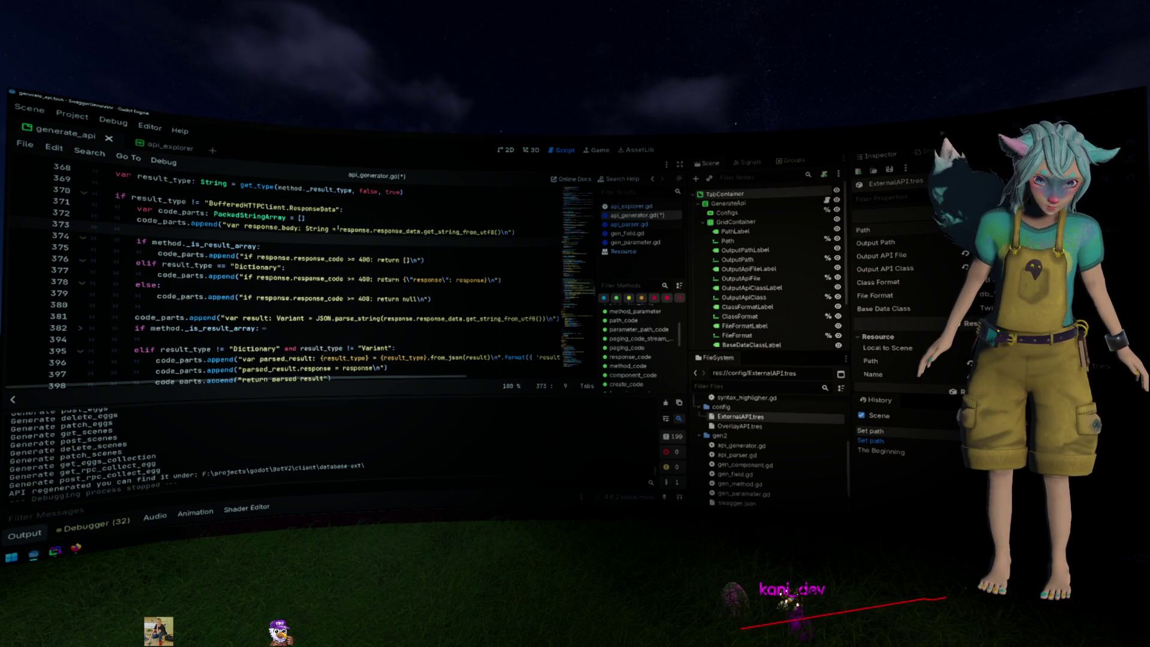
pyautogui.hotkey('ctrl', 'v')
pyautogui.write('.appen')
pyautogui.press('Return')
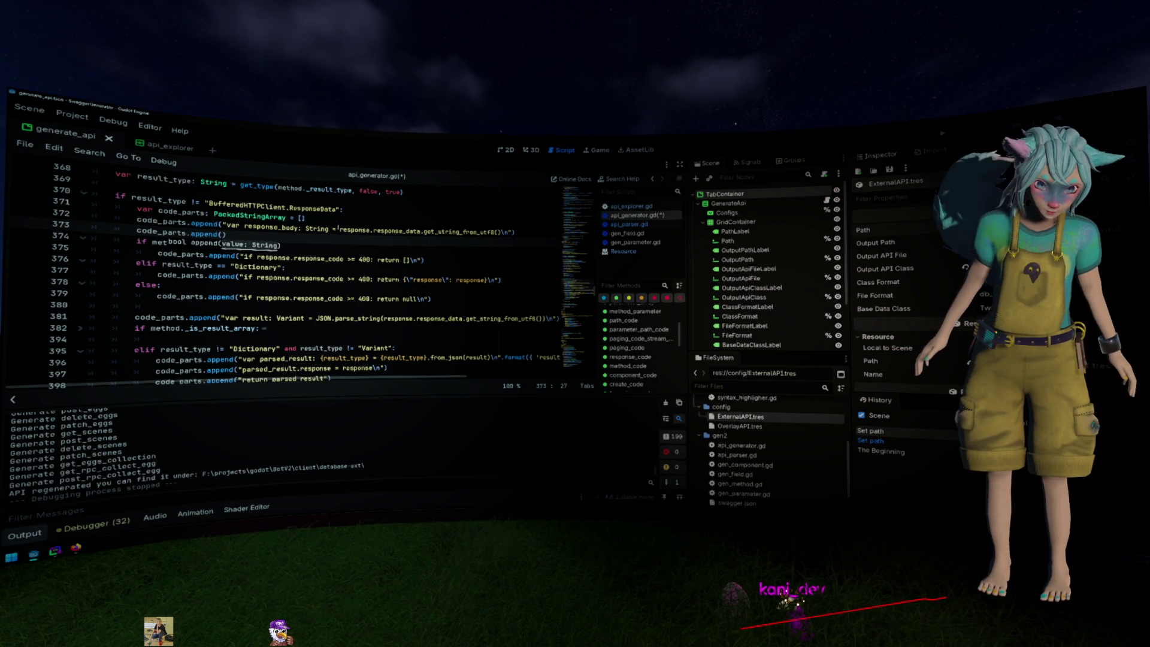
pyautogui.write('"var ')
pyautogui.write('emp')
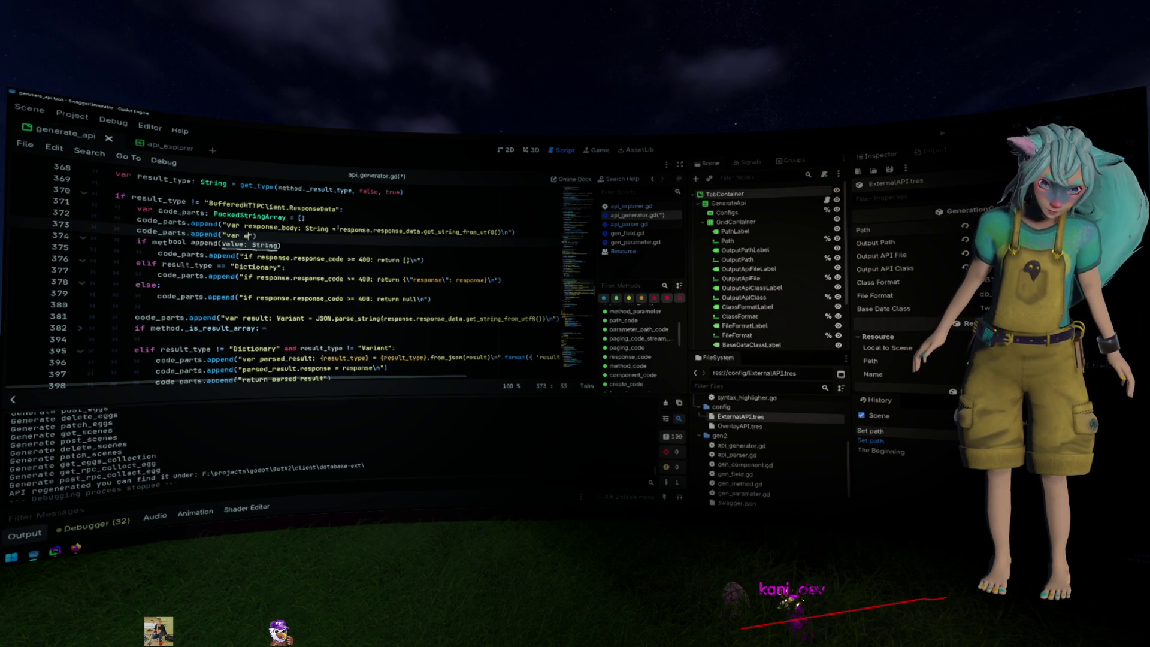
pyautogui.write('ty_response')
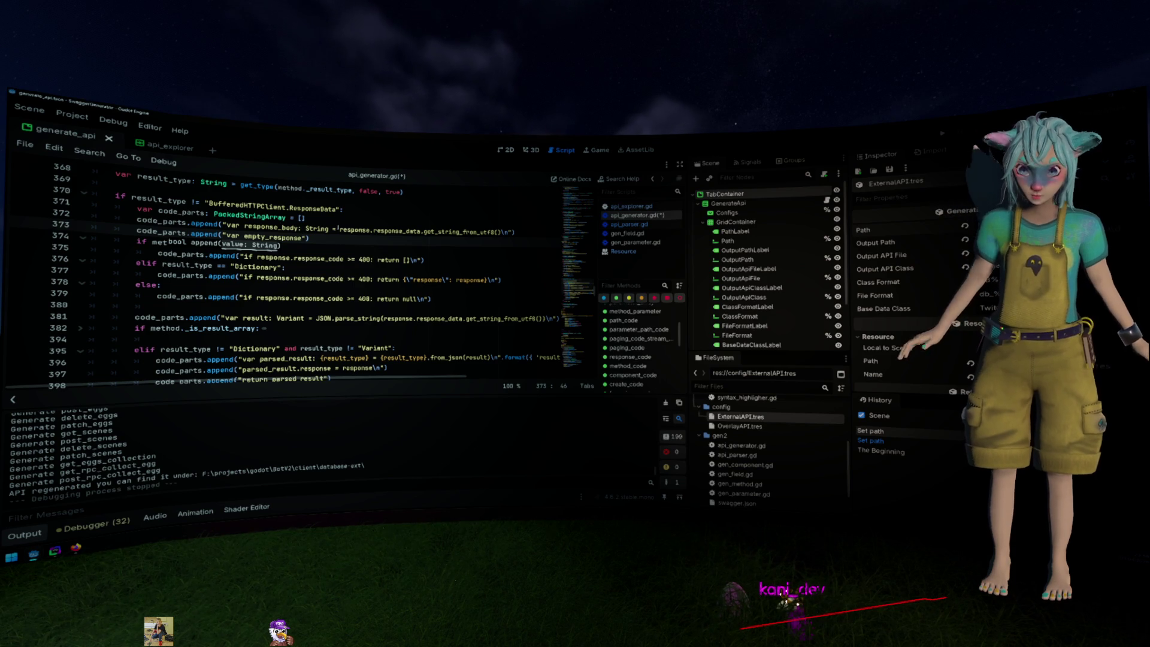
pyautogui.write(': bool = ") if met')
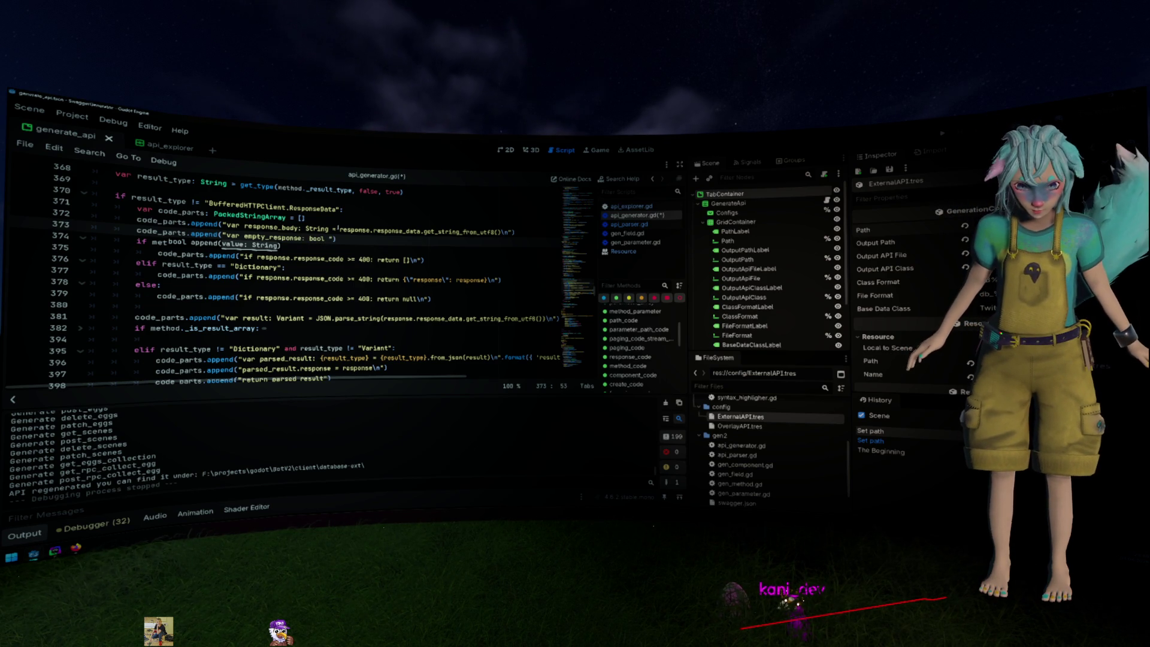
pyautogui.write('hod._is_result_array:')
# Complete the empty_response condition as response_code >= 400 or not response_body
pyautogui.click(294, 257)
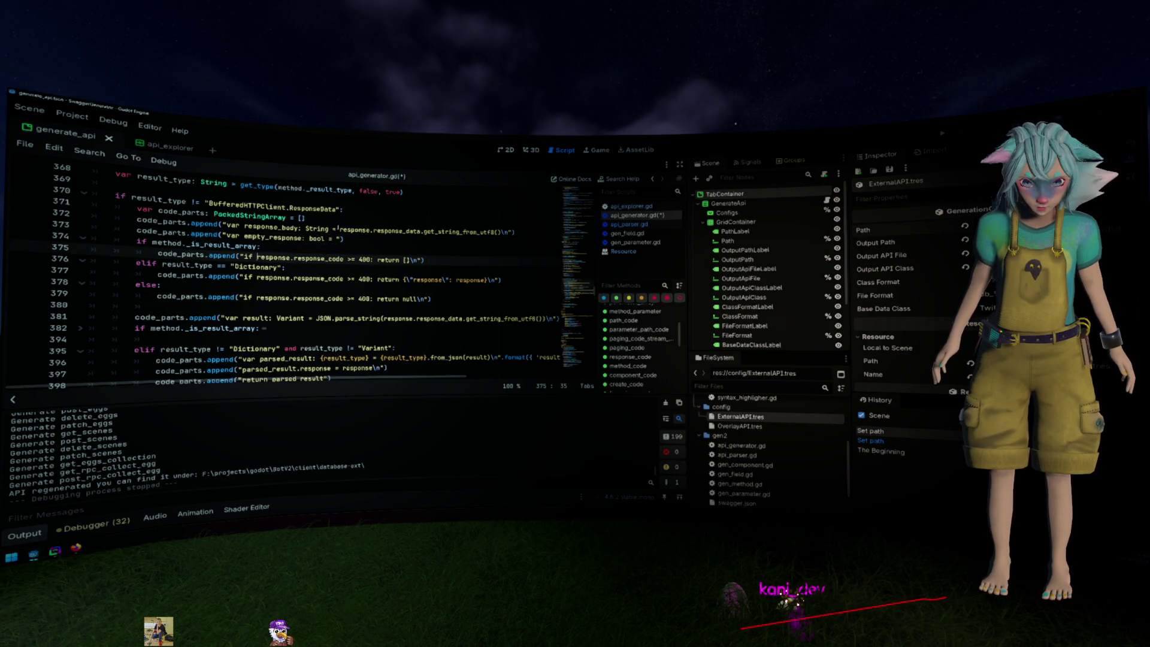
pyautogui.hotkey('ctrl', 'shift', 'Right')
pyautogui.hotkey('ctrl', 'shift', 'Right')
pyautogui.hotkey('ctrl', 'shift', 'Right')
pyautogui.hotkey('ctrl', 'c')
pyautogui.press('Up')
pyautogui.press('Up')
pyautogui.press('End')
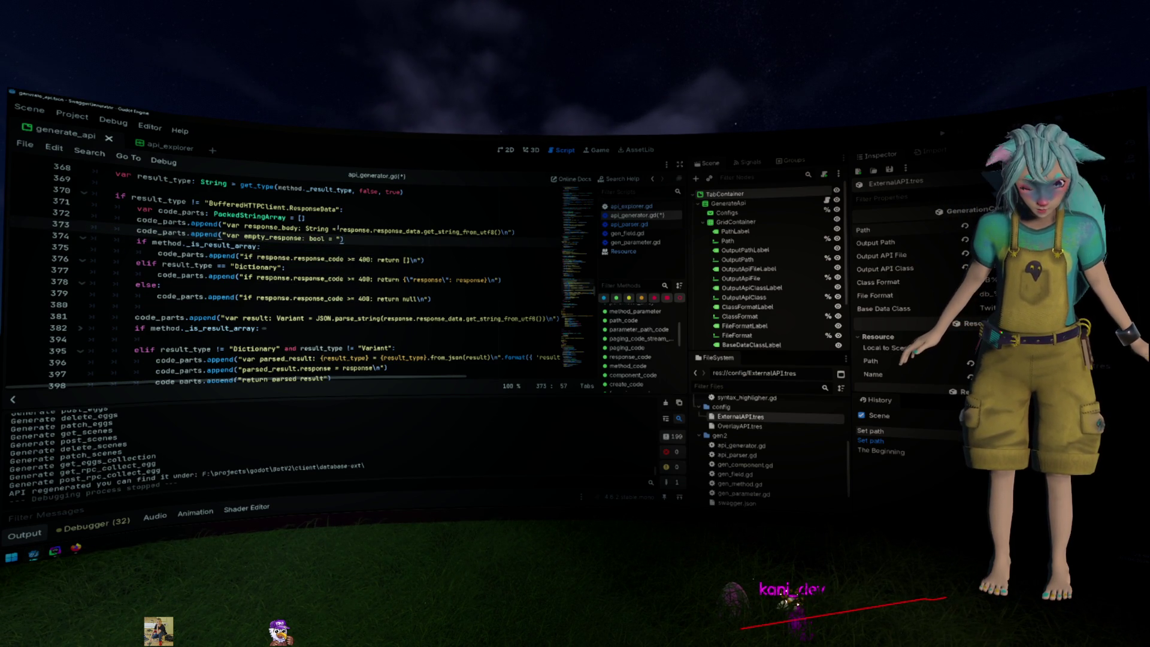
pyautogui.hotkey('ctrl', 'v')
pyautogui.write('400 || ')
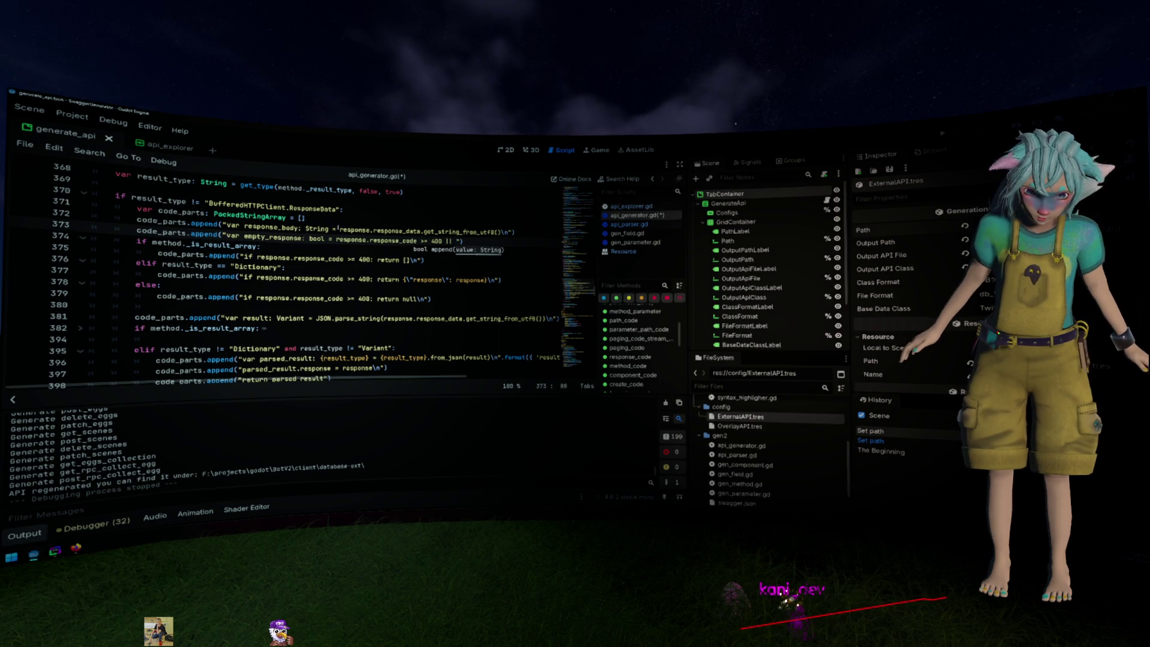
pyautogui.write('ot')
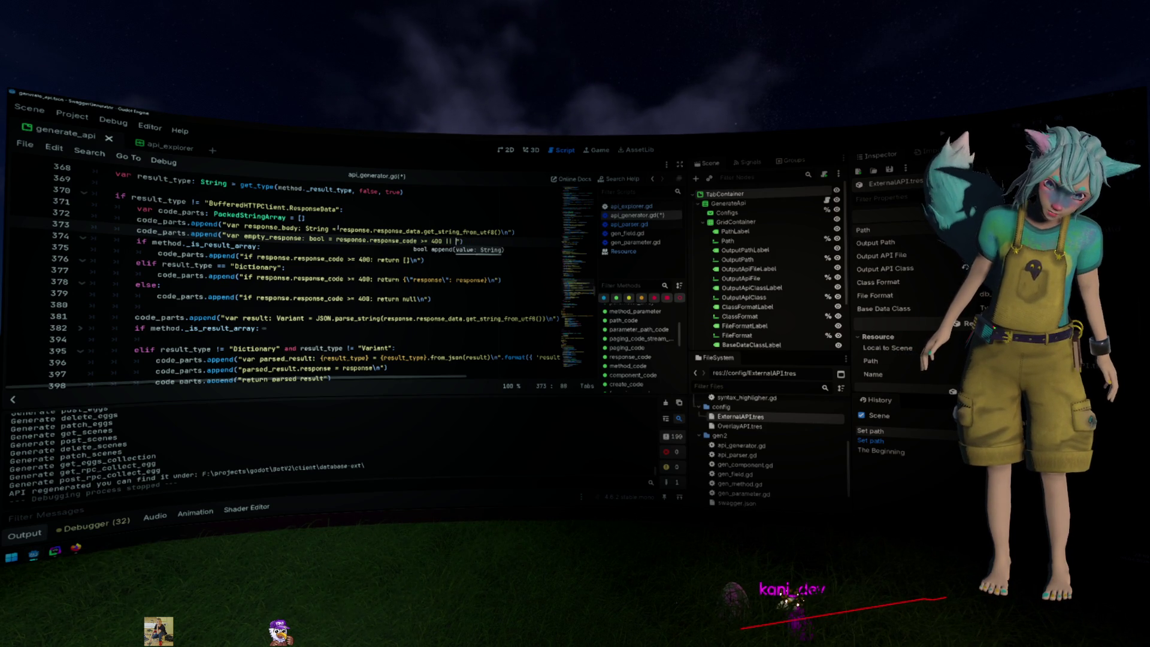
pyautogui.write(' response.')
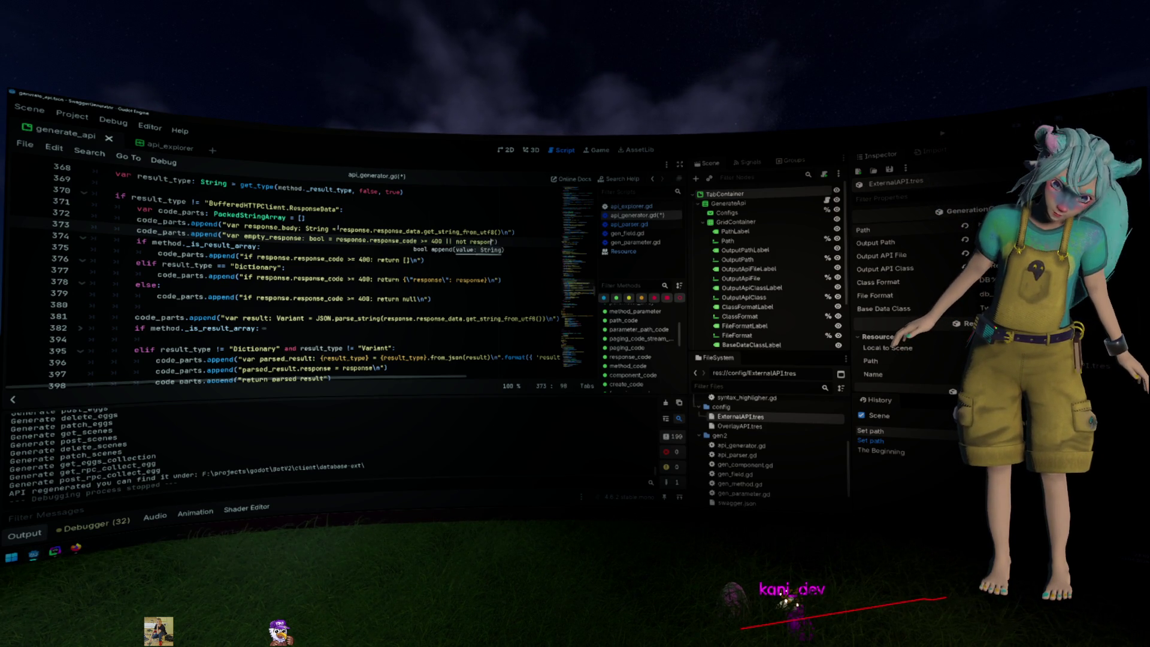
pyautogui.write('body')
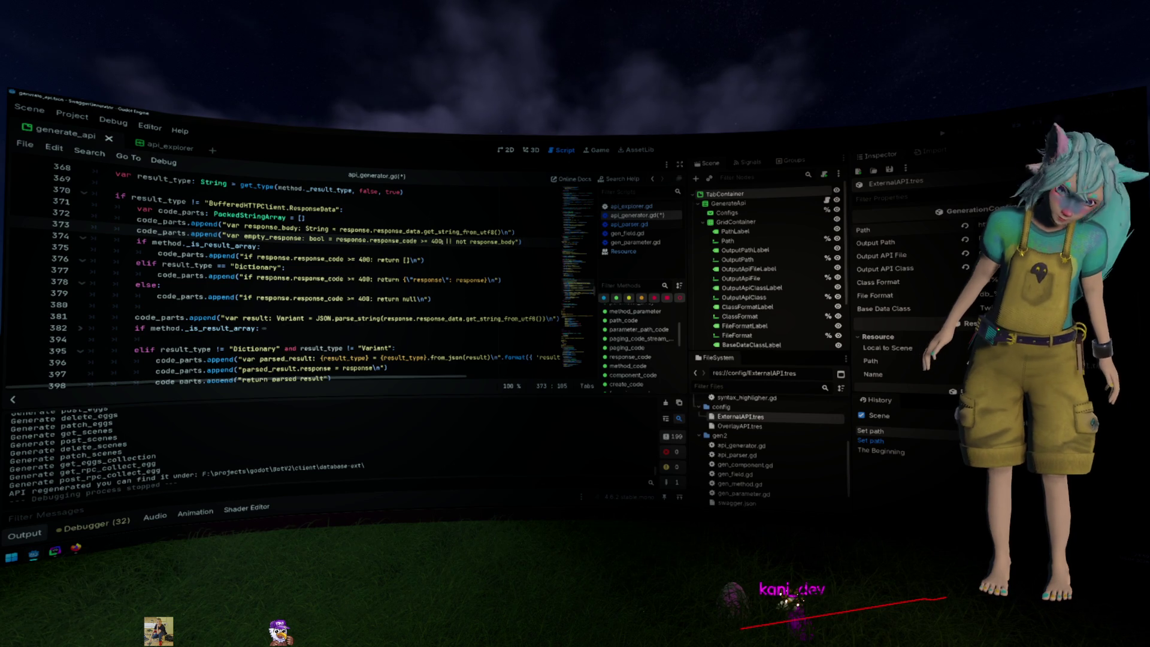
pyautogui.doubleClick(448, 242)
pyautogui.write('or')
pyautogui.press('Down')
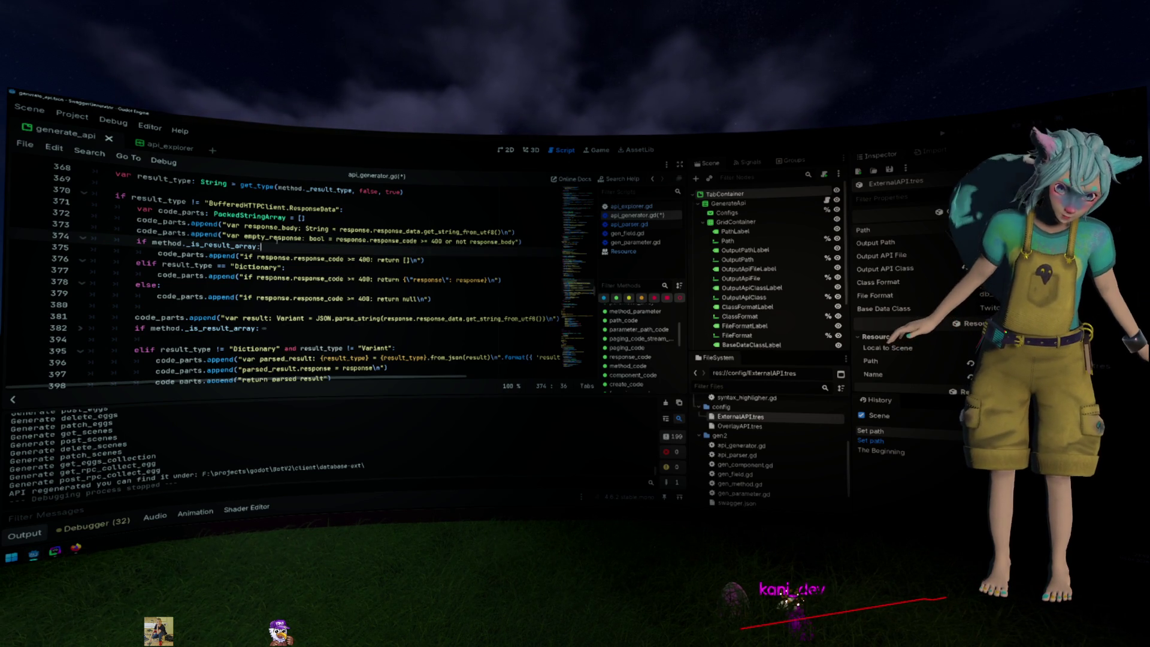
# Replace the response code comparison on line 376 with empty_response
pyautogui.doubleClick(280, 237)
pyautogui.hotkey('ctrl', 'c')
pyautogui.moveTo(259, 259)
pyautogui.mouseDown()
pyautogui.moveTo(355, 259)
pyautogui.moveTo(362, 279)
pyautogui.moveTo(257, 279)
pyautogui.moveTo(370, 298)
pyautogui.mouseUp()
pyautogui.hotkey('ctrl', 'v')
pyautogui.hotkey('ctrl', 'v')
pyautogui.hotkey('ctrl', 'v')
pyautogui.scroll(-1, 455, 289)
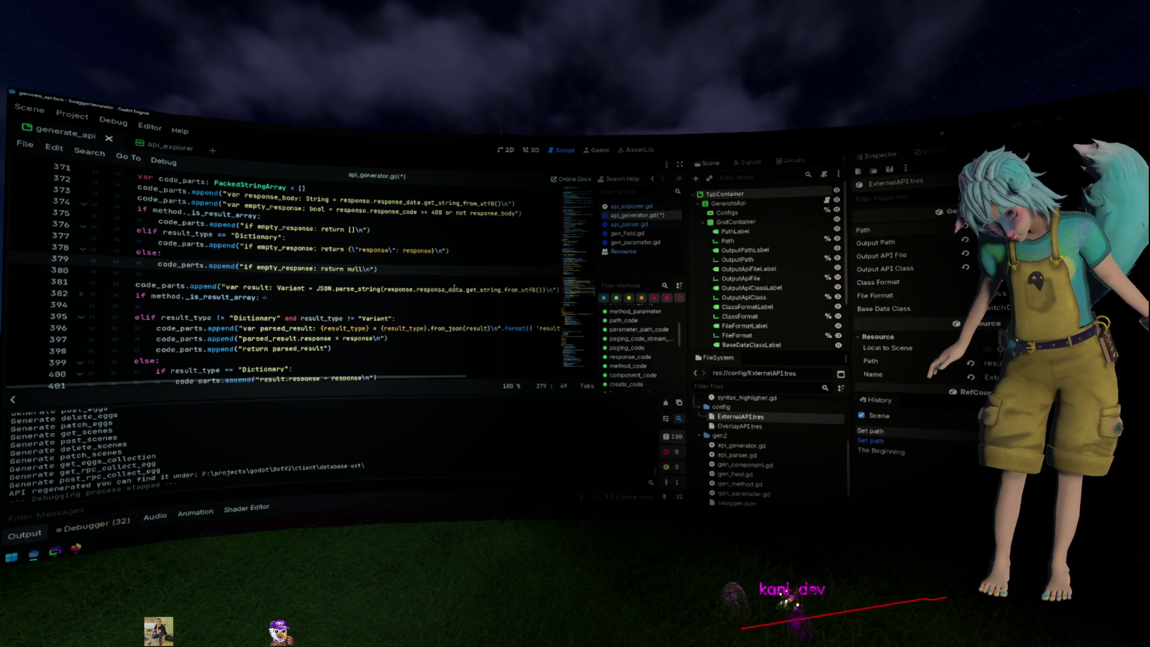
# Make the generated JSON parse use response_body and save api_generator.gd
pyautogui.doubleClick(258, 198)
pyautogui.hotkey('ctrl', 'c')
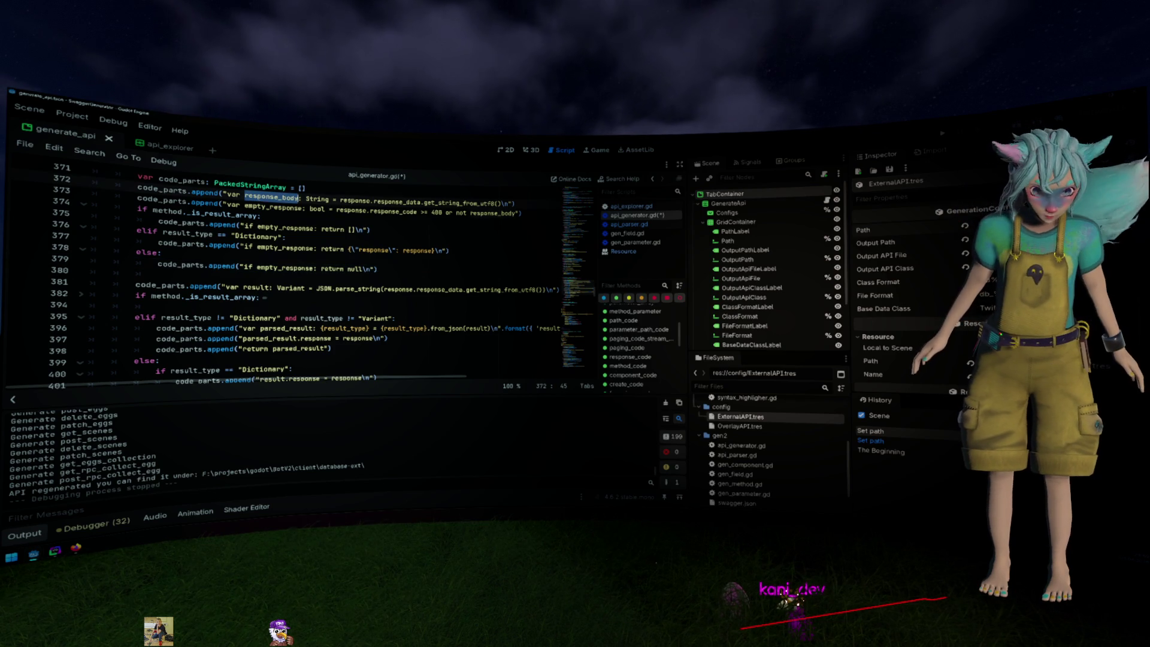
pyautogui.moveTo(384, 289); pyautogui.dragTo(543, 289)
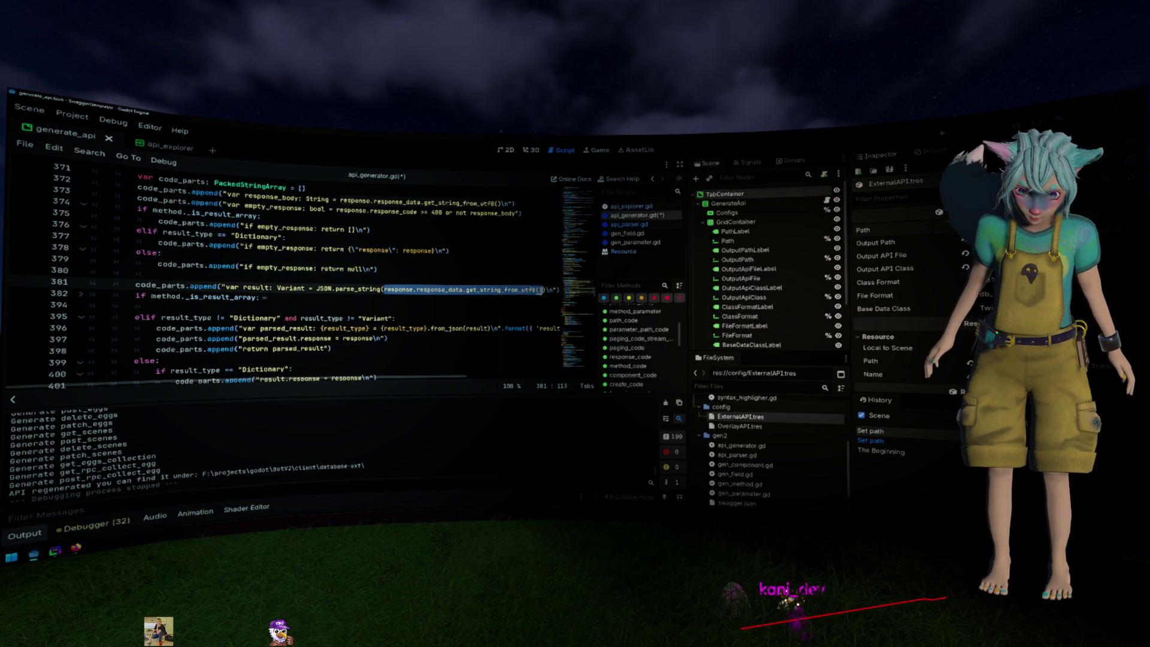
pyautogui.hotkey('ctrl', 'v')
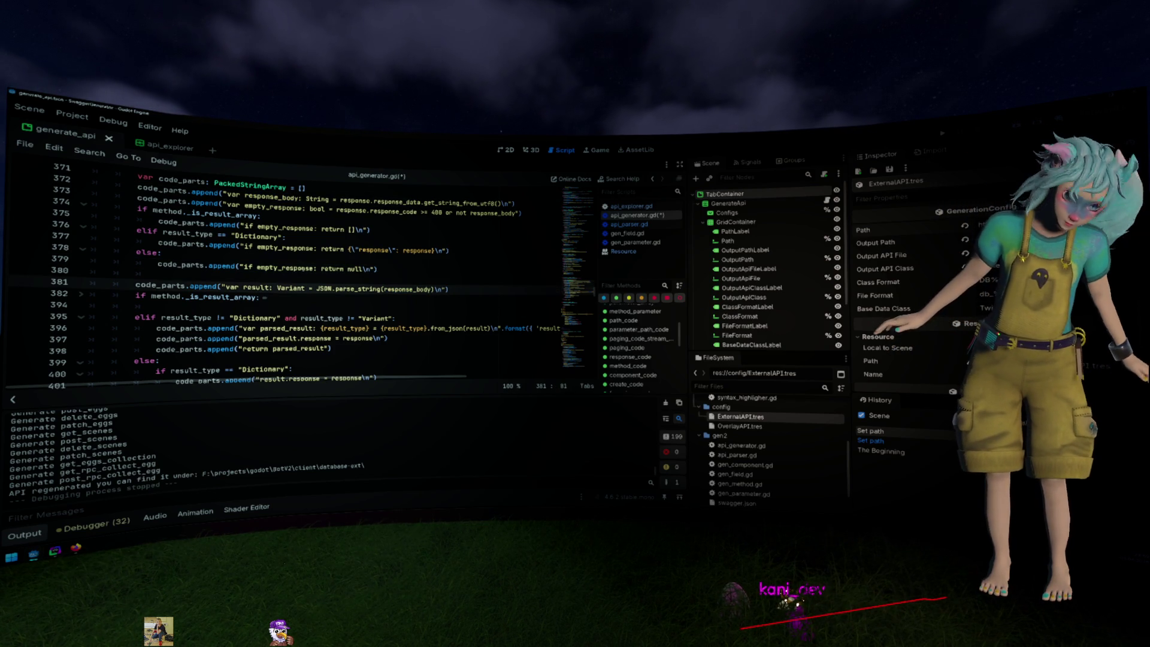
pyautogui.hotkey('ctrl', 's')
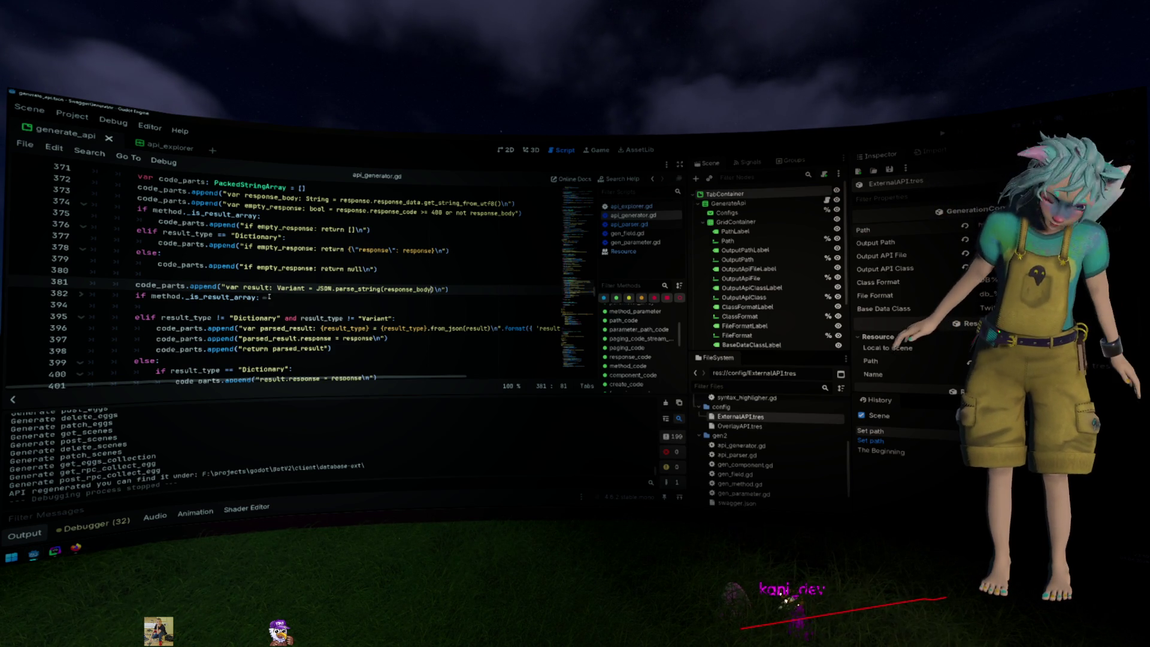
# Run the API generator project with F5
pyautogui.scroll(1, 269, 296)
pyautogui.scroll(-1, 269, 297)
pyautogui.press('F5')
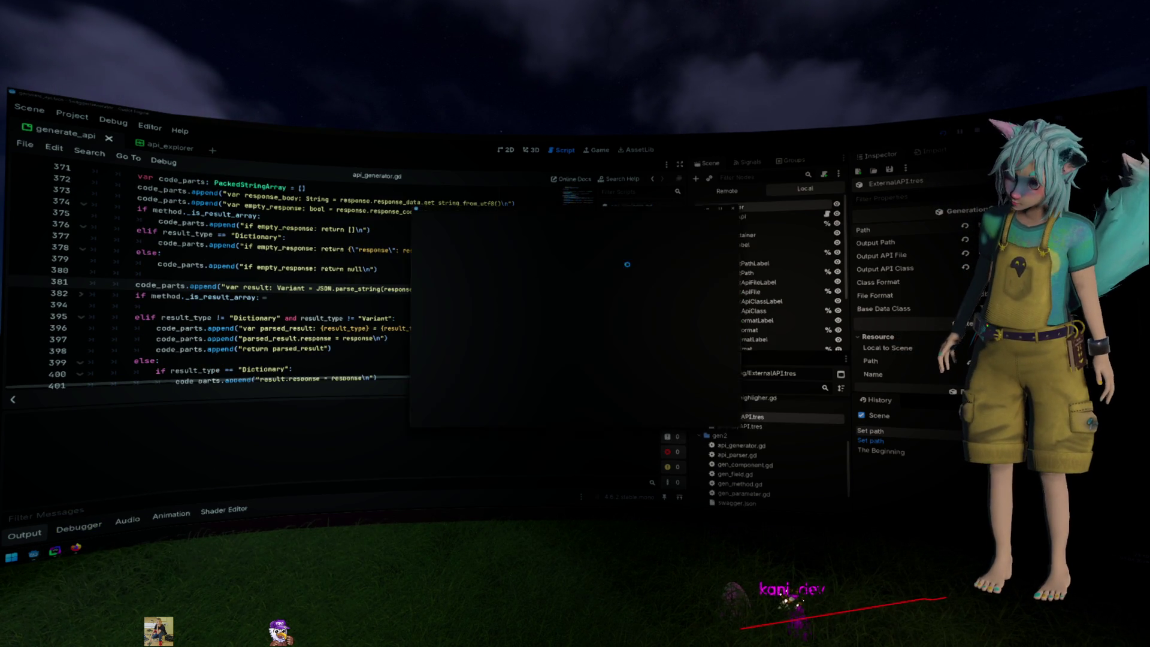
# Generate the External API code in the running generator, then stop it
pyautogui.click(580, 310)
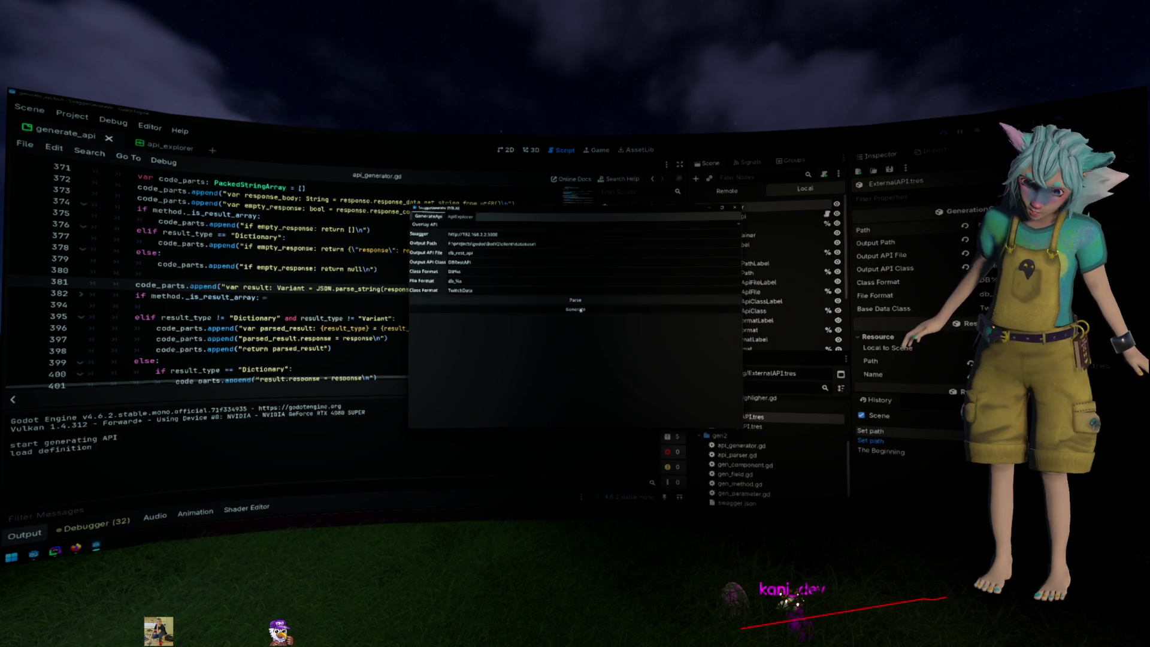
pyautogui.click(458, 220)
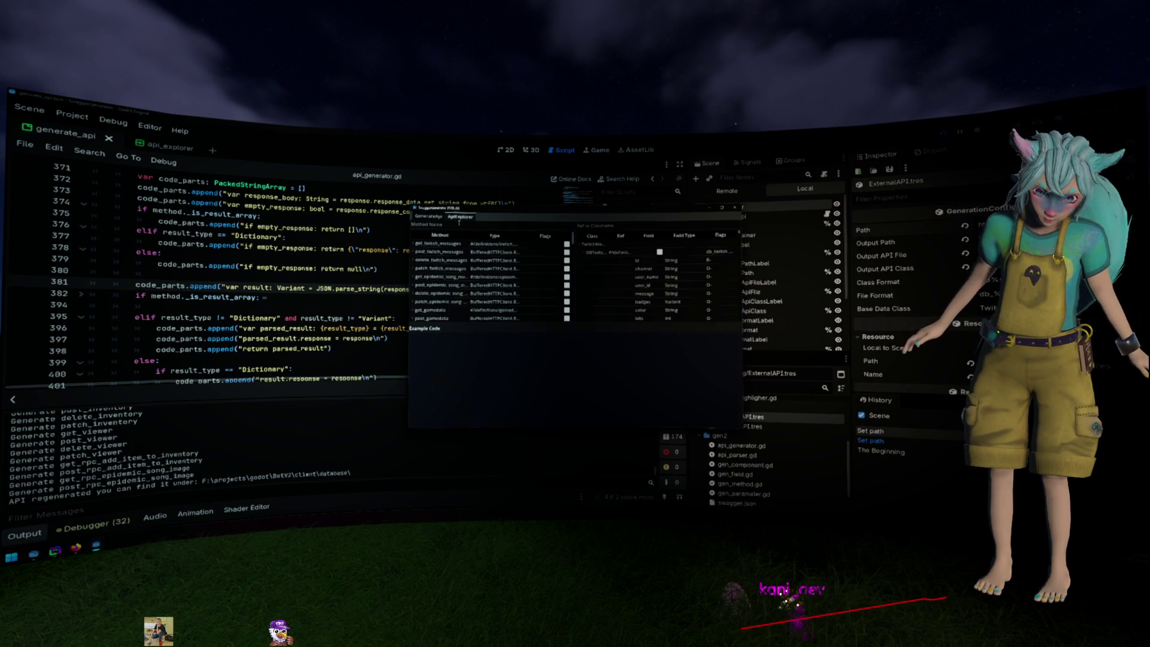
pyautogui.click(428, 216)
pyautogui.click(459, 225)
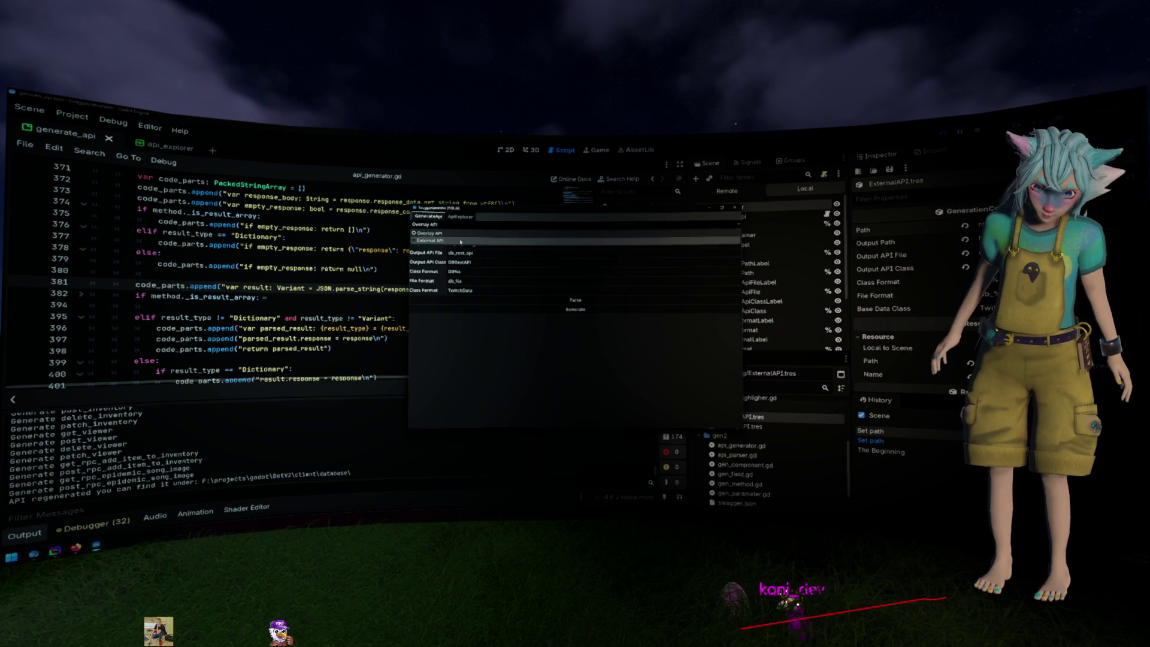
pyautogui.click(460, 242)
pyautogui.click(575, 300)
pyautogui.click(575, 309)
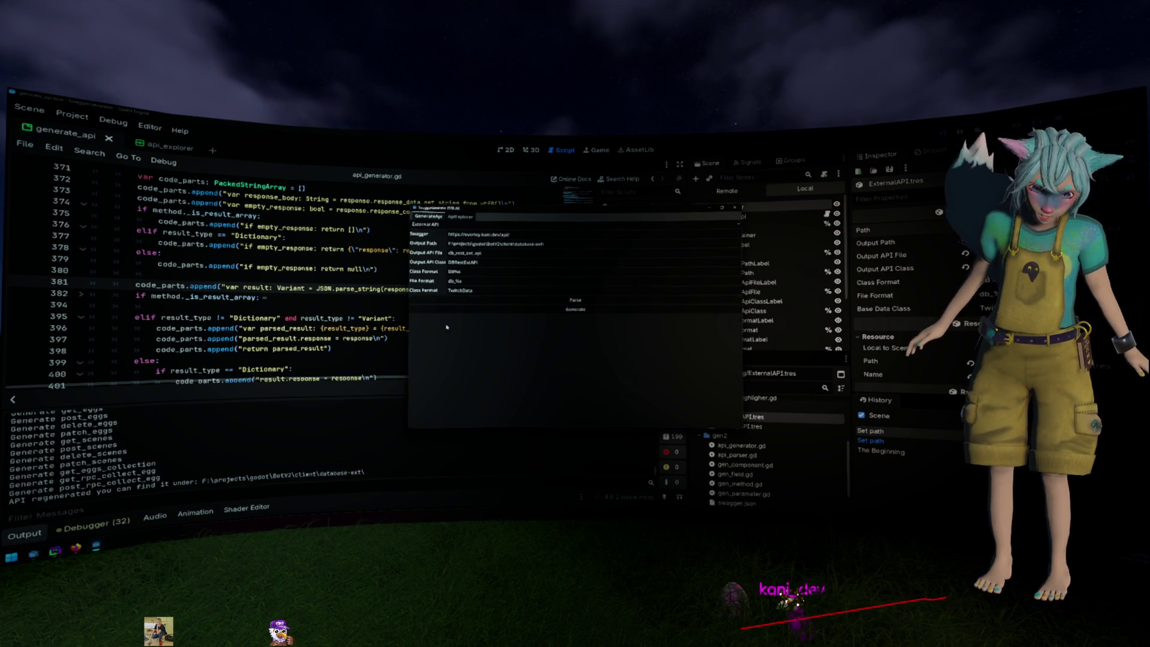
pyautogui.press('F8')
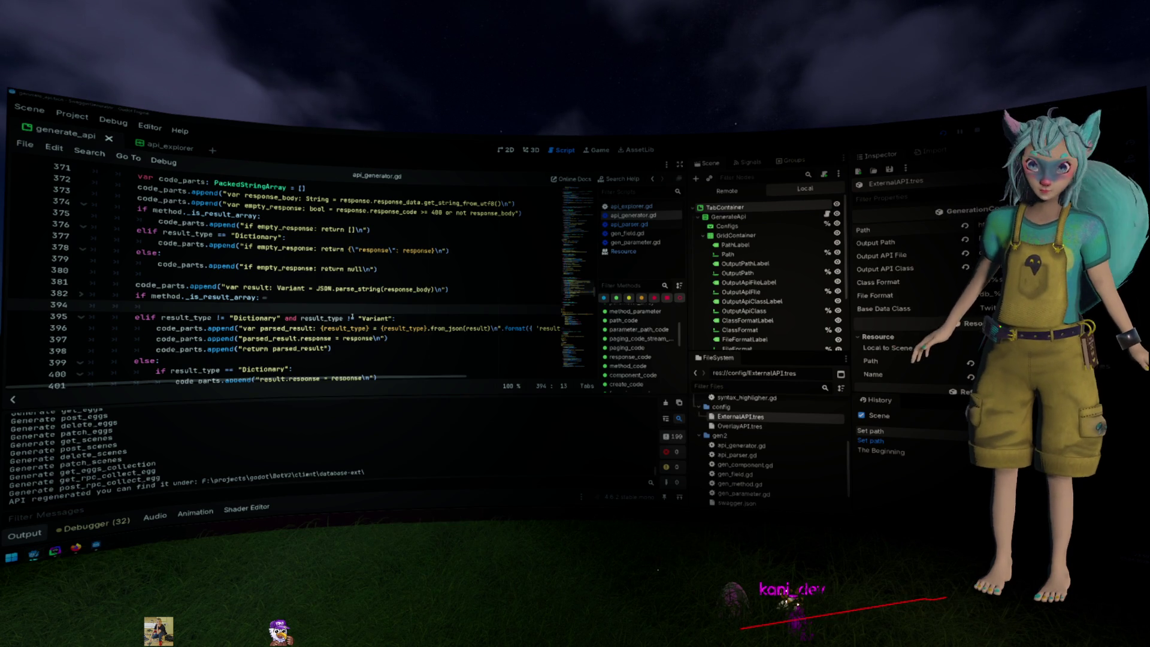
# Add the missing \n at the end of line 373's generated response_body line
pyautogui.hotkey('alt', 'Tab')
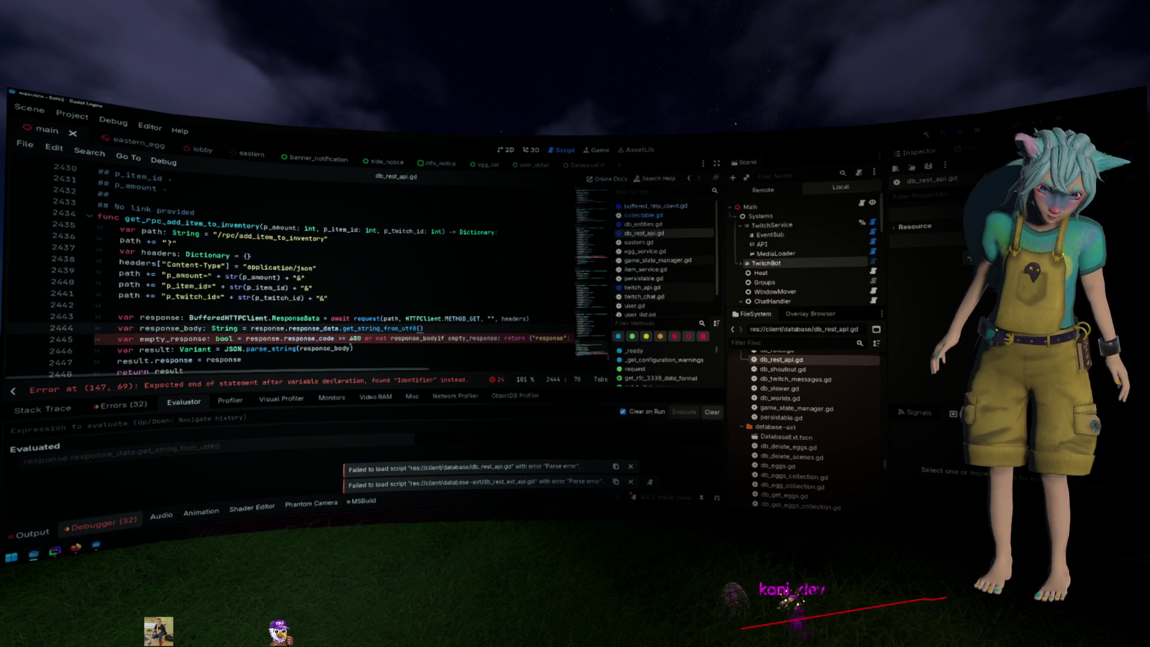
pyautogui.hotkey('alt', 'Tab')
pyautogui.scroll(1, 404, 249)
pyautogui.click(527, 243)
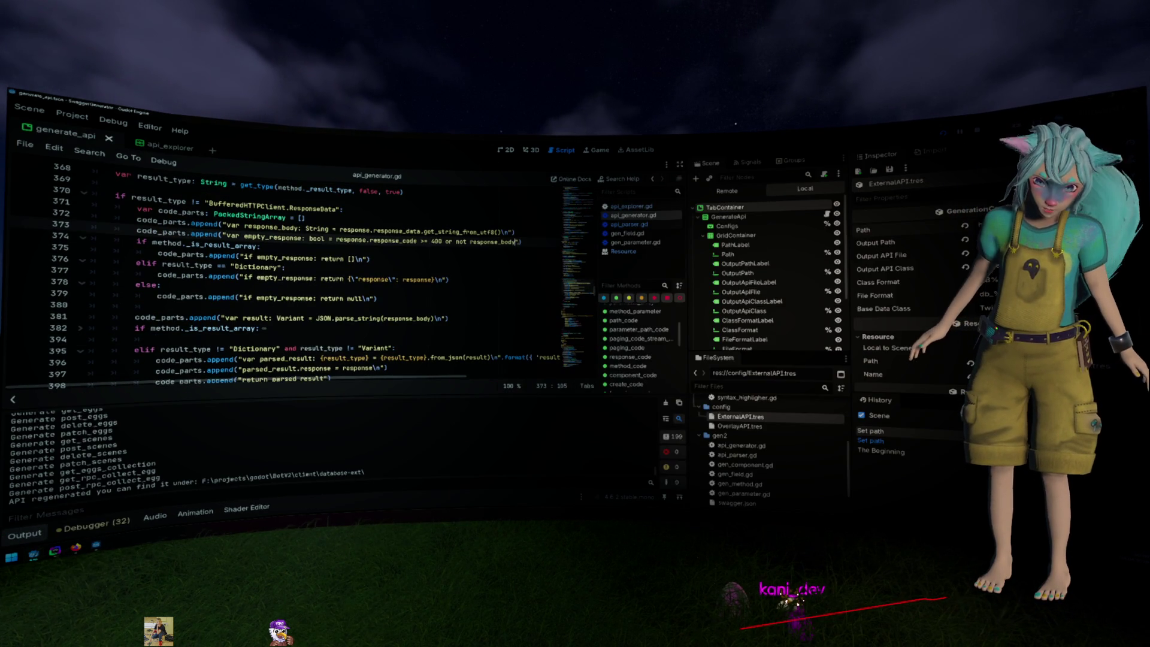
pyautogui.write('\\n')
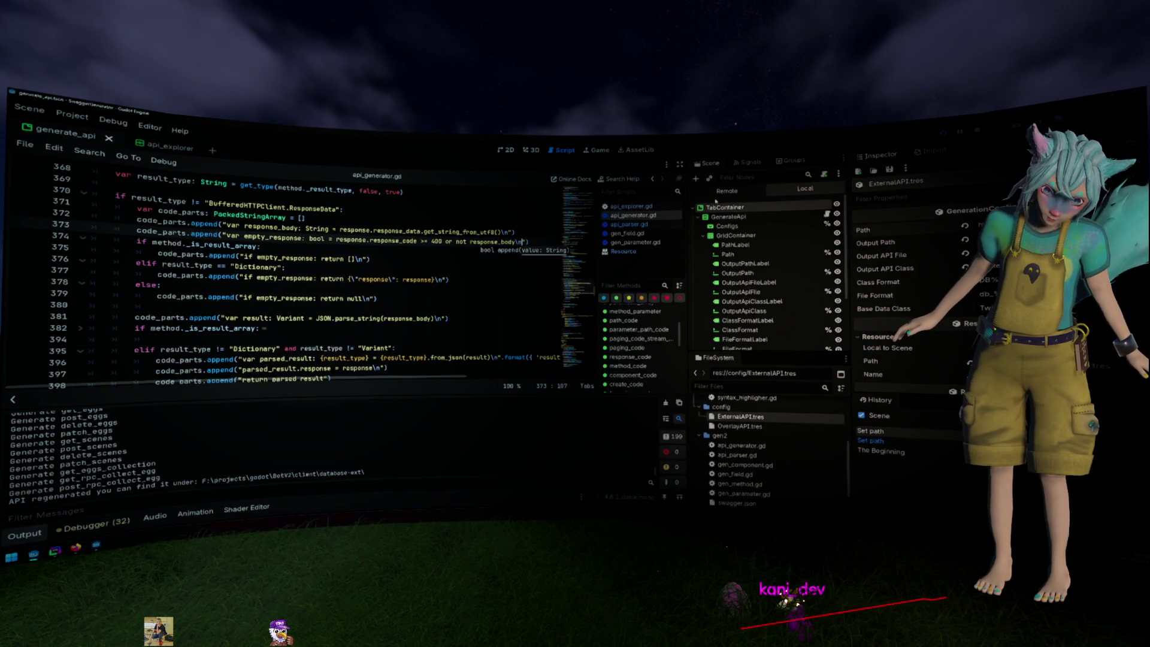
# Rerun the generator, regenerate External API code, and return to BotV2's db_rest_api.gd
pyautogui.press('F5')
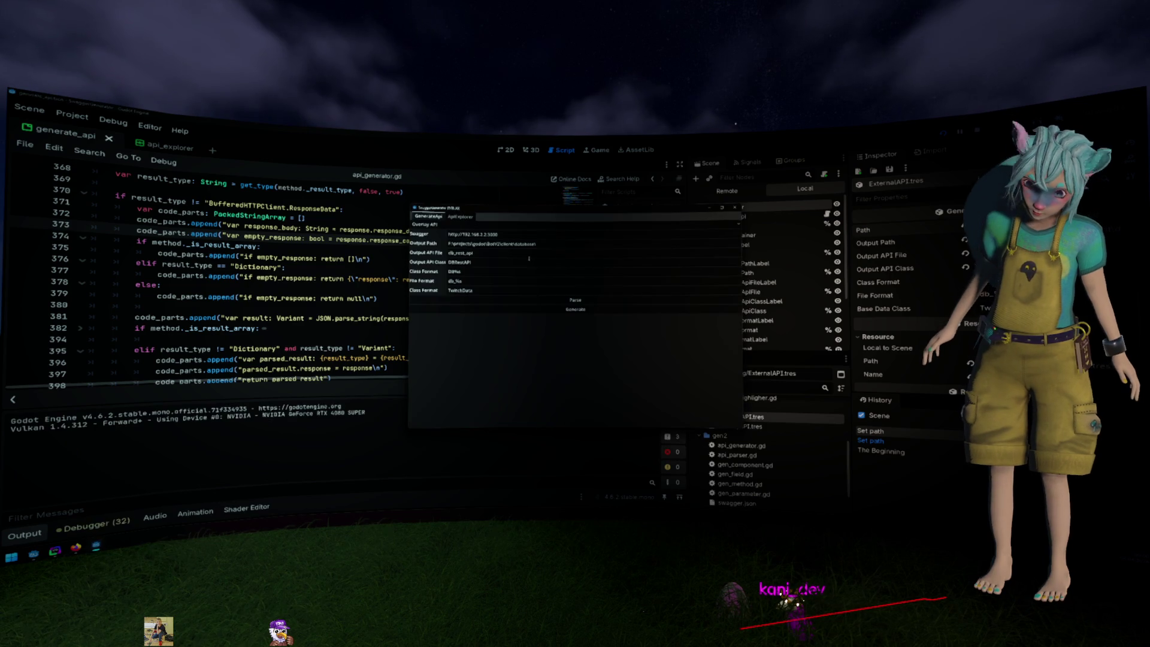
pyautogui.click(575, 300)
pyautogui.click(576, 309)
pyautogui.click(455, 224)
pyautogui.click(456, 233)
pyautogui.click(575, 300)
pyautogui.click(575, 310)
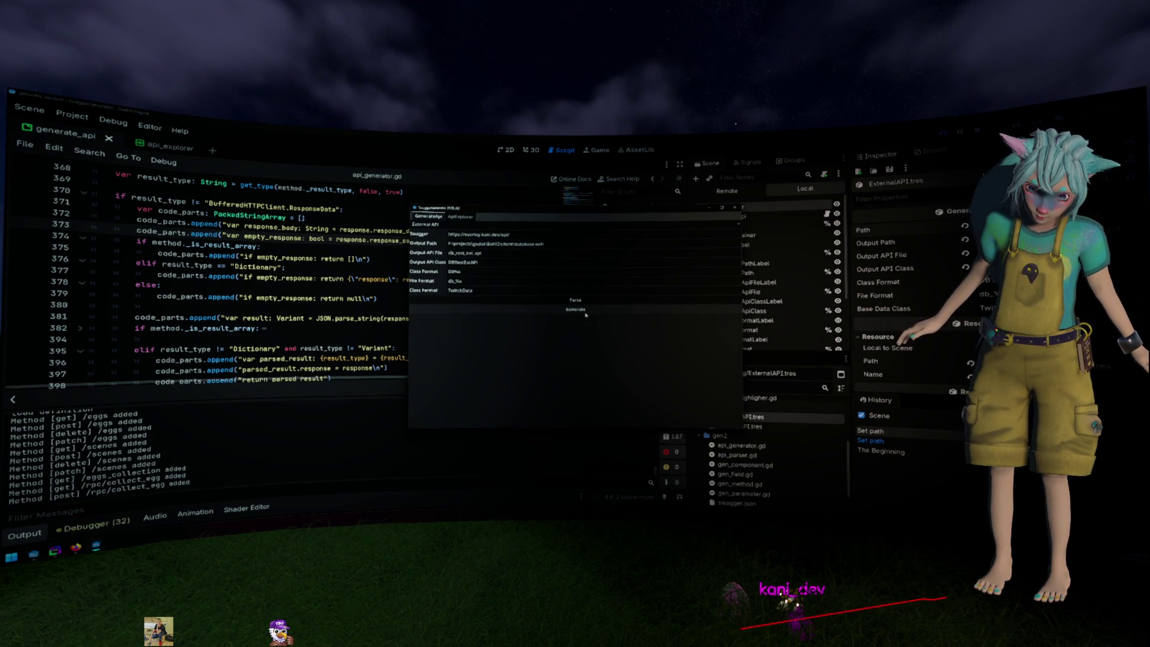
pyautogui.hotkey('alt', 'Tab')
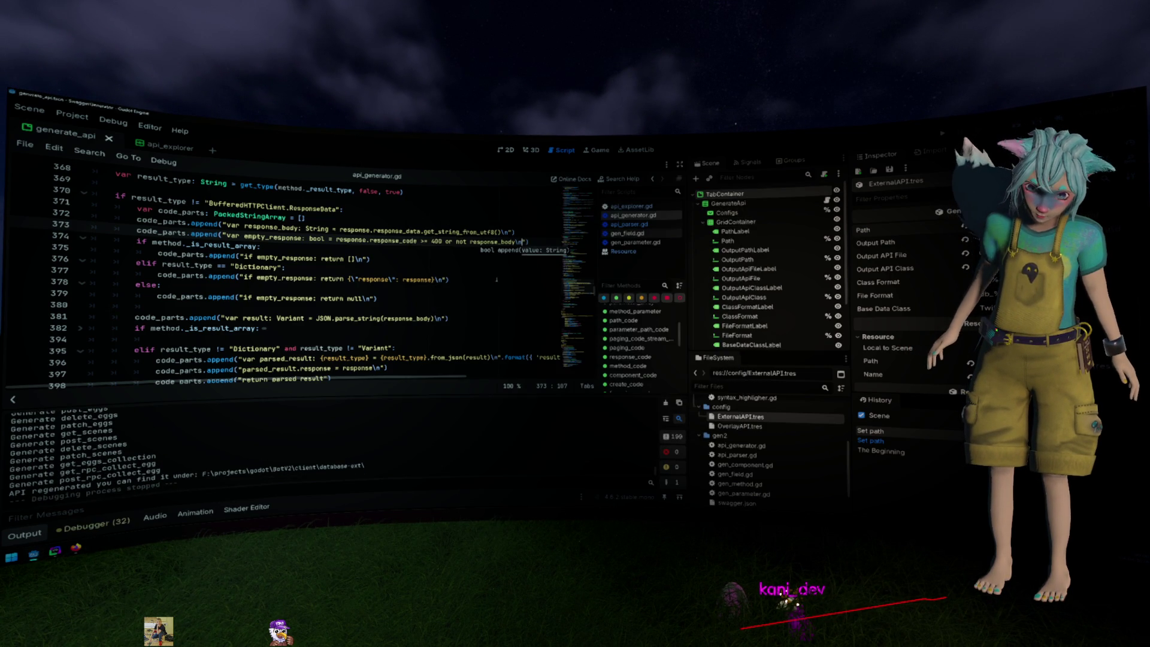
pyautogui.click(427, 301)
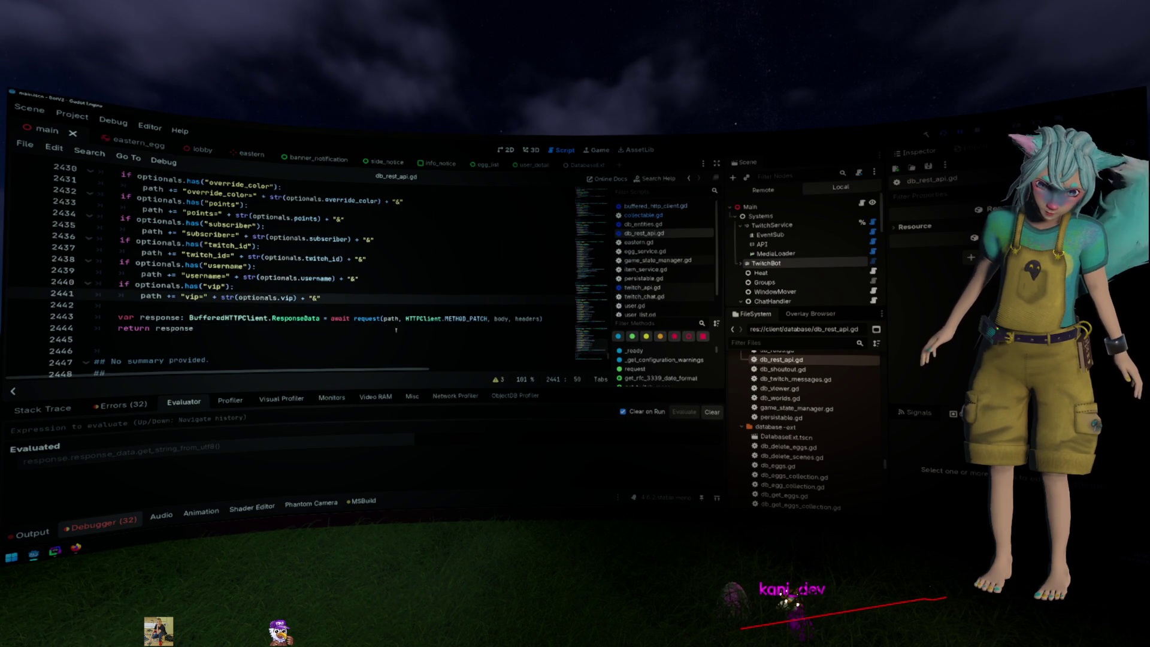
# Open user_repository.gd and find its get_user function
pyautogui.scroll(6, 282, 325)
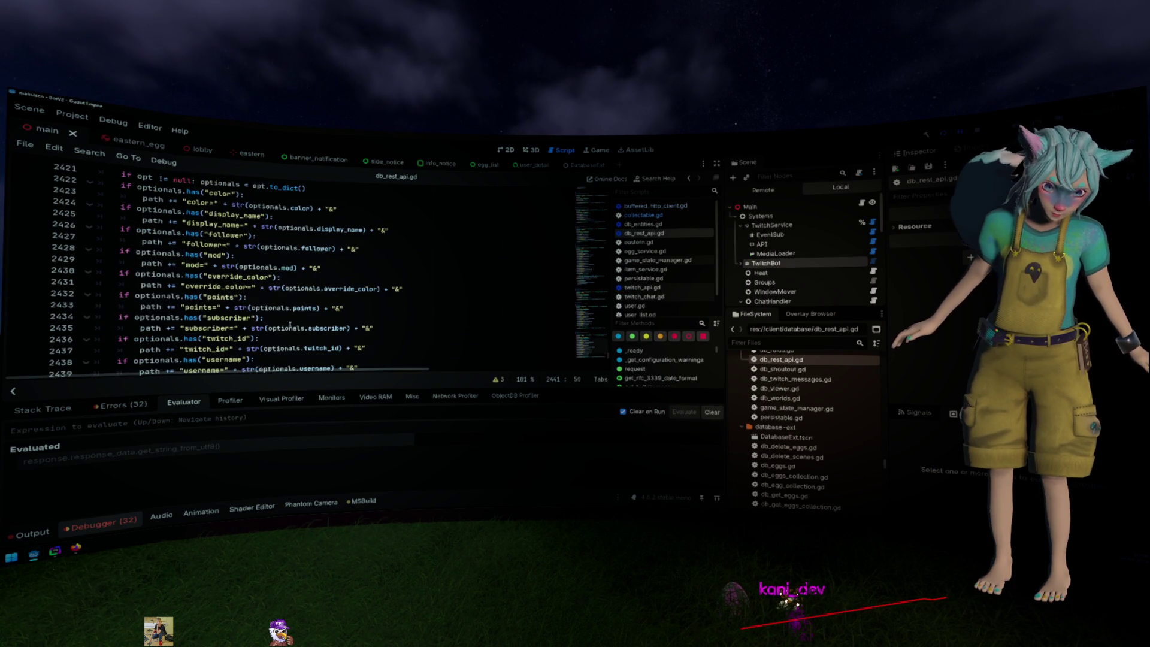
pyautogui.scroll(-7, 295, 324)
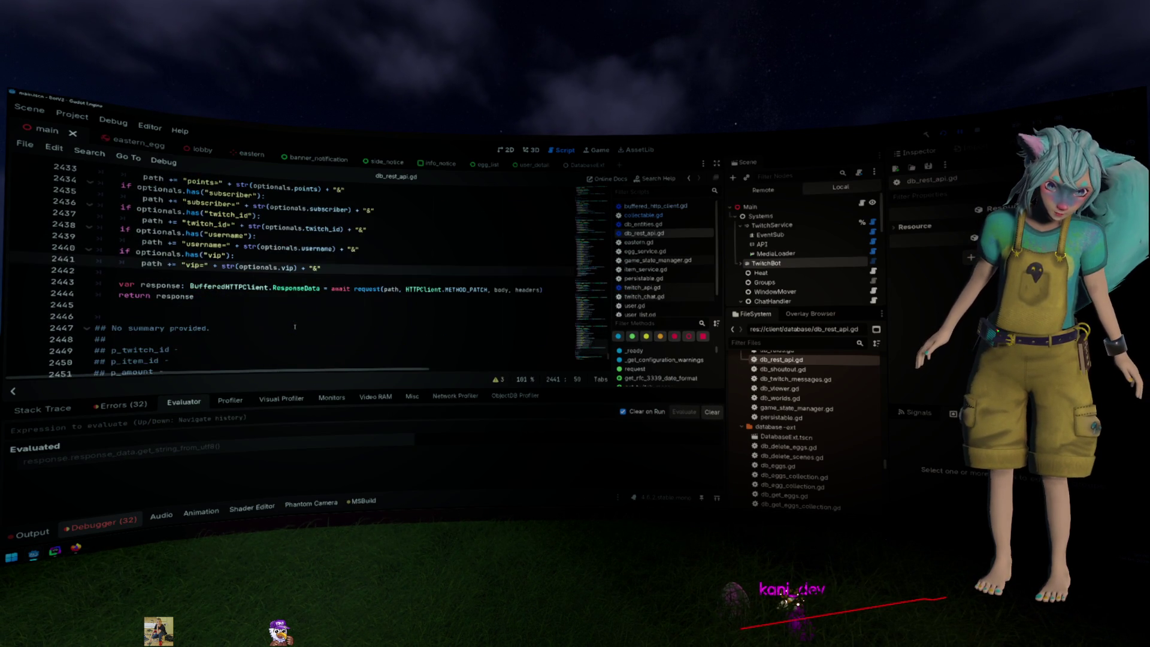
pyautogui.scroll(13, 385, 305)
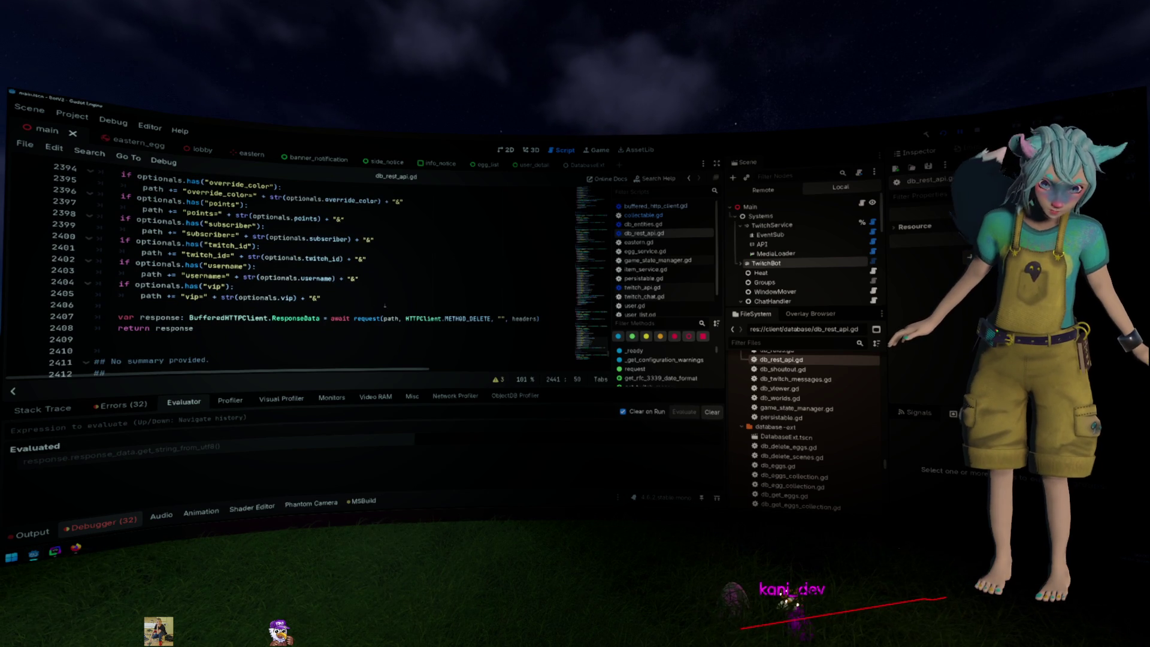
pyautogui.scroll(4, 384, 306)
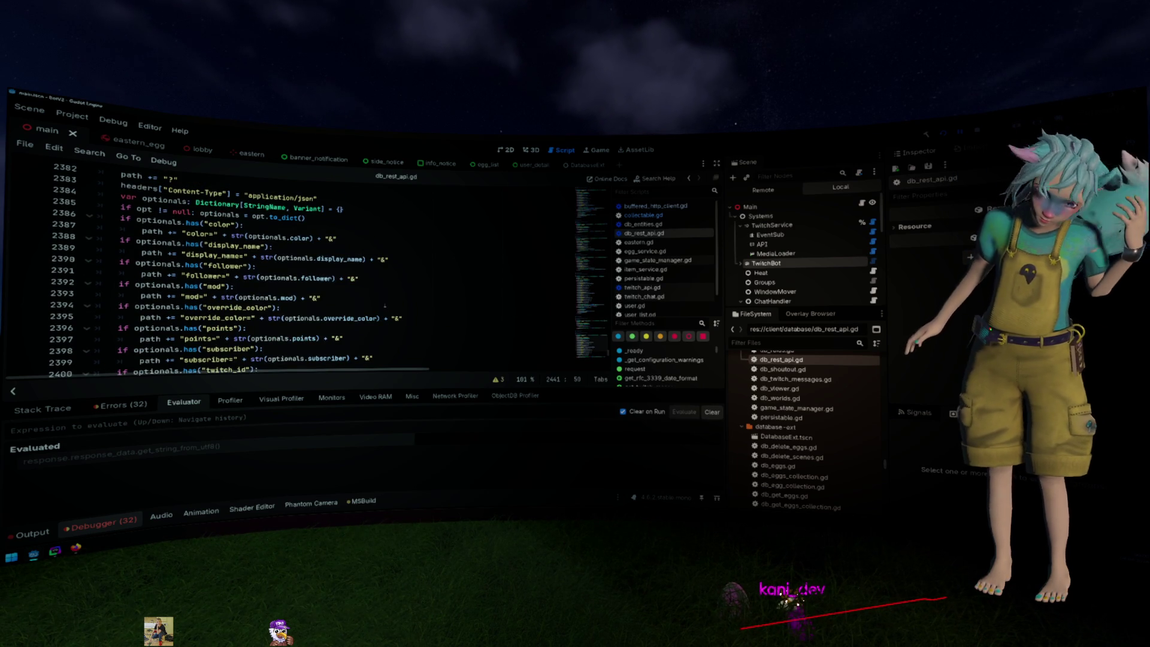
pyautogui.scroll(-2, 659, 264)
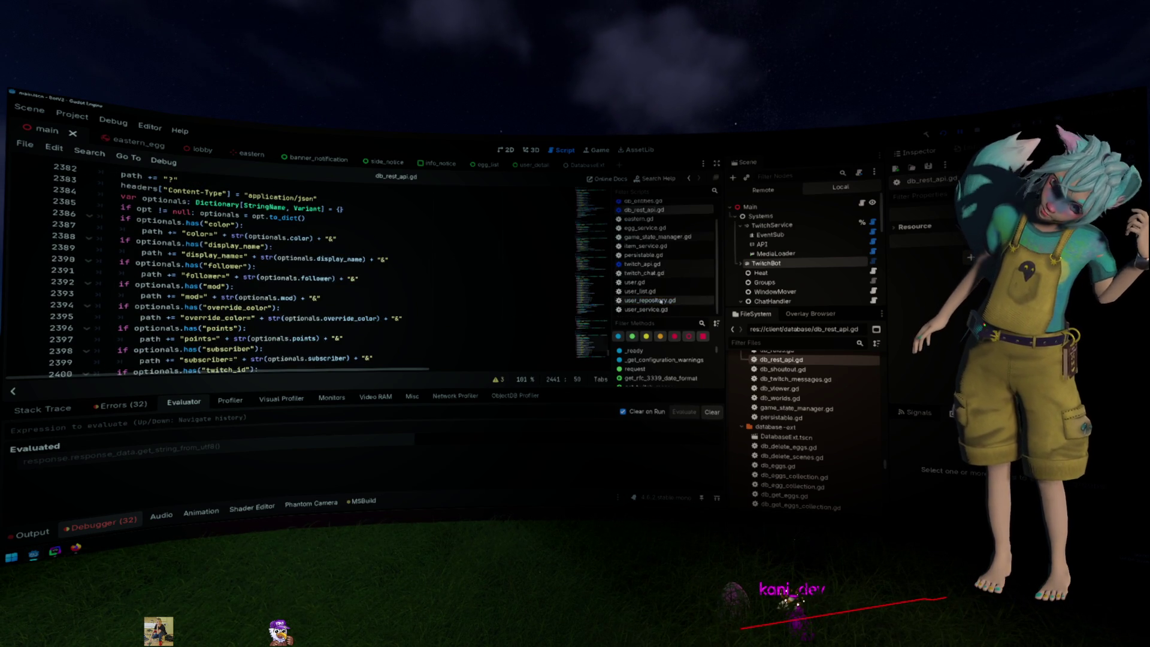
pyautogui.click(653, 300)
pyautogui.scroll(2, 346, 244)
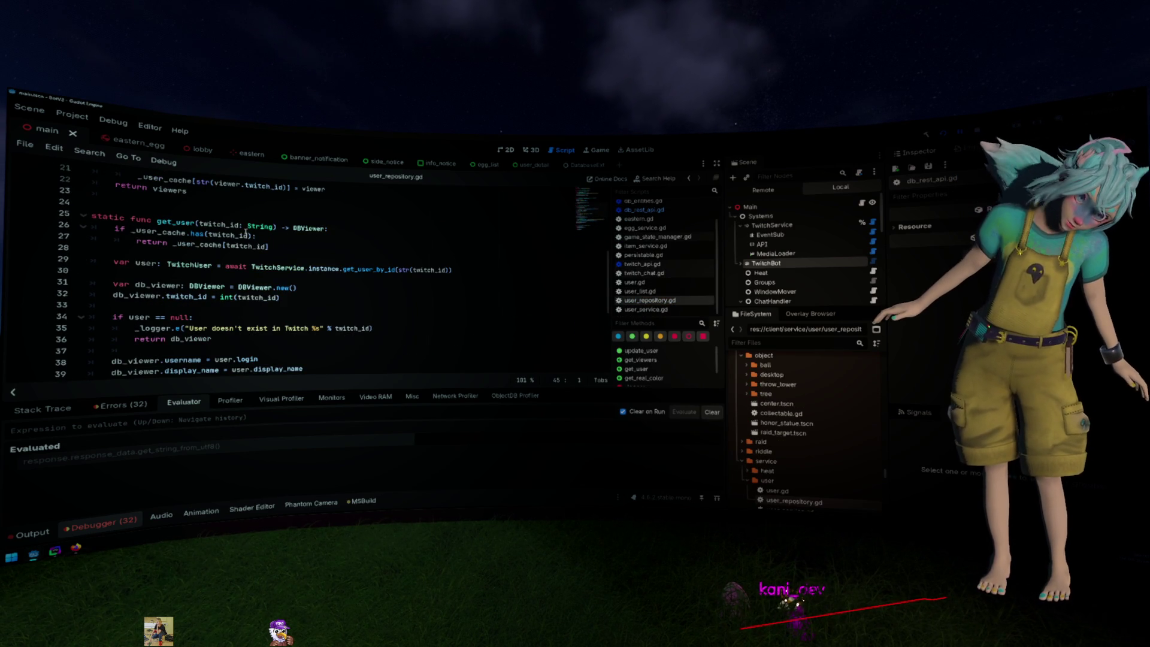
pyautogui.doubleClick(176, 223)
pyautogui.scroll(-4, 293, 252)
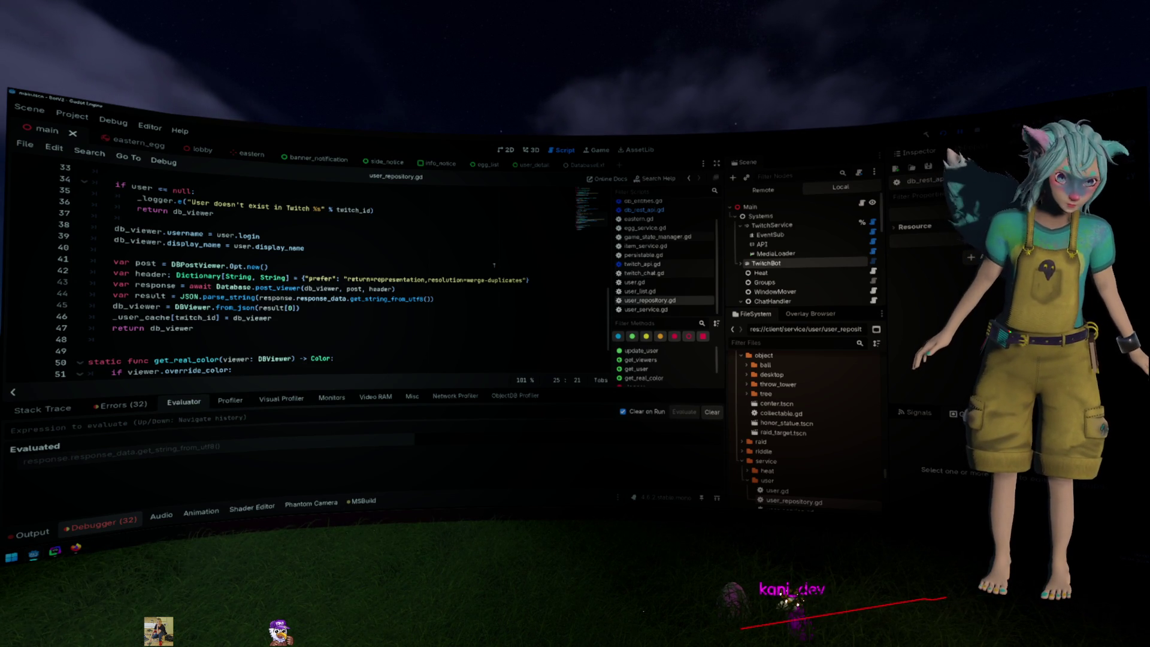
# Jump from get_user's post_viewer call to its definition in db_rest_api.gd
pyautogui.click(355, 306)
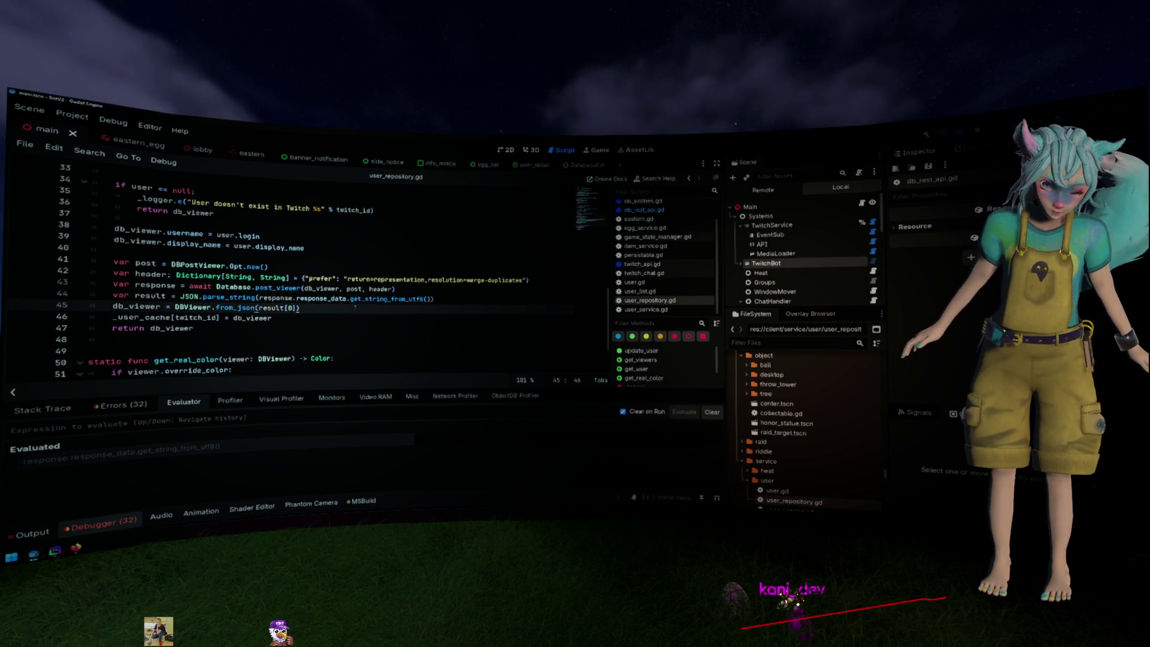
pyautogui.keyDown('ctrl'); pyautogui.click(279, 289); pyautogui.keyUp('ctrl')
pyautogui.scroll(-2, 250, 287)
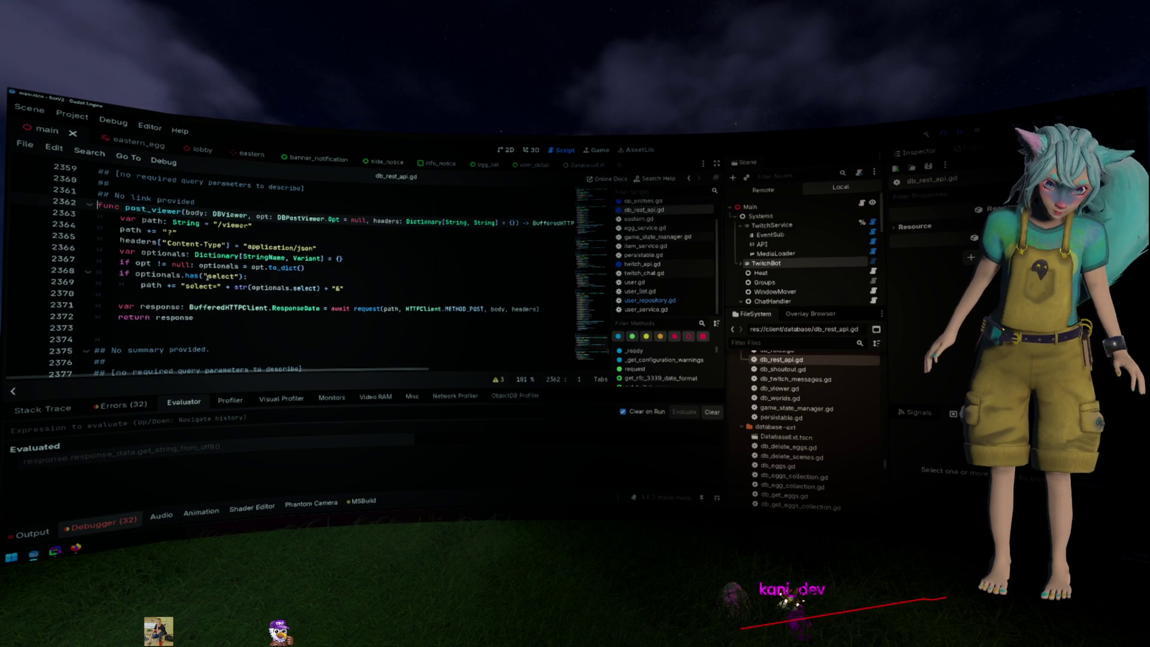
# Jump from post_viewer to the request() function definition
pyautogui.click(374, 300)
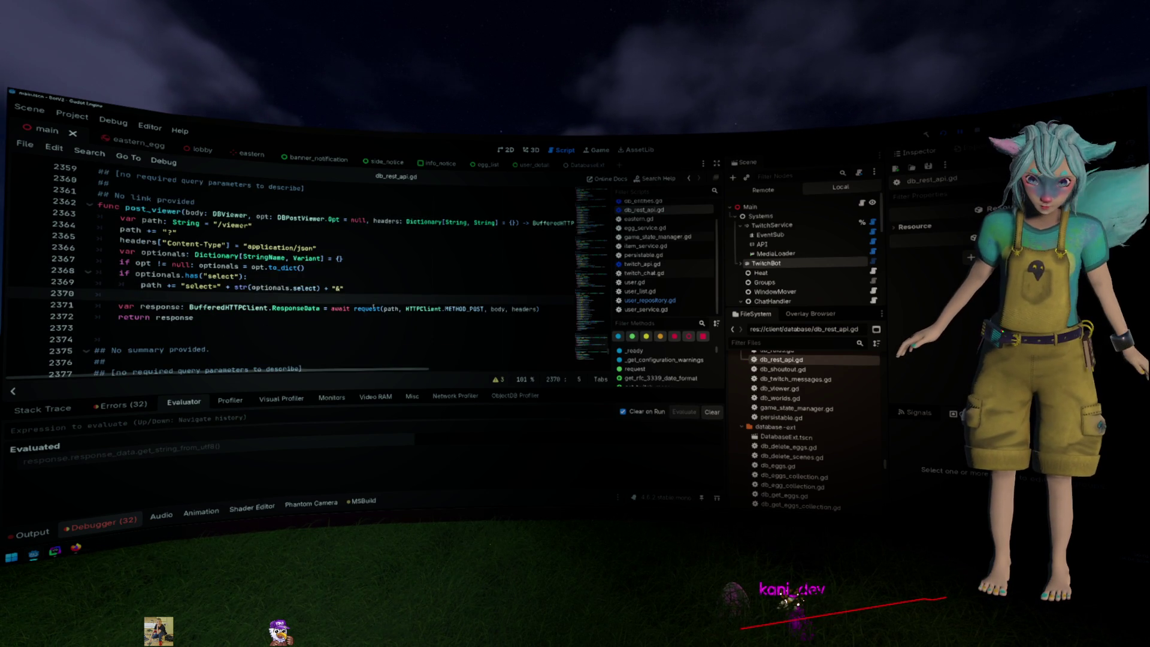
pyautogui.keyDown('ctrl'); pyautogui.click(374, 307); pyautogui.keyUp('ctrl')
pyautogui.scroll(-5, 185, 286)
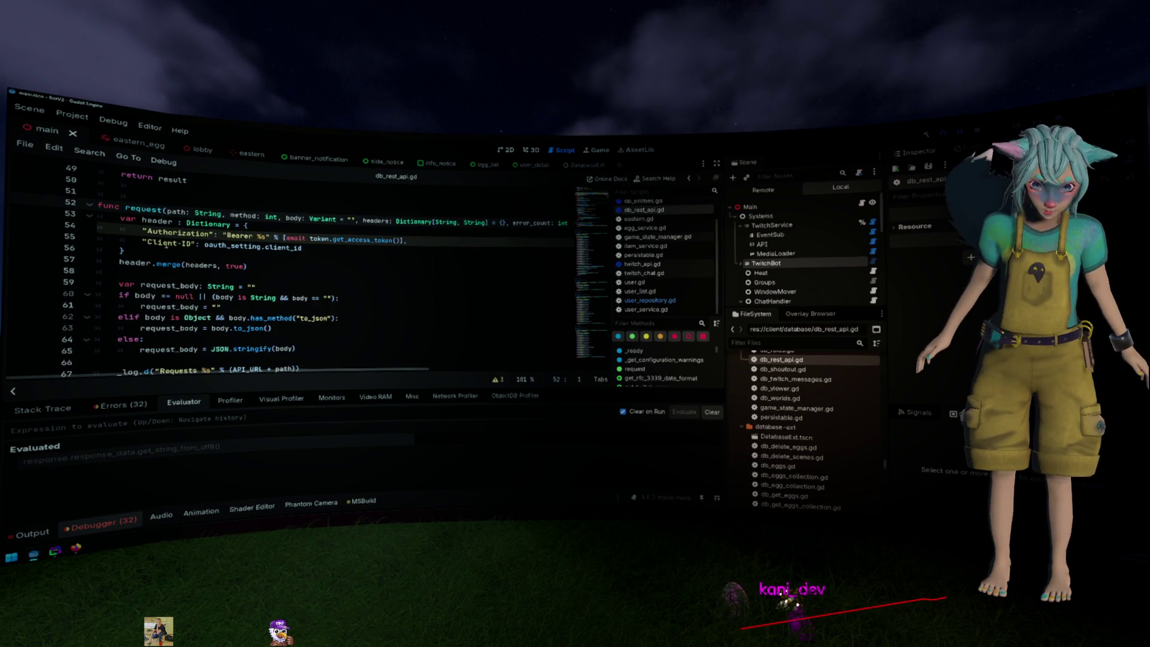
pyautogui.scroll(-2, 174, 243)
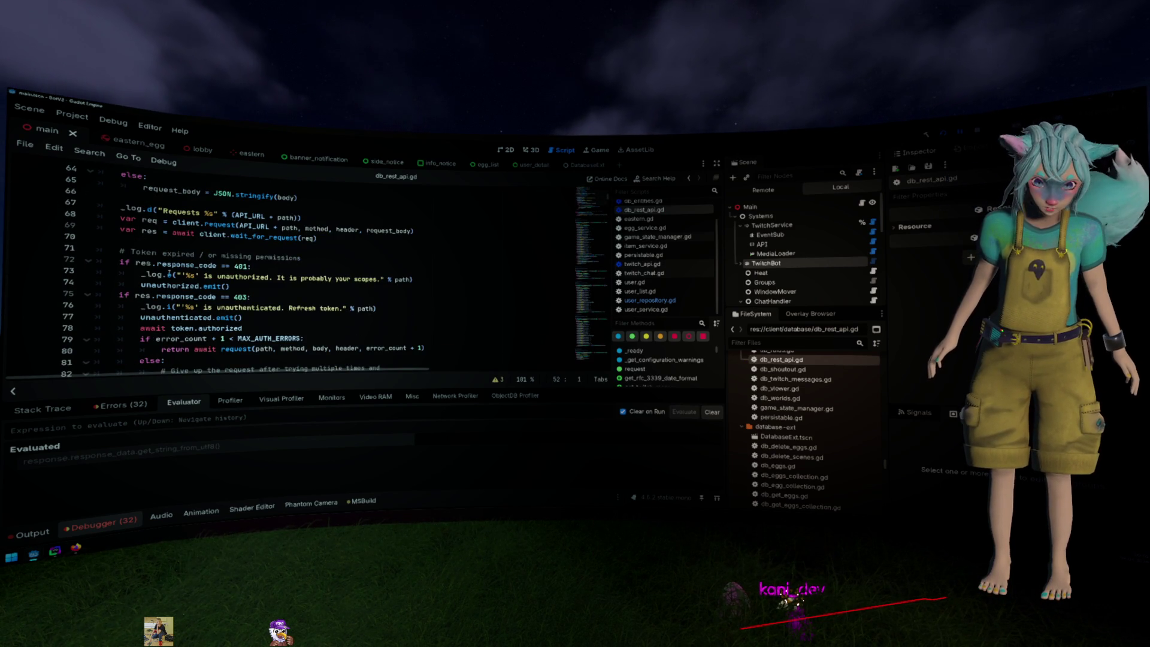
# Select request()'s token-refresh retry block on lines 77–81, then run the project
pyautogui.click(169, 285)
pyautogui.moveTo(237, 286); pyautogui.dragTo(145, 285)
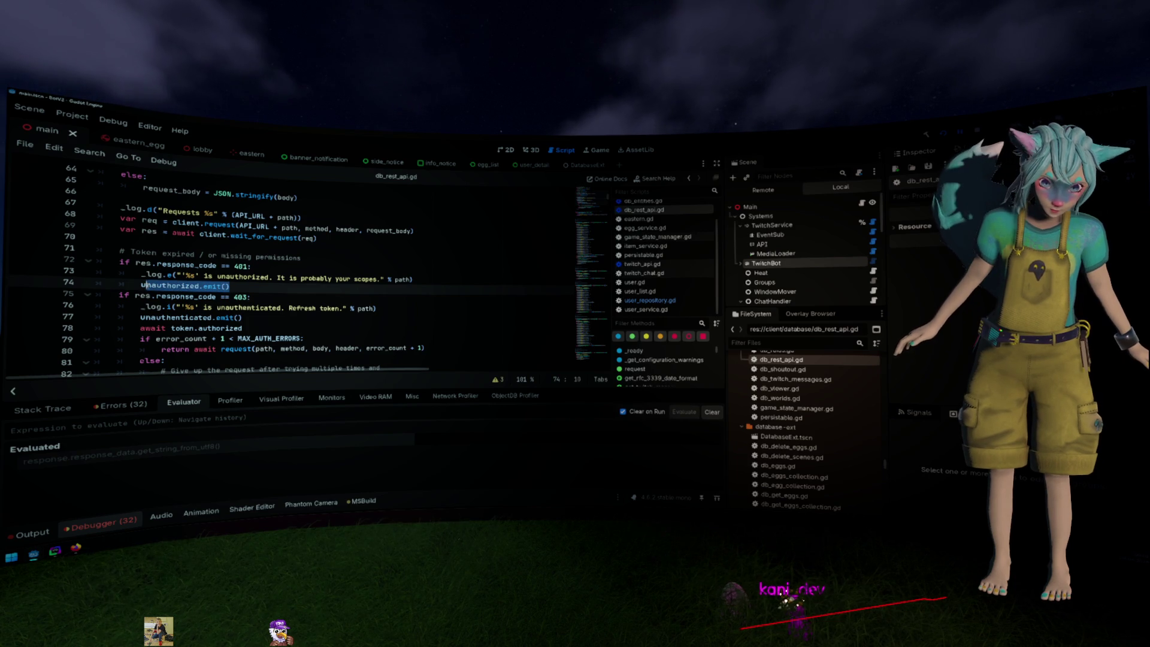
pyautogui.scroll(-1, 214, 297)
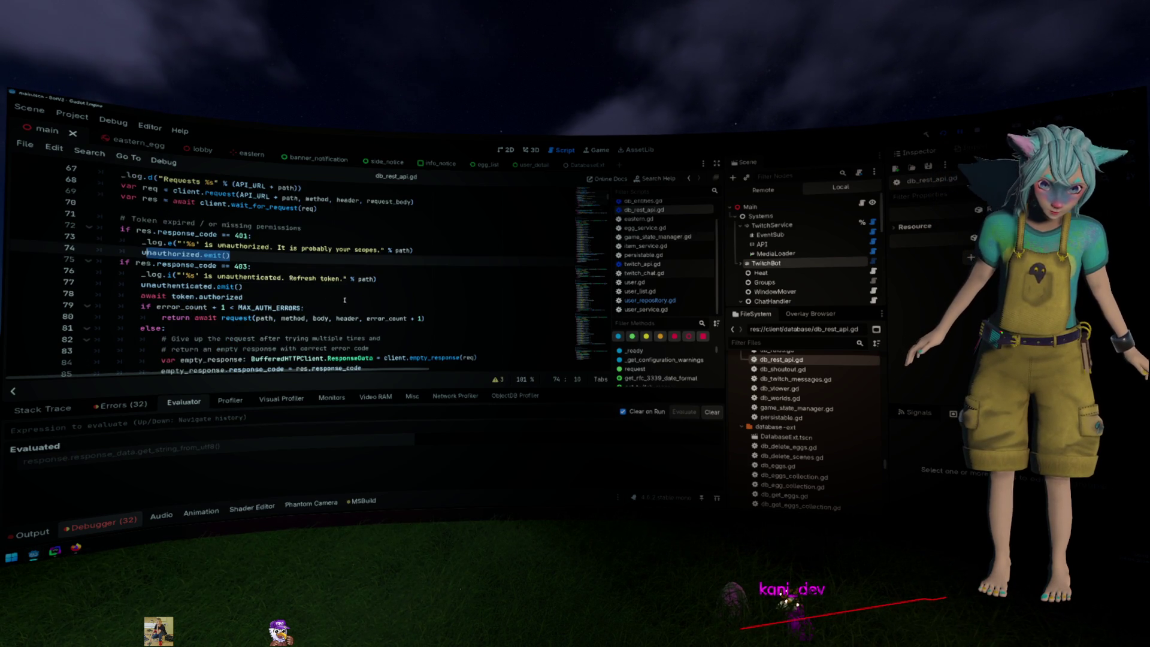
pyautogui.moveTo(217, 331); pyautogui.dragTo(23, 275)
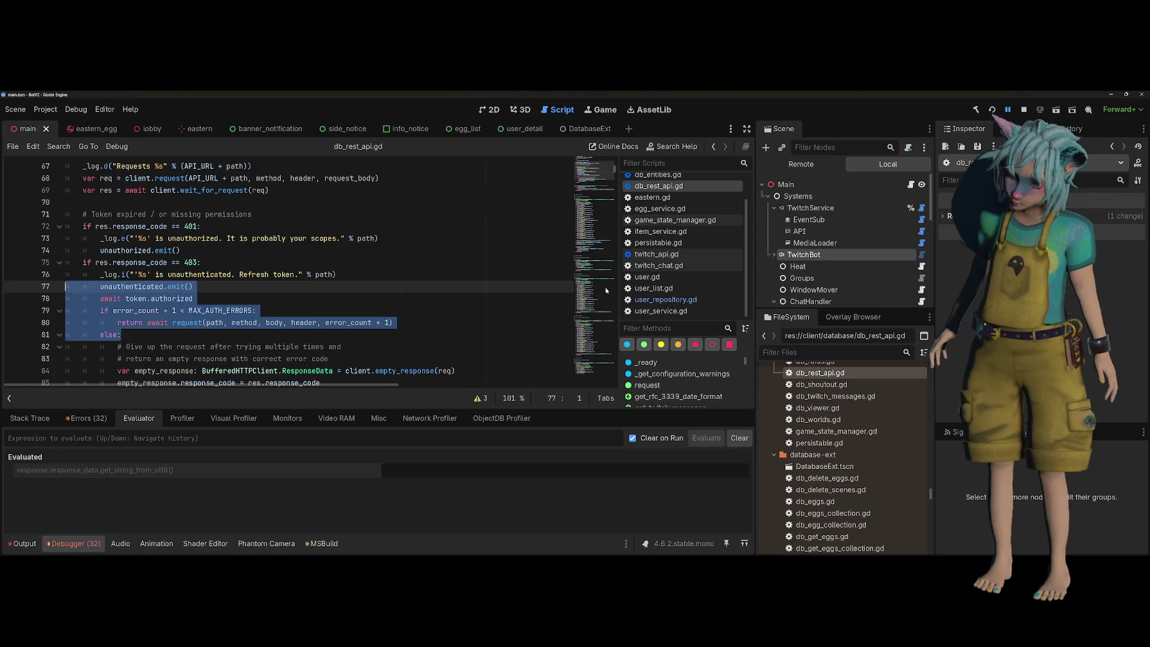
pyautogui.press('F5')
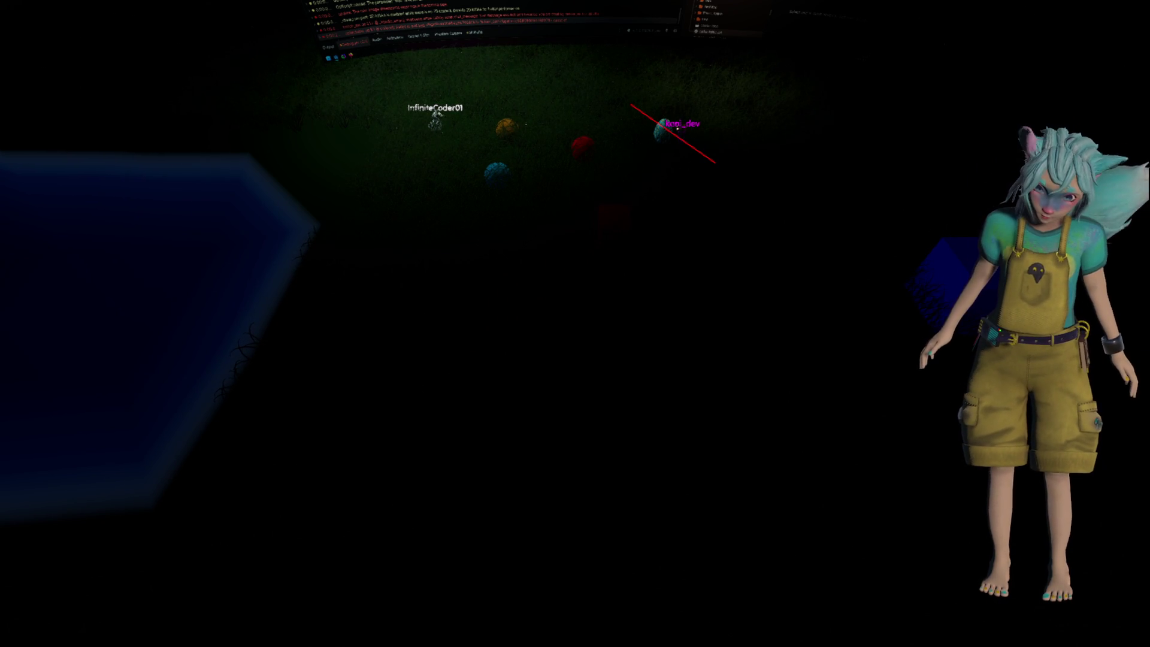
# Stop the game and run it again with F5 to trigger the .NET rebuild
pyautogui.press('F5')
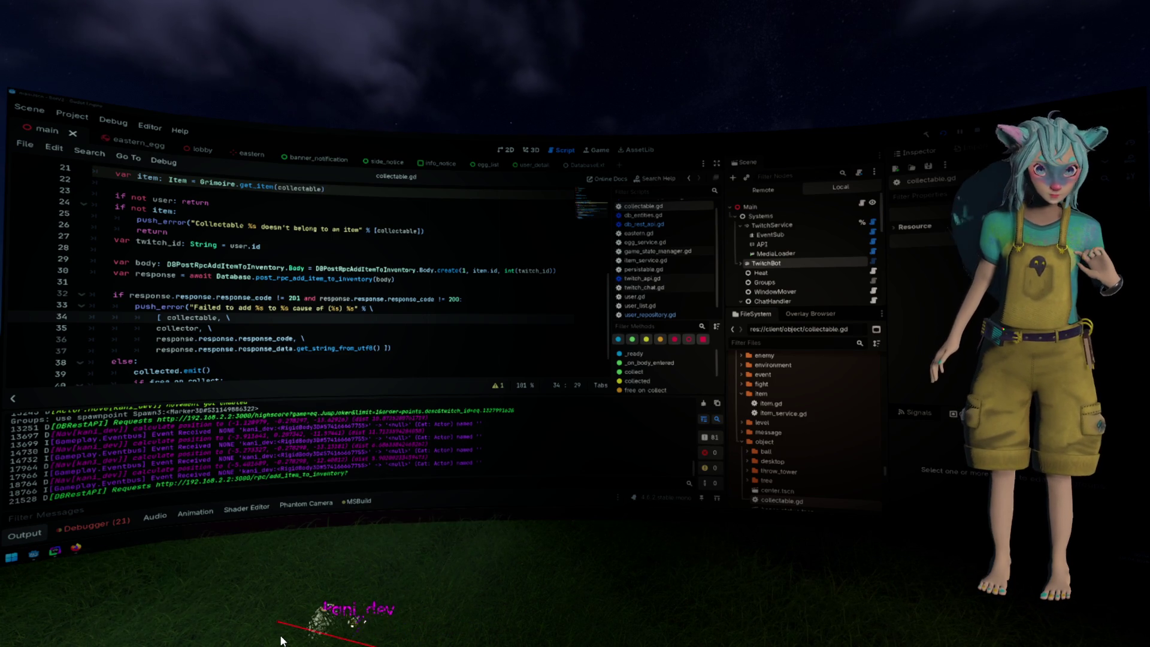
# Jump from the Debugger's Errors list to the collectable.gd line 33 error
pyautogui.click(135, 521)
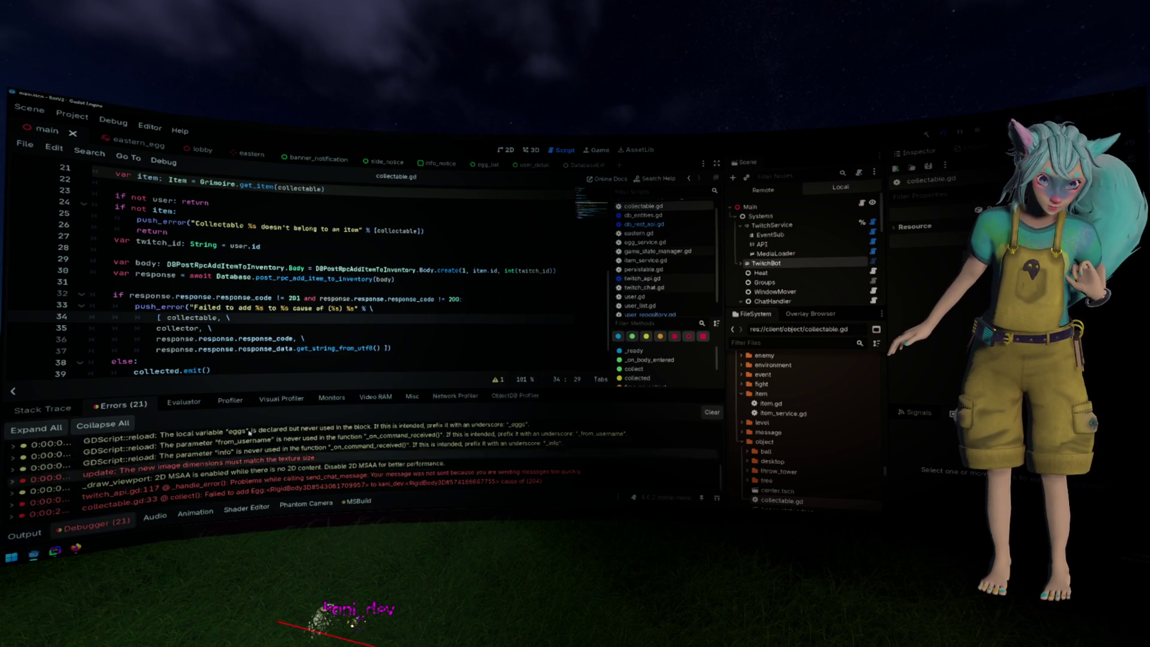
pyautogui.click(499, 481)
pyautogui.moveTo(532, 487)
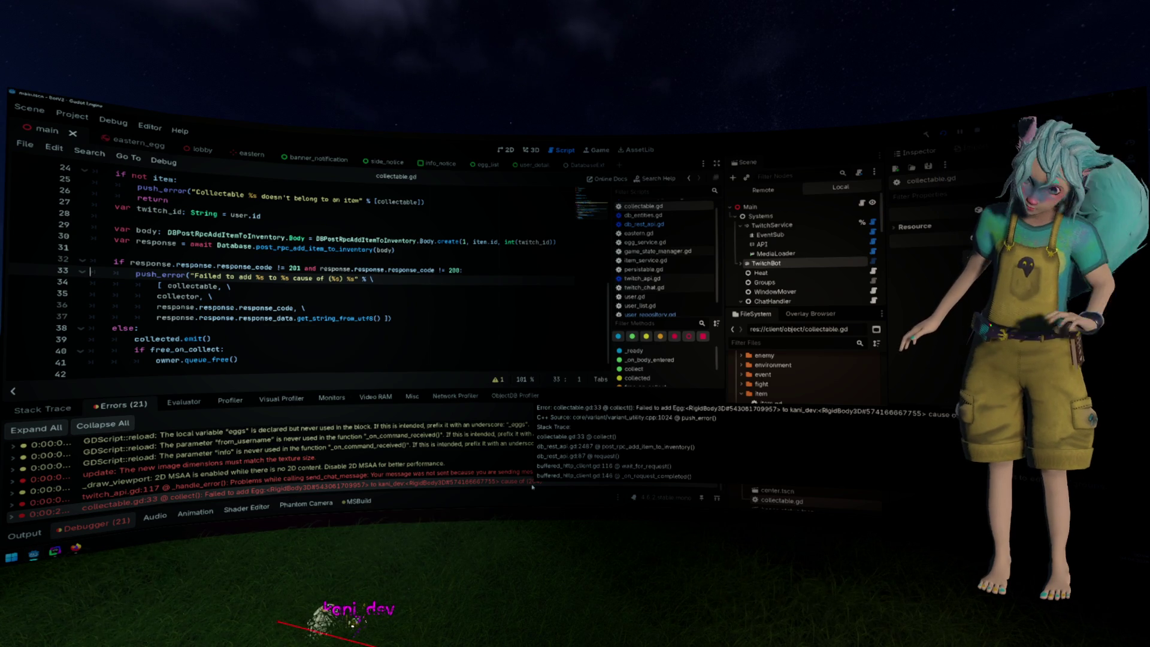
pyautogui.click(453, 311)
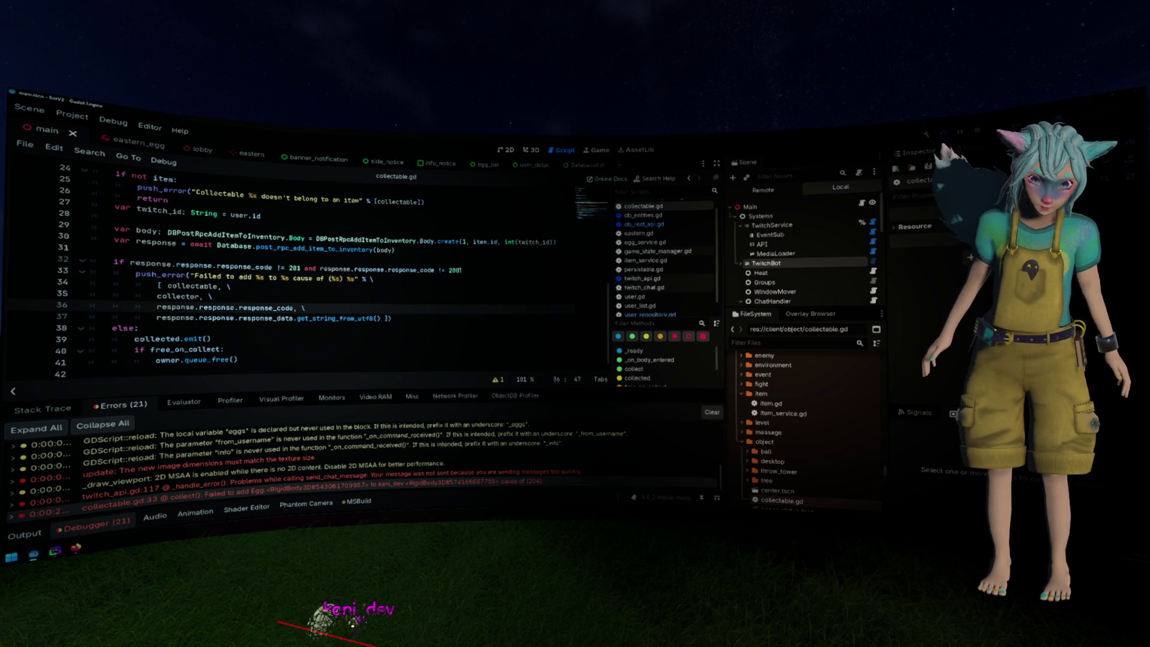
# Check the 200 and 201 status codes on line 32, then open a Firefox tab
pyautogui.doubleClick(454, 270)
pyautogui.doubleClick(295, 268)
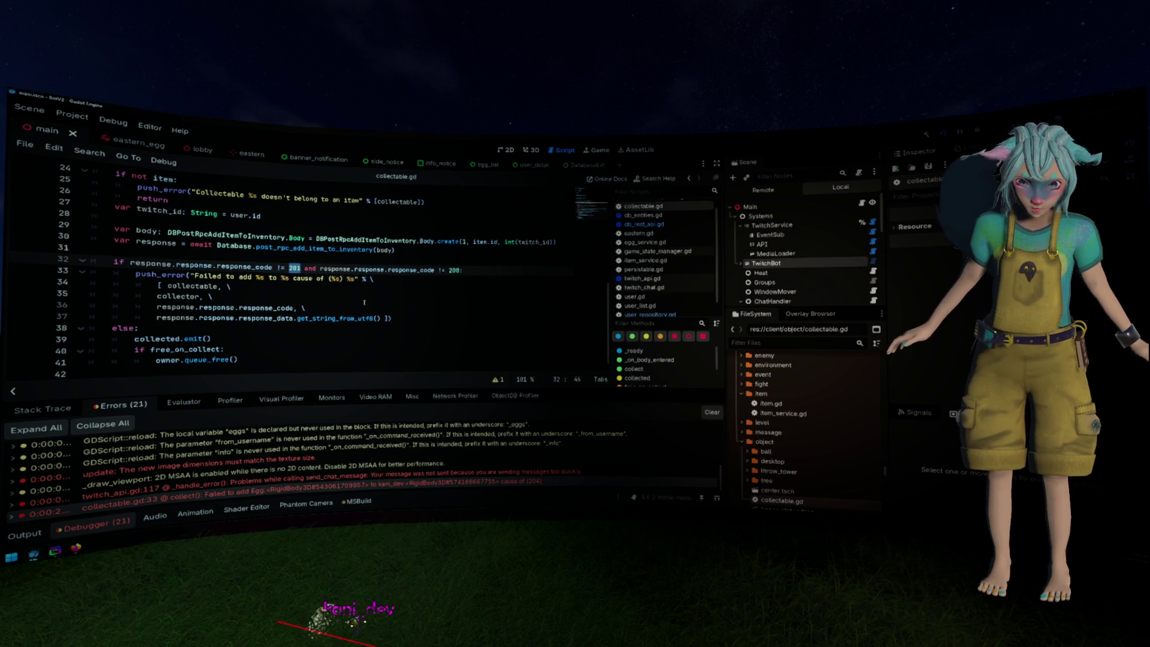
pyautogui.press('Down')
pyautogui.press('Down')
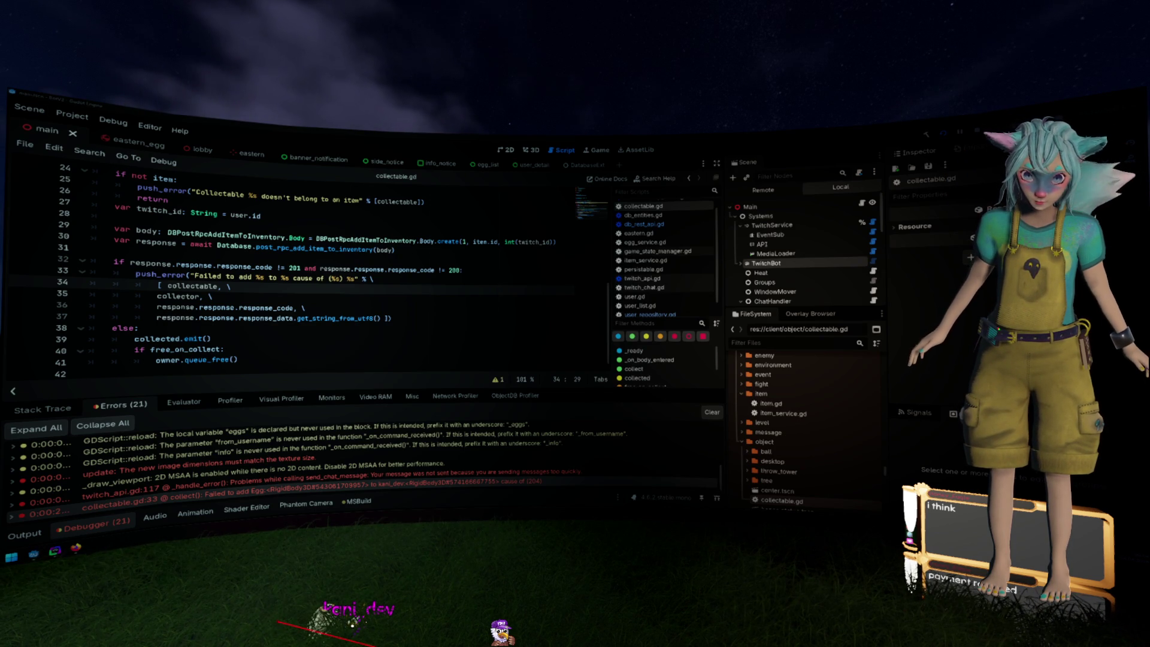
pyautogui.hotkey('alt', 'Tab')
pyautogui.hotkey('ctrl', 't')
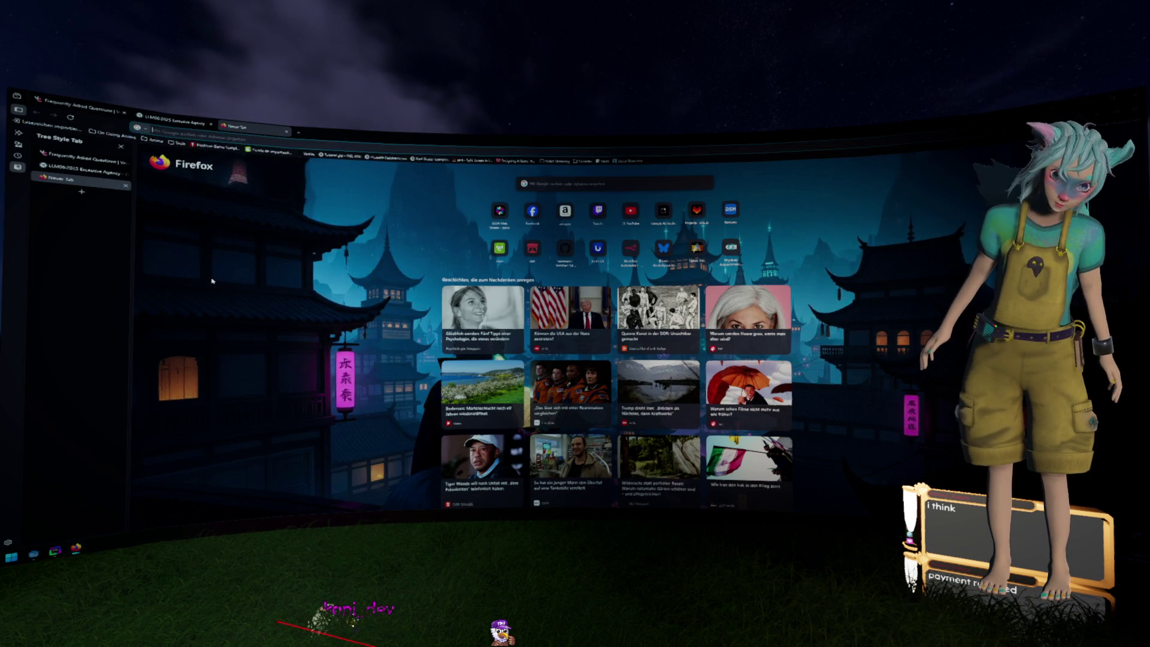
# Search Google for '204 error message'
pyautogui.write('204 error')
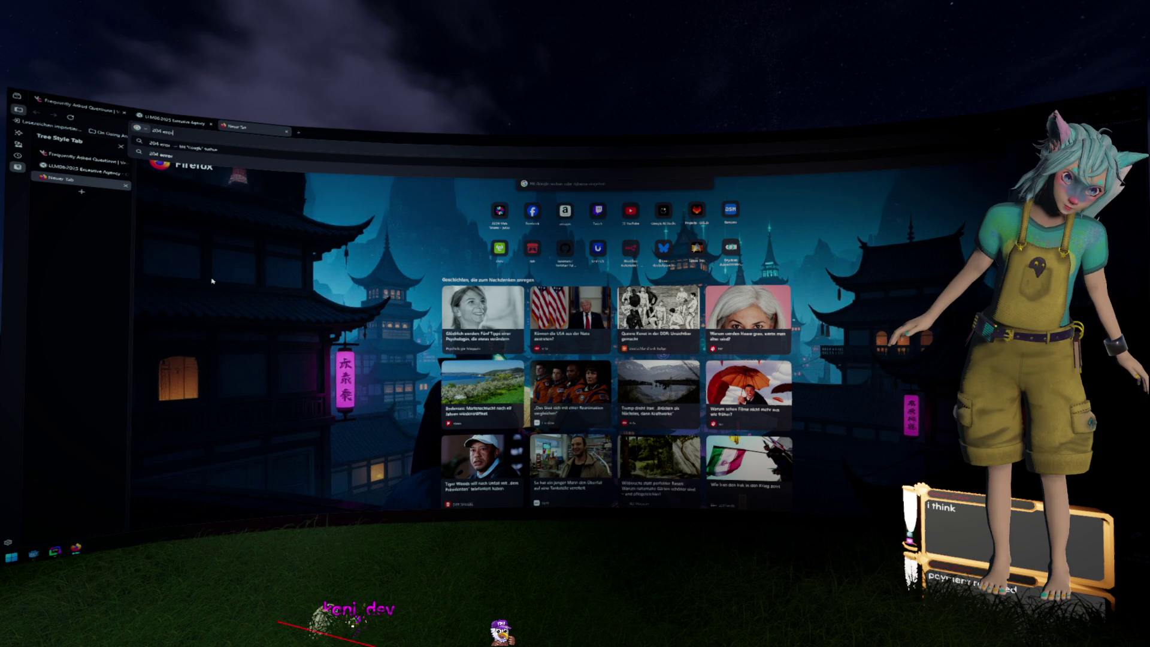
pyautogui.write(' message')
pyautogui.press('Return')
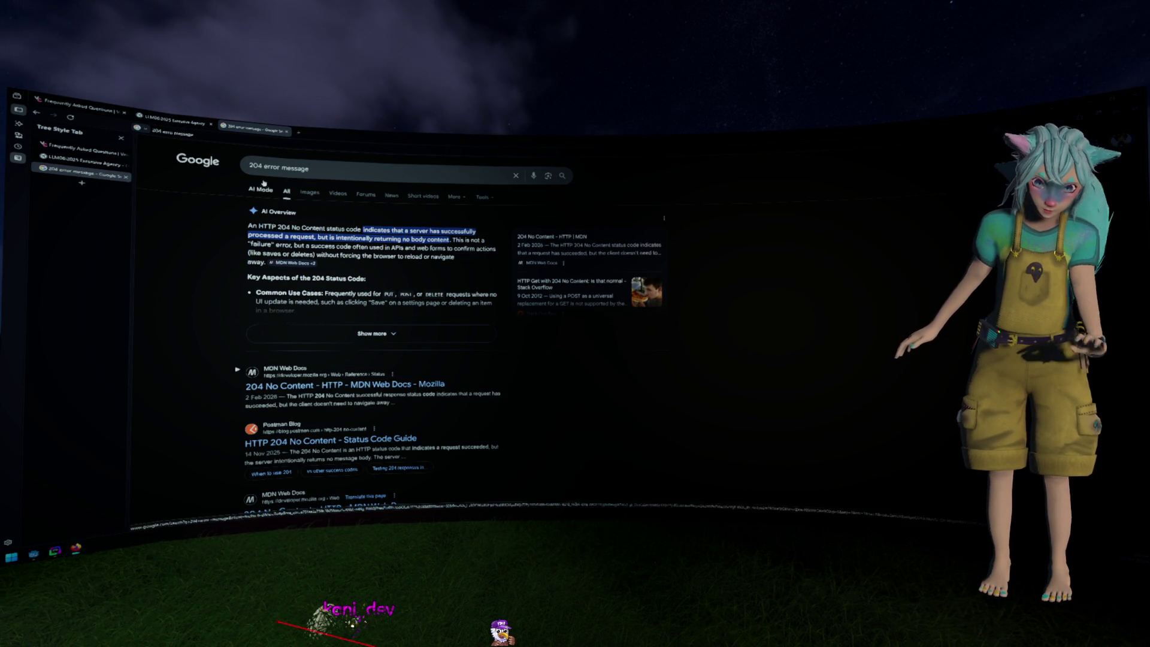
pyautogui.click(336, 168)
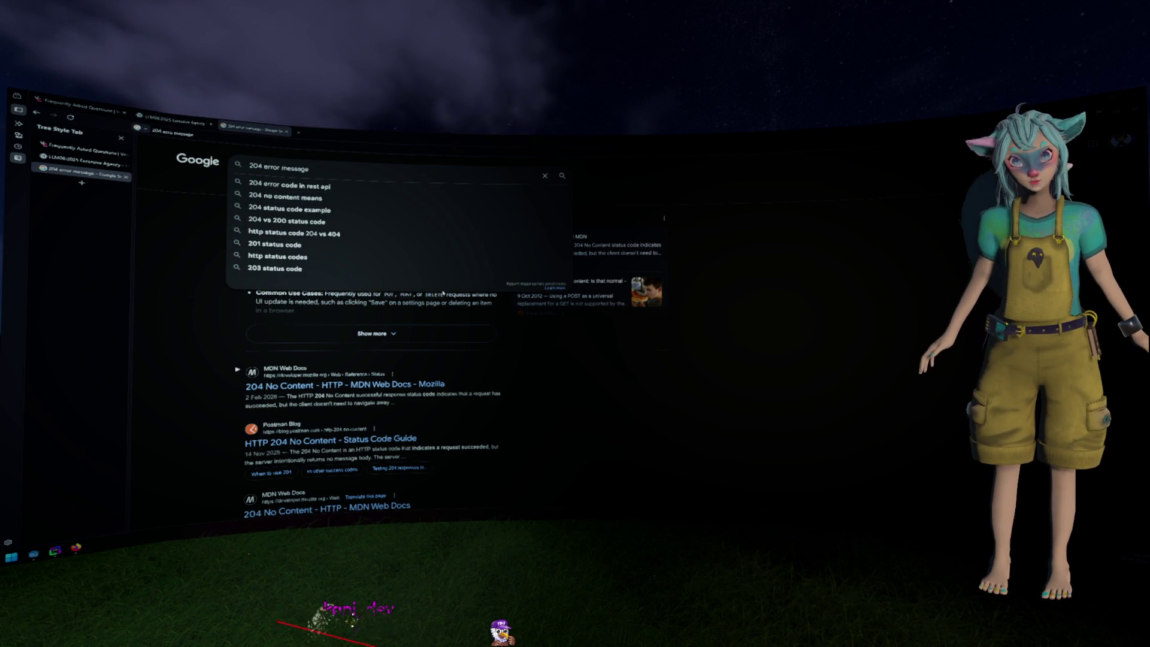
# Change the search to '201 error message', then return to collectable.gd in Godot
pyautogui.hotkey('alt', 'Tab')
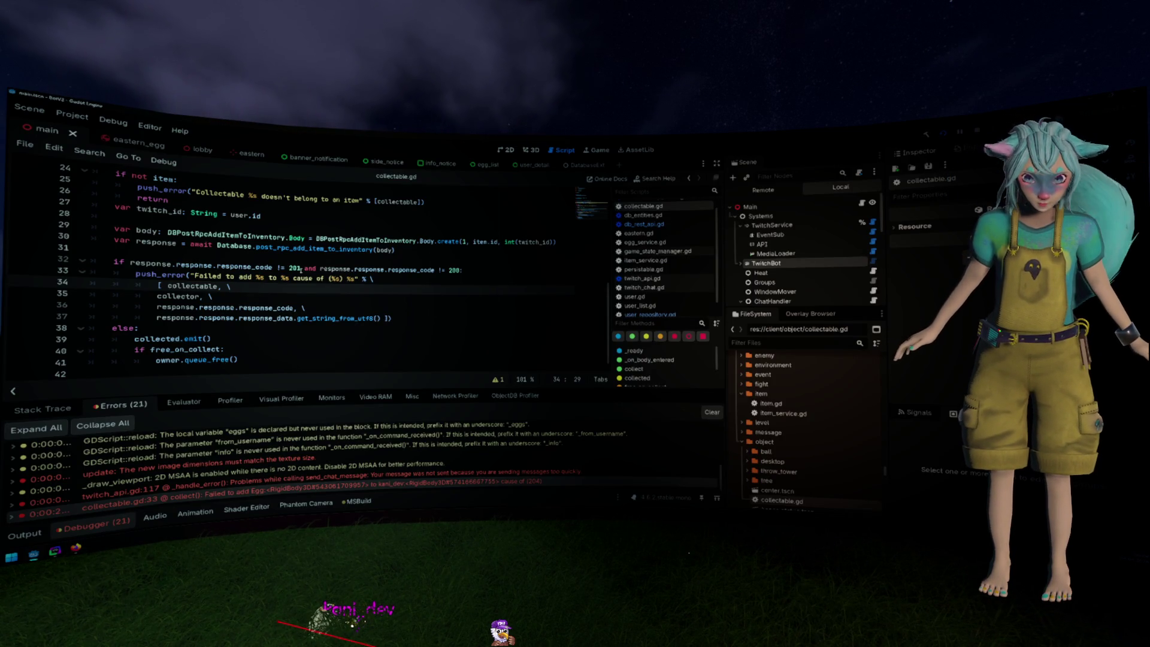
pyautogui.hotkey('alt', 'Tab')
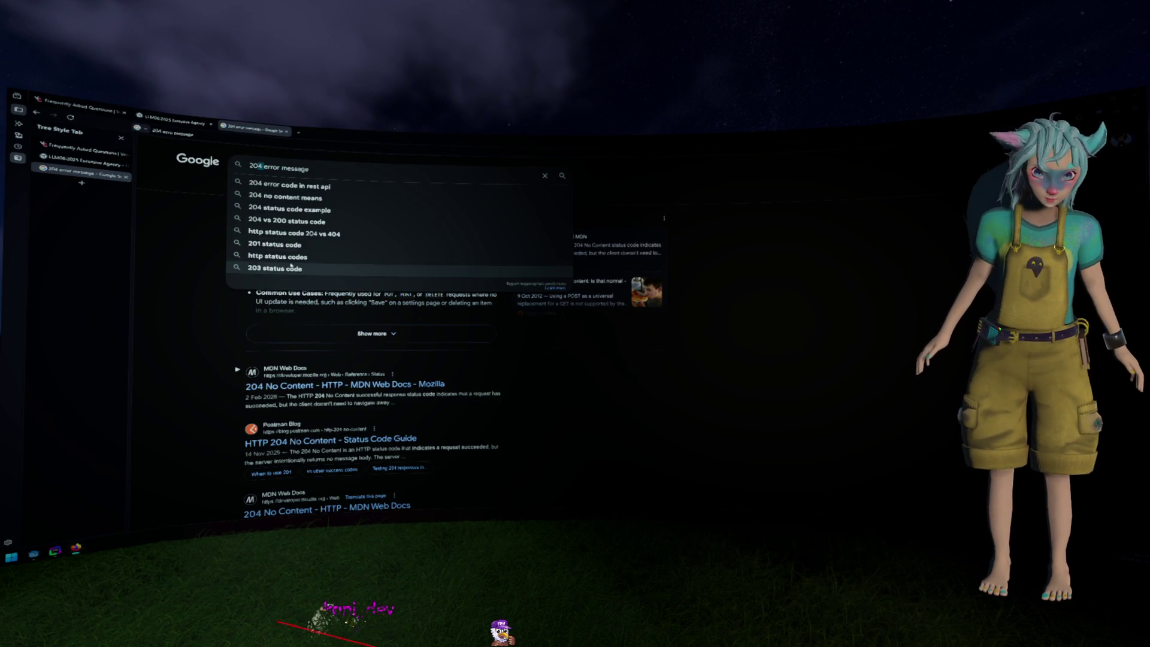
pyautogui.press('BackSpace')
pyautogui.write('1')
pyautogui.press('Return')
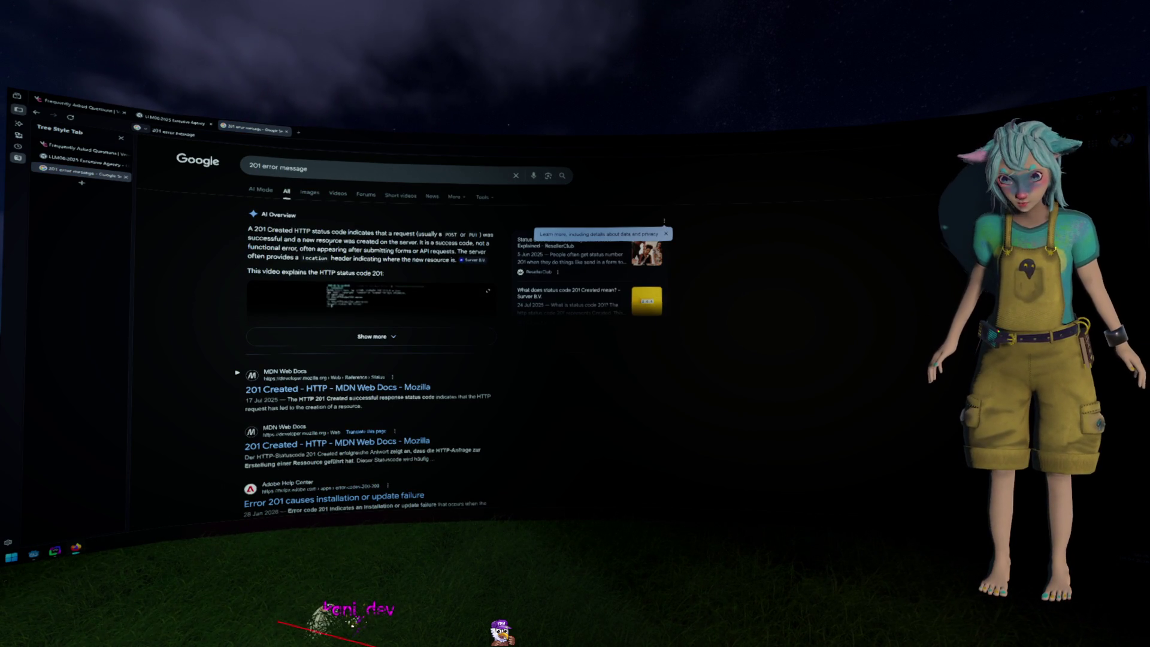
pyautogui.hotkey('alt', 'Tab')
pyautogui.click(343, 319)
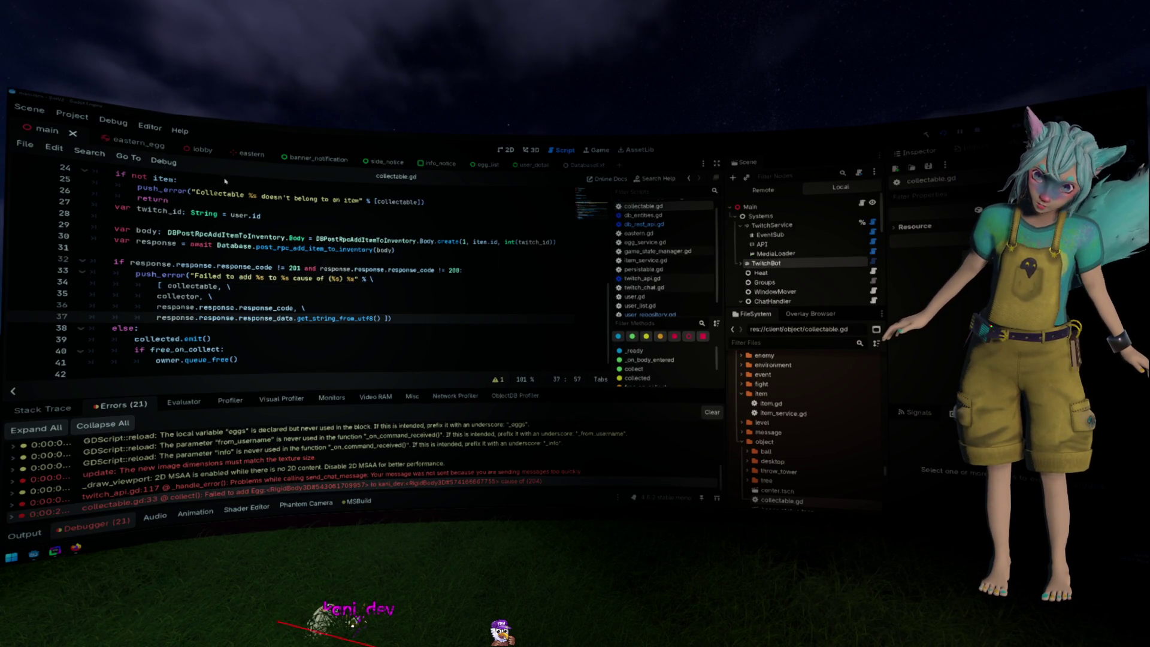
pyautogui.click(294, 268)
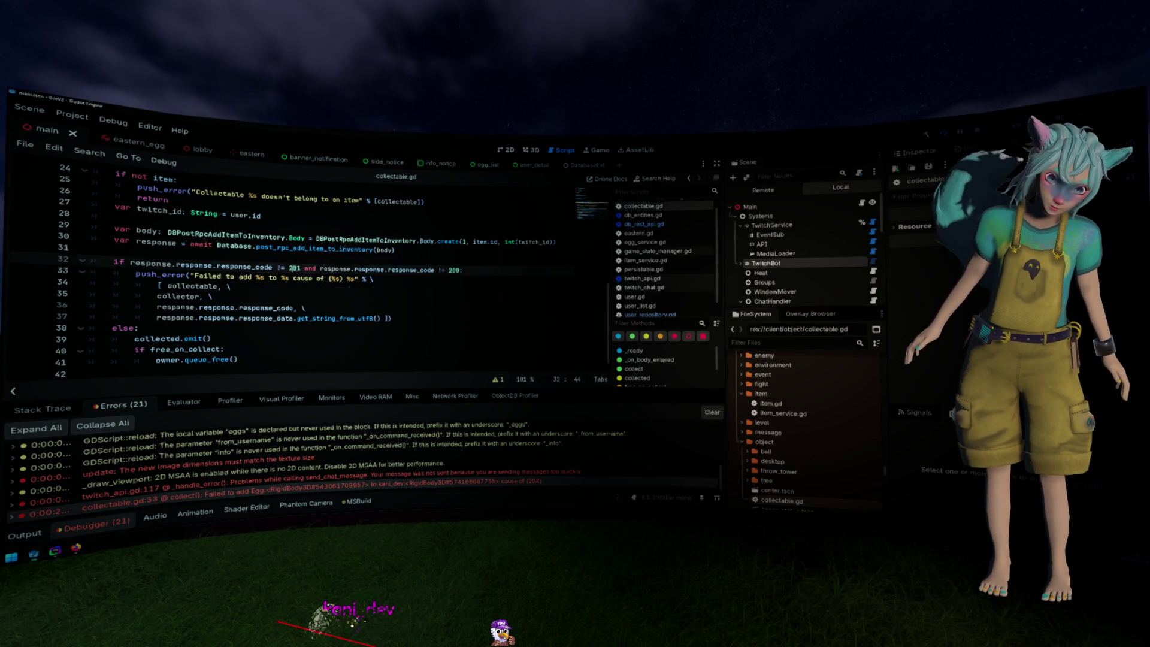
pyautogui.scroll(5, 337, 279)
pyautogui.scroll(-5, 344, 286)
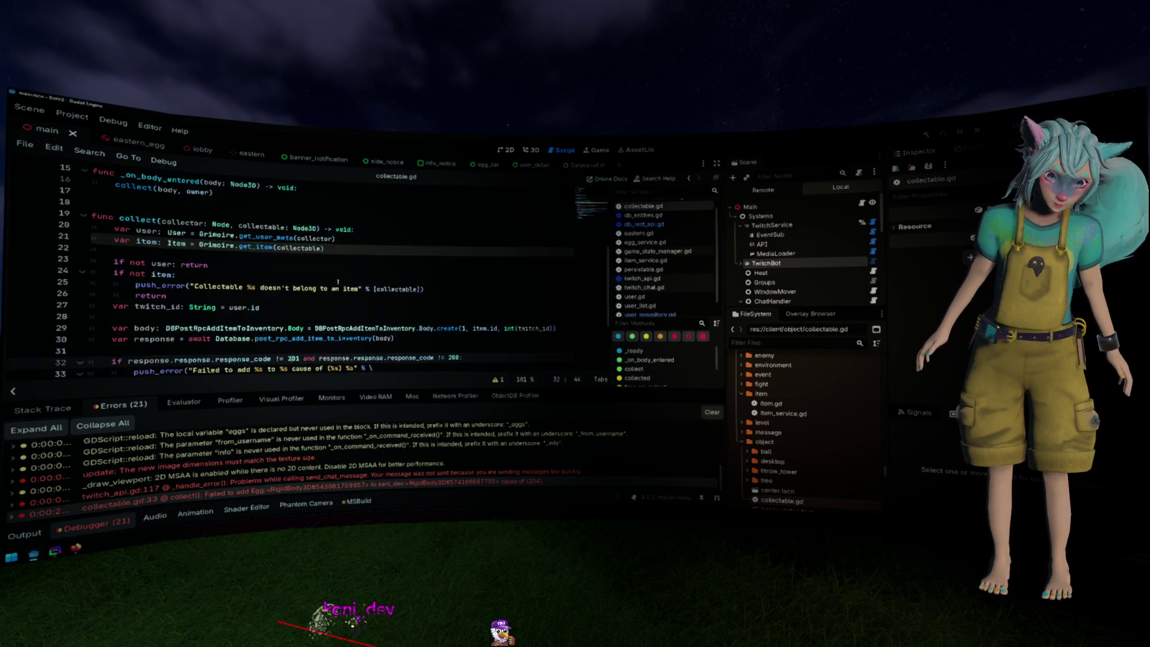
pyautogui.scroll(3, 356, 297)
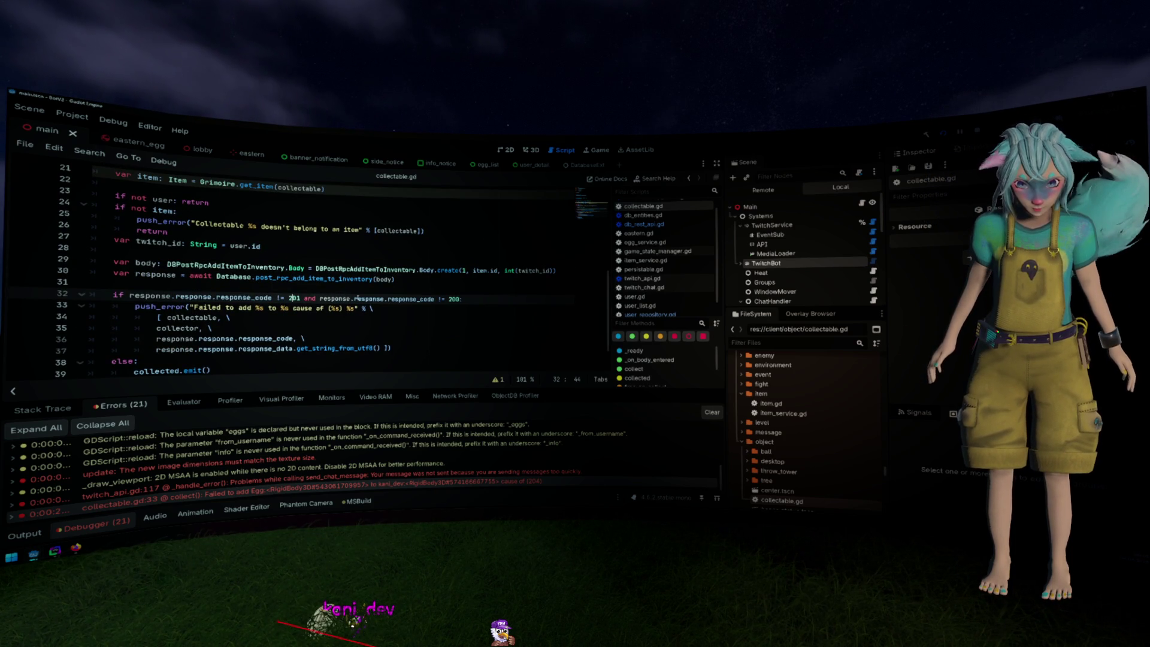
pyautogui.click(370, 308)
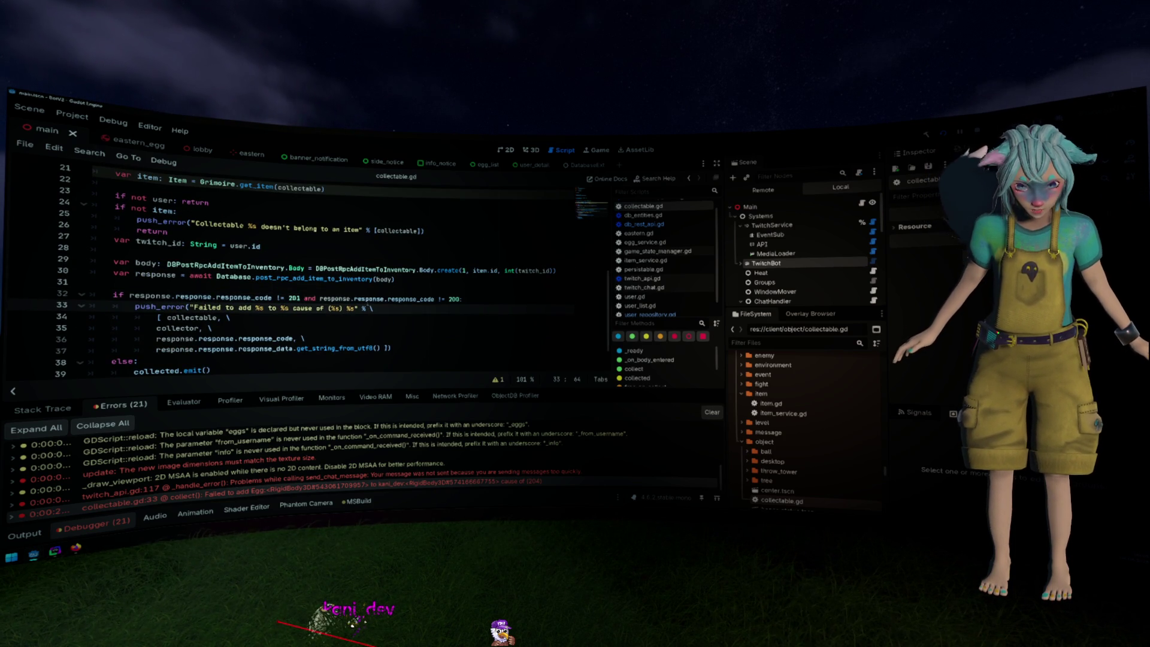
pyautogui.click(254, 339)
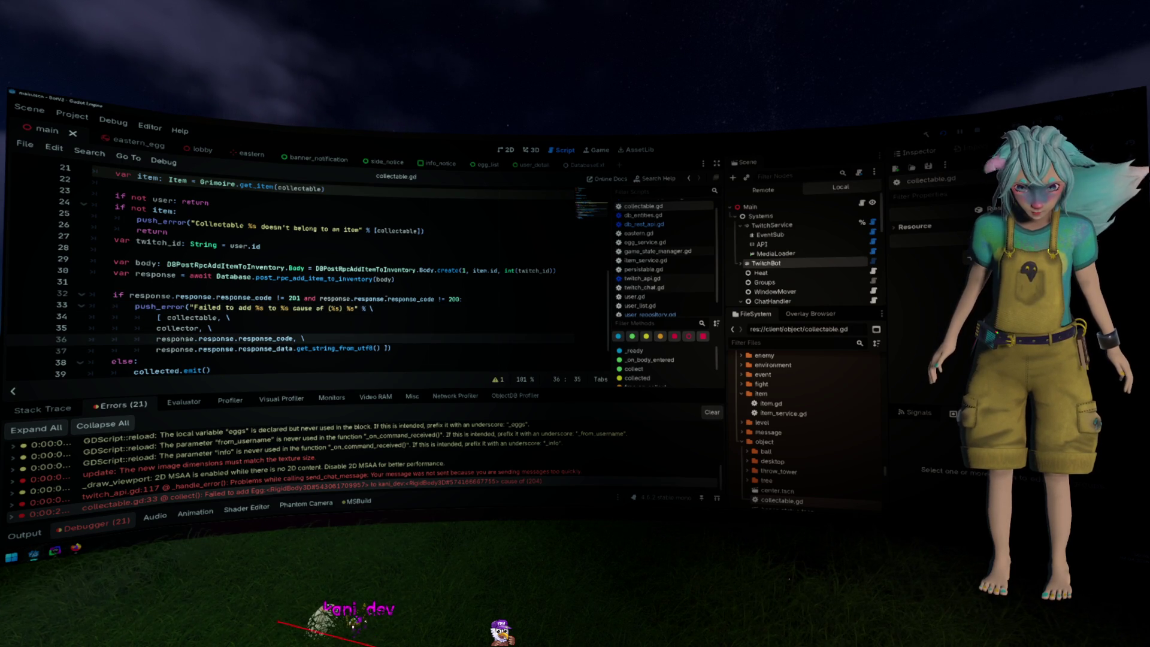
pyautogui.click(650, 224)
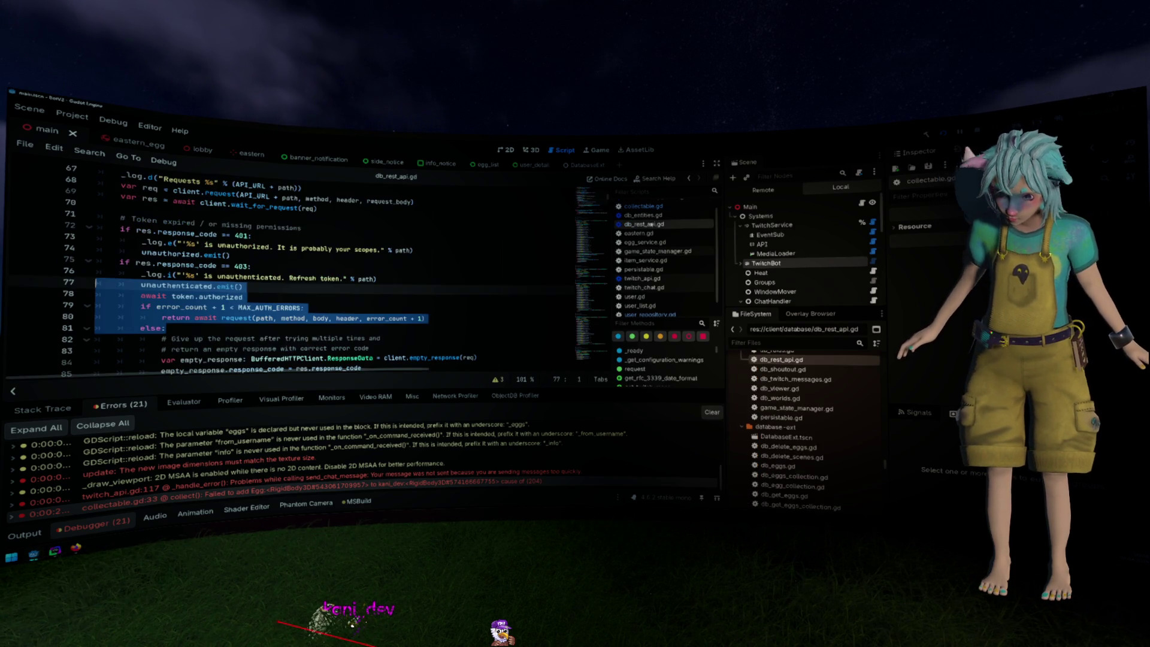
pyautogui.click(425, 280)
pyautogui.scroll(-4, 407, 272)
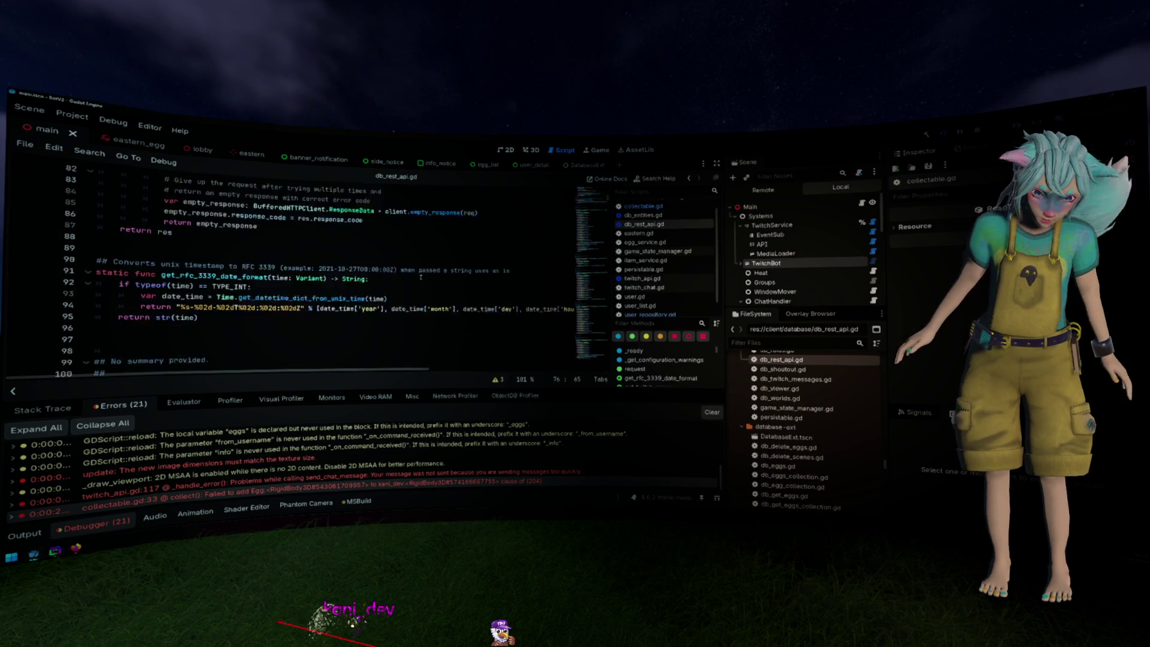
pyautogui.keyDown('ctrl'); pyautogui.click(350, 239); pyautogui.keyUp('ctrl')
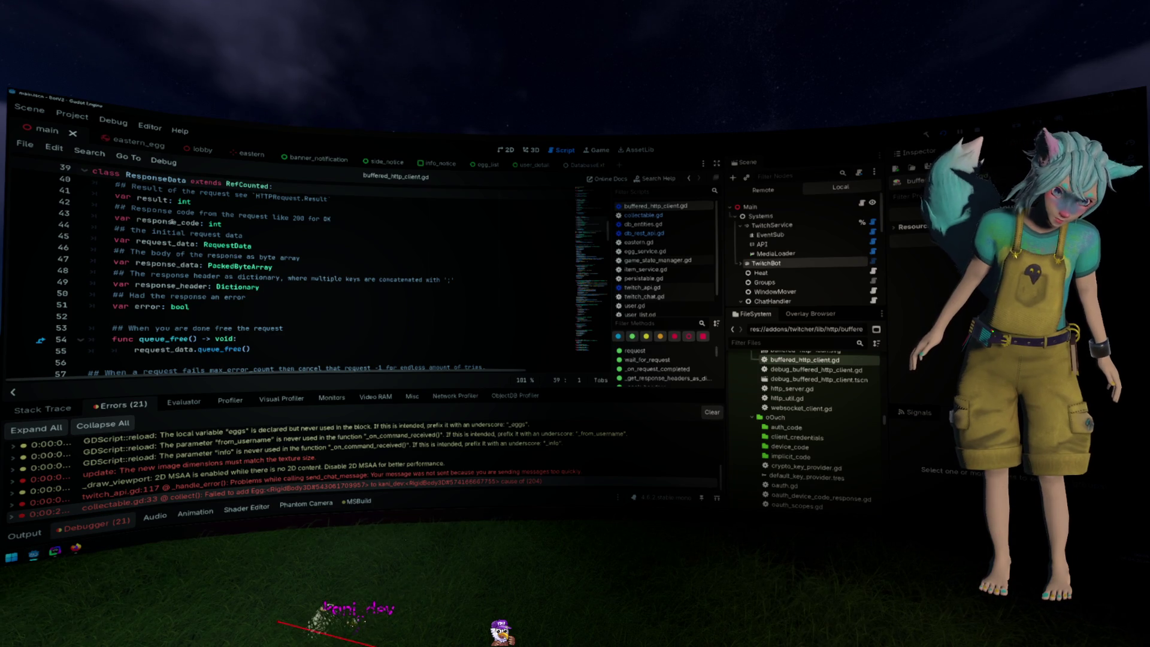
pyautogui.doubleClick(160, 222)
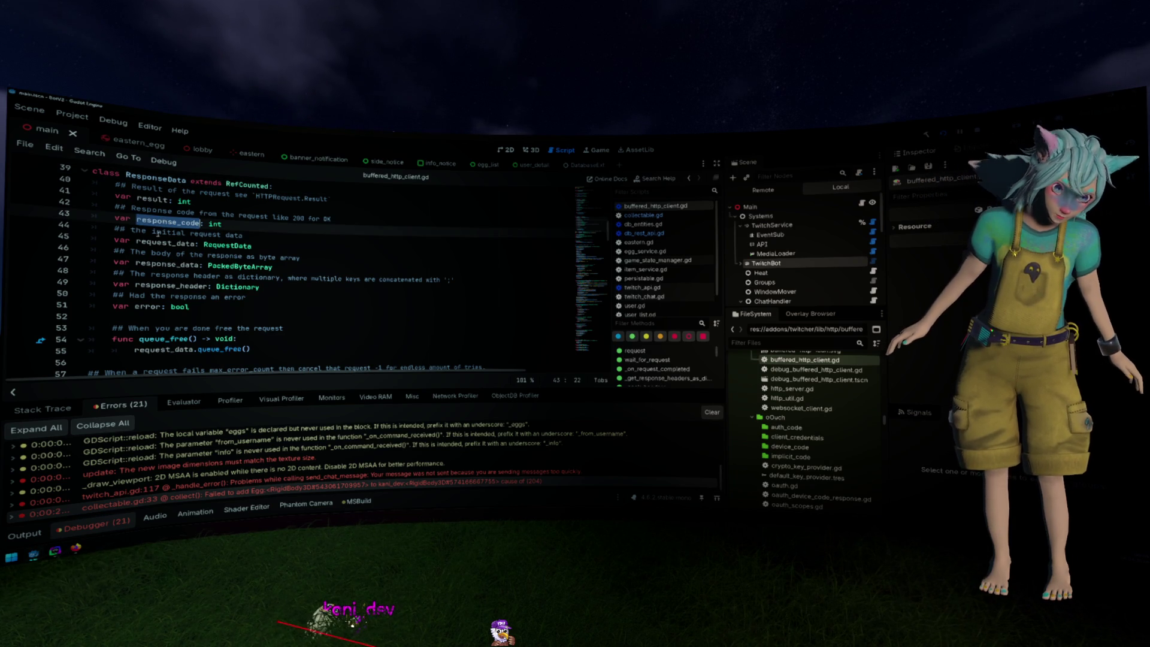
pyautogui.doubleClick(149, 306)
pyautogui.hotkey('alt', 'Left')
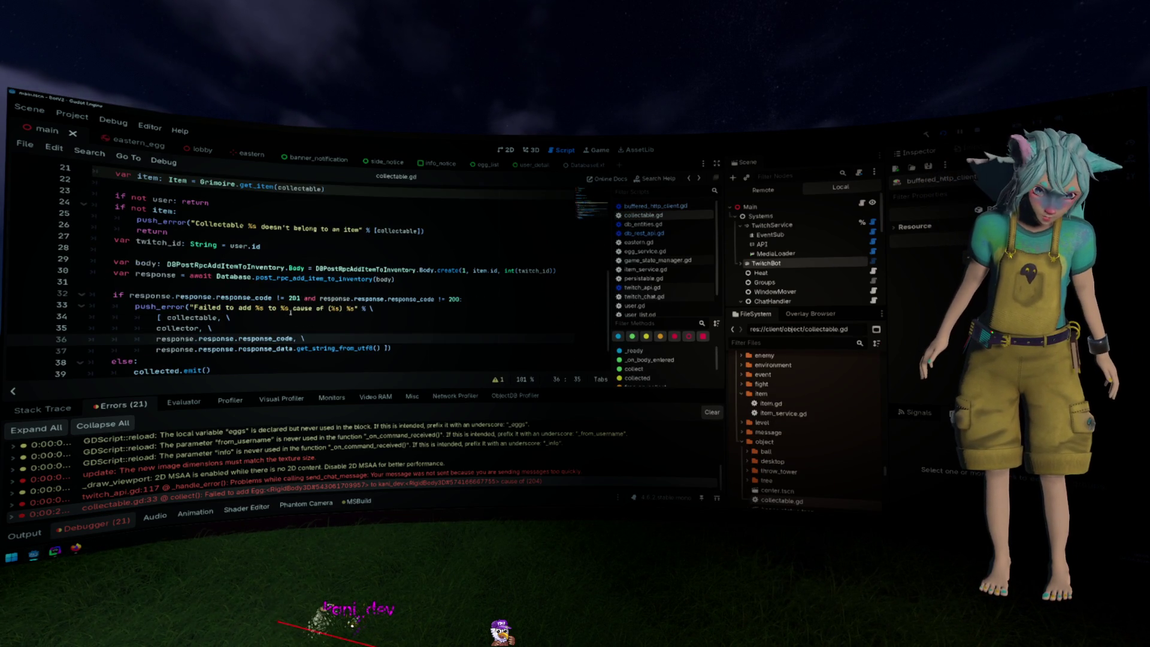
pyautogui.moveTo(216, 298); pyautogui.dragTo(460, 299)
# Change line 32's condition to response.response.error and save collectable.gd
pyautogui.write('error:')
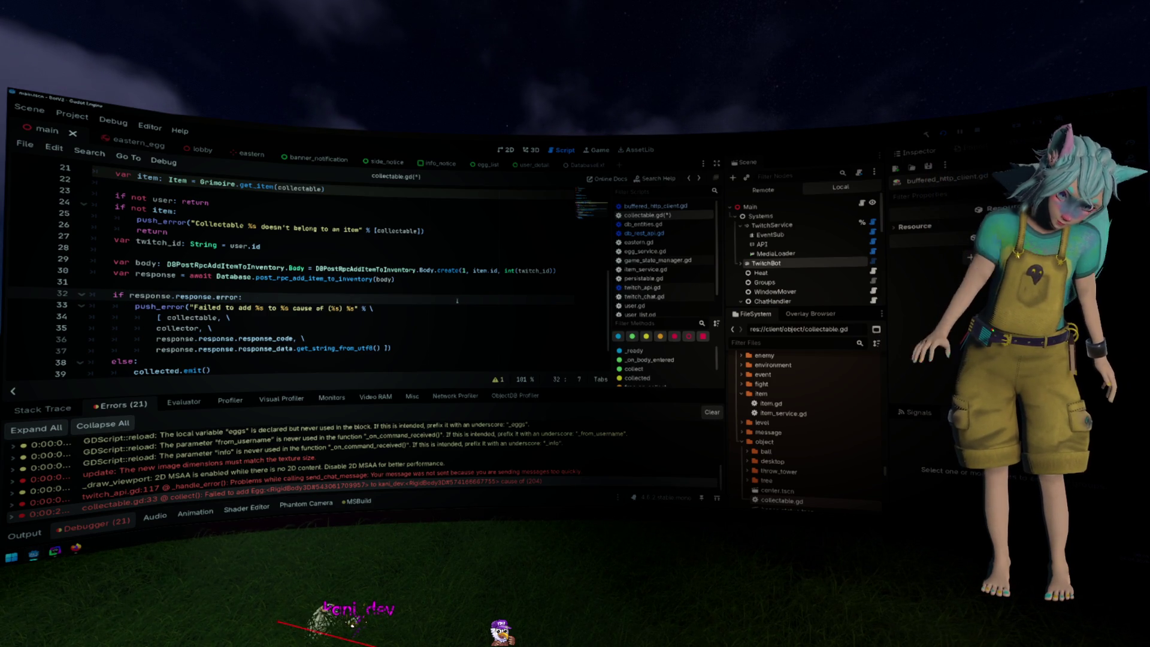
pyautogui.click(493, 278)
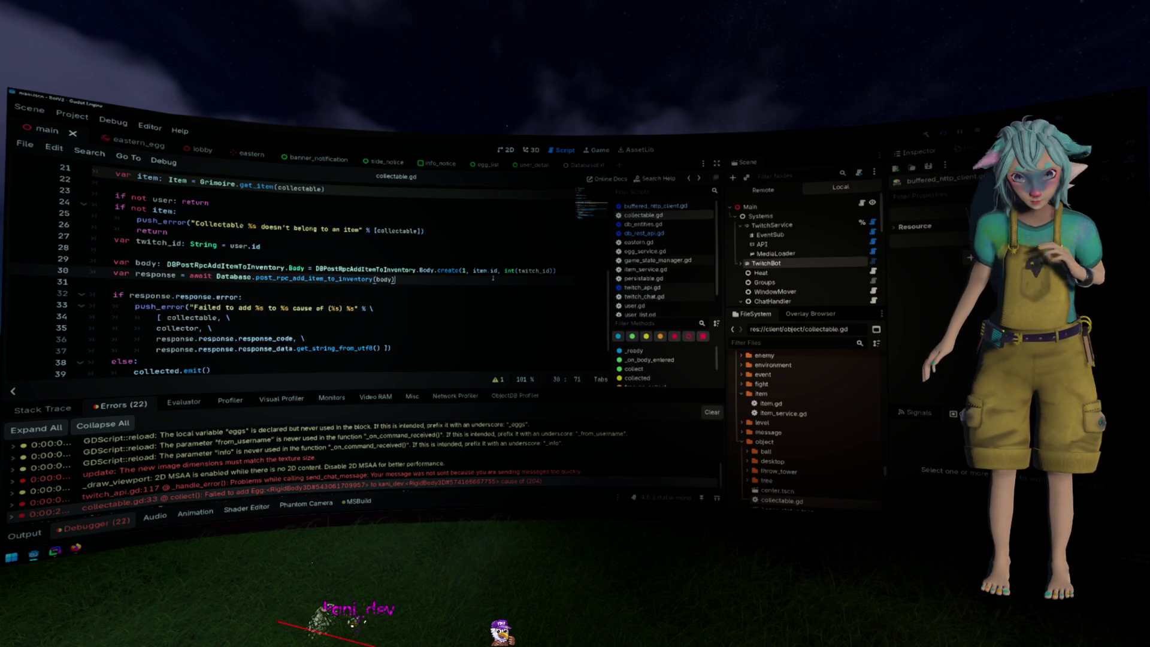
pyautogui.hotkey('ctrl', 's')
pyautogui.scroll(-1, 492, 277)
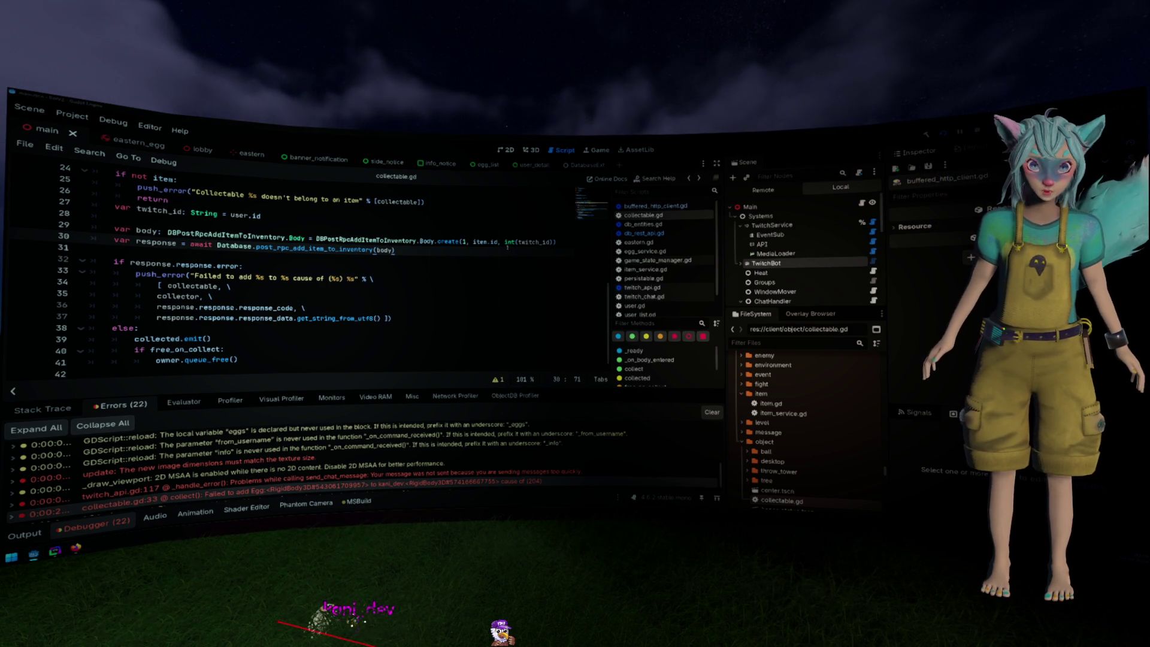
# Select the else block's end, then run the project to test the change
pyautogui.click(257, 360)
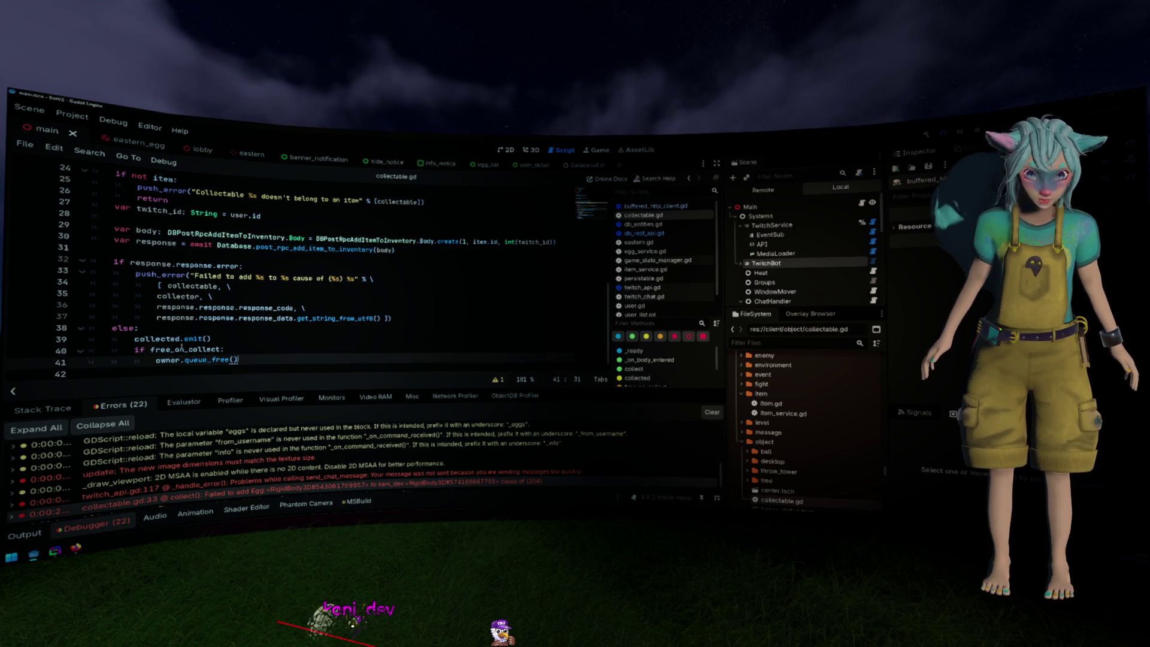
pyautogui.hotkey('shift', 'Up')
pyautogui.hotkey('shift', 'Up')
pyautogui.hotkey('shift', 'Up')
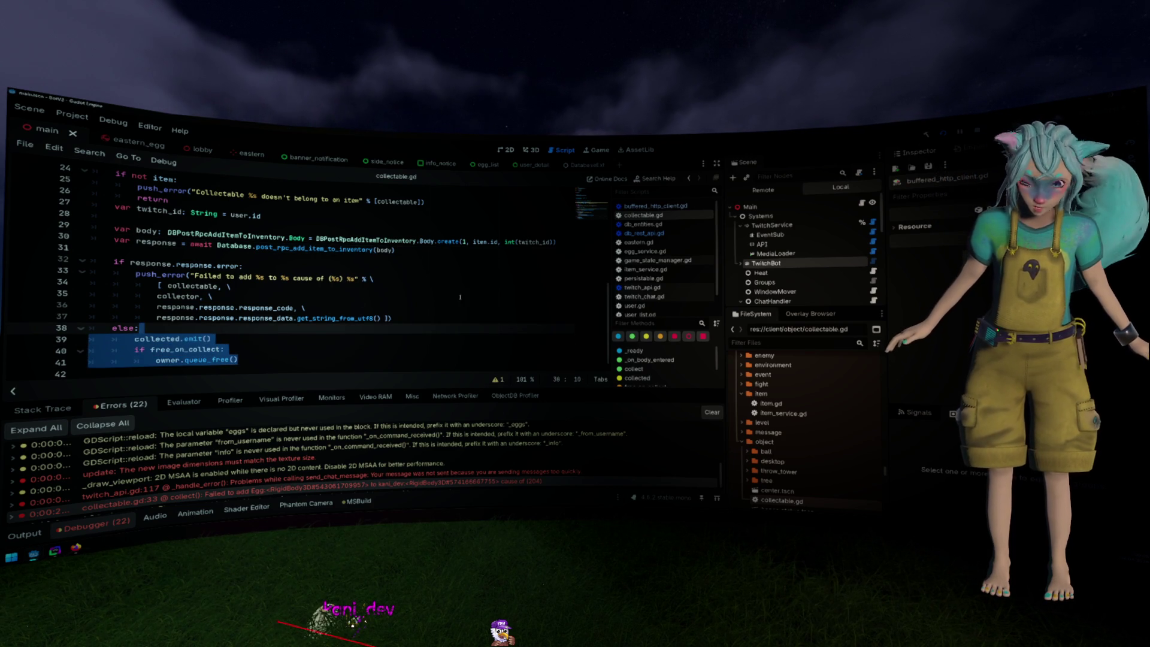
pyautogui.press('F5')
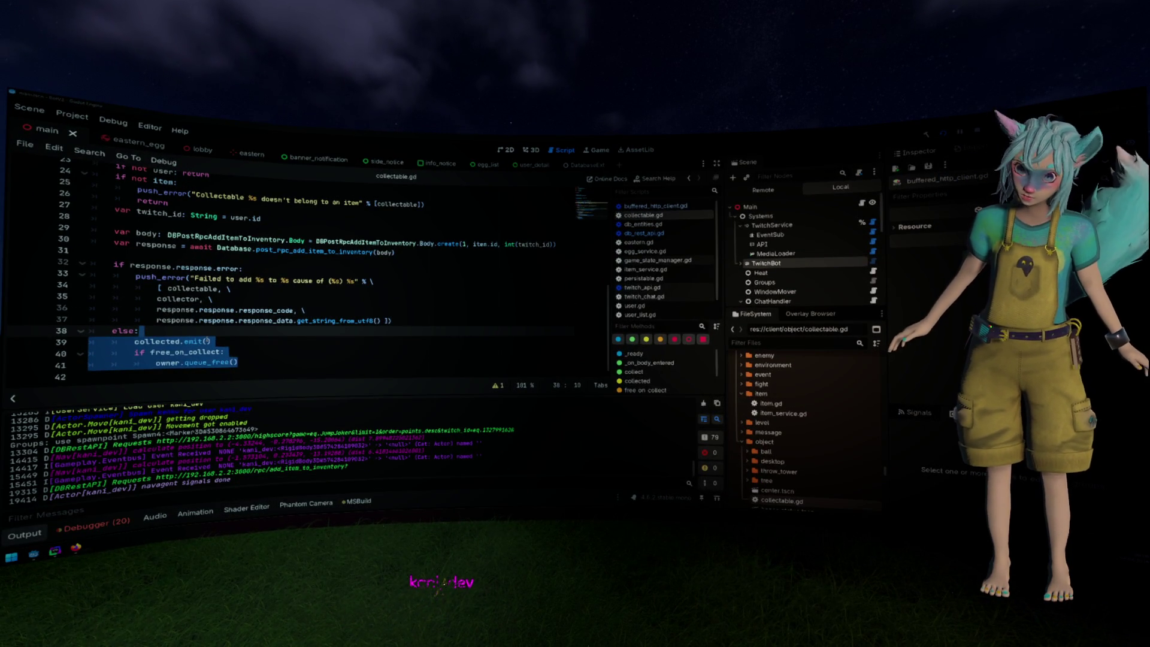
# Open eastern.gd and review its _ready egg-spawning code
pyautogui.click(331, 281)
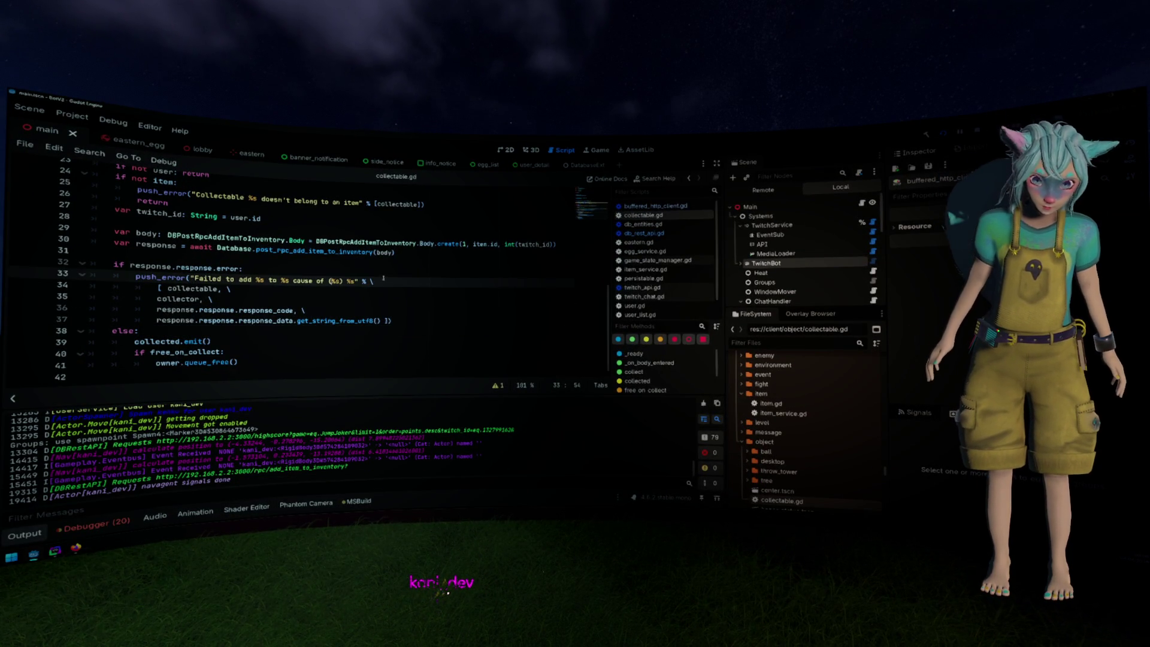
pyautogui.click(669, 243)
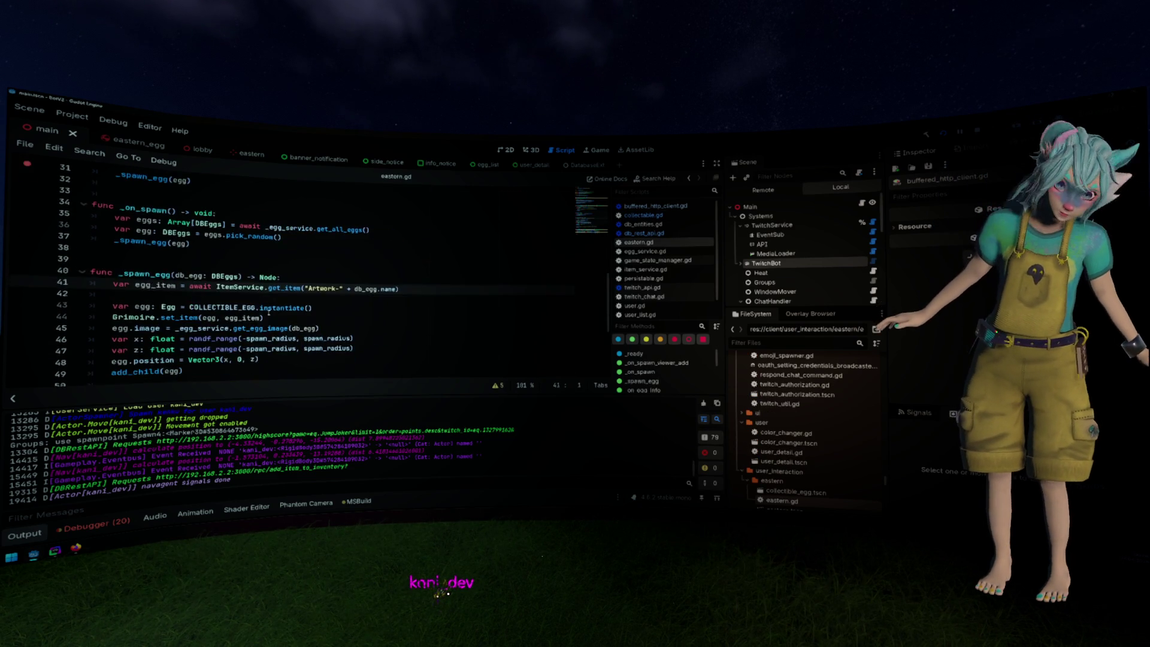
pyautogui.scroll(5, 269, 313)
pyautogui.click(263, 314)
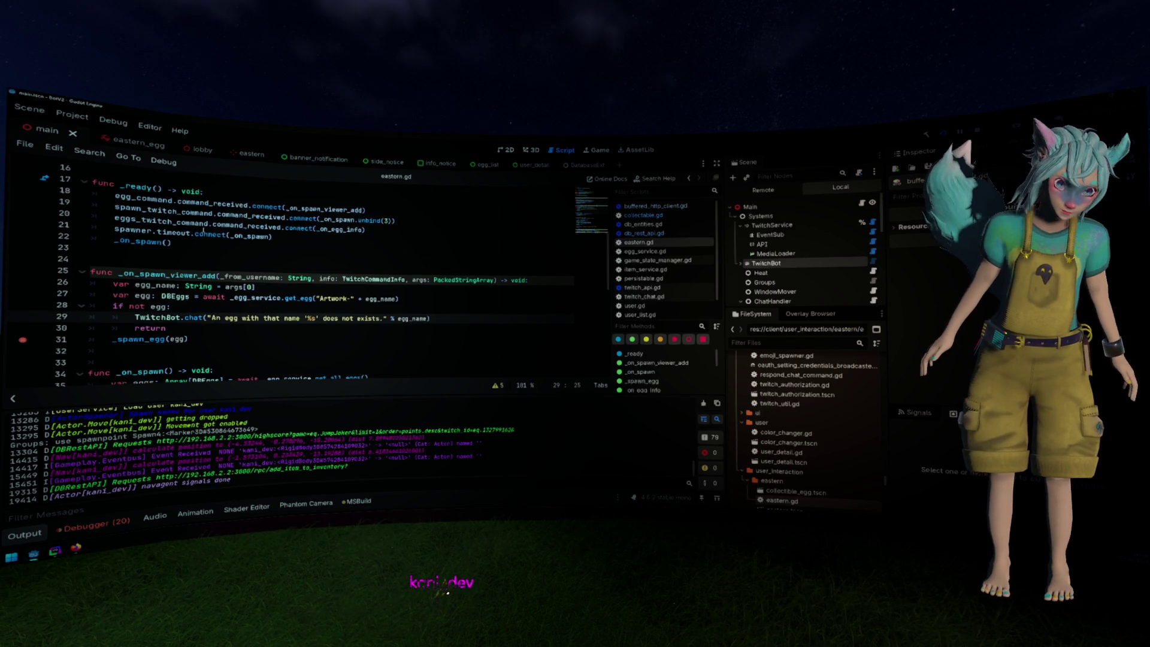
pyautogui.scroll(3, 201, 251)
pyautogui.moveTo(157, 285)
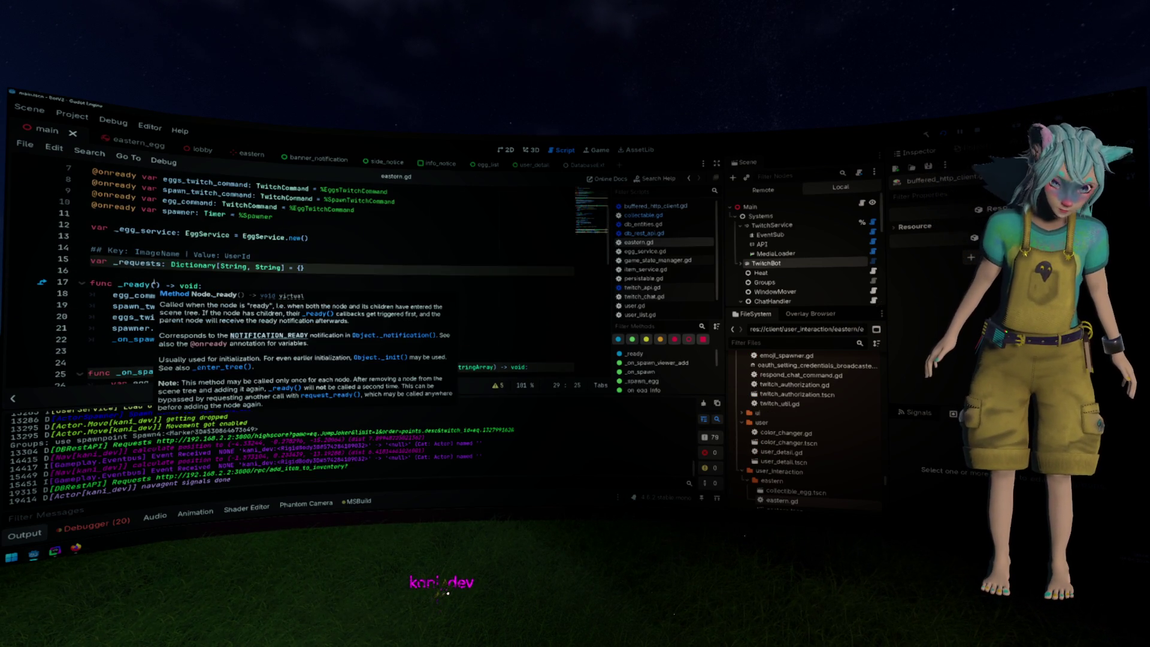
pyautogui.click(331, 245)
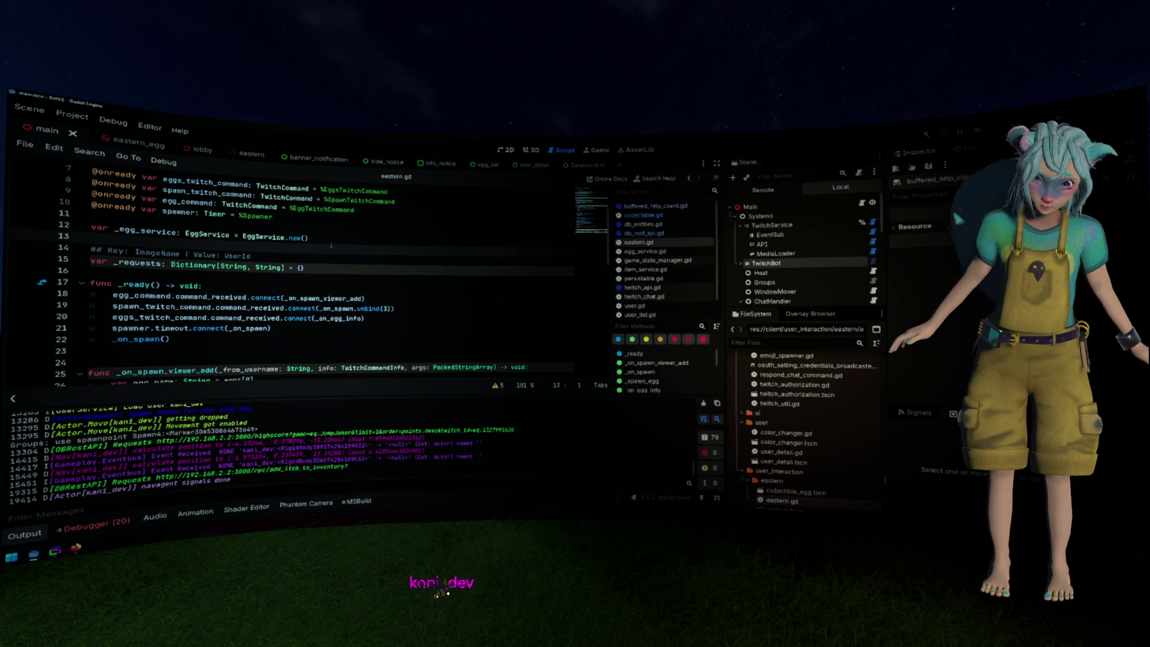
# Step through the await call and _spawn_egg, then switch to the eastern_egg scene
pyautogui.hotkey('alt', 'Left')
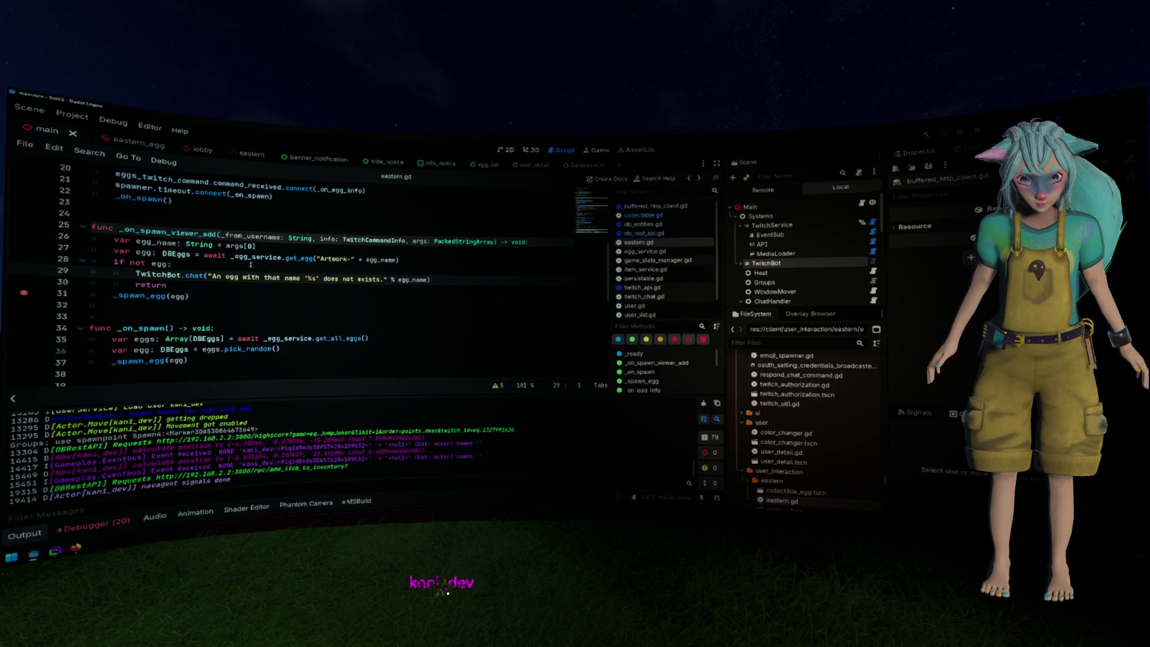
pyautogui.hotkey('alt', 'Left')
pyautogui.hotkey('alt', 'Right')
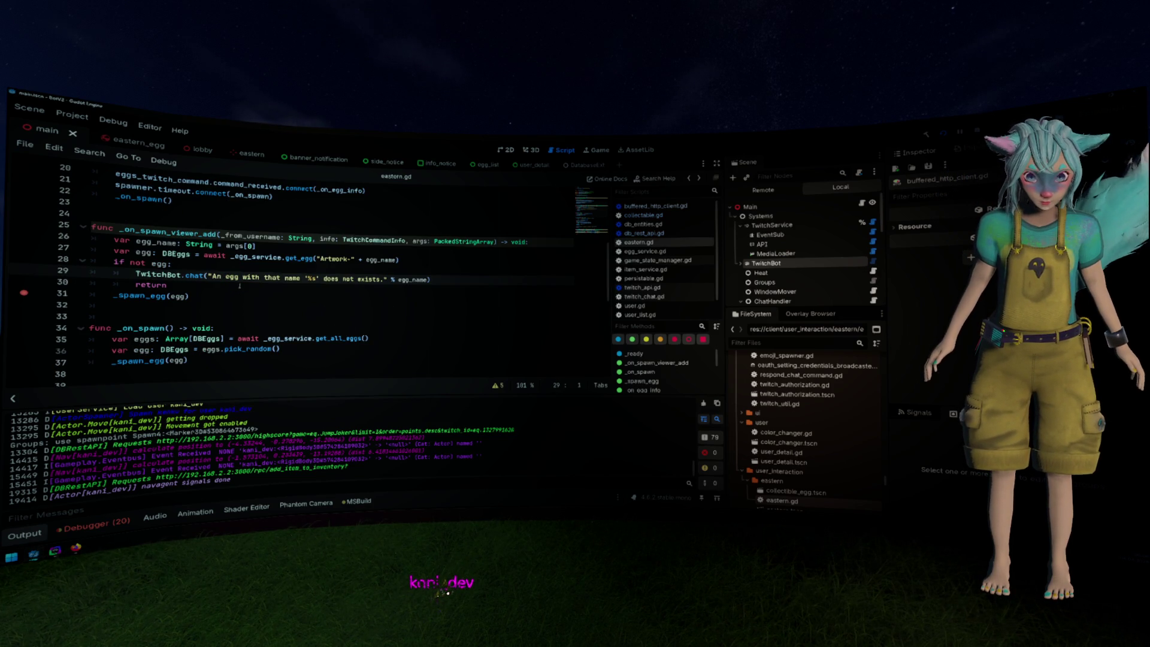
pyautogui.scroll(-8, 239, 286)
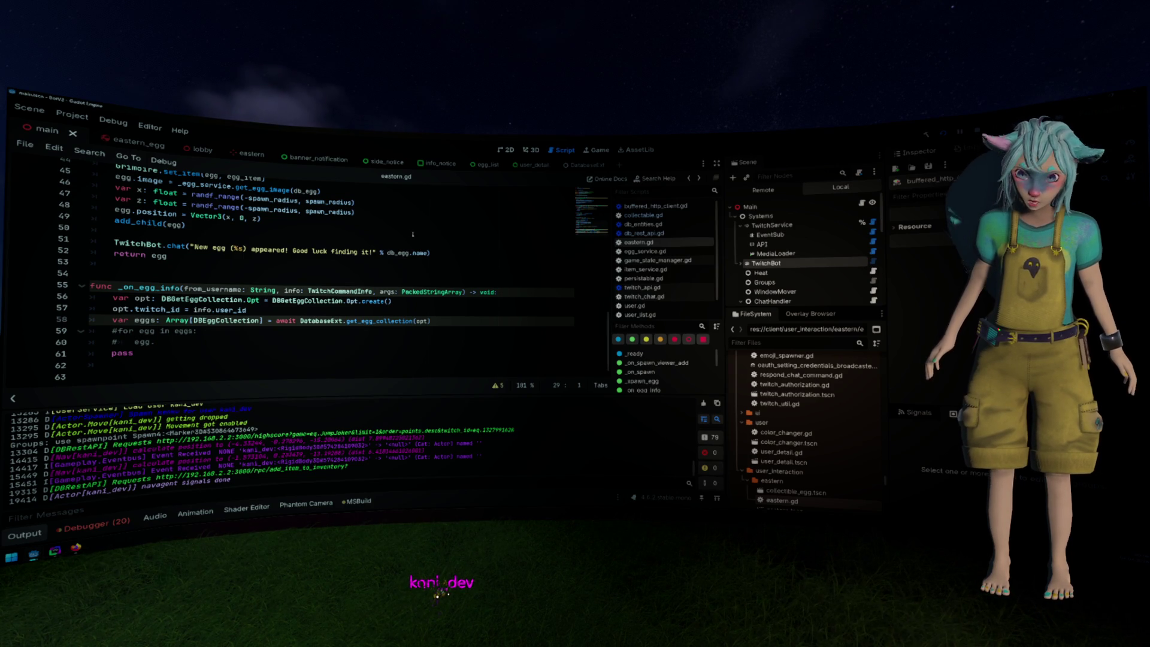
pyautogui.click(122, 140)
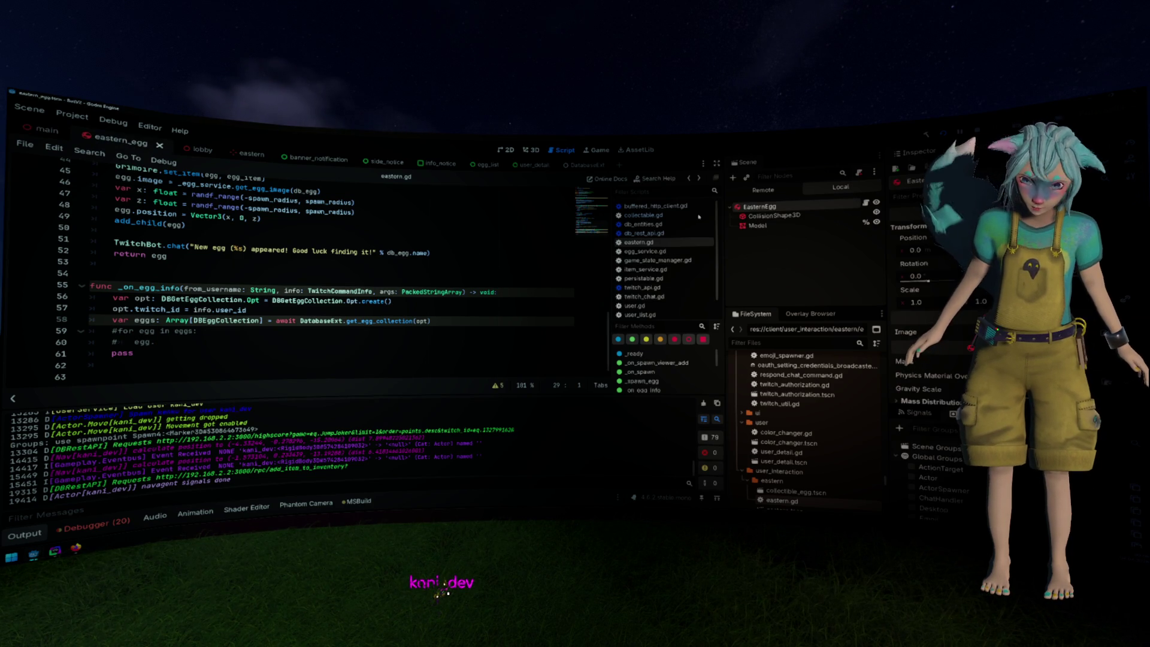
# Review eastern_egg.gd, then close the eastern_egg scene
pyautogui.click(866, 204)
pyautogui.click(410, 202)
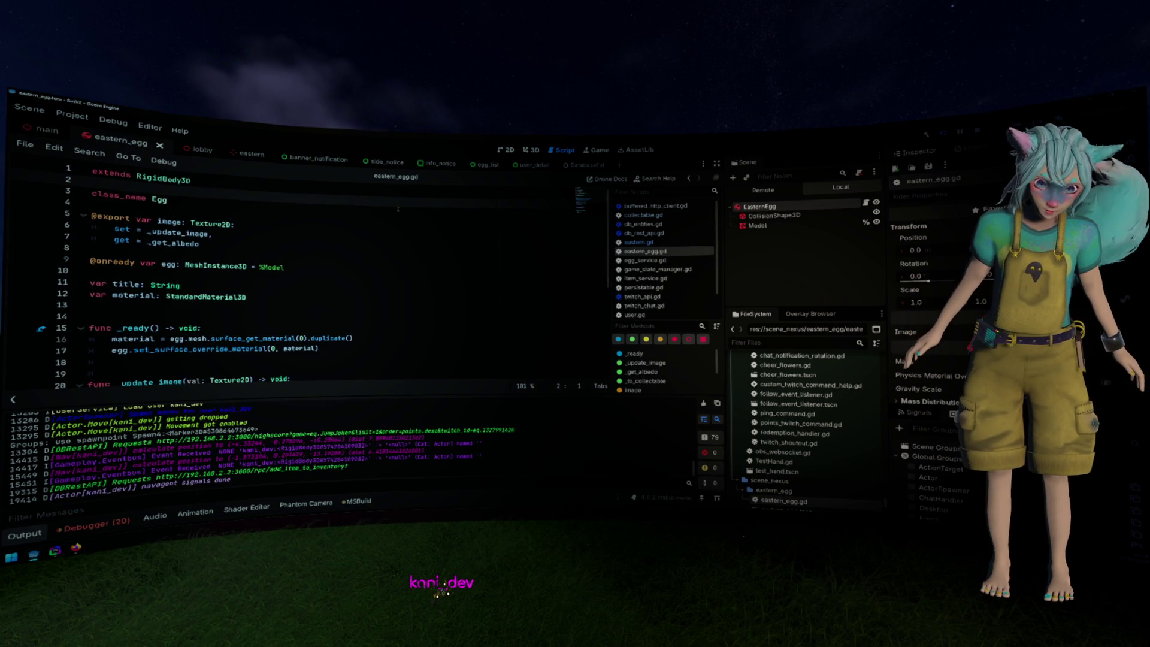
pyautogui.scroll(-5, 398, 209)
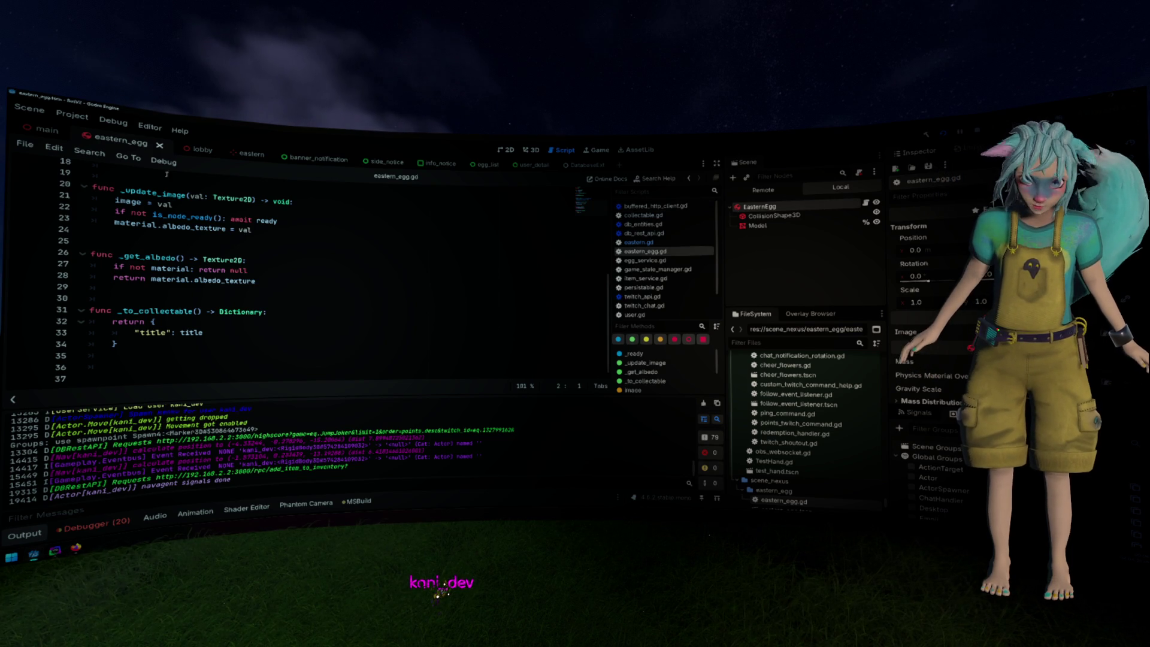
pyautogui.click(159, 145)
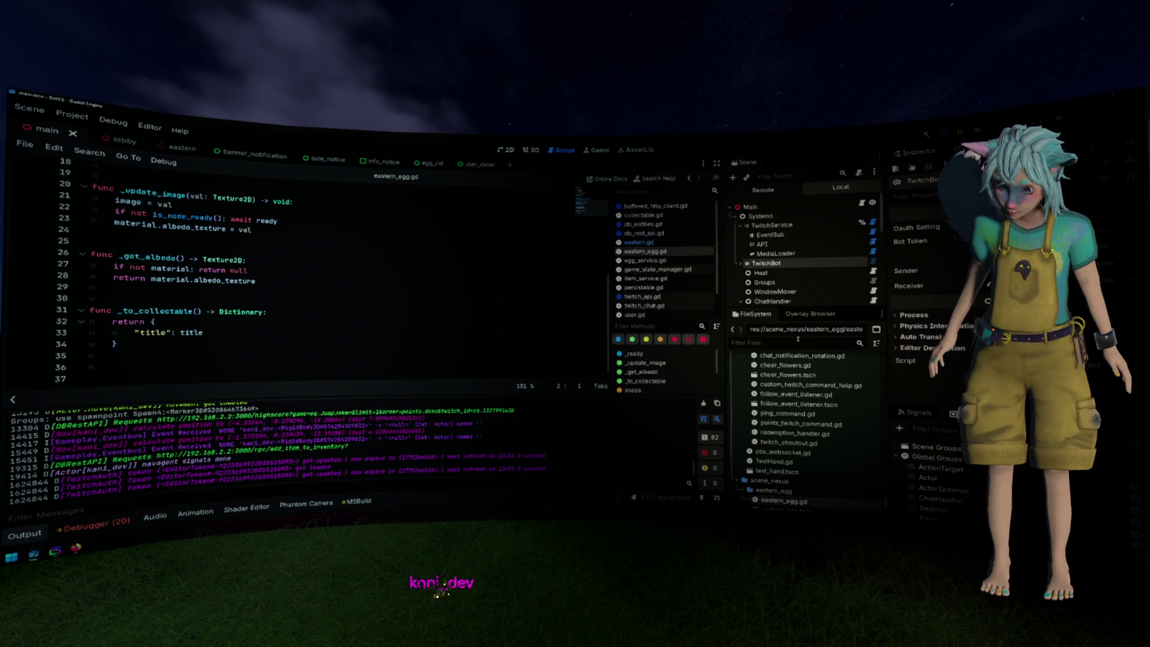
# Filter the FileSystem to 'egg', open collectible_egg.tscn and its collection area's script
pyautogui.click(798, 339)
pyautogui.write('collecta')
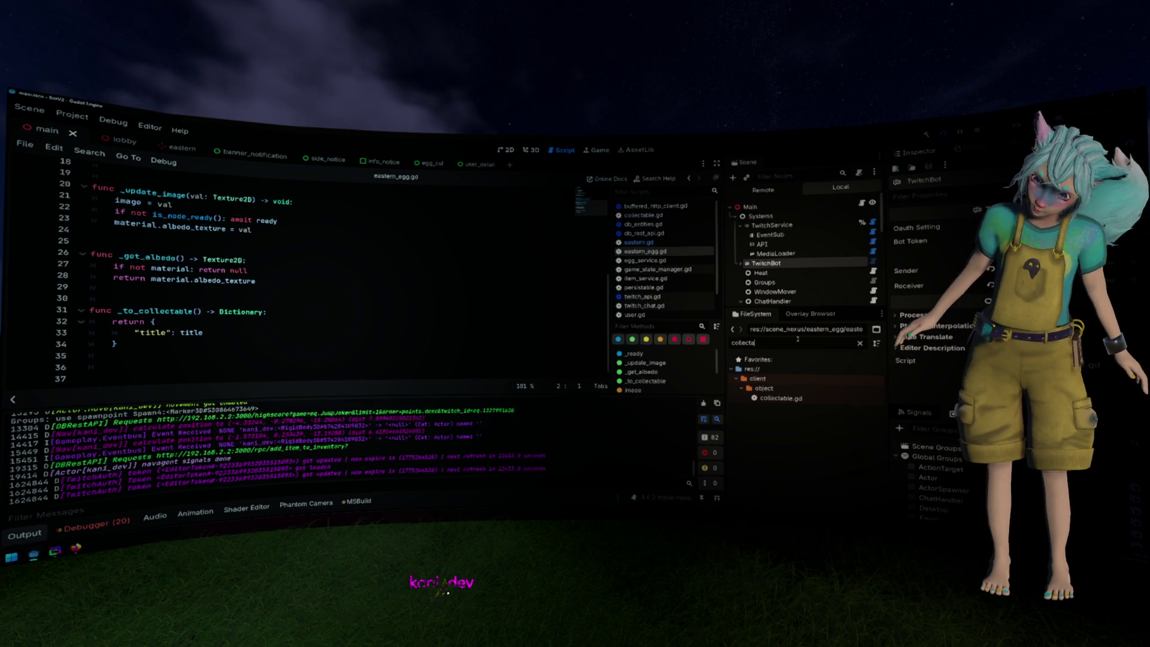
pyautogui.write('ble')
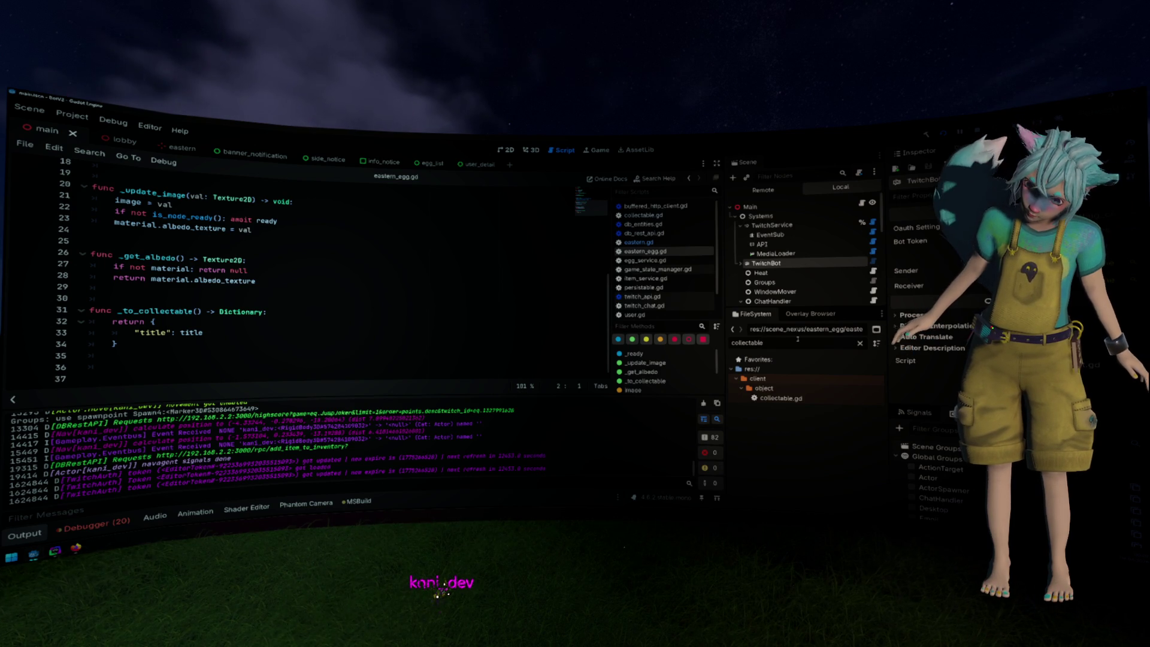
pyautogui.press('BackSpace')
pyautogui.press('BackSpace')
pyautogui.press('BackSpace')
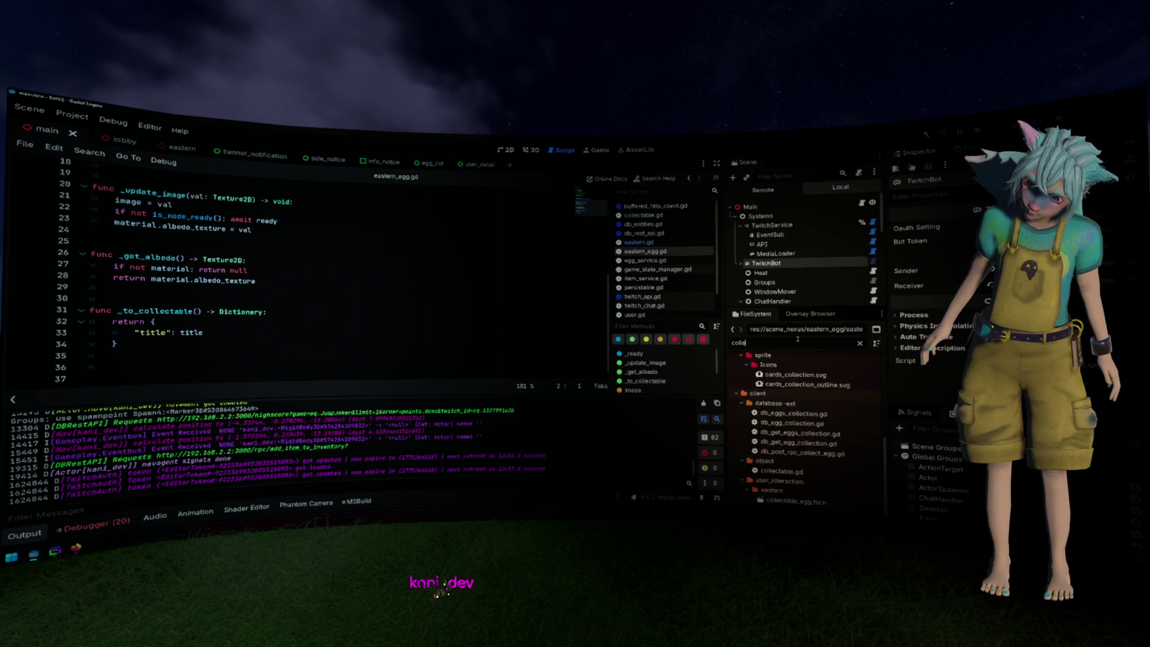
pyautogui.write('_egg')
pyautogui.write('_')
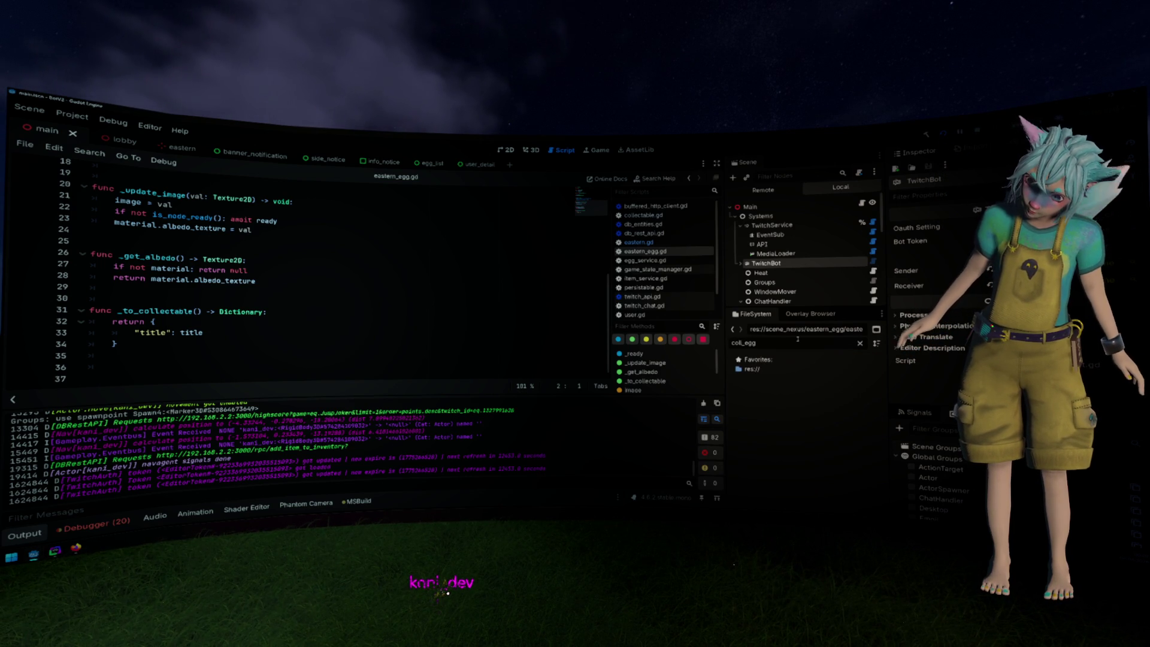
pyautogui.press('BackSpace')
pyautogui.press('BackSpace')
pyautogui.press('BackSpace')
pyautogui.scroll(-5, 859, 372)
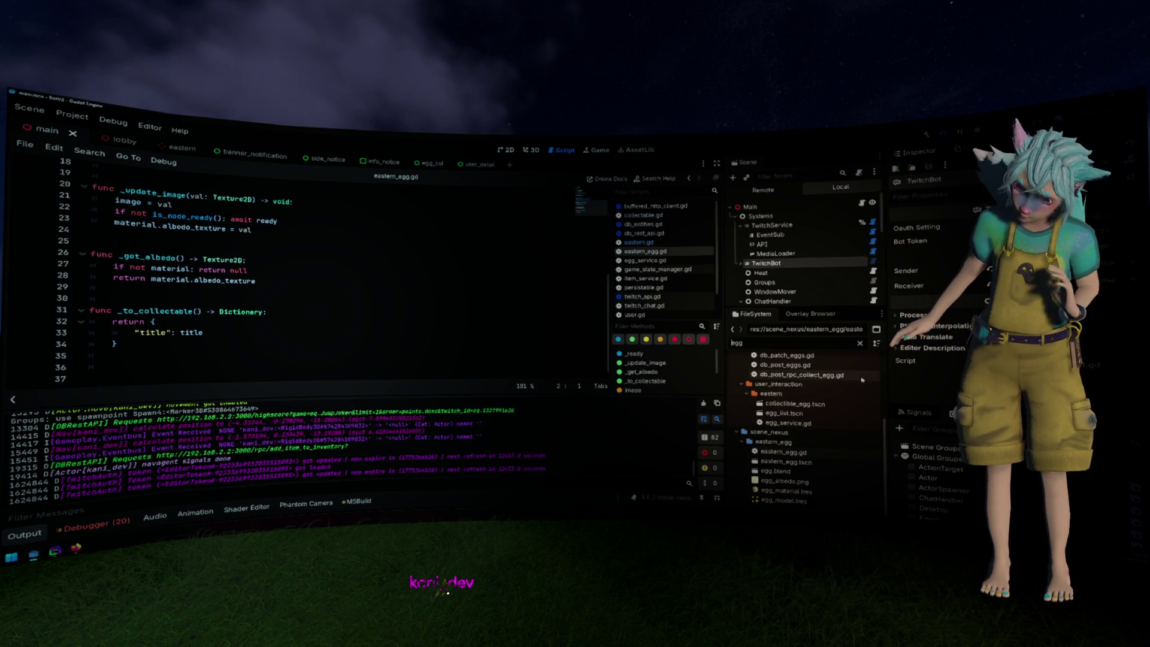
pyautogui.doubleClick(815, 405)
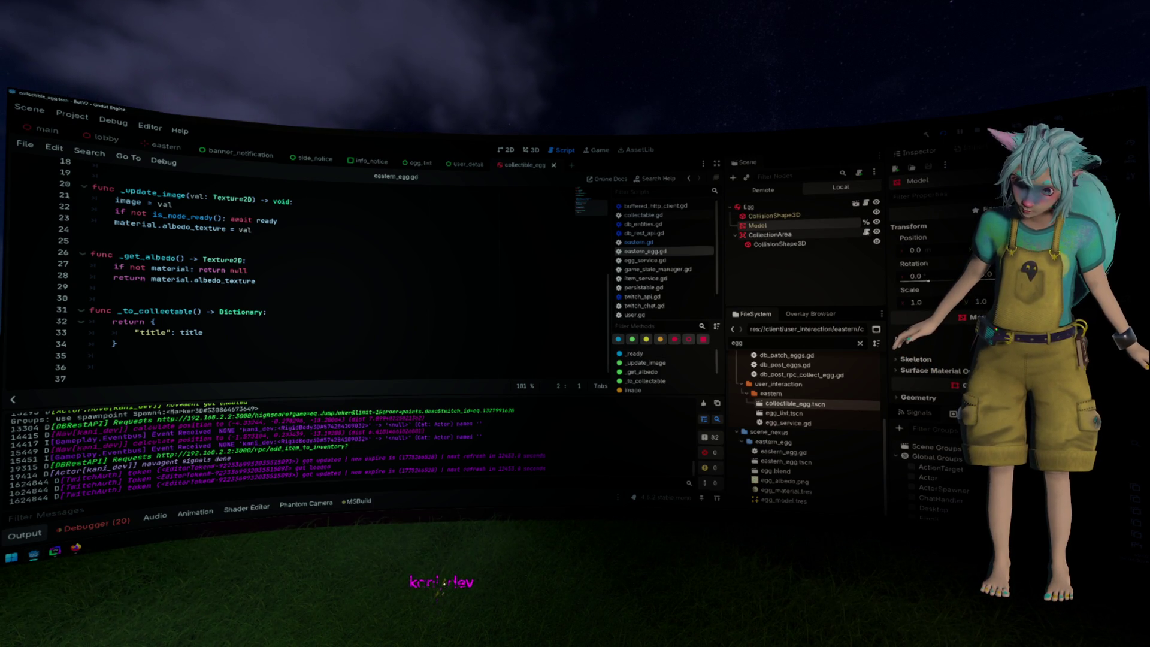
pyautogui.click(866, 233)
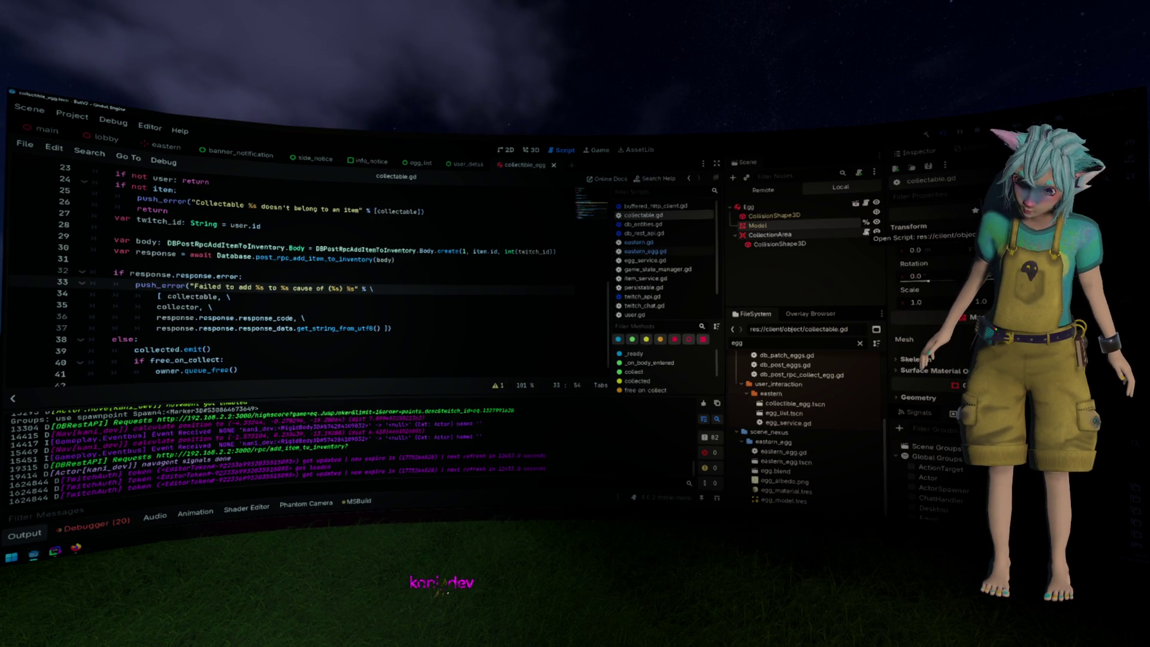
pyautogui.click(867, 203)
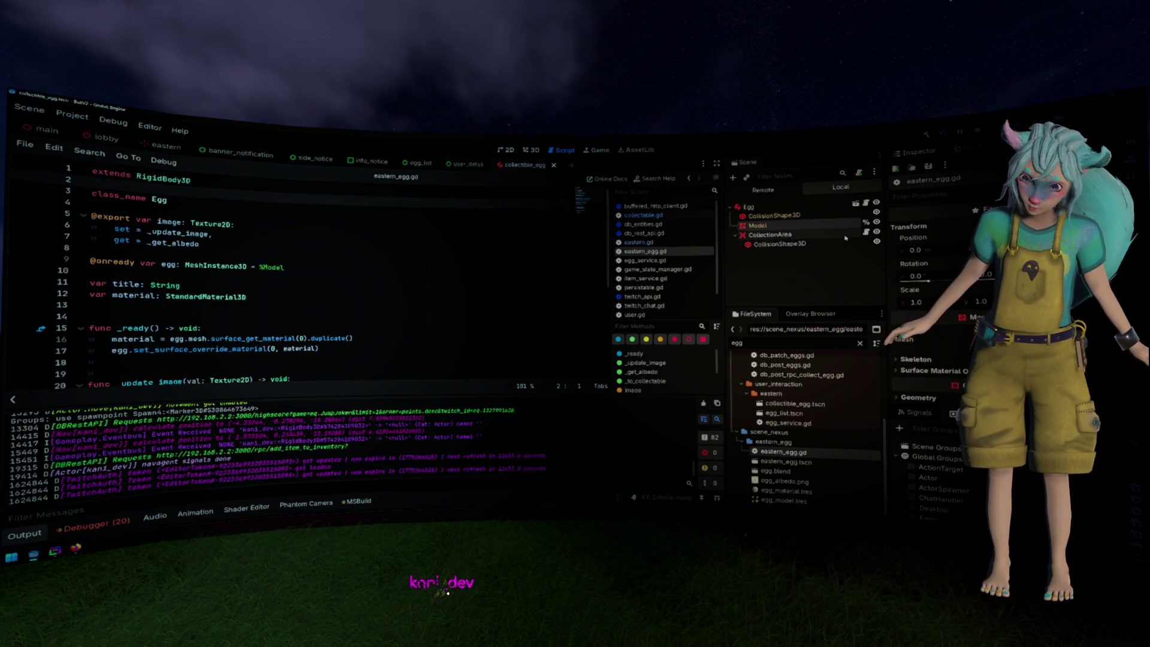
pyautogui.click(867, 233)
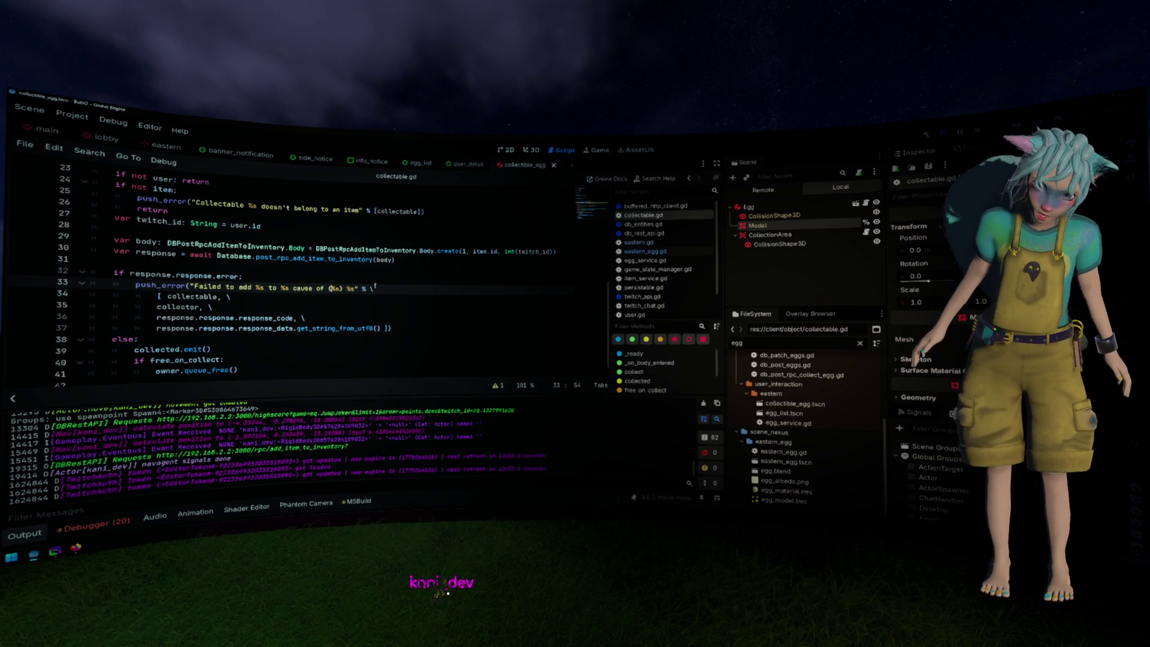
pyautogui.scroll(6, 375, 284)
pyautogui.scroll(2, 379, 283)
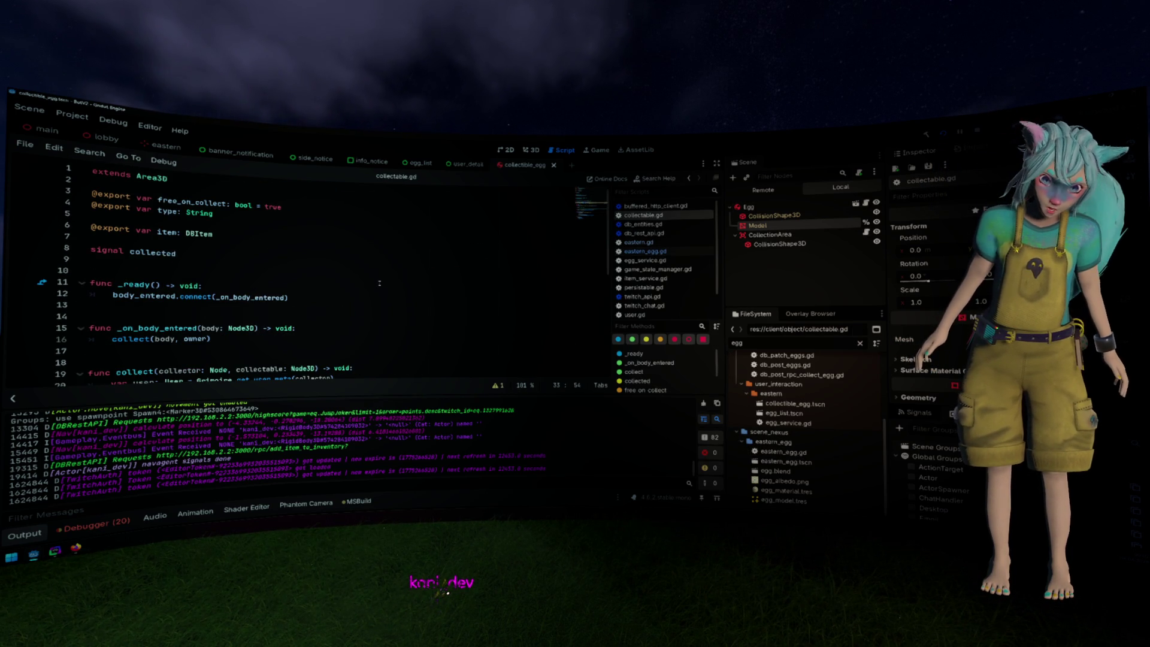
pyautogui.scroll(-6, 379, 283)
pyautogui.scroll(6, 380, 283)
pyautogui.click(182, 252)
pyautogui.doubleClick(182, 252)
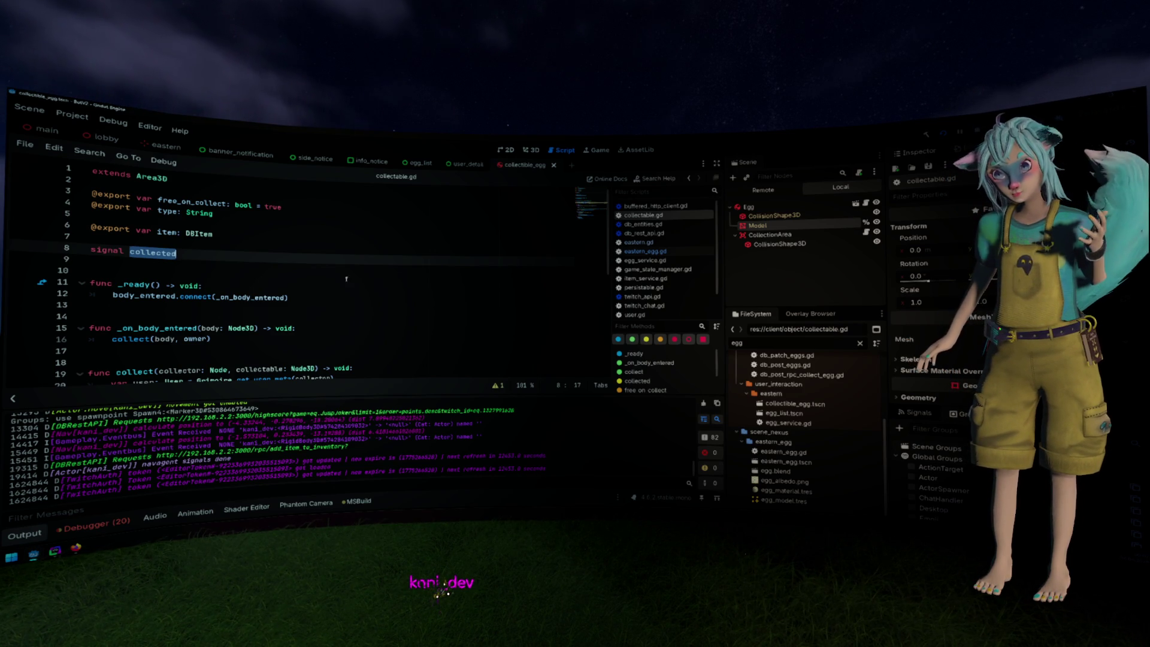
pyautogui.click(94, 250)
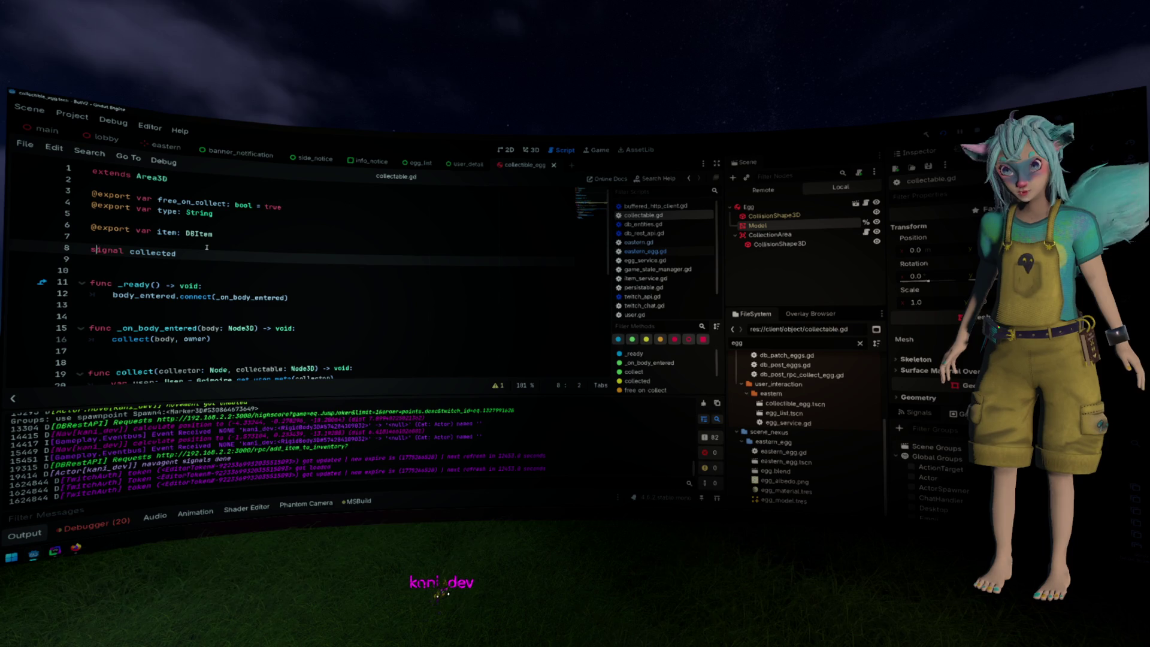
pyautogui.write('parent')
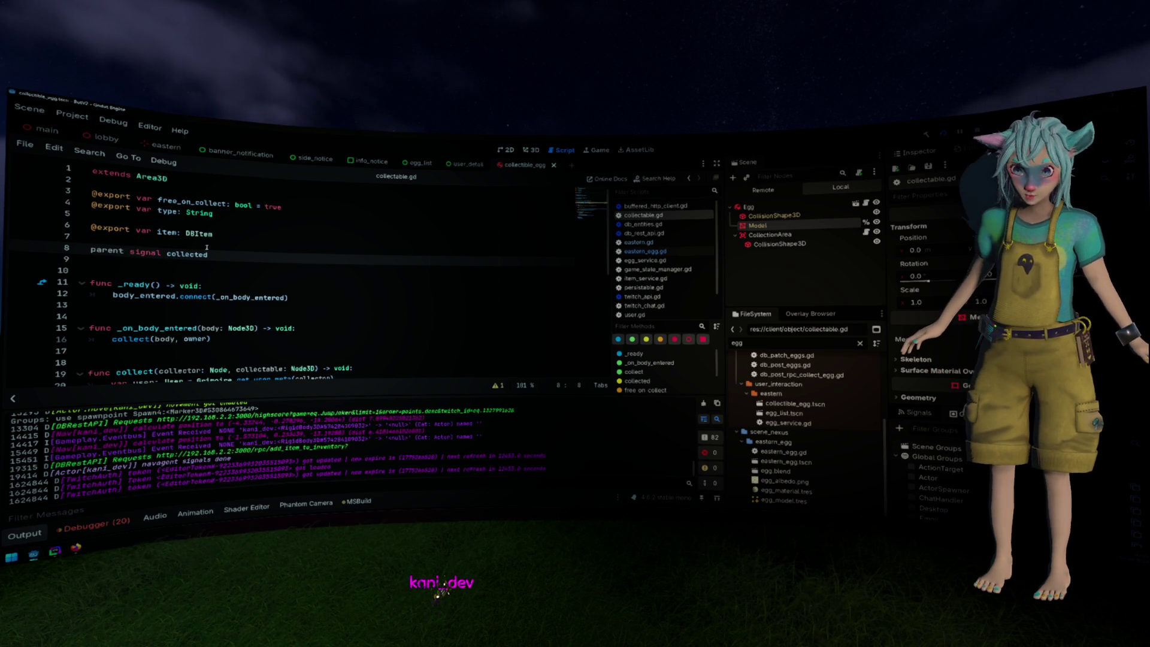
pyautogui.hotkey('ctrl', 'z')
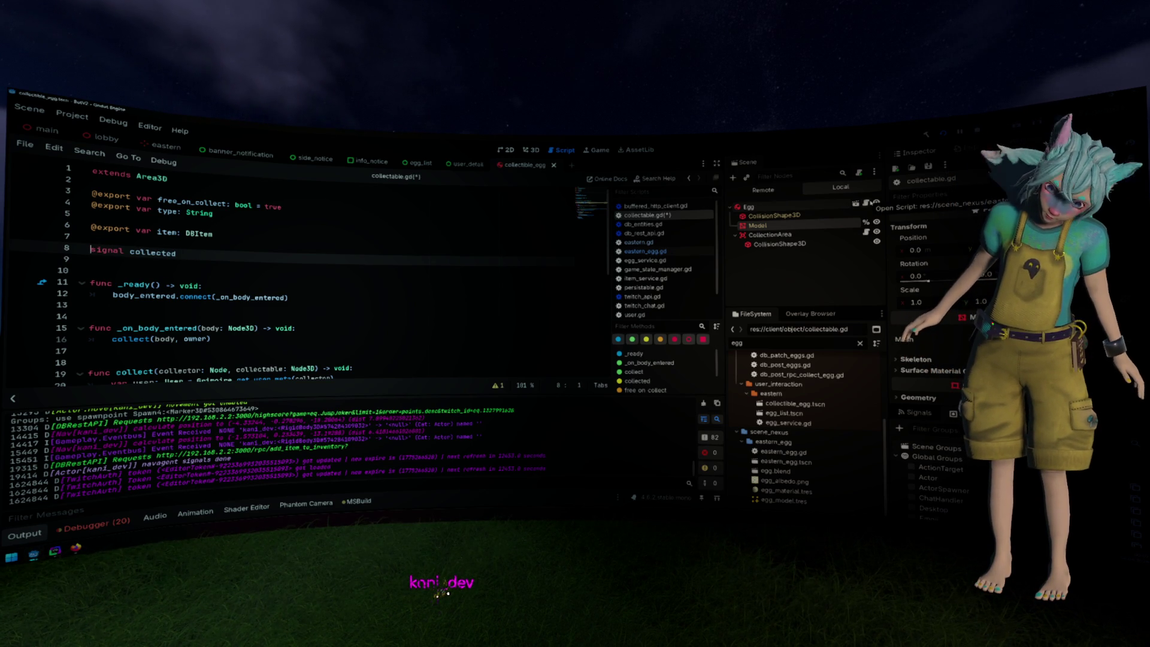
pyautogui.scroll(-3, 391, 210)
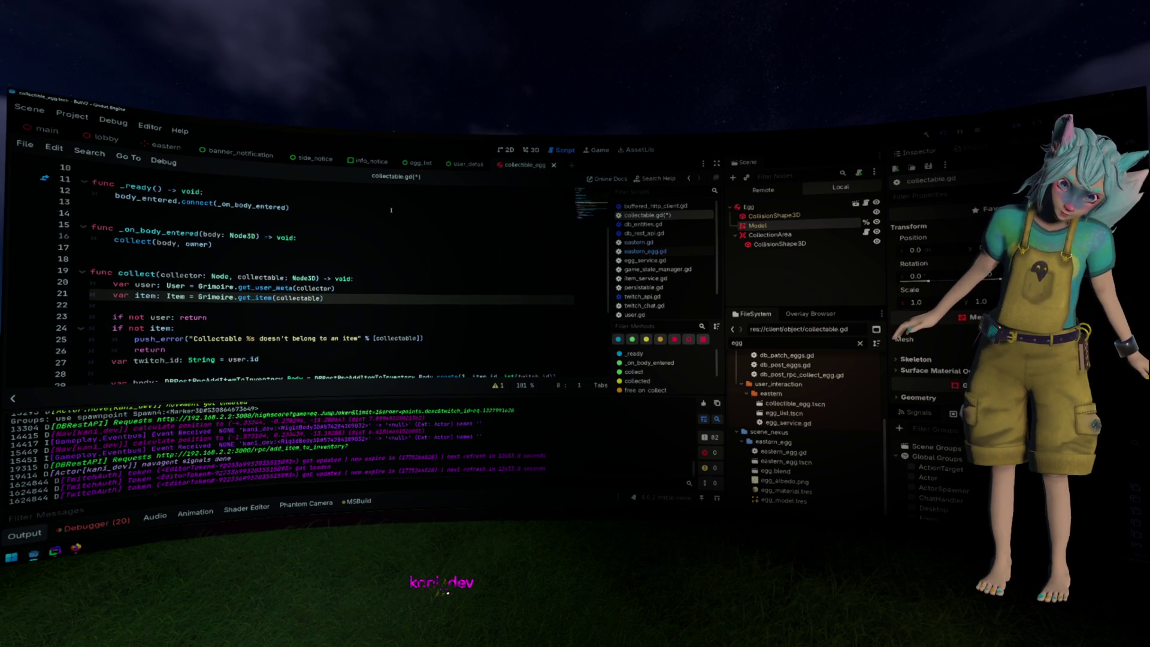
pyautogui.scroll(-3, 391, 210)
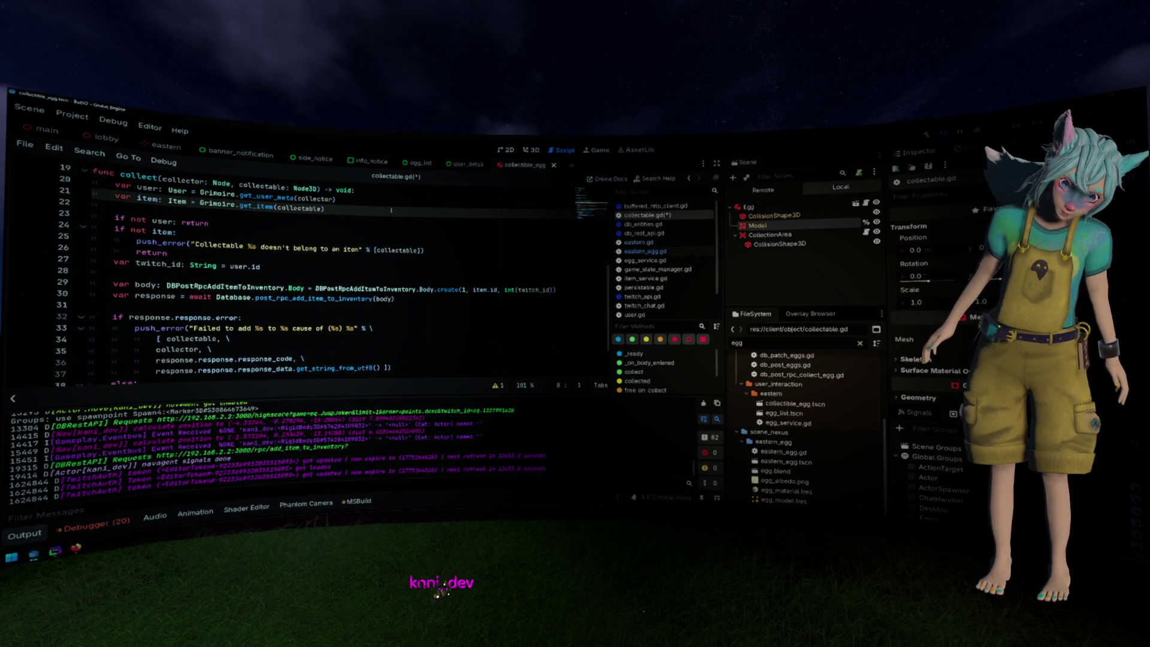
pyautogui.scroll(-2, 391, 209)
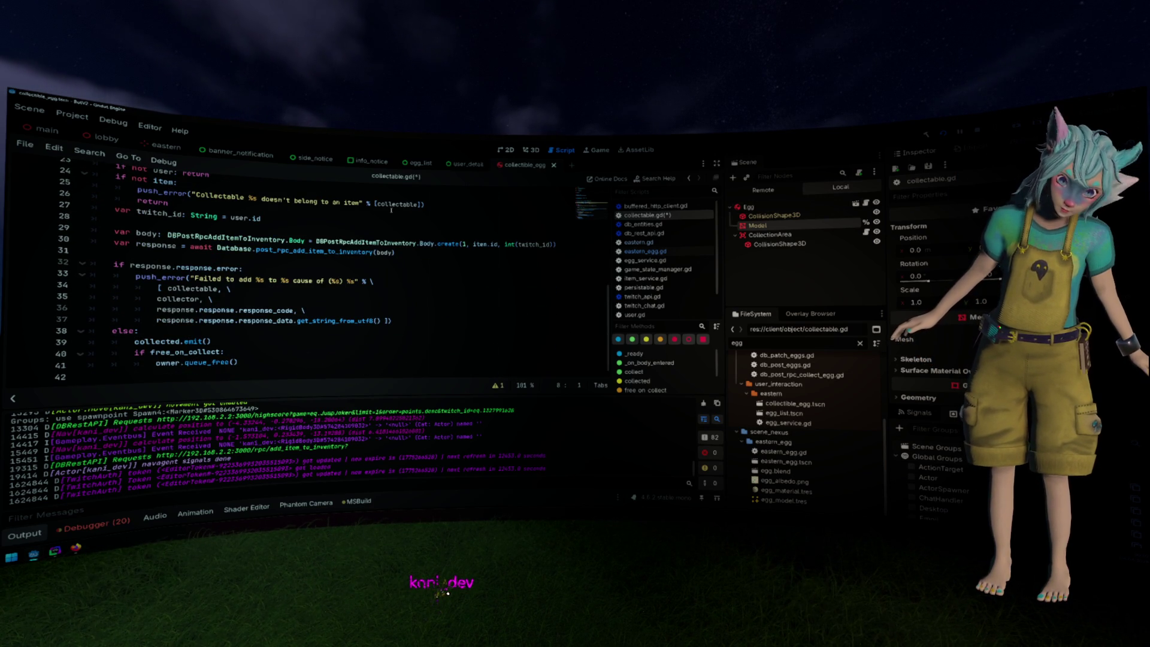
pyautogui.scroll(2, 392, 210)
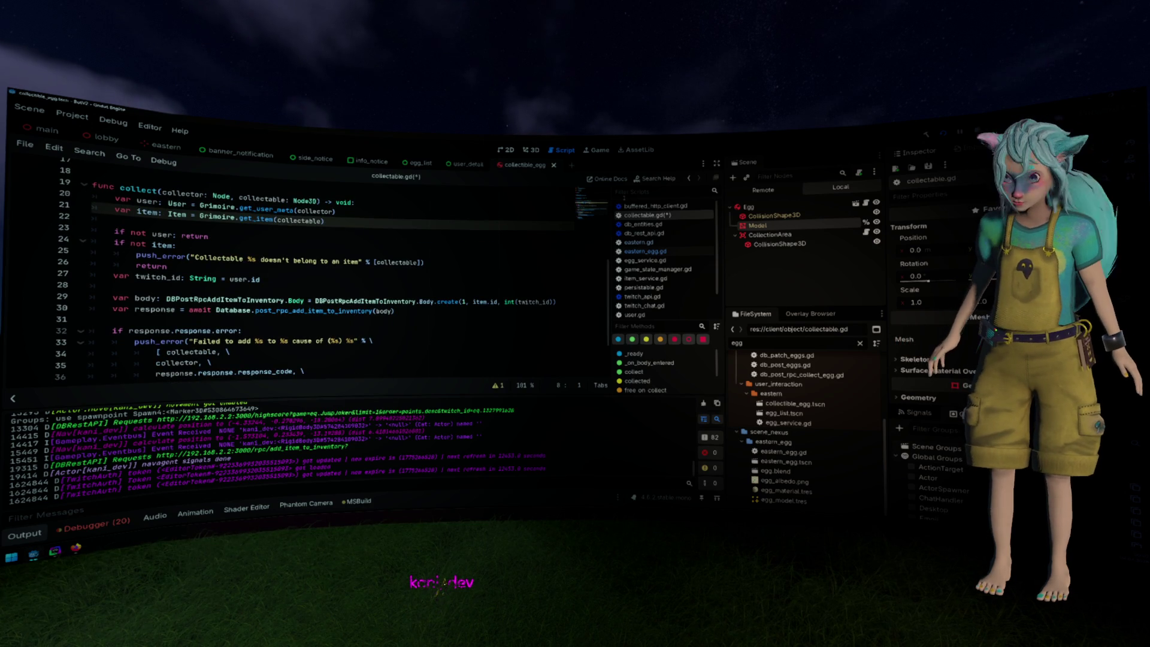
pyautogui.scroll(-2, 408, 234)
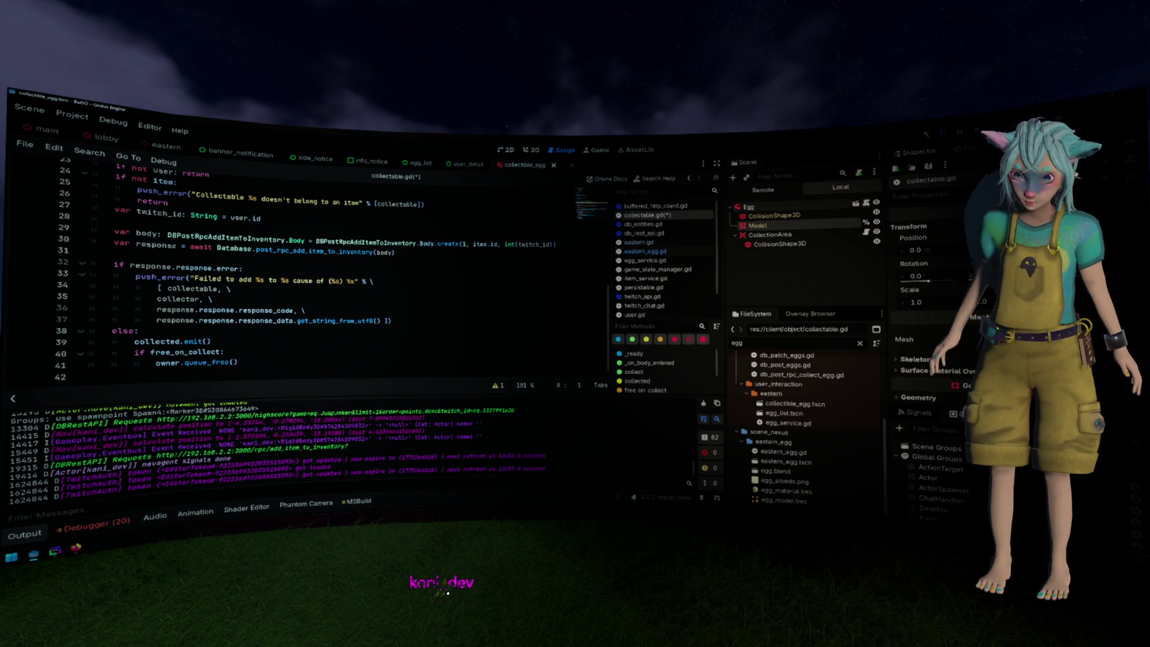
pyautogui.doubleClick(784, 453)
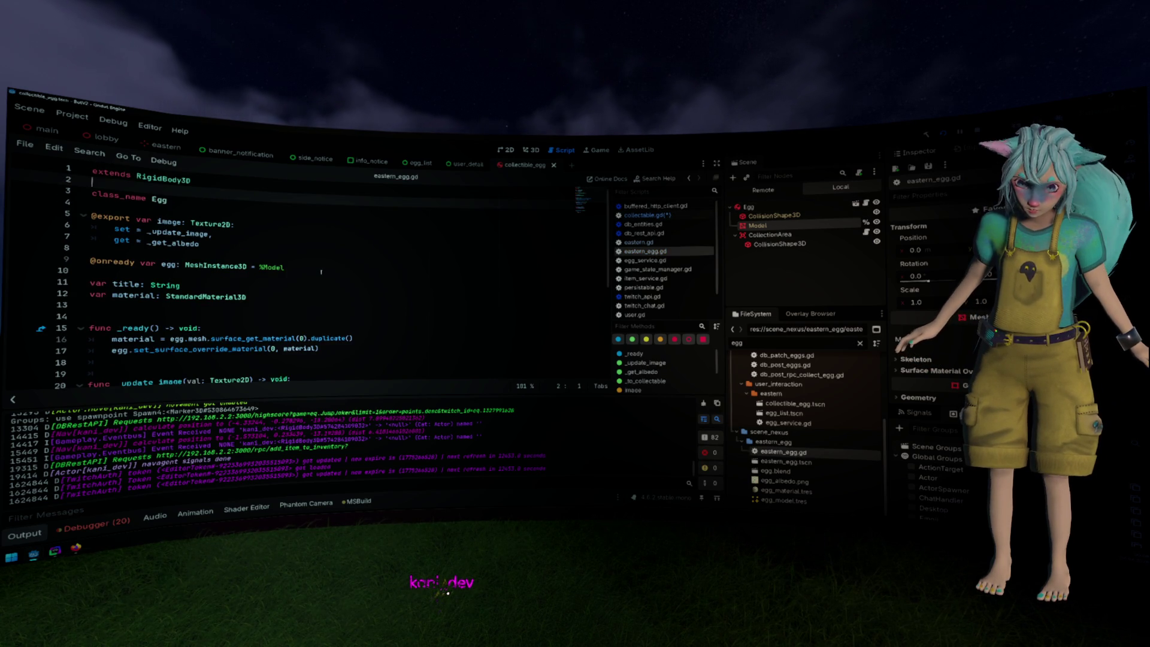
# Add 'signal collected' on a new line above the title variable in eastern_egg.gd
pyautogui.scroll(-1, 321, 272)
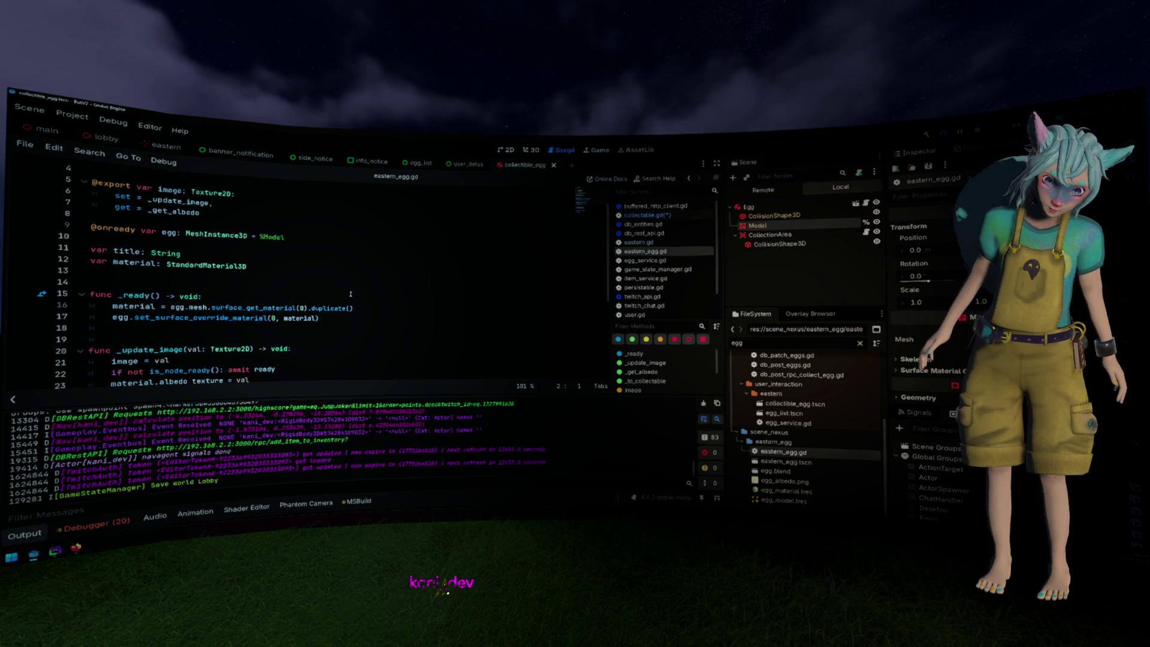
pyautogui.scroll(-2, 358, 300)
pyautogui.scroll(-3, 357, 300)
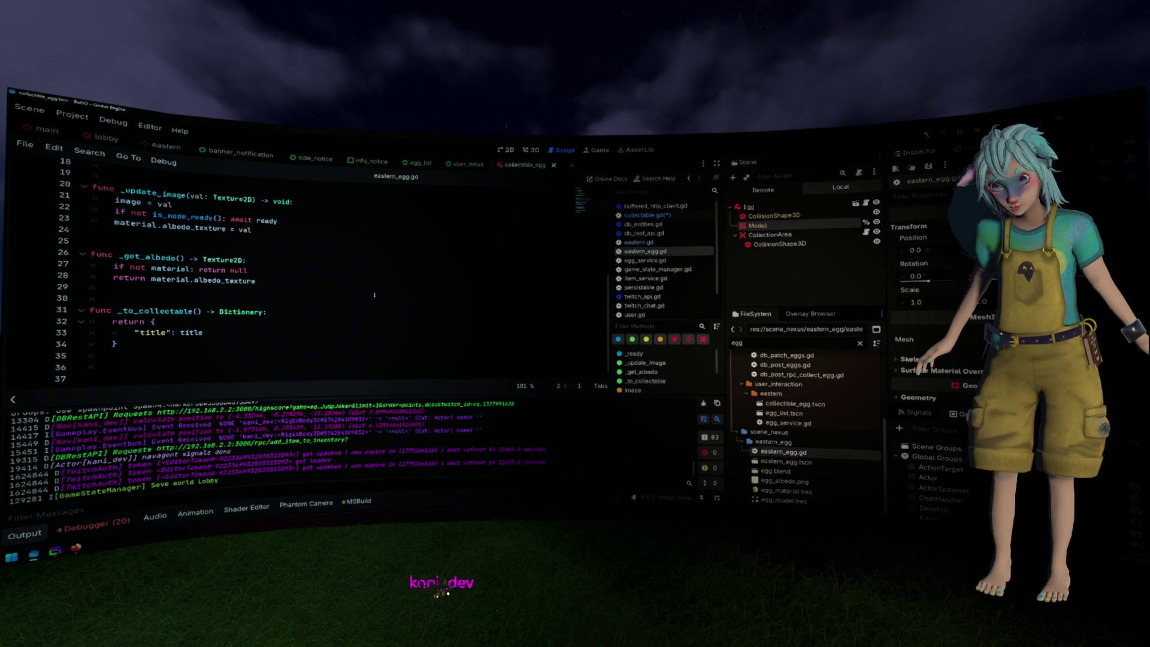
pyautogui.scroll(5, 372, 292)
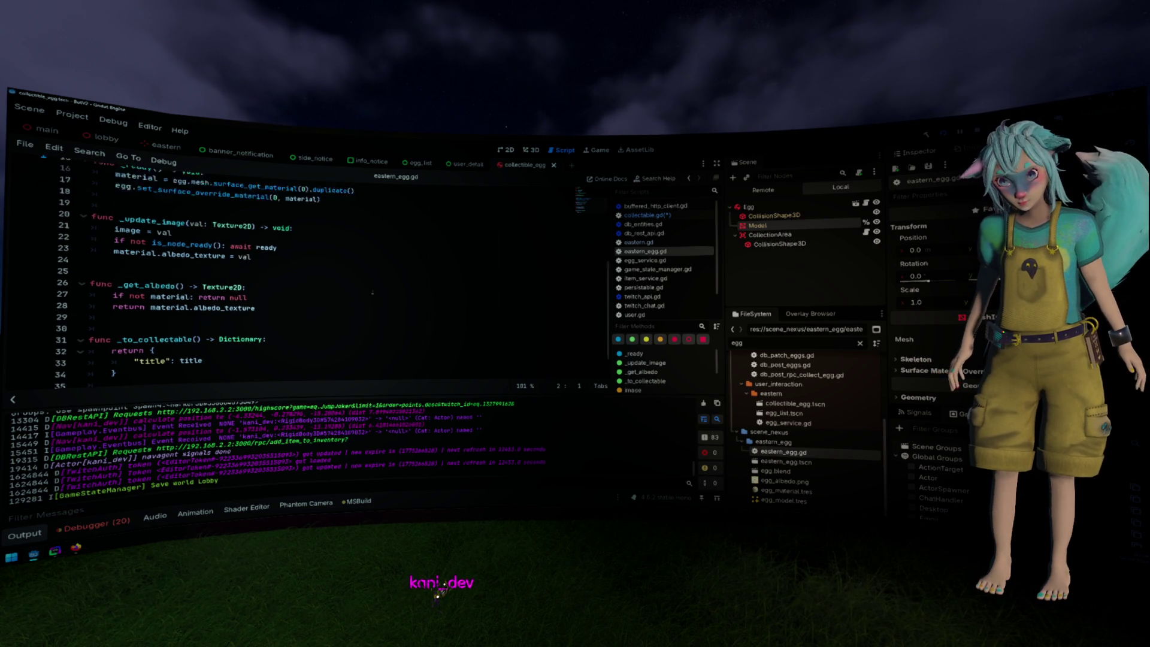
pyautogui.scroll(1, 372, 292)
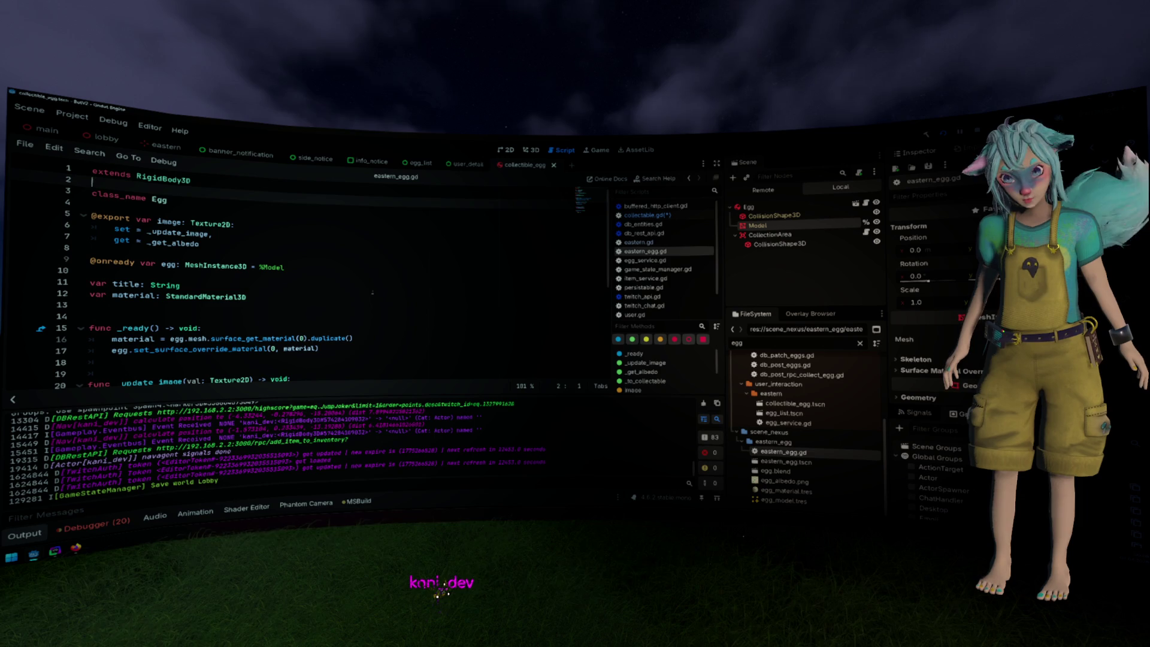
pyautogui.click(372, 293)
pyautogui.press('Return')
pyautogui.press('Return')
pyautogui.press('Up')
pyautogui.write('signal collec')
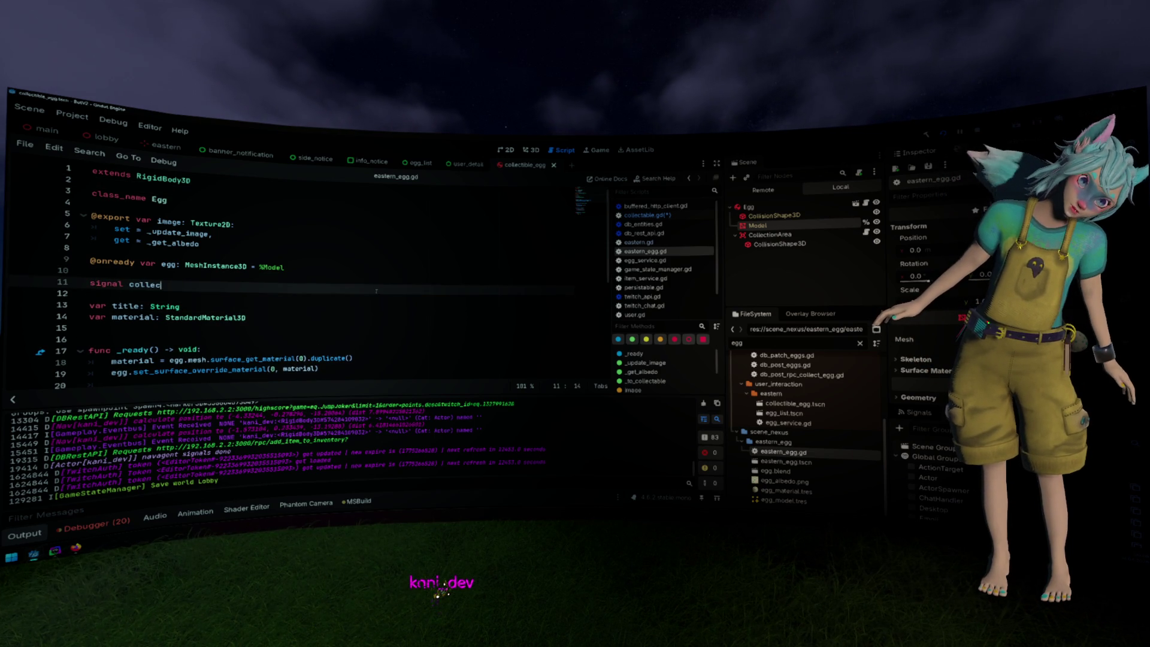
pyautogui.write('ted')
# Save eastern_egg.gd with Ctrl+S and select the CollectionArea node
pyautogui.hotkey('ctrl', 'shift', 'Left')
pyautogui.hotkey('ctrl', 's')
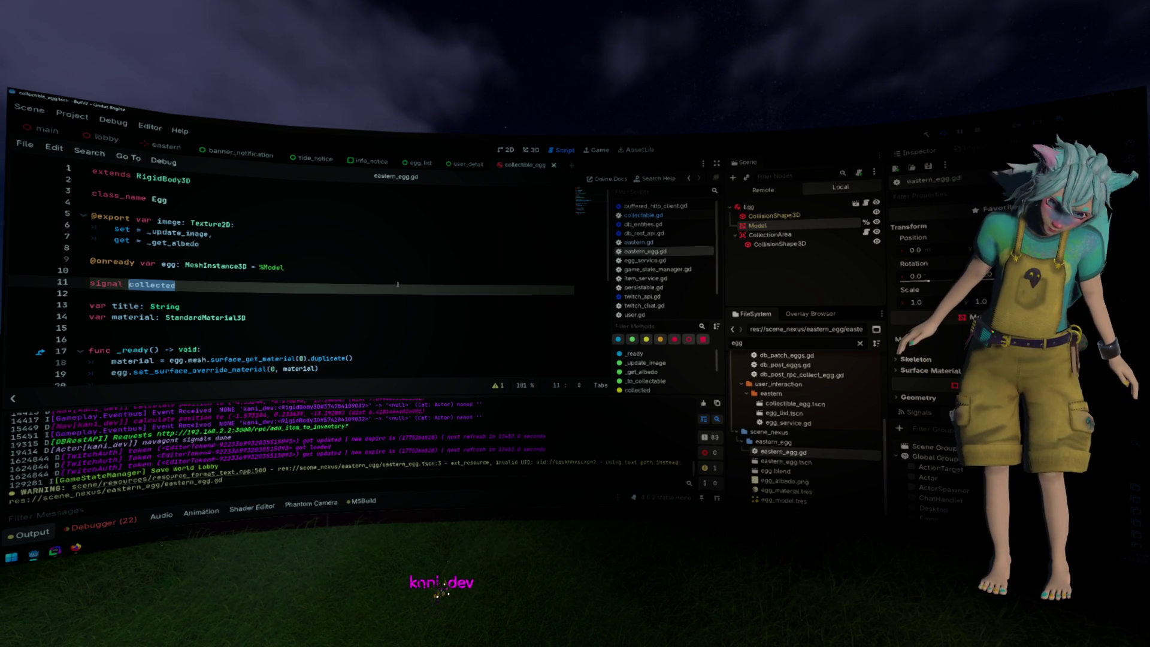
pyautogui.press('Up')
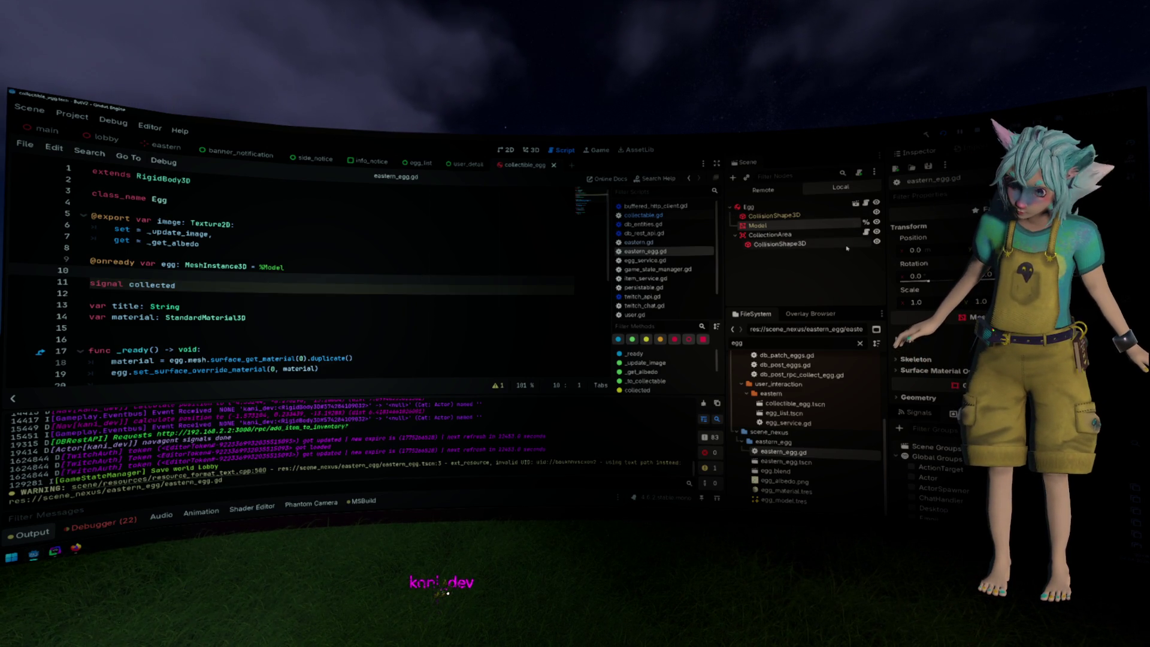
pyautogui.click(863, 234)
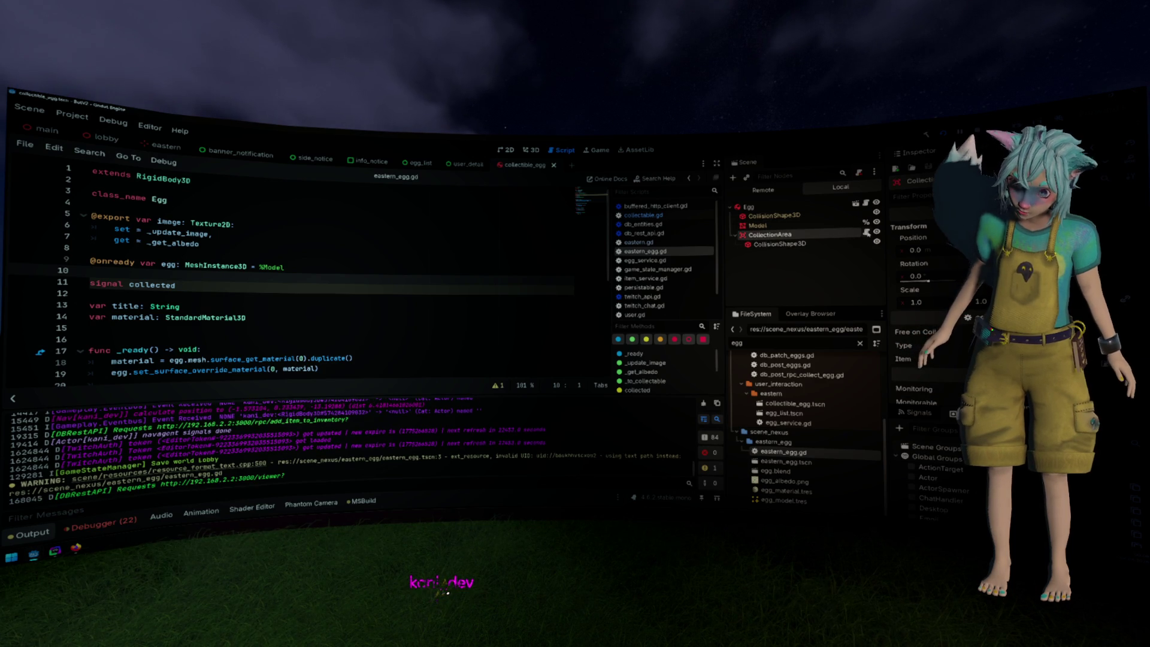
# Run until the debugger halts on the invalid key '0' access at user_repository.gd line 45
pyautogui.click(114, 247)
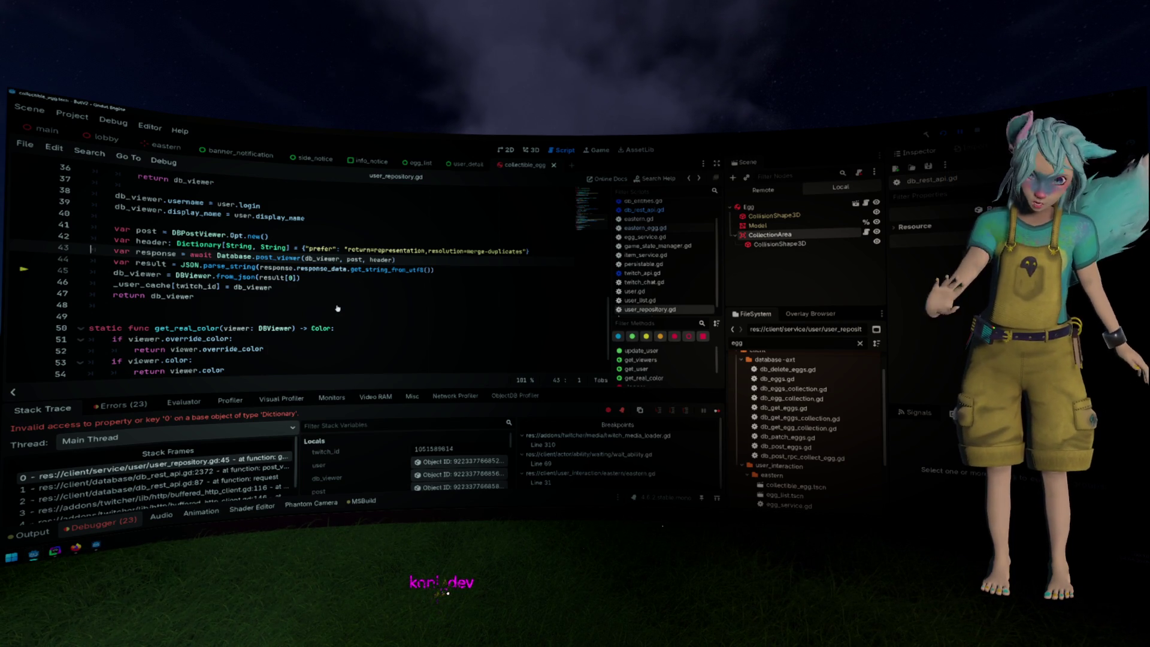
# Jump to the post_viewer definition and back to its call on line 43, twice
pyautogui.keyDown('ctrl'); pyautogui.click(282, 259); pyautogui.keyUp('ctrl')
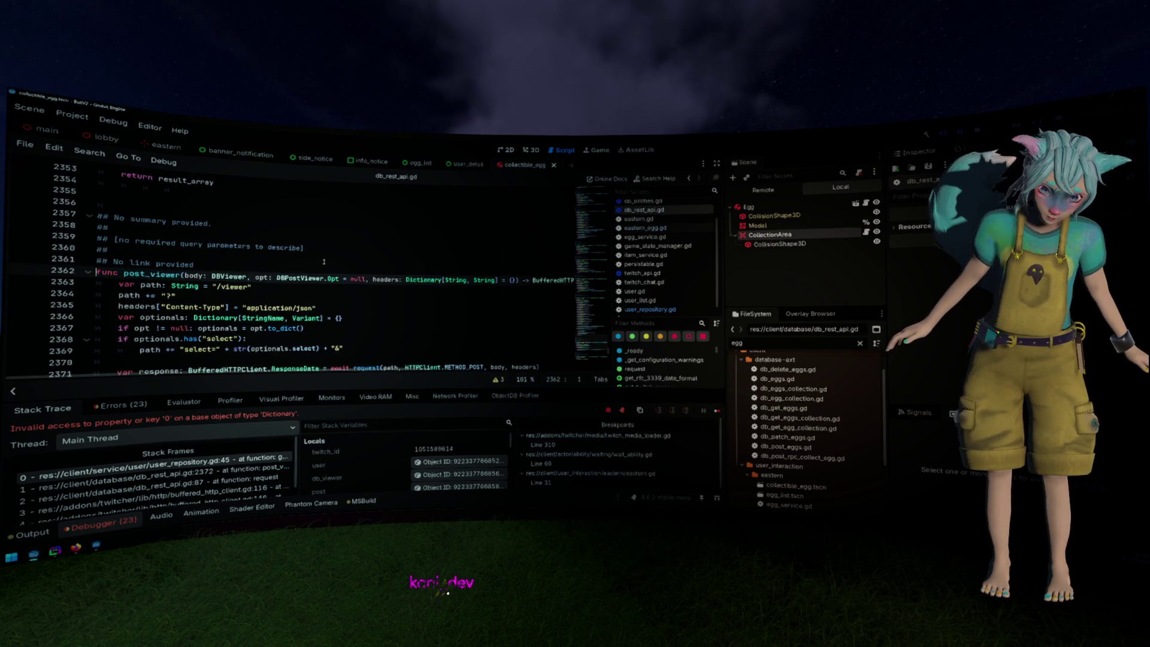
pyautogui.hotkey('alt', 'Left')
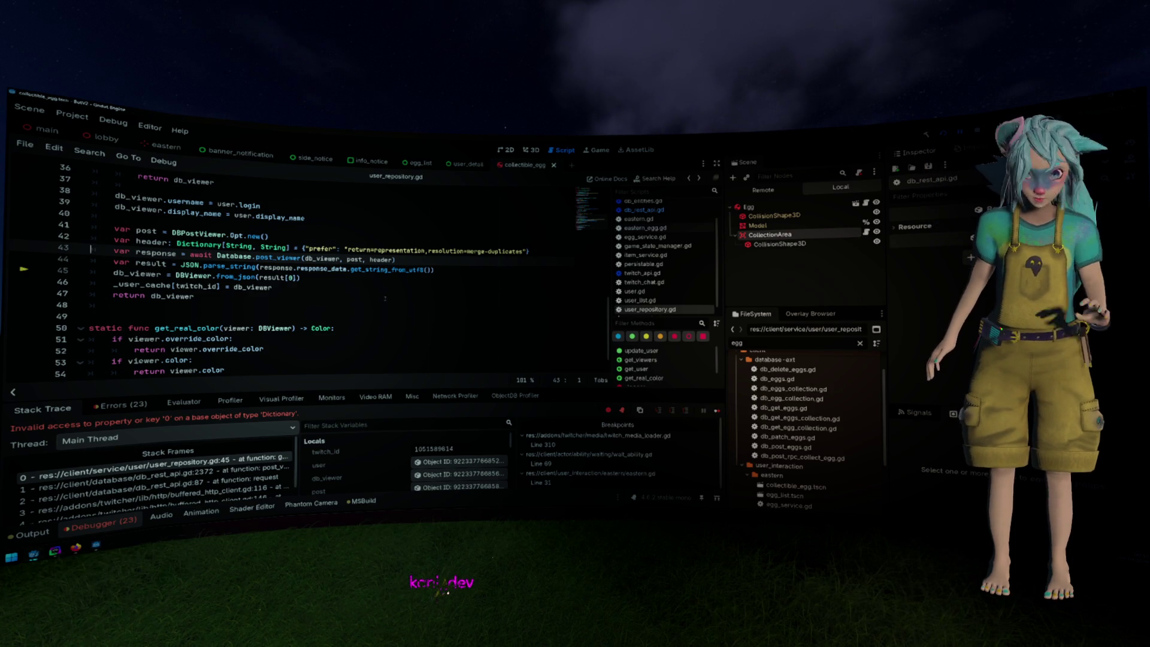
pyautogui.keyDown('ctrl'); pyautogui.click(279, 258); pyautogui.keyUp('ctrl')
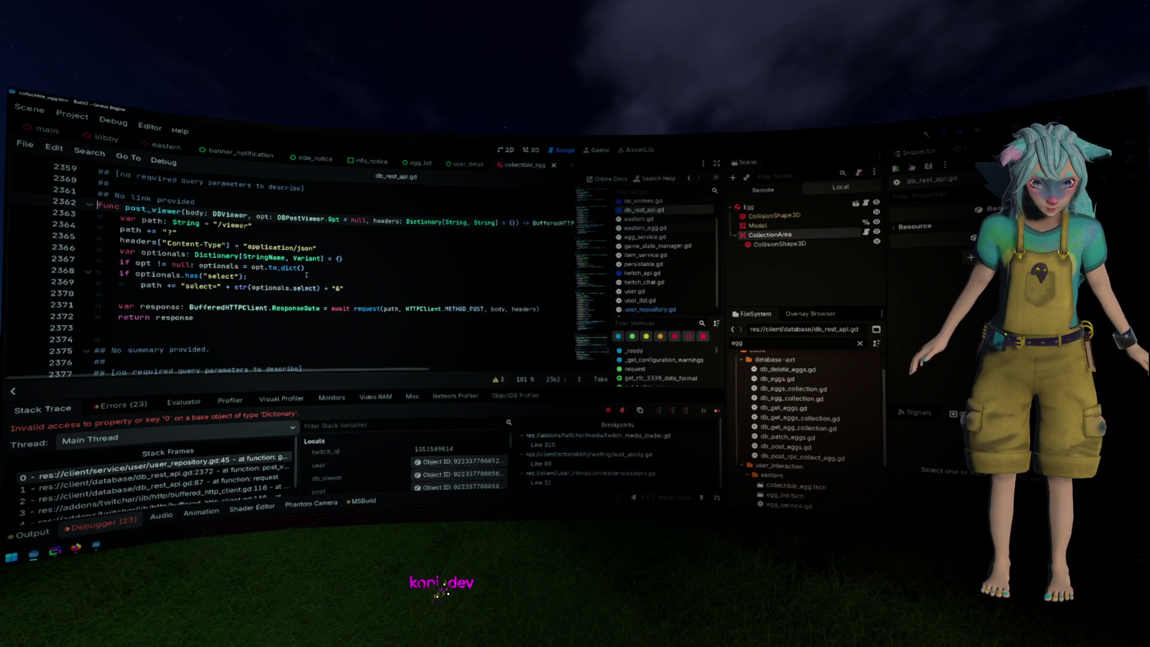
pyautogui.hotkey('alt', 'Left')
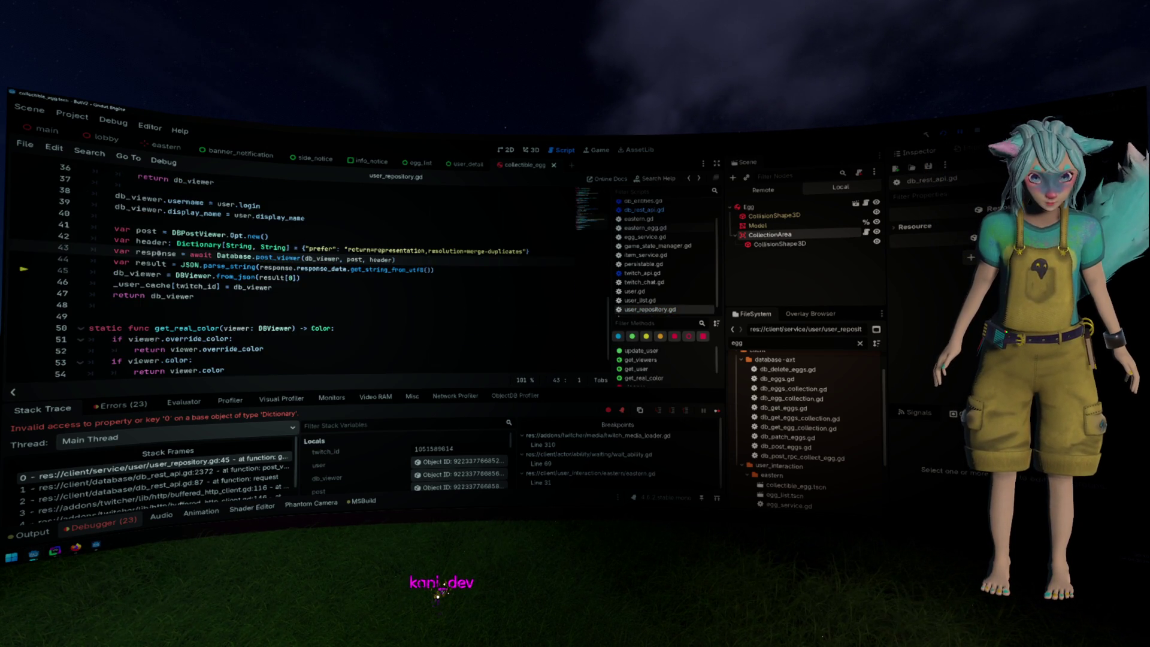
# Select the response variable and start evaluating 'response.' in the debugger's Evaluator
pyautogui.doubleClick(156, 254)
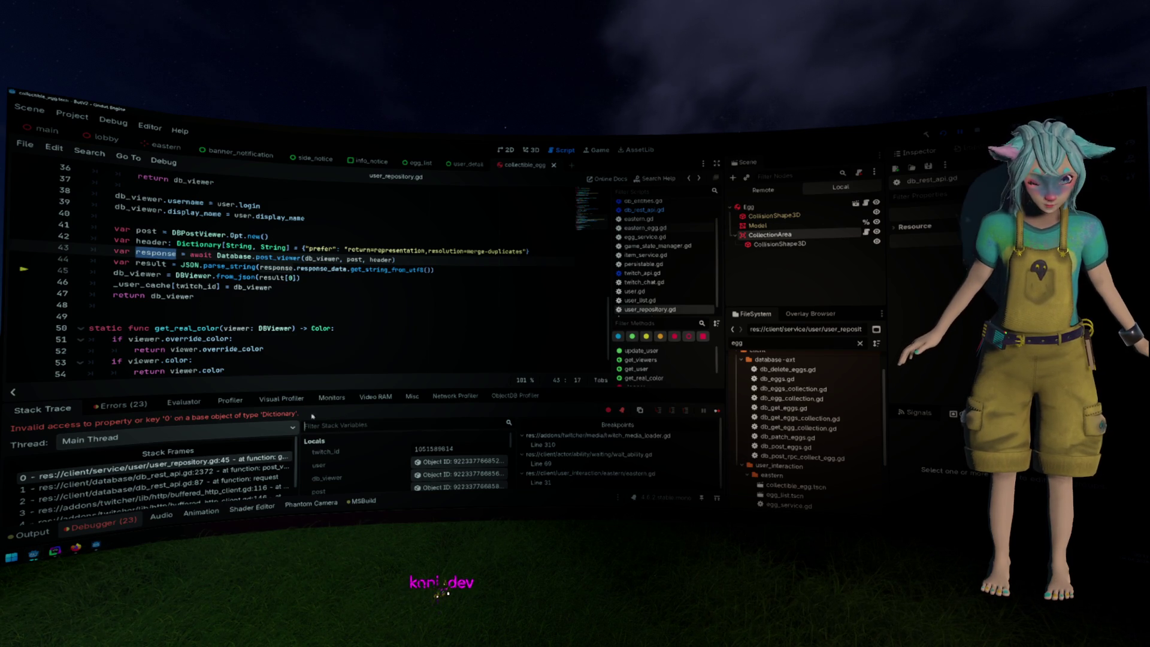
pyautogui.click(184, 402)
pyautogui.click(276, 417)
pyautogui.write('res')
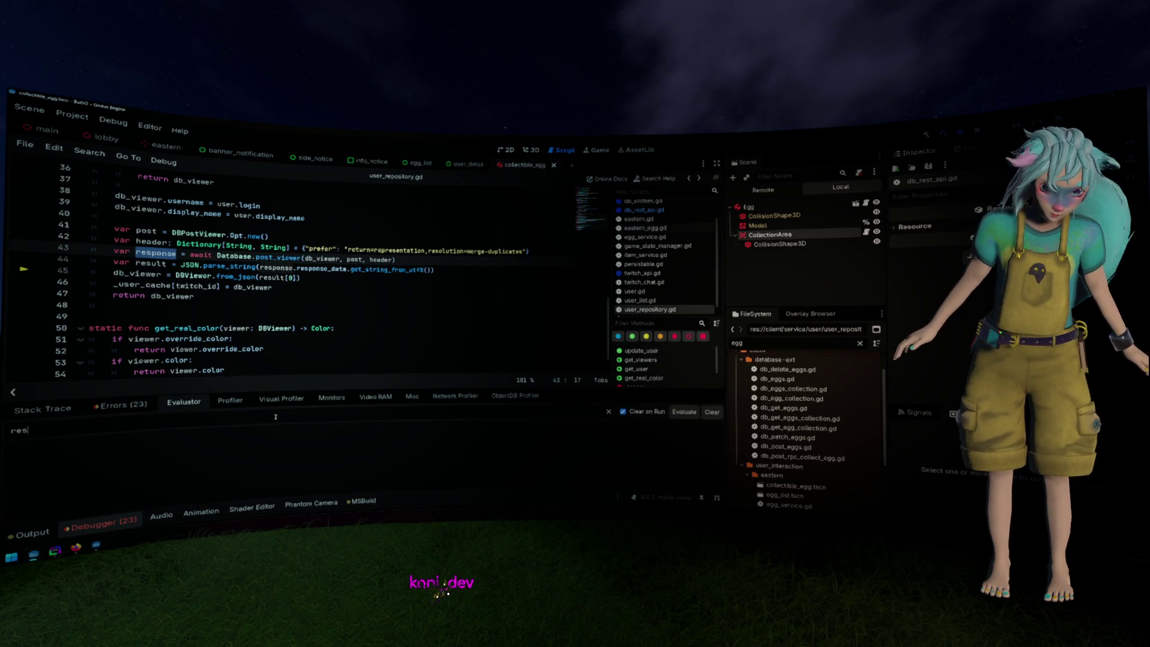
pyautogui.write('ponse.')
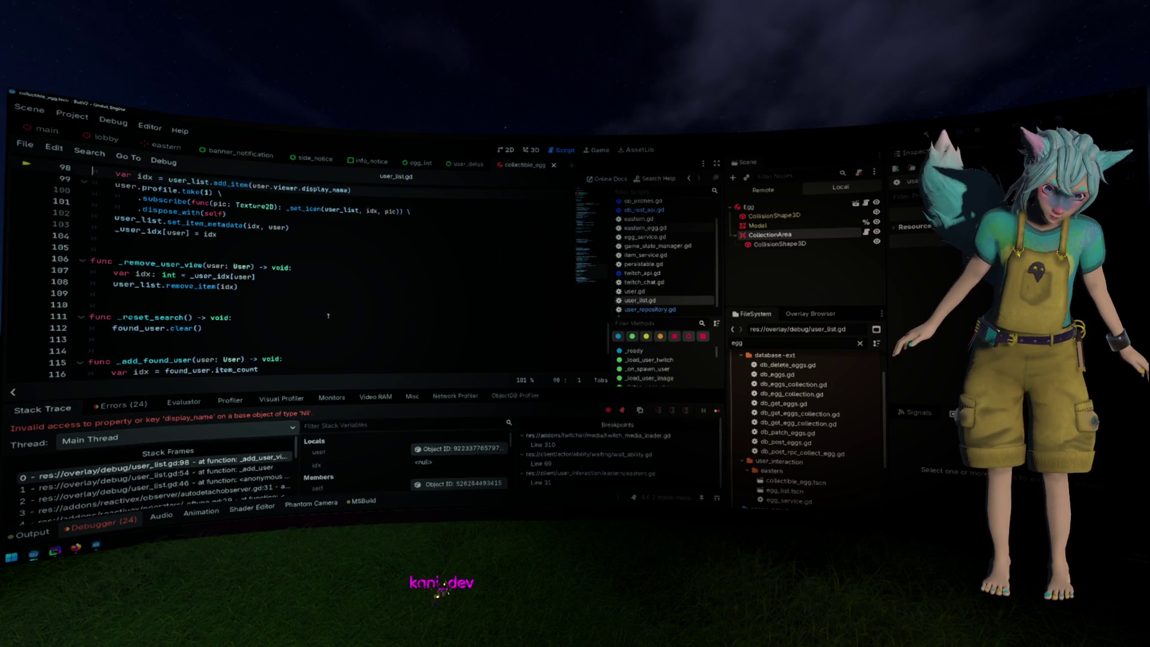
# Reopen the expression evaluator and scroll through its contents
pyautogui.click(192, 406)
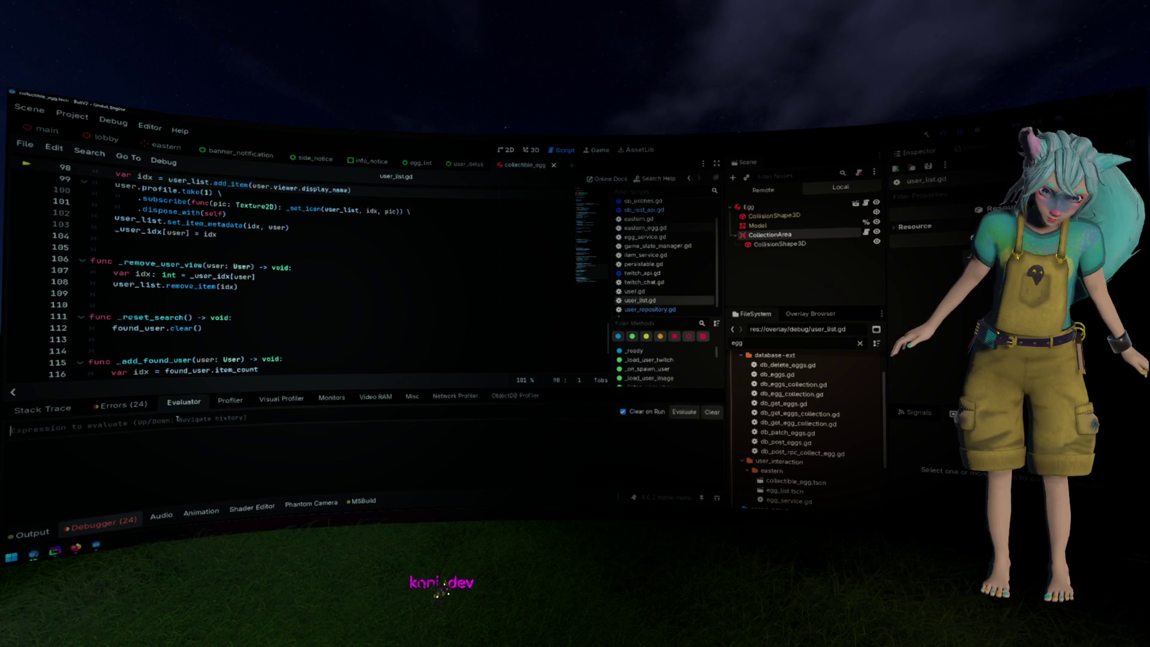
pyautogui.scroll(2, 215, 258)
pyautogui.scroll(20, 218, 255)
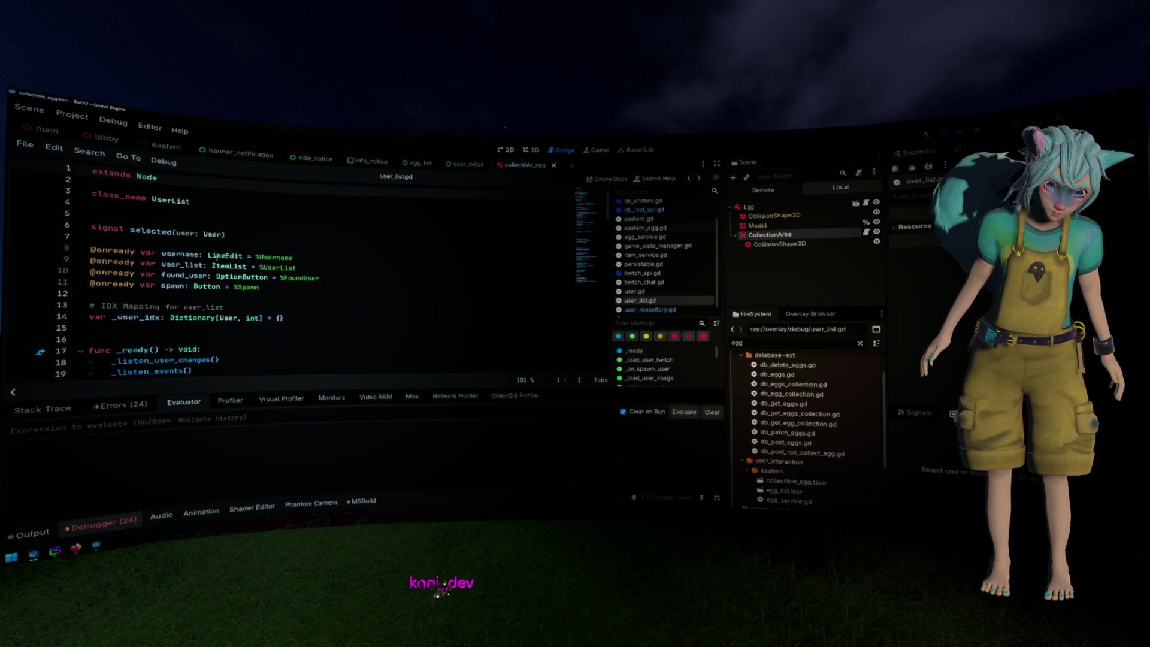
pyautogui.scroll(-20, 217, 259)
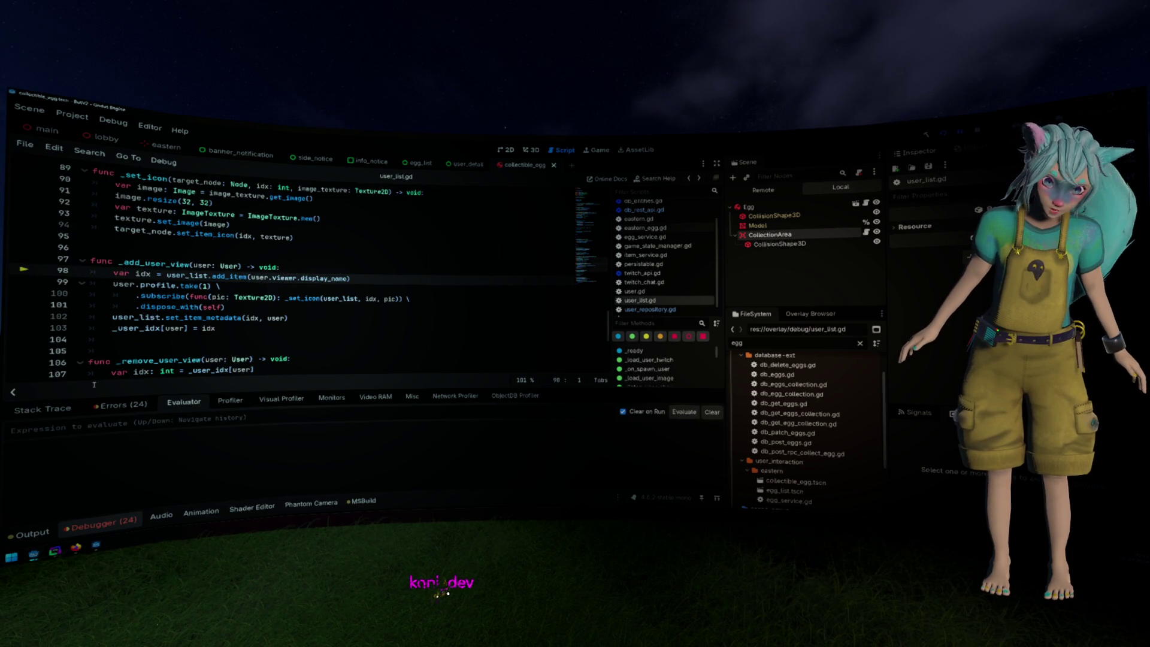
# Inspect each Stack Trace frame from user_list.gd down, then resume twice with F12
pyautogui.click(57, 411)
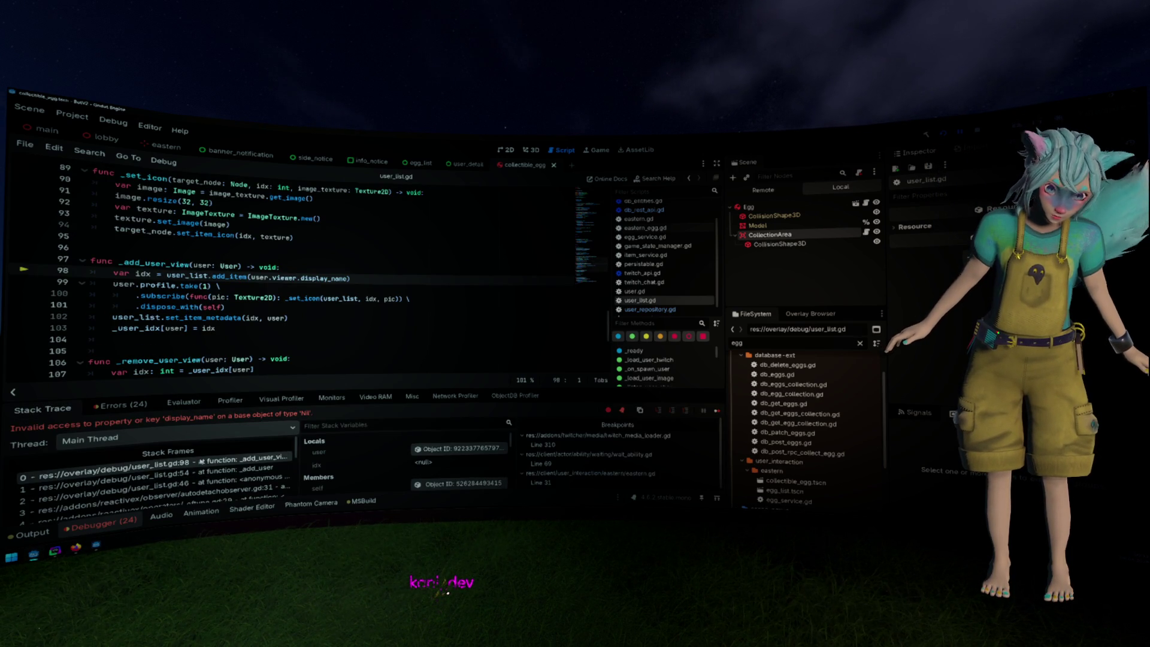
pyautogui.click(212, 471)
pyautogui.click(214, 483)
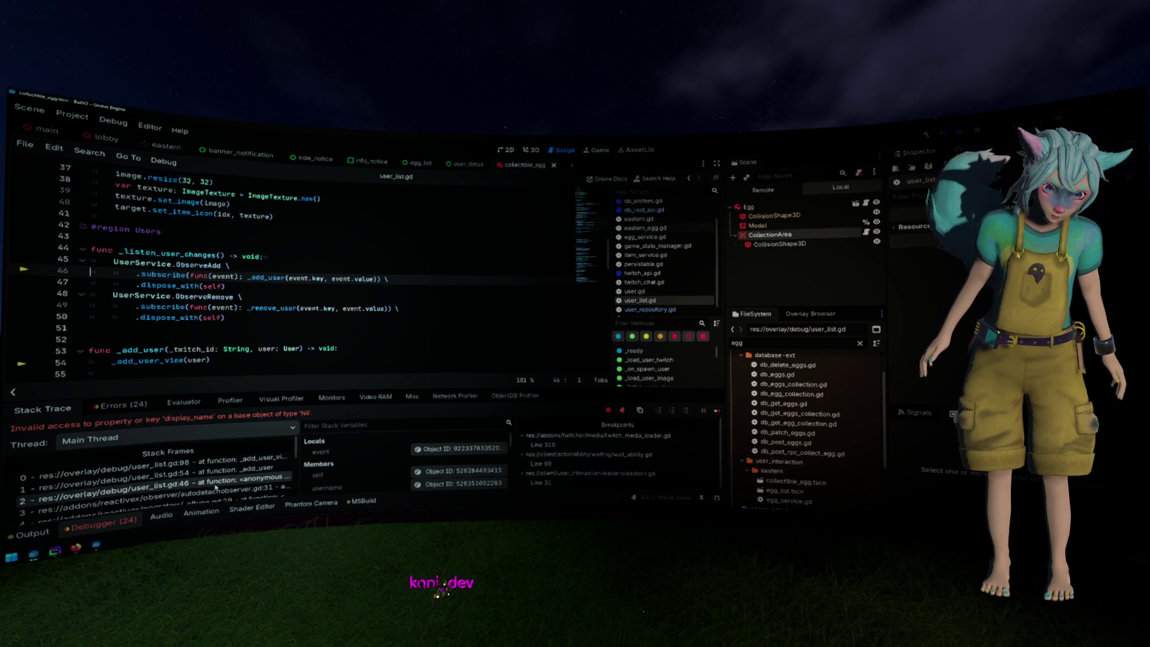
pyautogui.click(214, 491)
pyautogui.scroll(1, 213, 482)
pyautogui.click(219, 466)
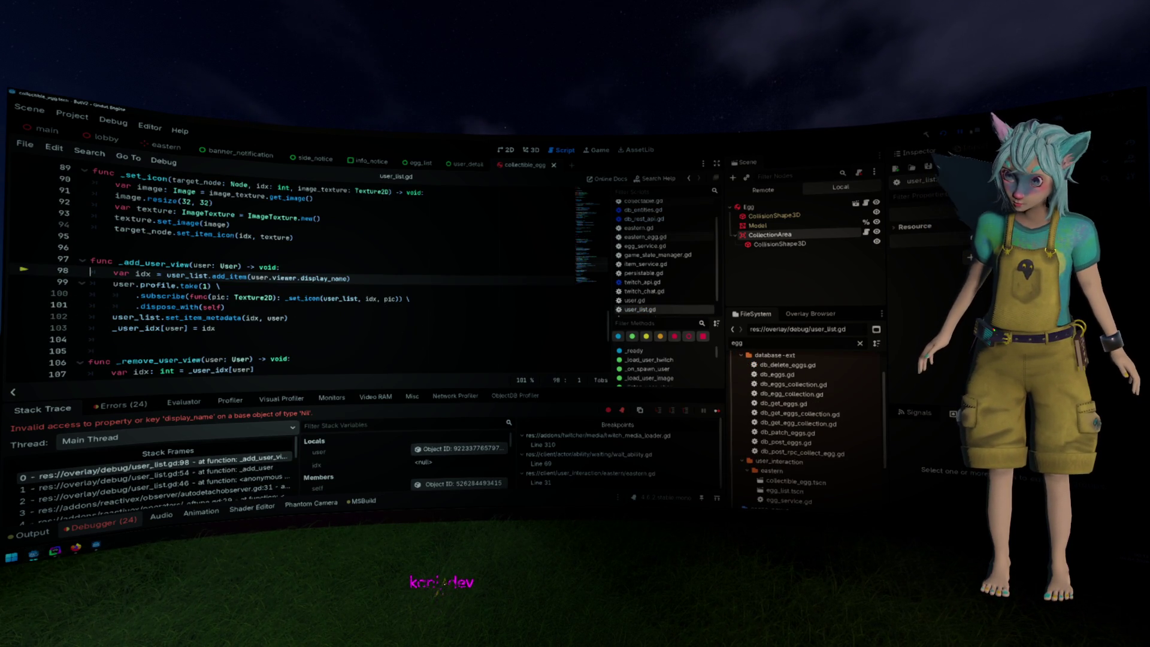
pyautogui.press('F12')
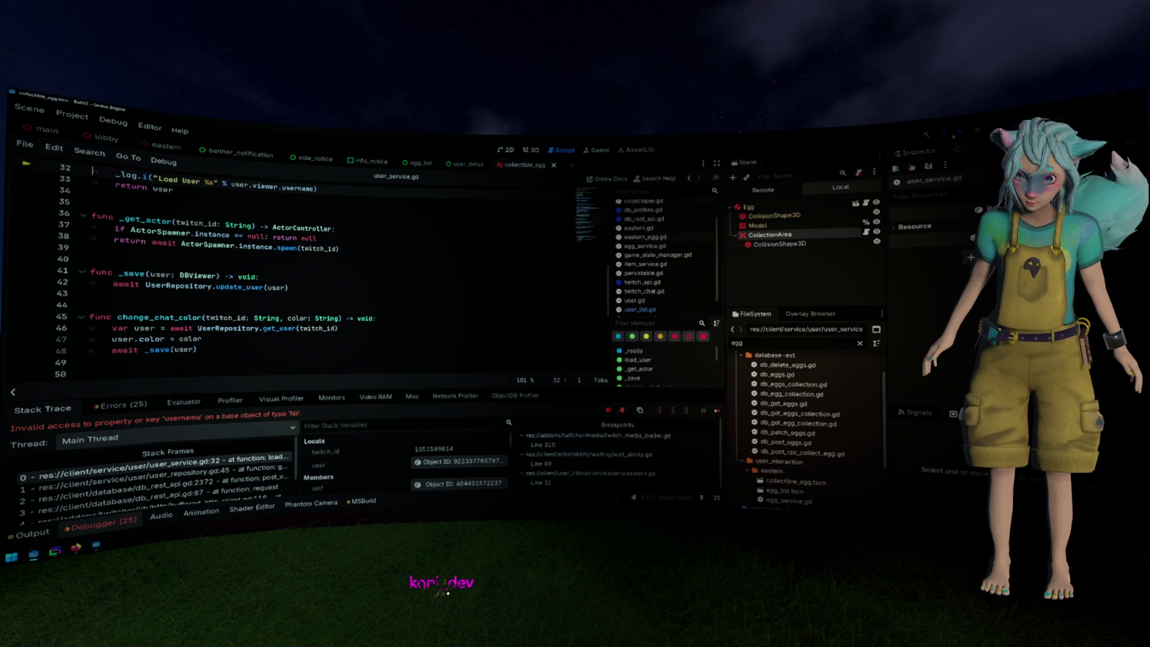
pyautogui.press('F12')
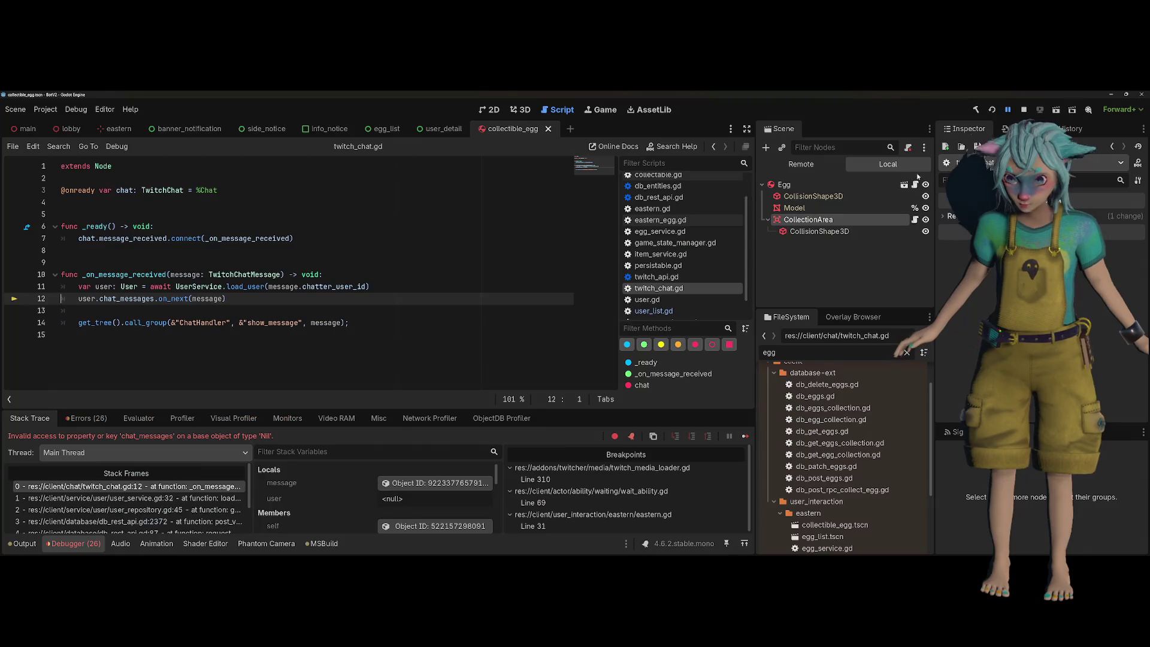
# Rerun the project with F5, check the debugger's Errors list, then collapse the bottom panel
pyautogui.press('F5')
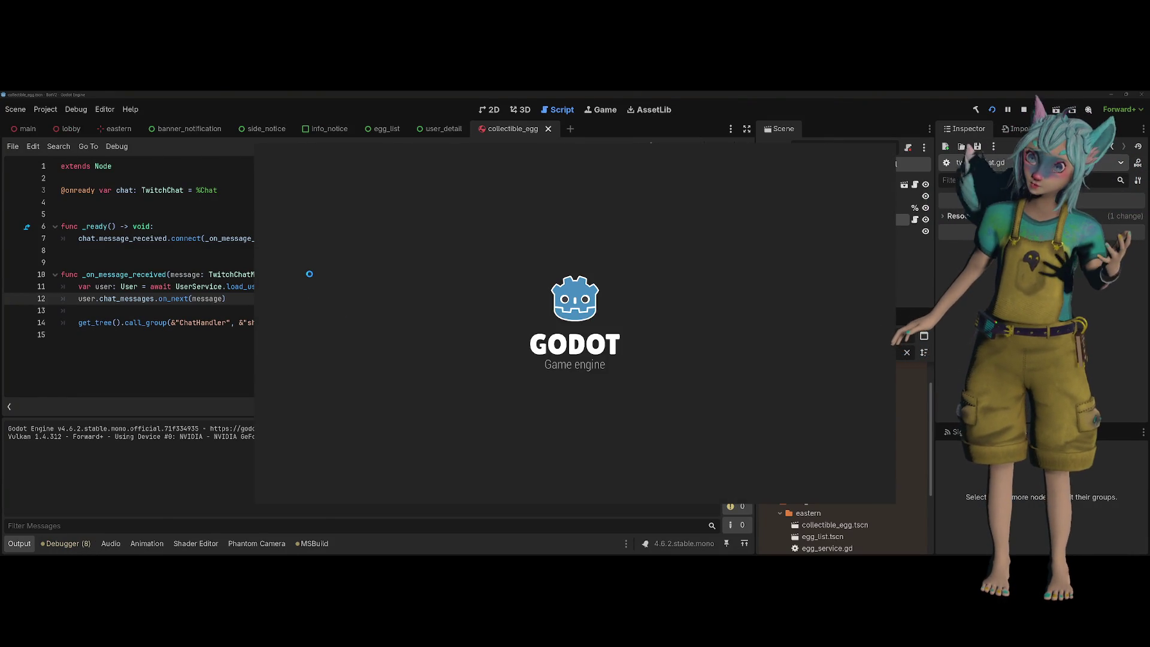
pyautogui.click(310, 262)
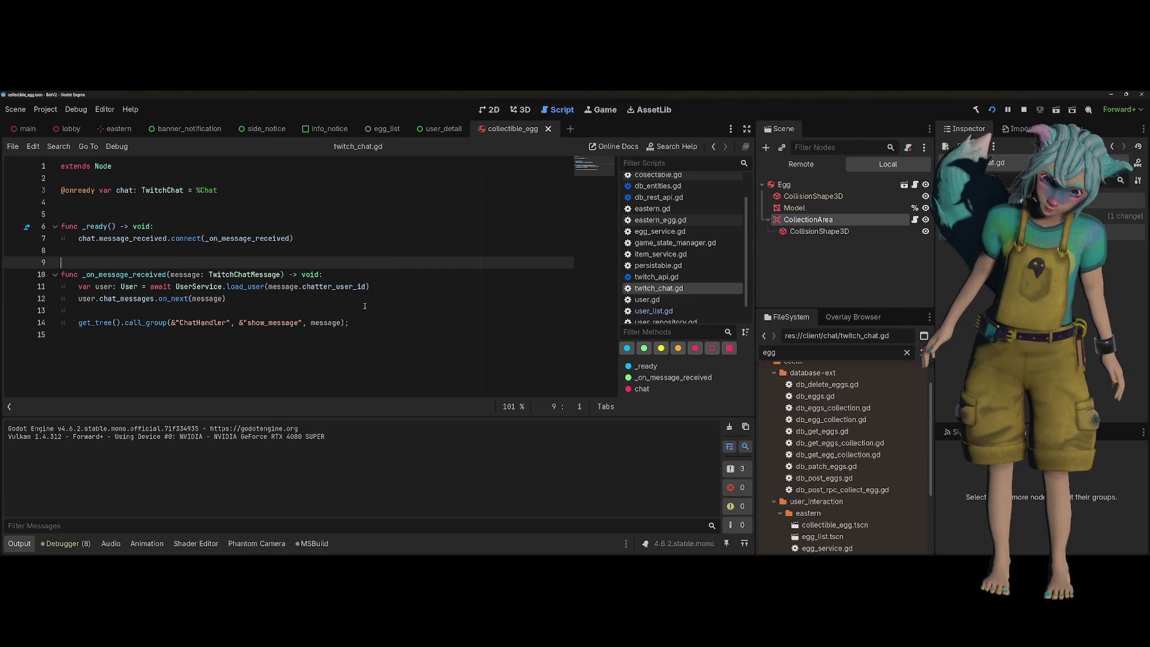
pyautogui.click(67, 543)
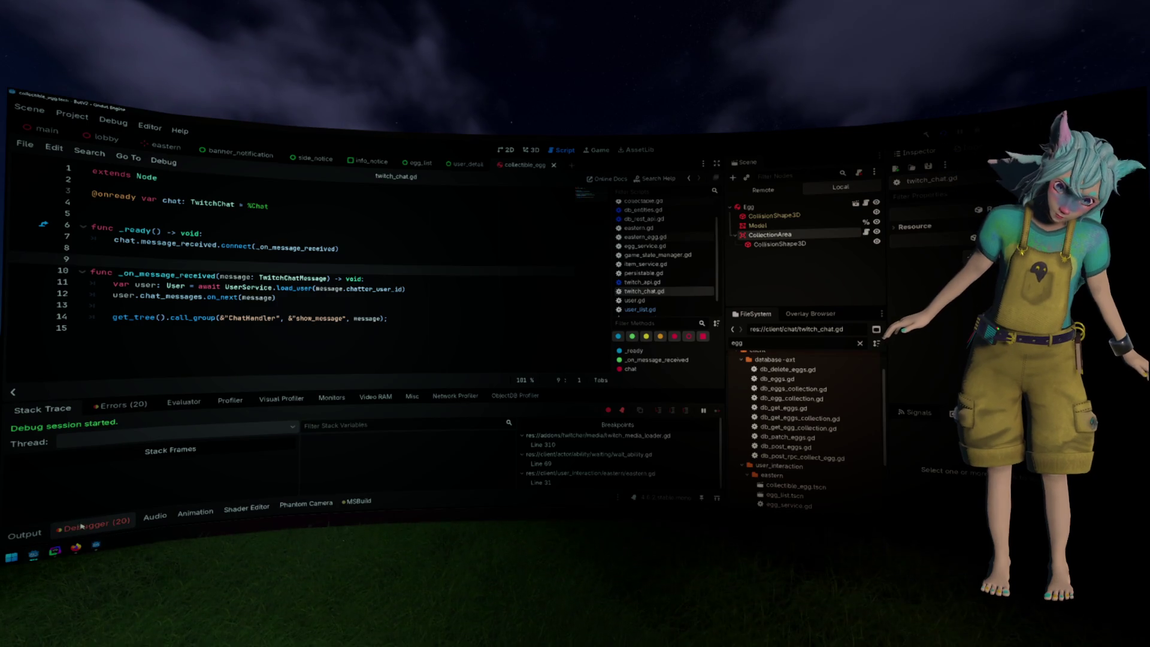
pyautogui.click(120, 406)
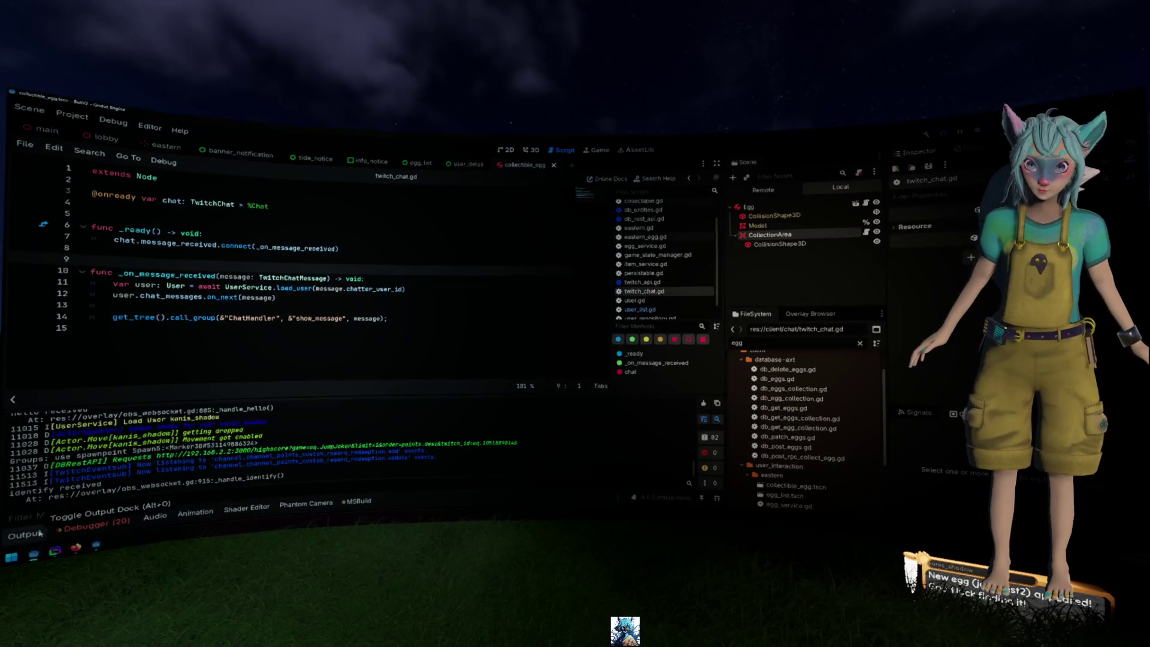
pyautogui.click(98, 527)
pyautogui.click(272, 384)
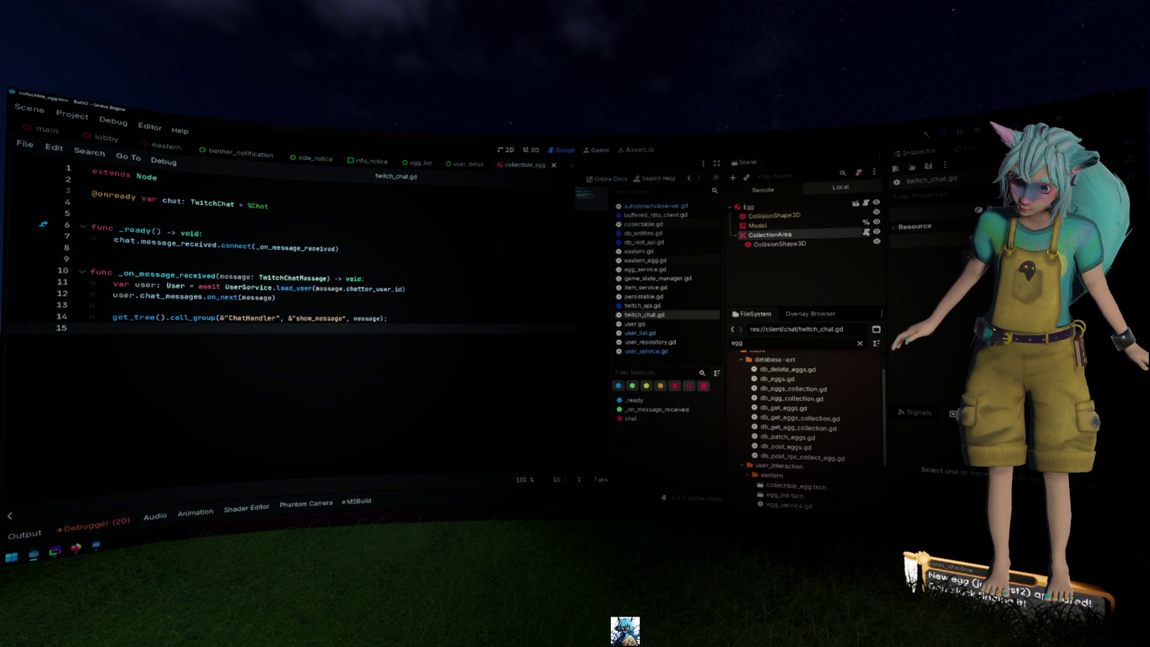
# Add an 'if owner.has_signal(&"collected"):' check on line 13 of collectable.gd's _ready
pyautogui.click(643, 223)
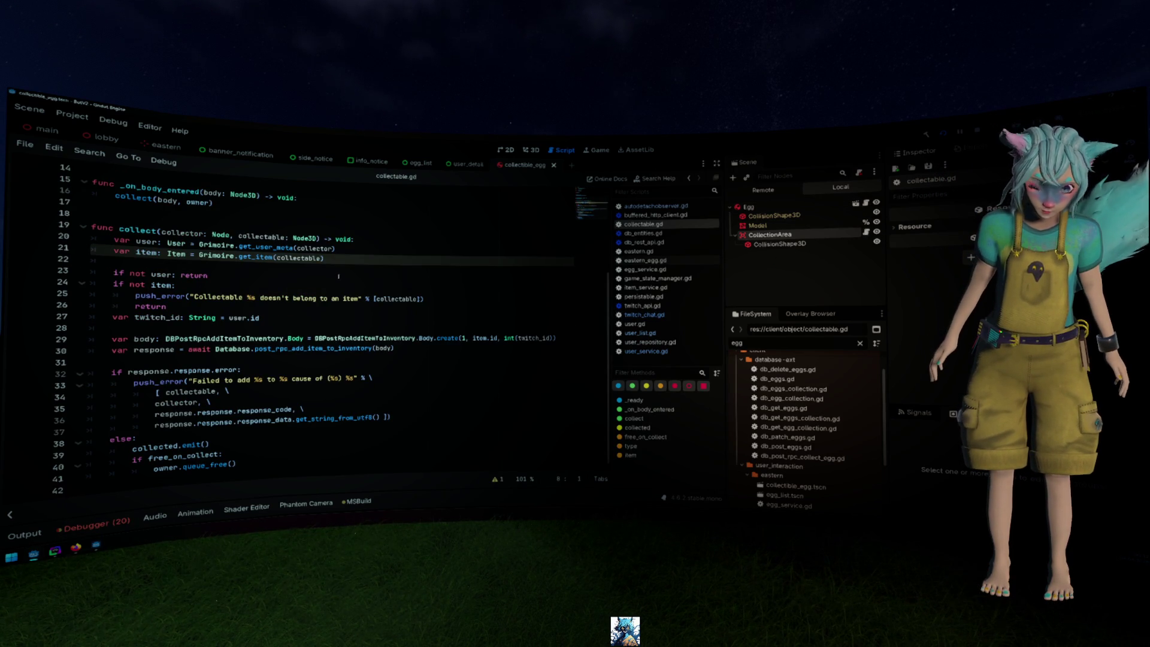
pyautogui.scroll(3, 325, 276)
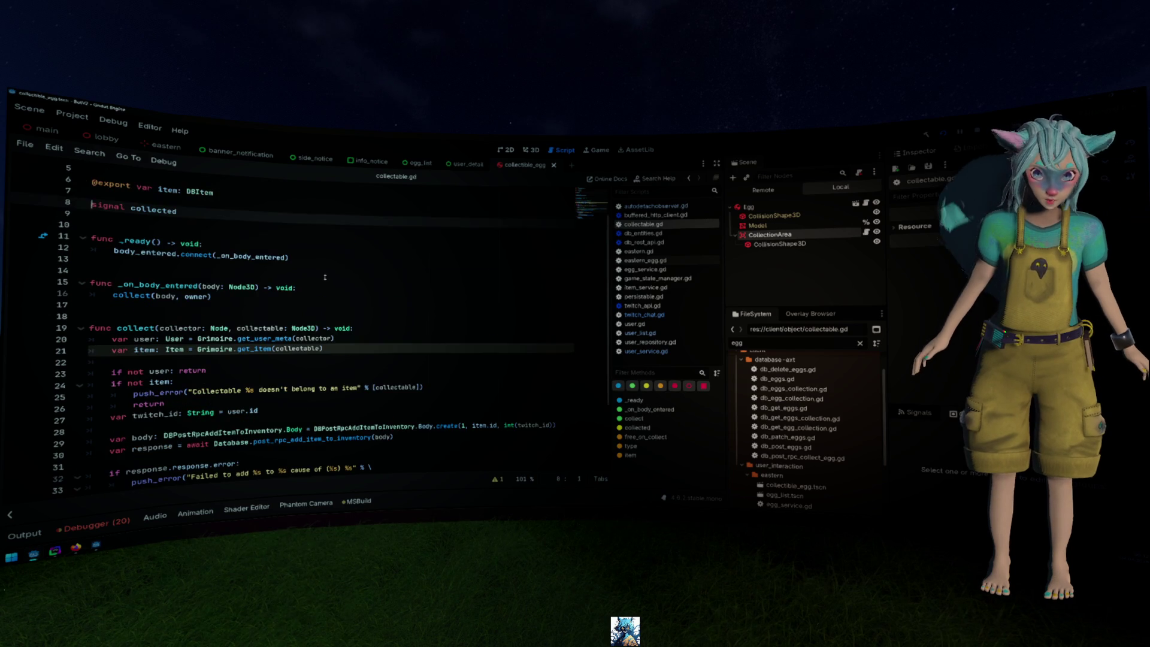
pyautogui.click(343, 265)
pyautogui.press('Tab')
pyautogui.write('of')
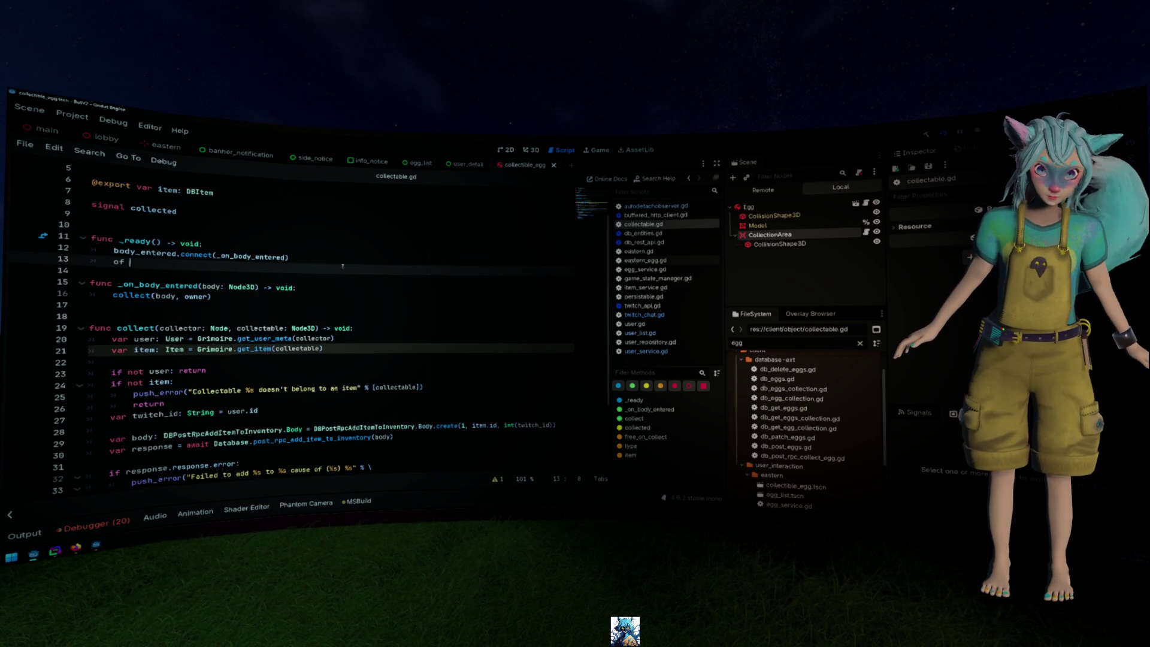
pyautogui.press('BackSpace')
pyautogui.press('BackSpace')
pyautogui.press('BackSpace')
pyautogui.write('if owner')
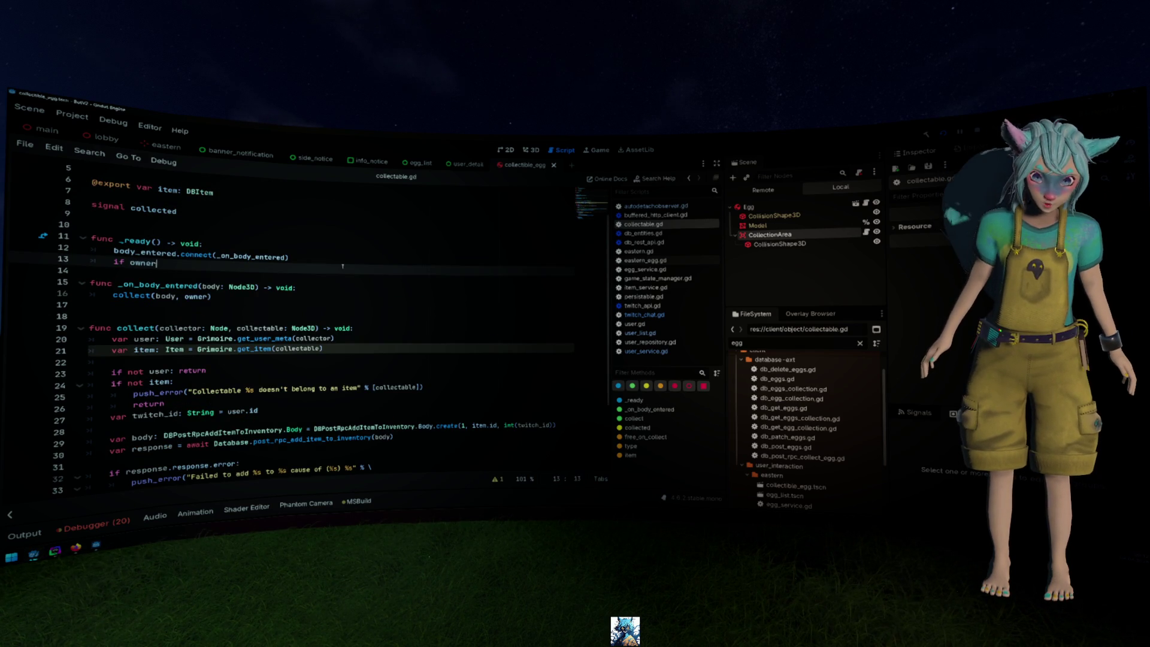
pyautogui.write('.has_signal(')
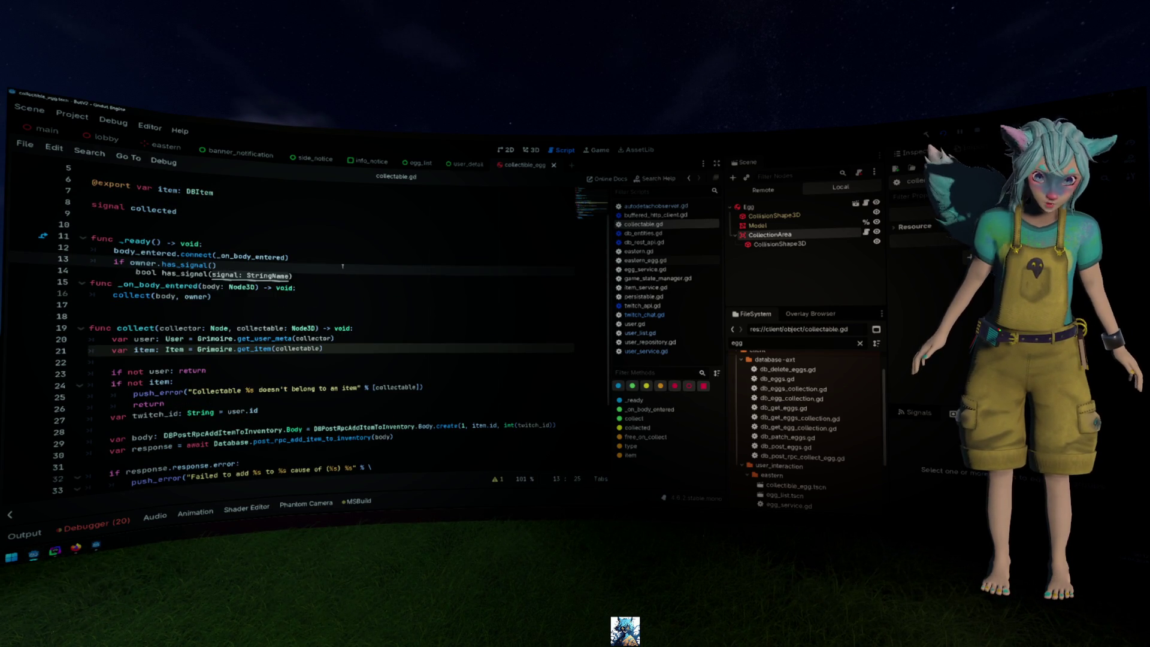
pyautogui.write('&"')
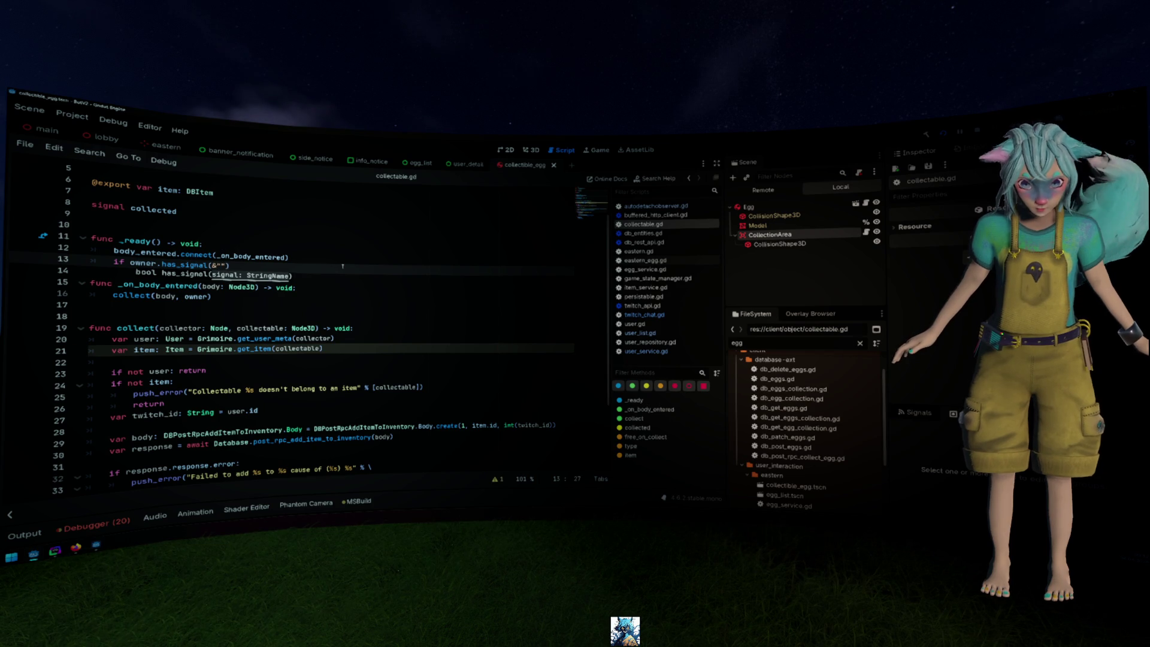
pyautogui.write('collected")')
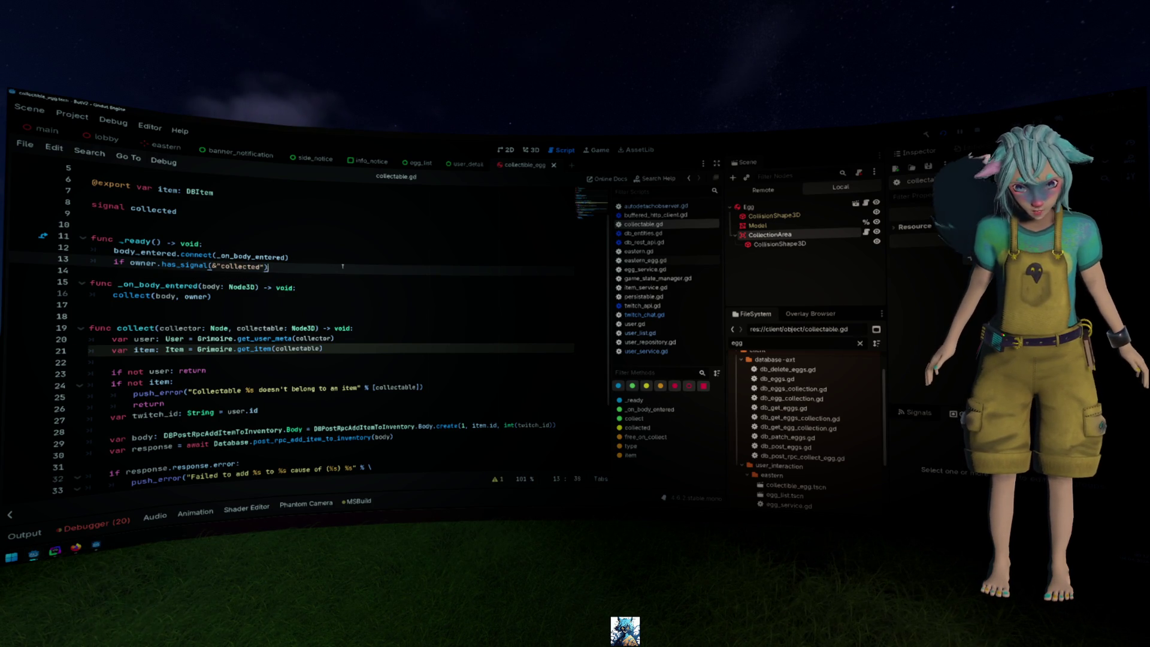
pyautogui.write(':')
# Under the check, connect collected to a lambda calling owner.collected.emit()
pyautogui.press('Return')
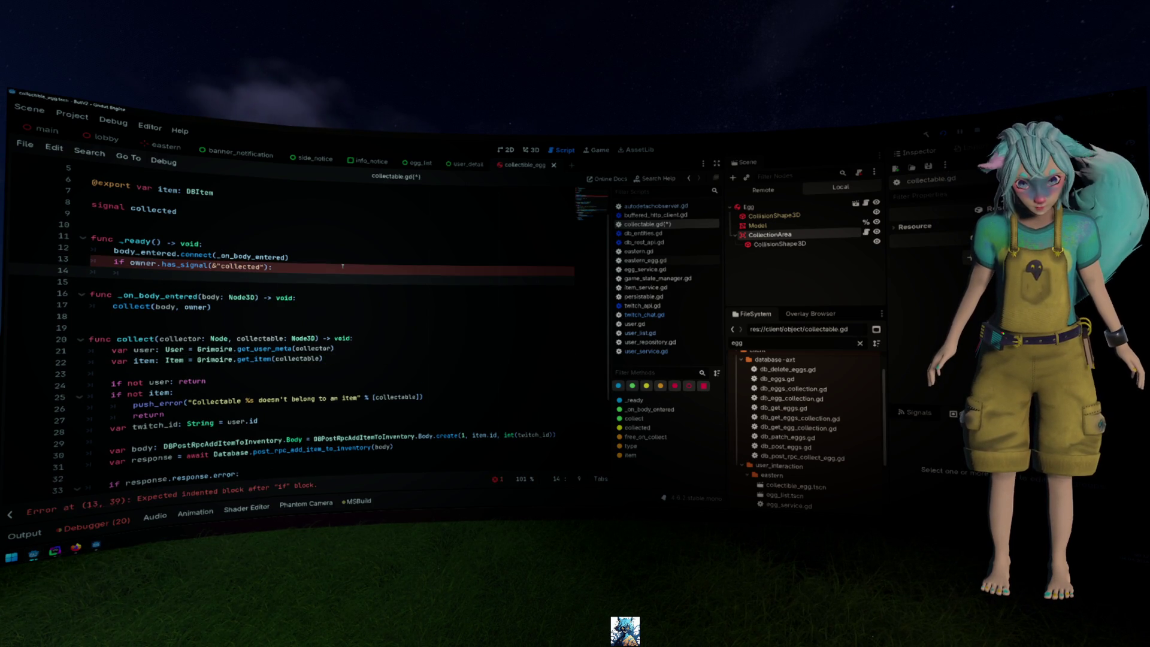
pyautogui.write('coll')
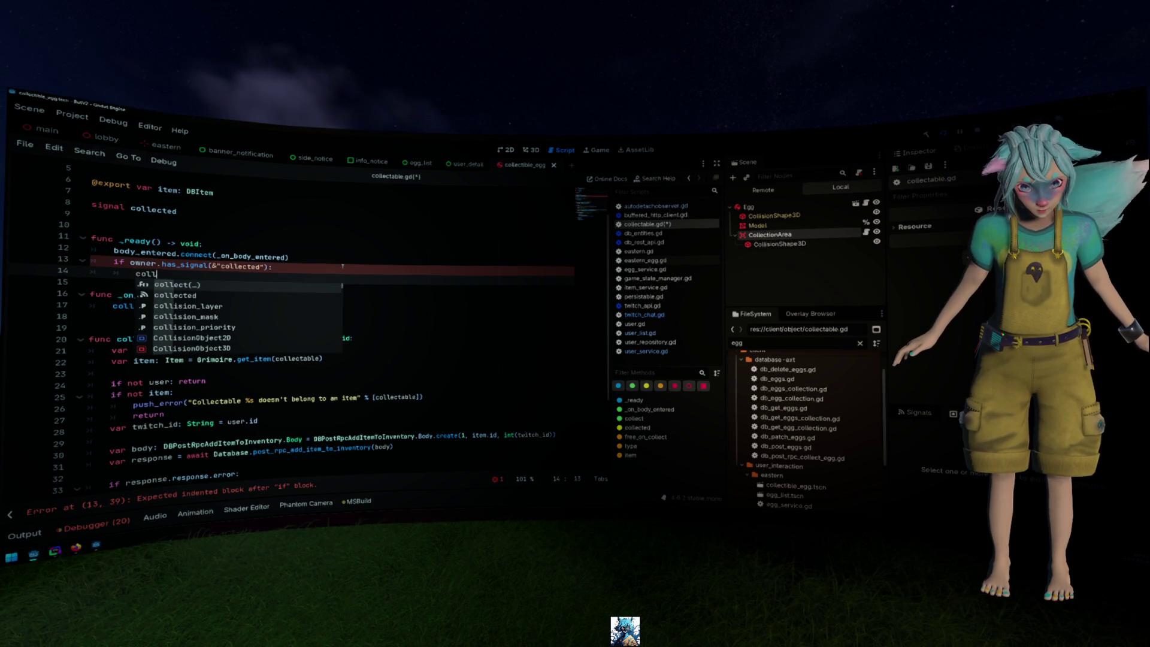
pyautogui.press('Return')
pyautogui.write('.c')
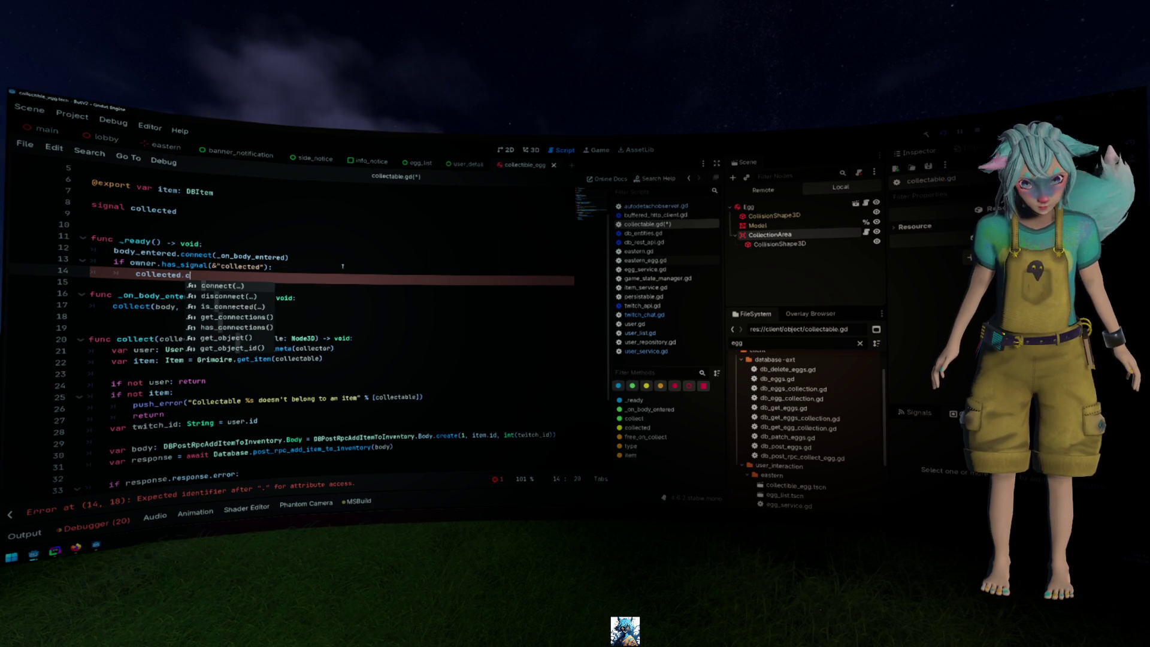
pyautogui.press('Return')
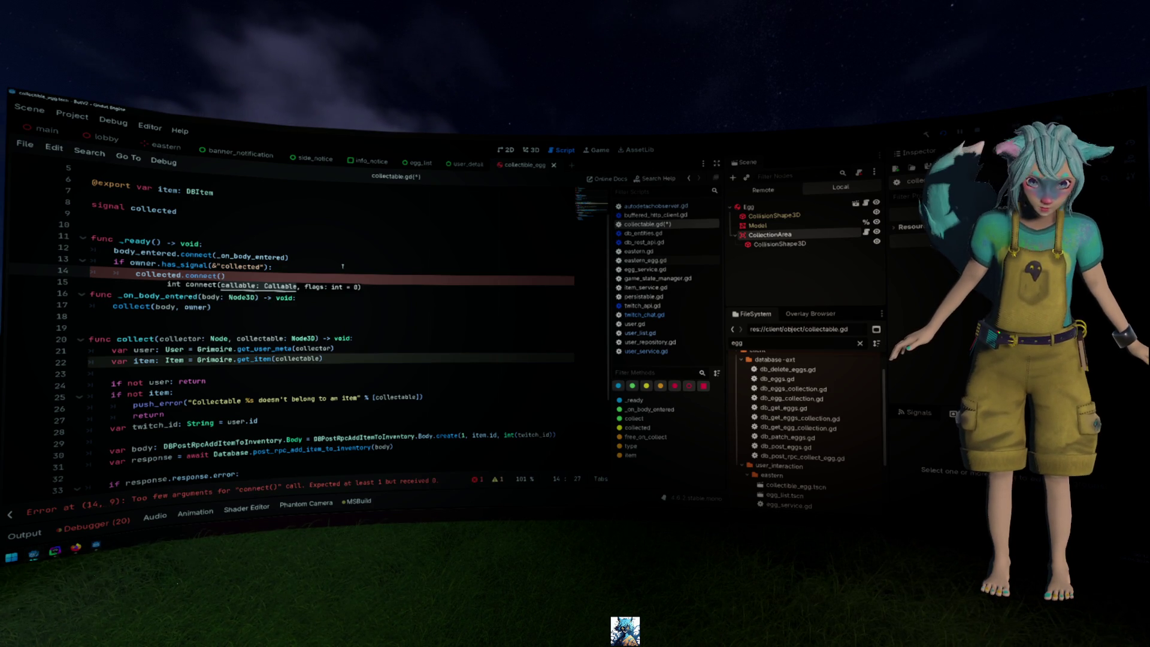
pyautogui.write('func()')
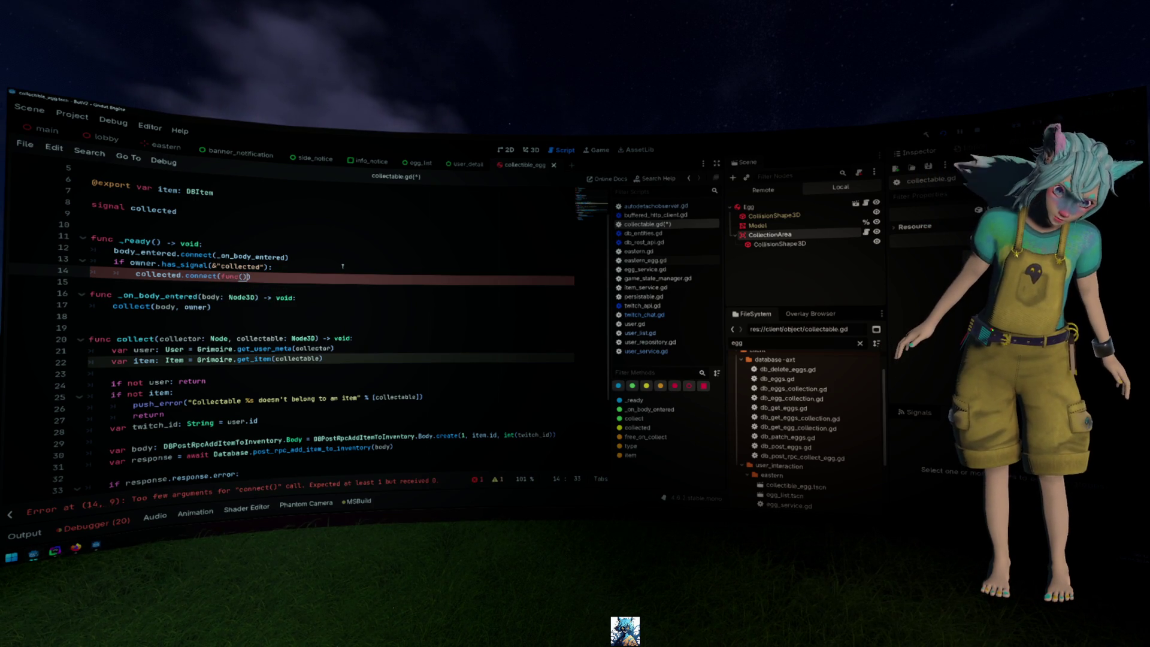
pyautogui.write(':')
pyautogui.hotkey('shift', 'alt', 'o')
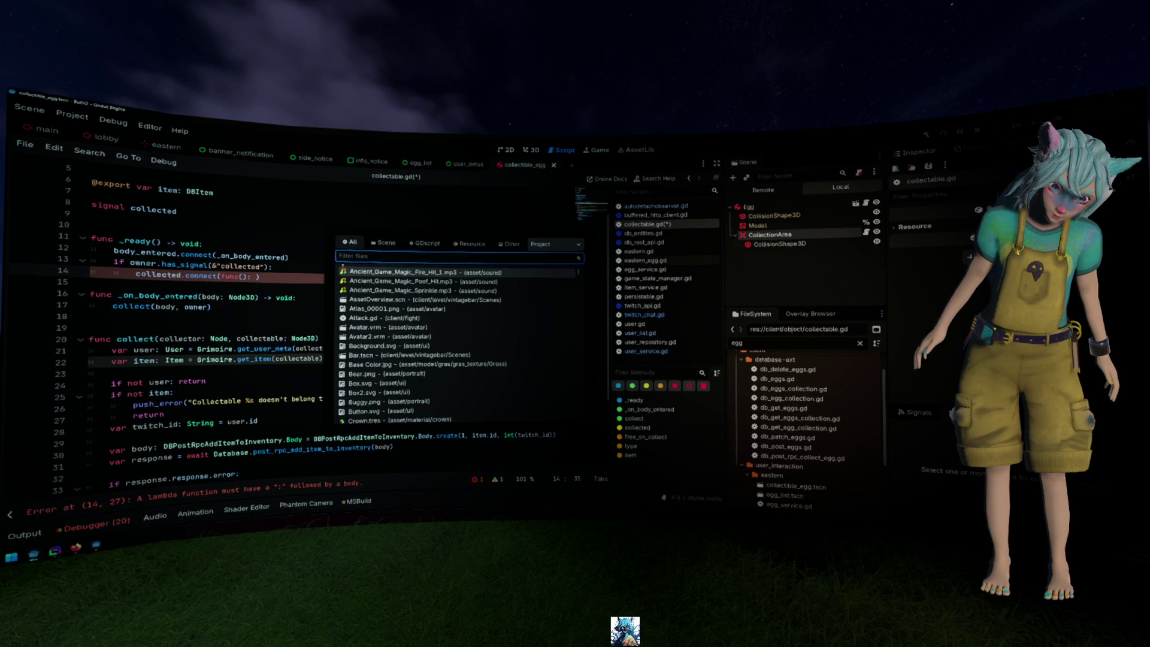
pyautogui.press('Escape')
pyautogui.write('owner.collec')
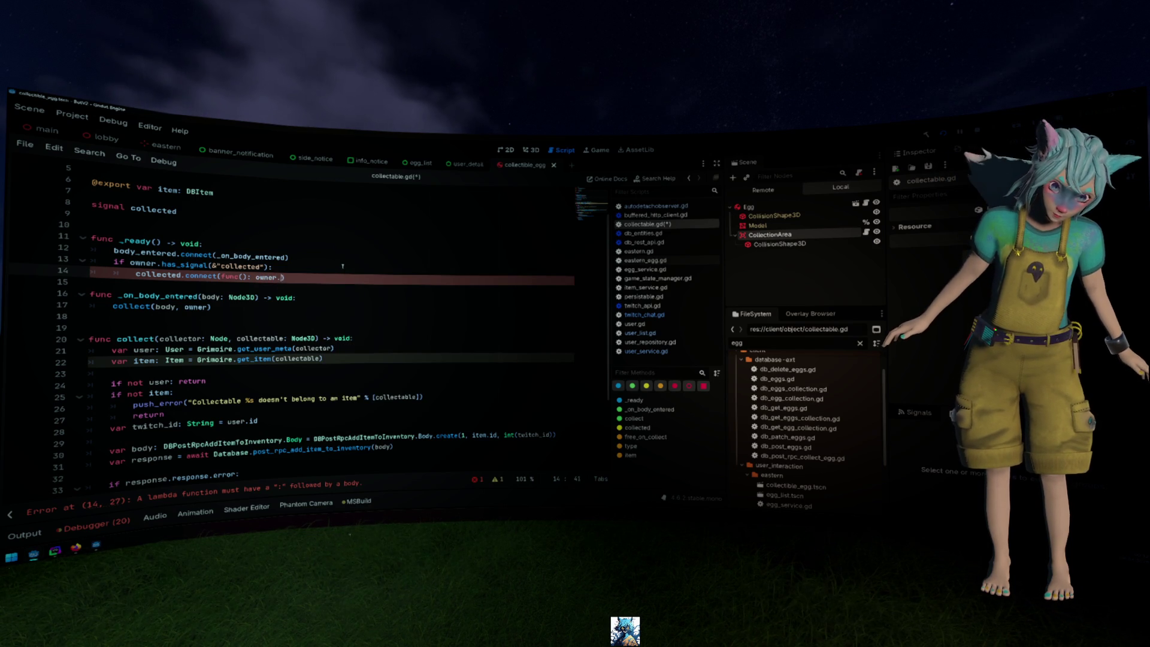
pyautogui.write('ted.emit()')
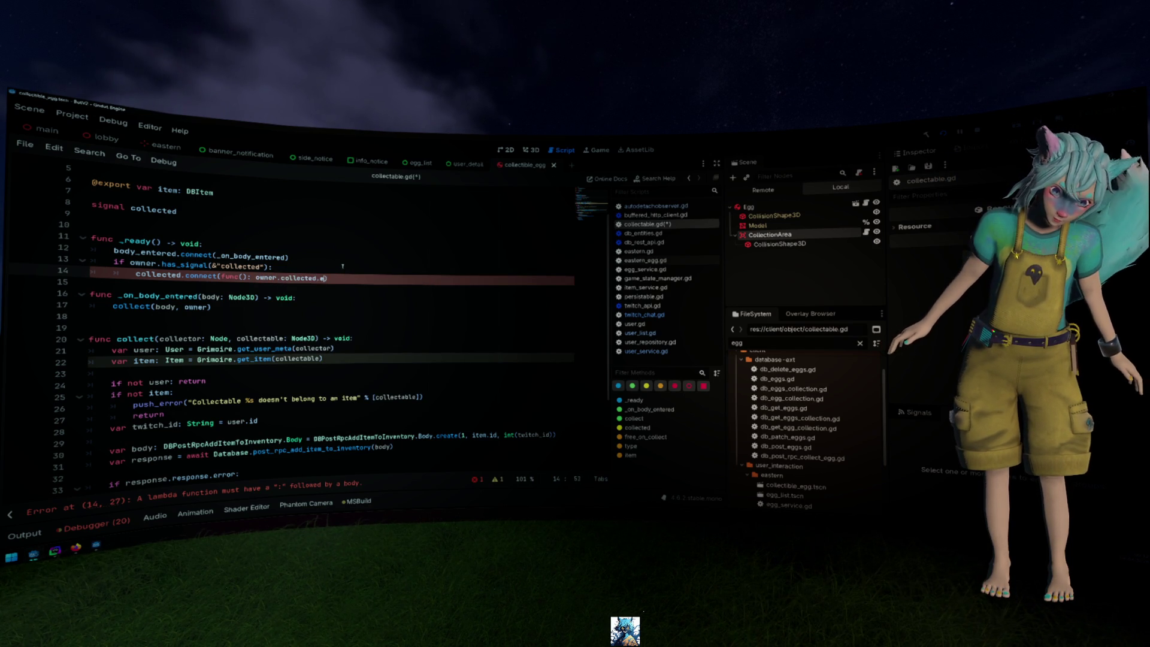
# Simplify line 14 to collected.connect(owner.collected.emit), save, and close the collectible_egg scene
pyautogui.press('Up')
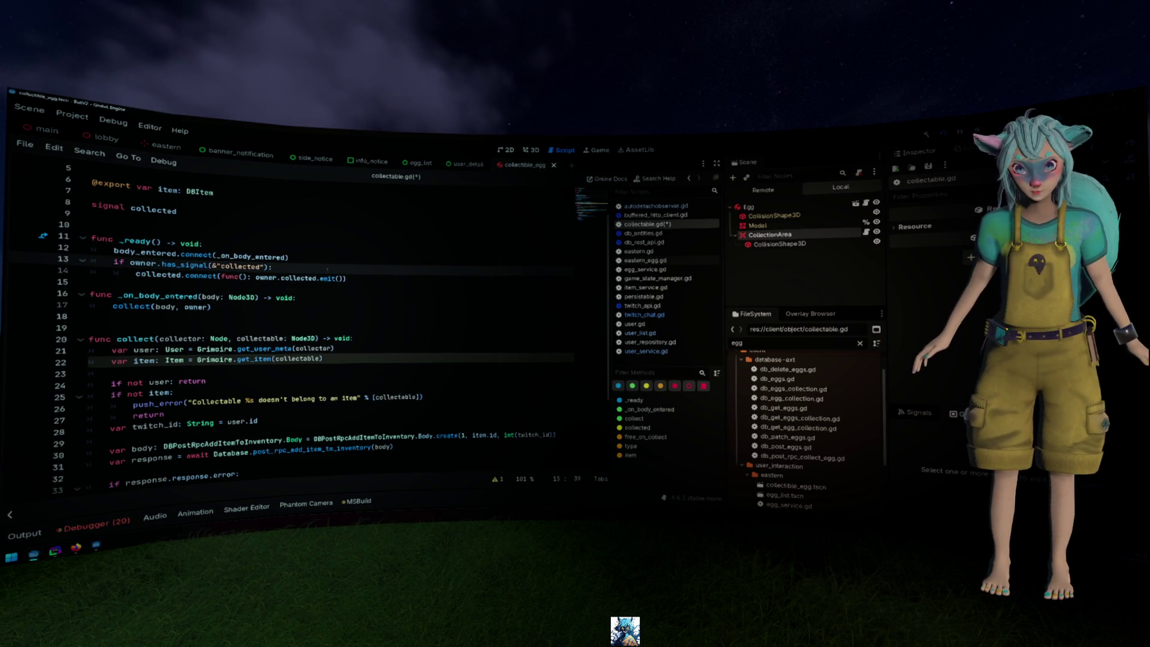
pyautogui.moveTo(221, 278); pyautogui.dragTo(256, 277)
pyautogui.press('BackSpace')
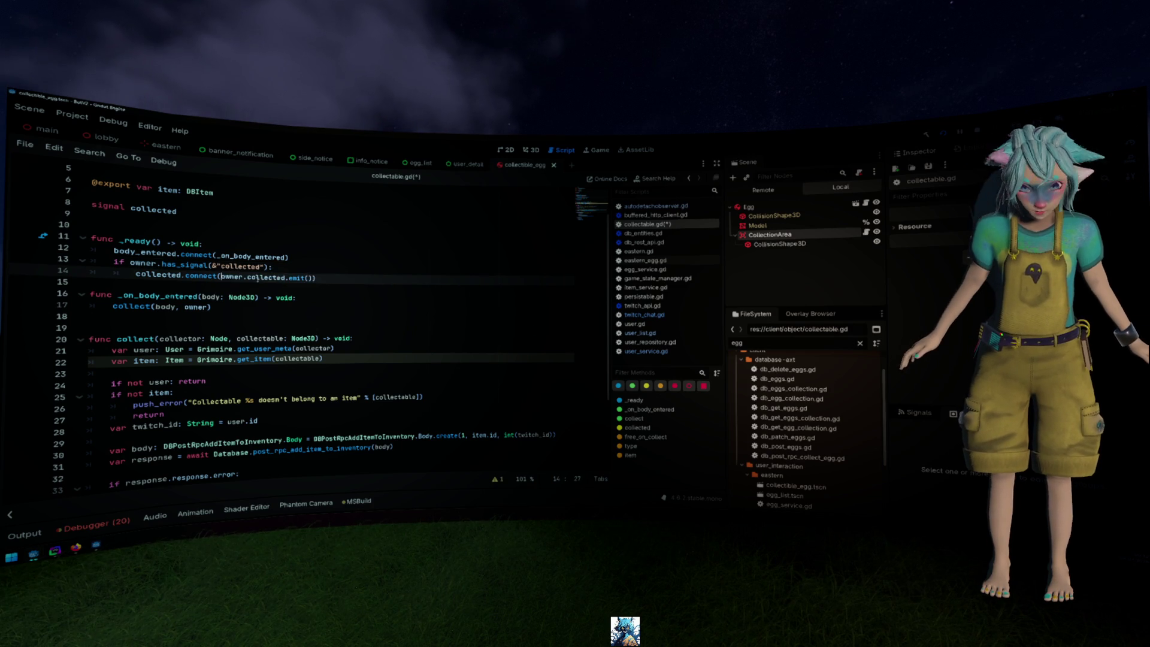
pyautogui.press('End')
pyautogui.press('BackSpace')
pyautogui.press('BackSpace')
pyautogui.hotkey('ctrl', 's')
pyautogui.click(321, 238)
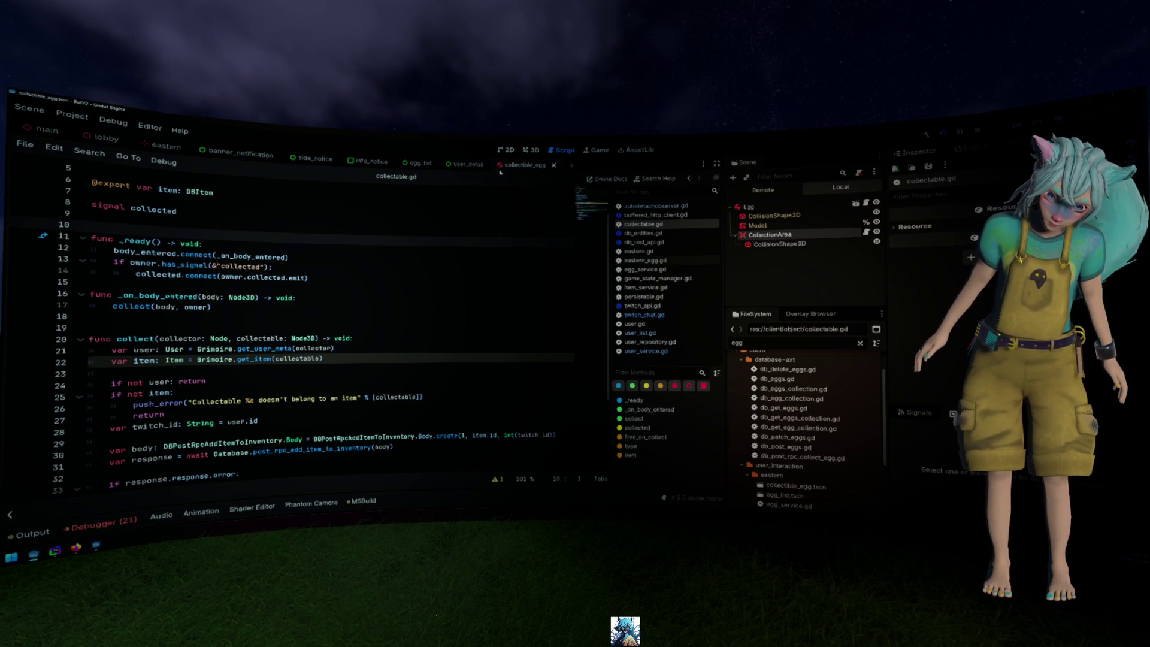
pyautogui.hotkey('ctrl', 'shift', 'w')
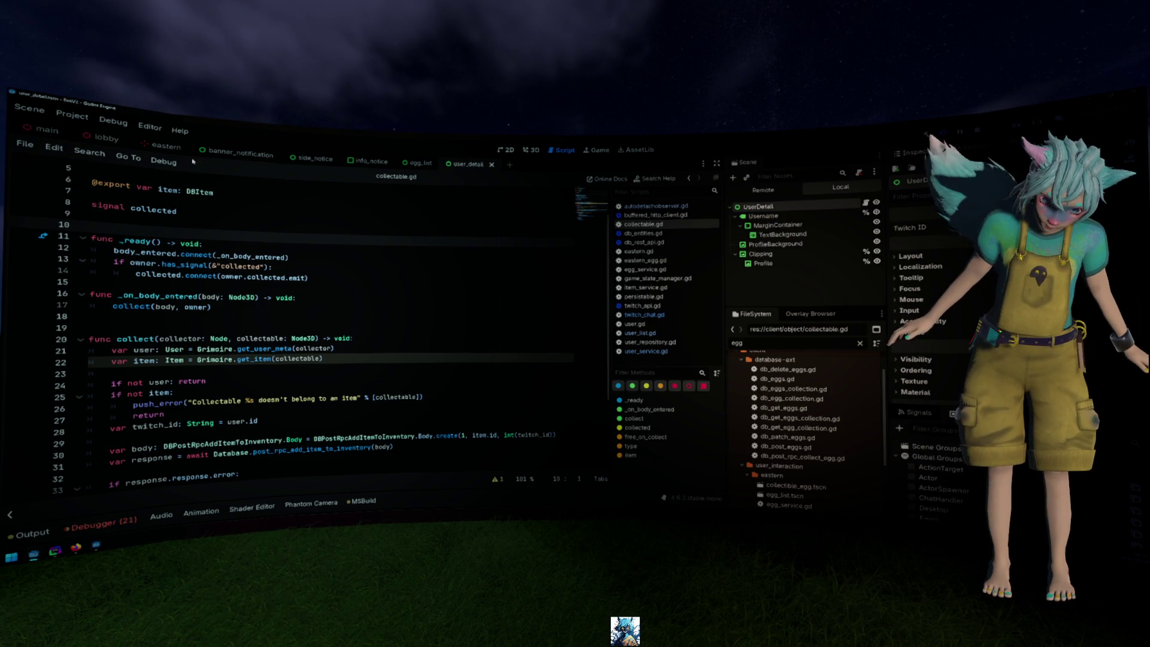
# Switch through the lobby and main scene tabs, ending on the eastern scene's eastern.gd
pyautogui.click(157, 145)
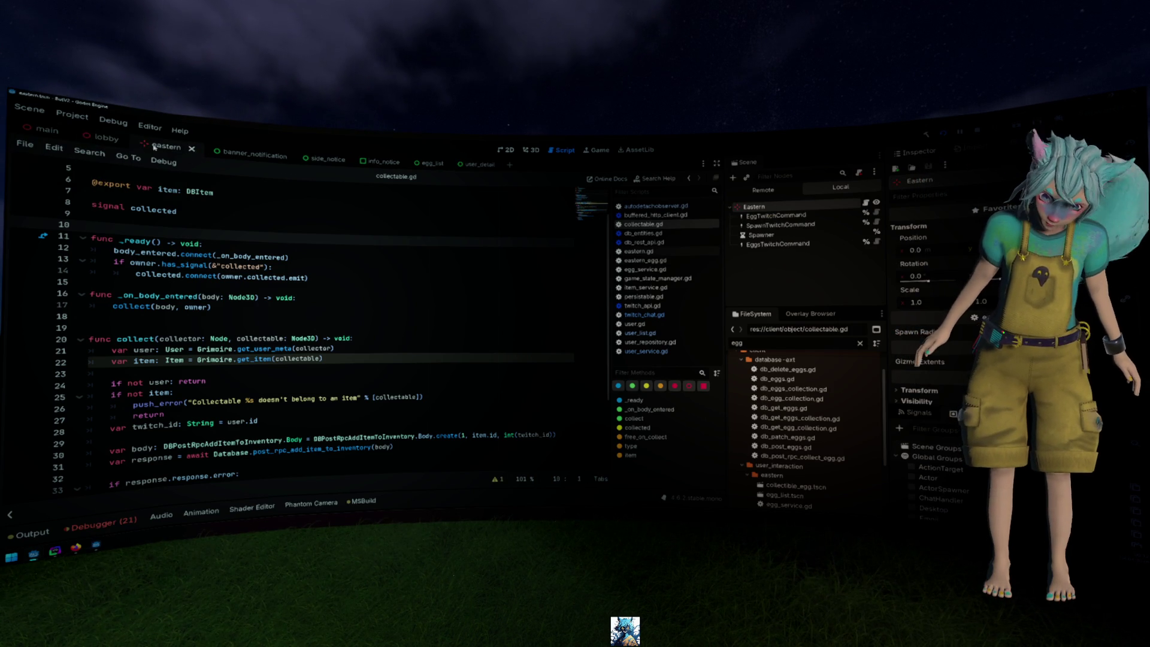
pyautogui.click(91, 137)
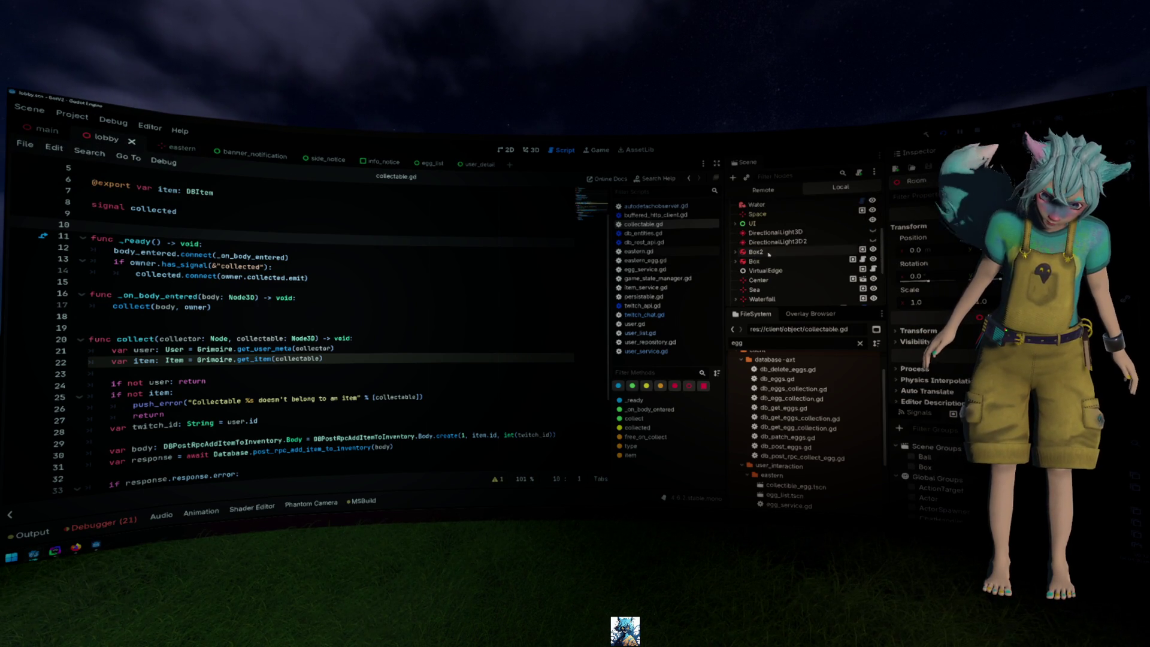
pyautogui.click(46, 129)
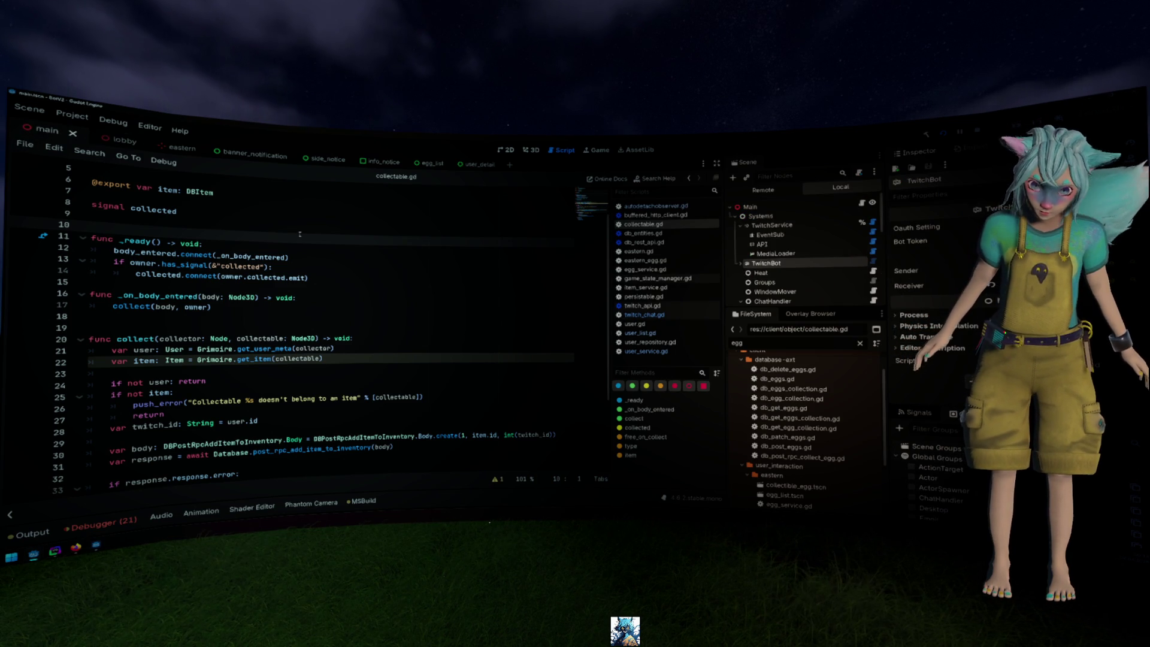
pyautogui.click(165, 147)
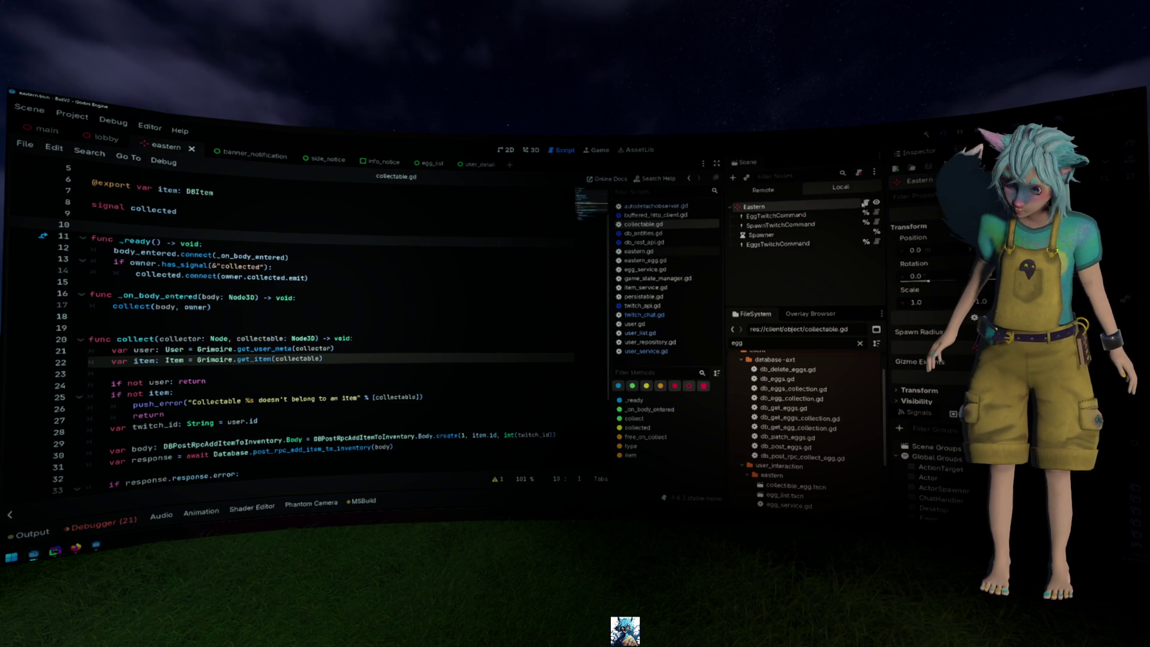
pyautogui.scroll(6, 388, 293)
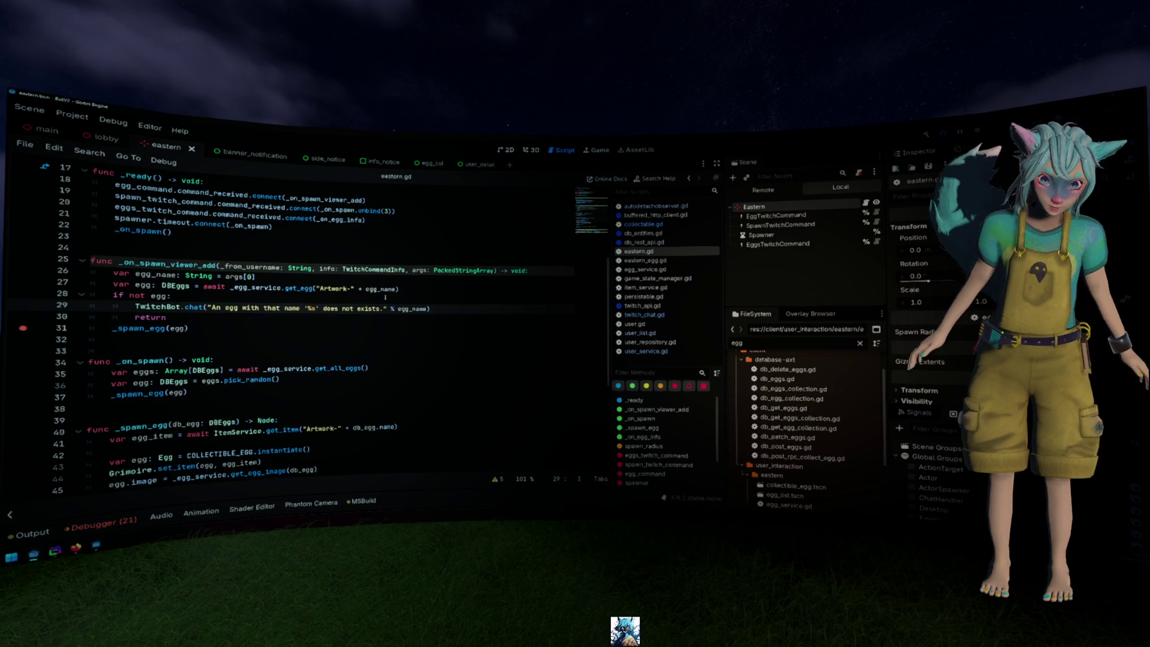
# Add an egg.collected.connect call after the egg position line in _spawn_egg
pyautogui.scroll(-4, 385, 297)
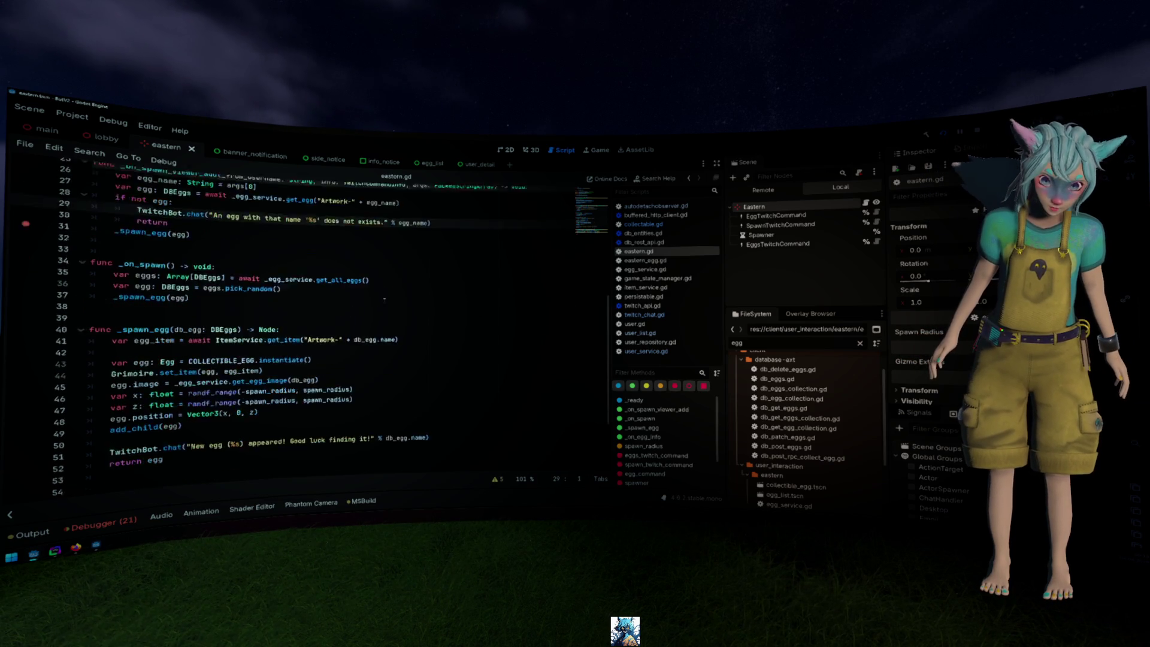
pyautogui.click(383, 371)
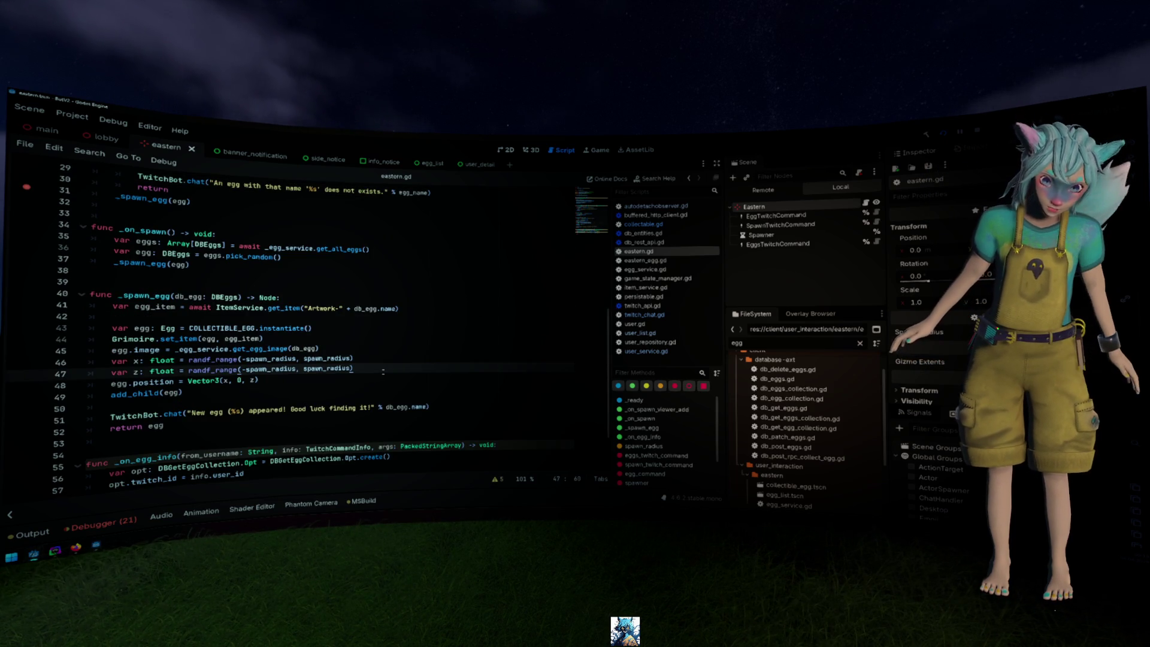
pyautogui.press('Down')
pyautogui.press('Return')
pyautogui.write('egg.col')
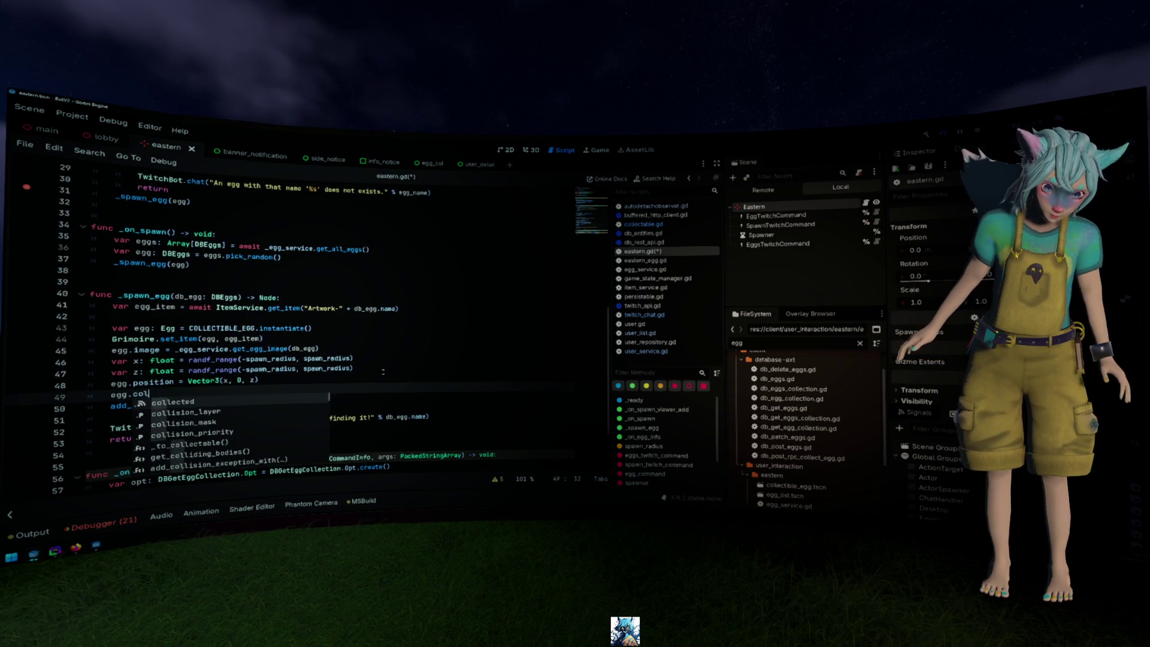
pyautogui.press('Return')
pyautogui.write('.con')
pyautogui.press('Return')
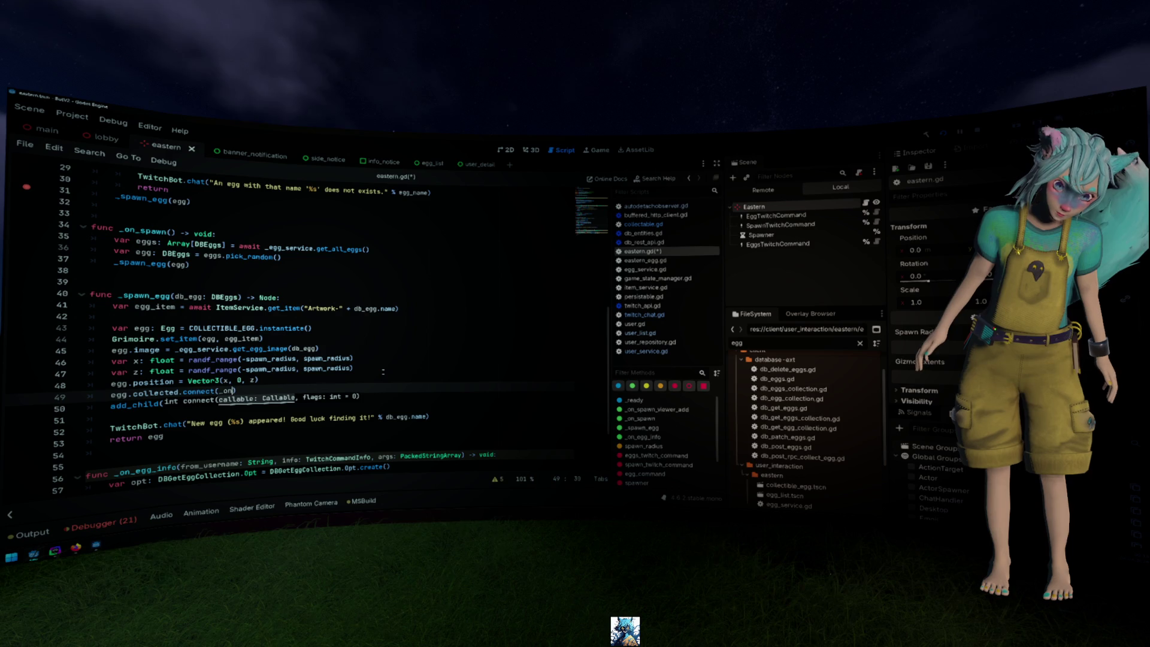
pyautogui.write('d')
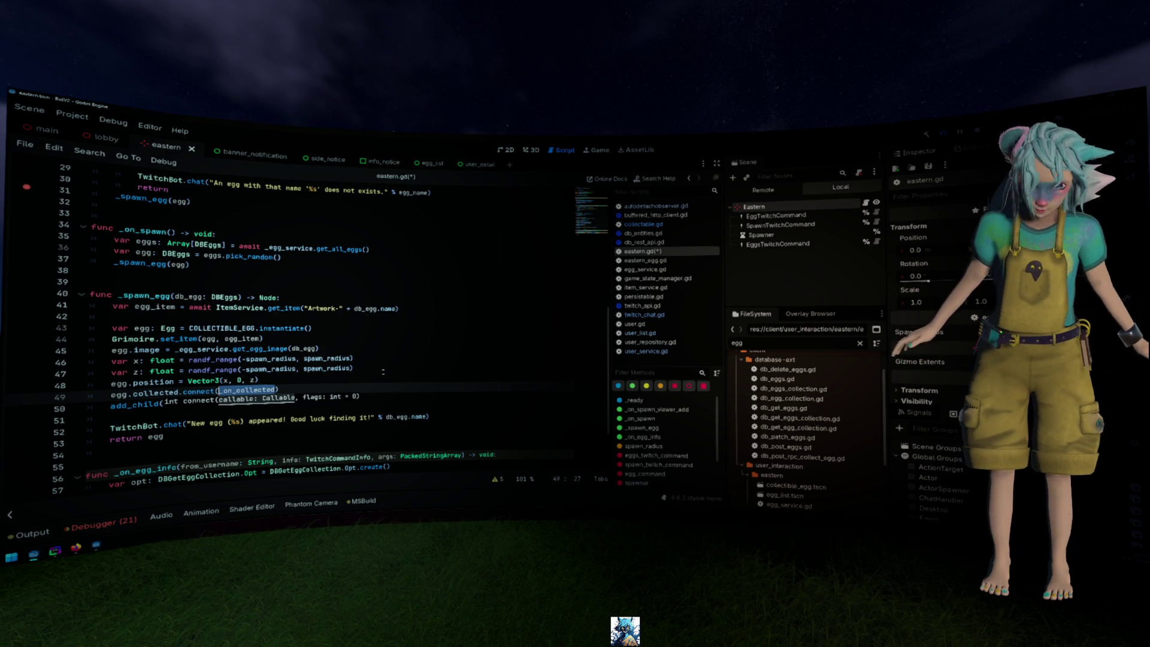
# Start func _on_collected at the script end and bind db_egg in the connect call
pyautogui.hotkey('ctrl', 'End')
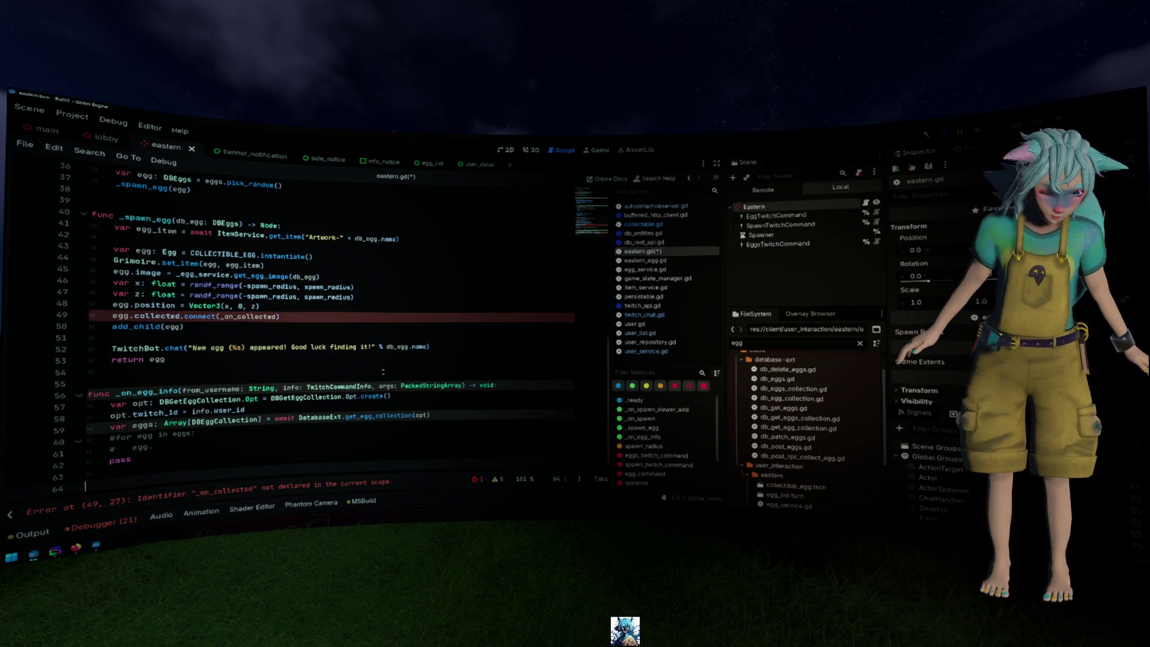
pyautogui.write('func _on_collected() -> void:')
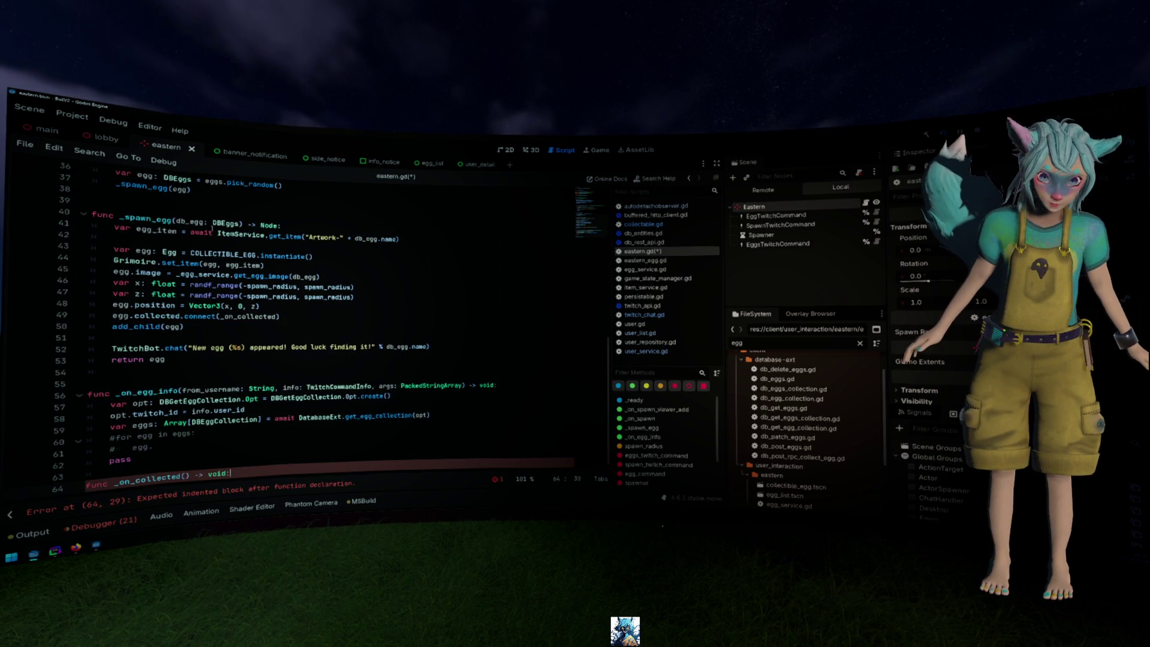
pyautogui.doubleClick(189, 221)
pyautogui.click(275, 315)
pyautogui.write('.bin')
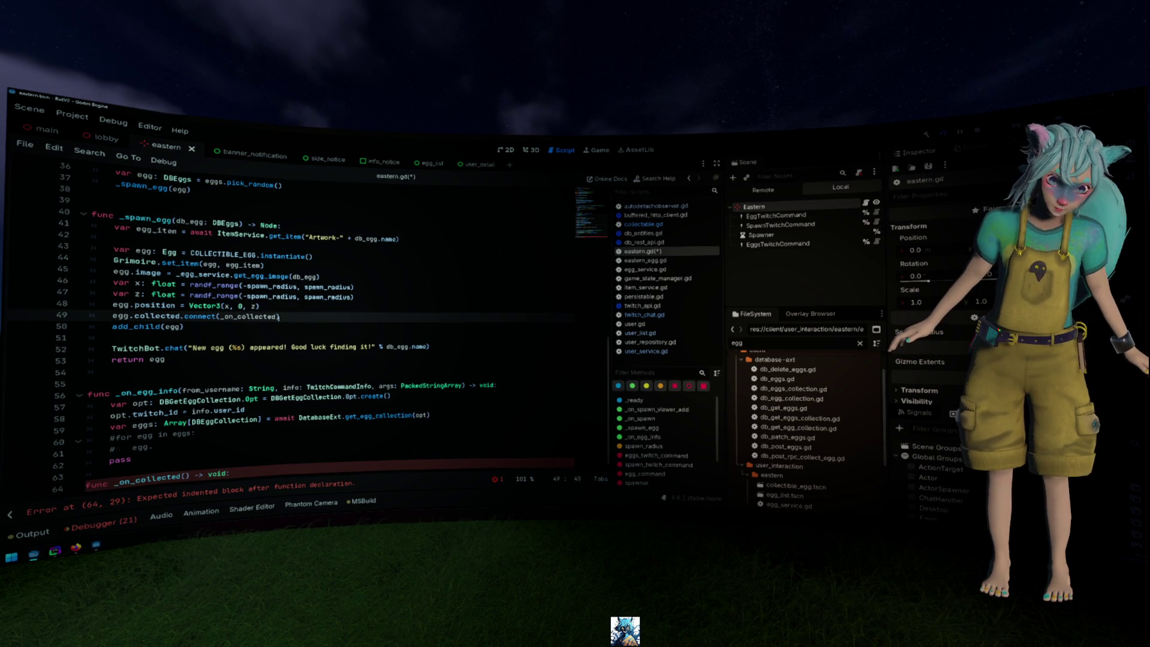
pyautogui.write('d(db_egg')
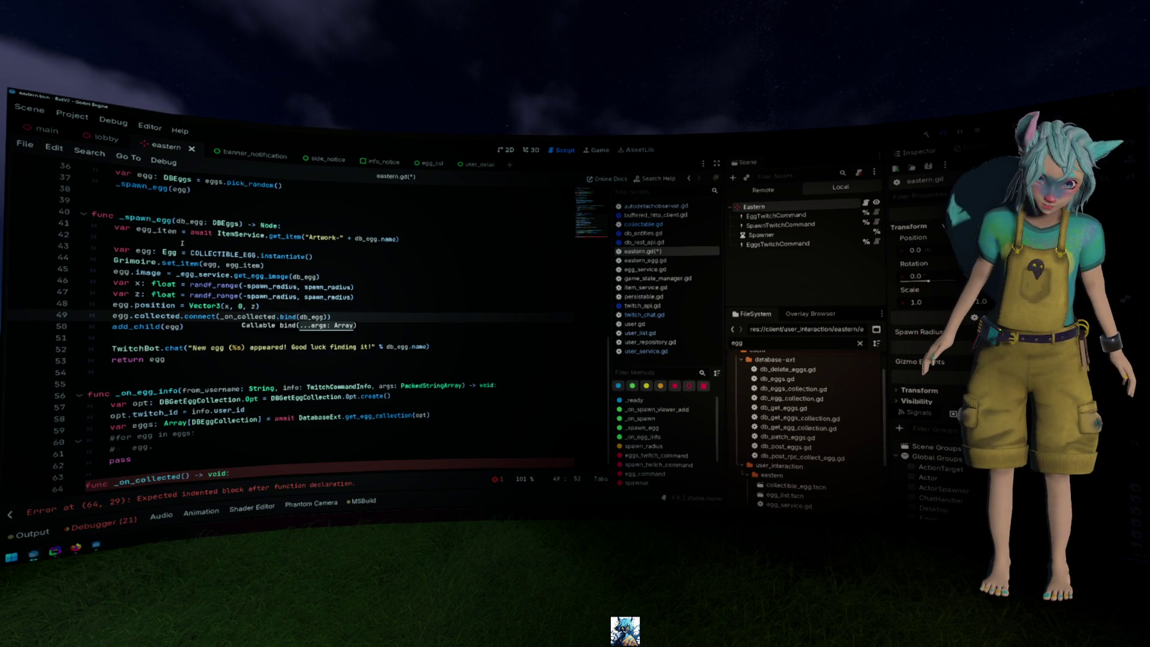
# Give _on_collected the parameter db_egg: DBEggs and open an indented body line
pyautogui.hotkey('shift', 'Right')
pyautogui.hotkey('shift', 'Right')
pyautogui.hotkey('shift', 'Right')
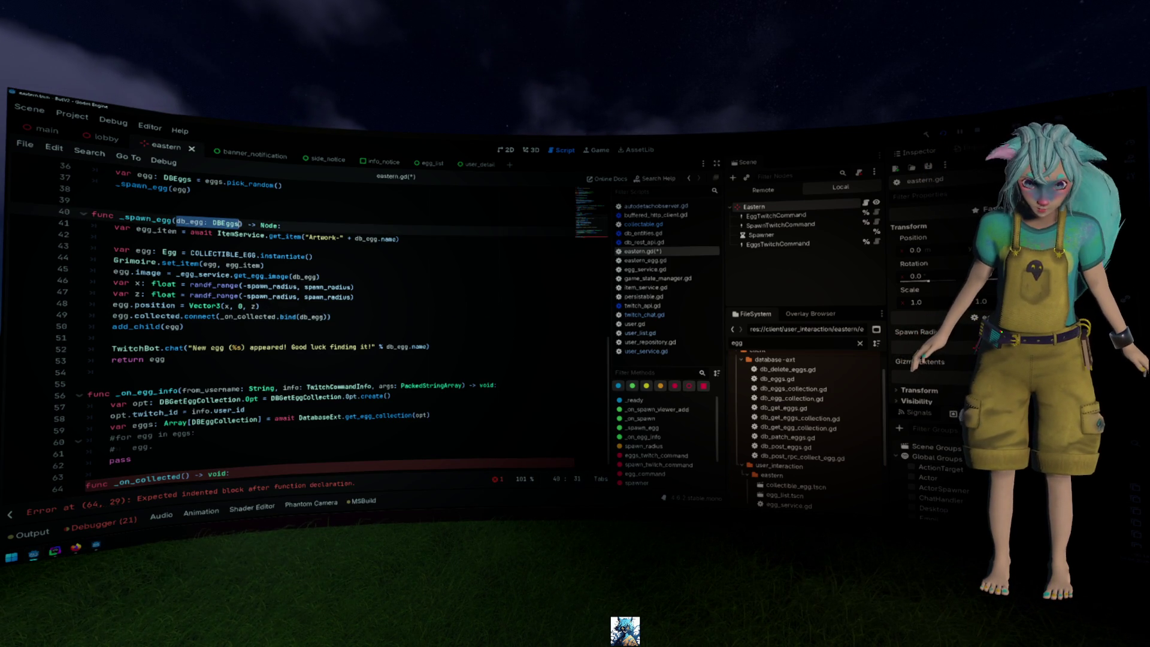
pyautogui.hotkey('ctrl', 'c')
pyautogui.click(183, 475)
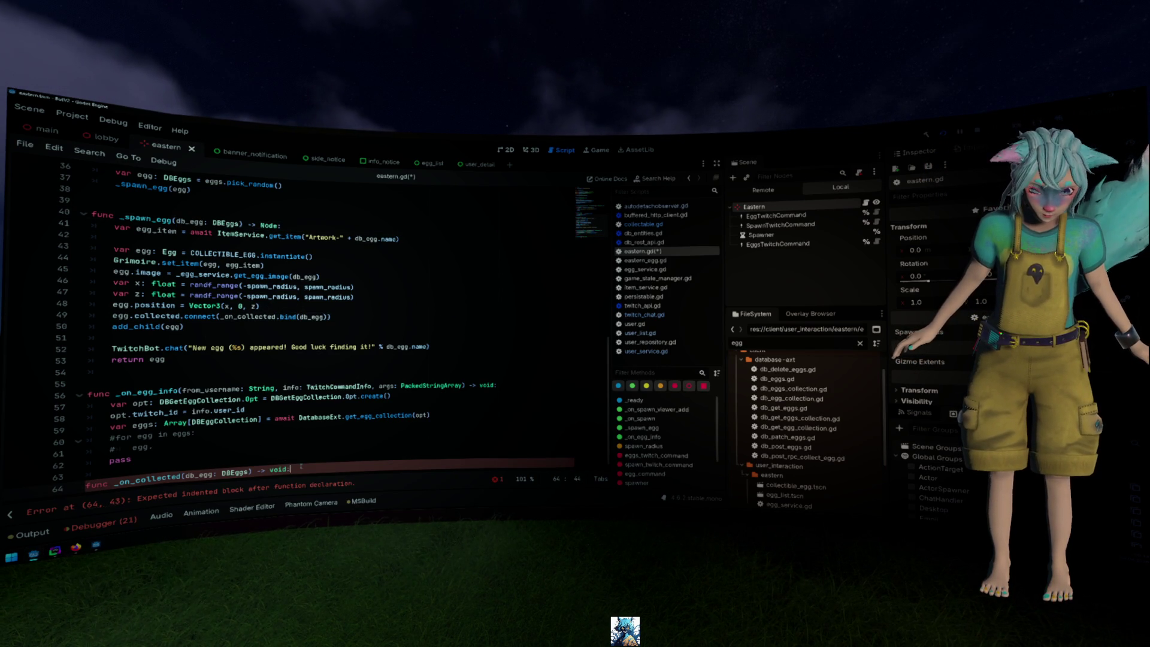
pyautogui.hotkey('ctrl', 'v')
pyautogui.click(301, 466)
pyautogui.press('Return')
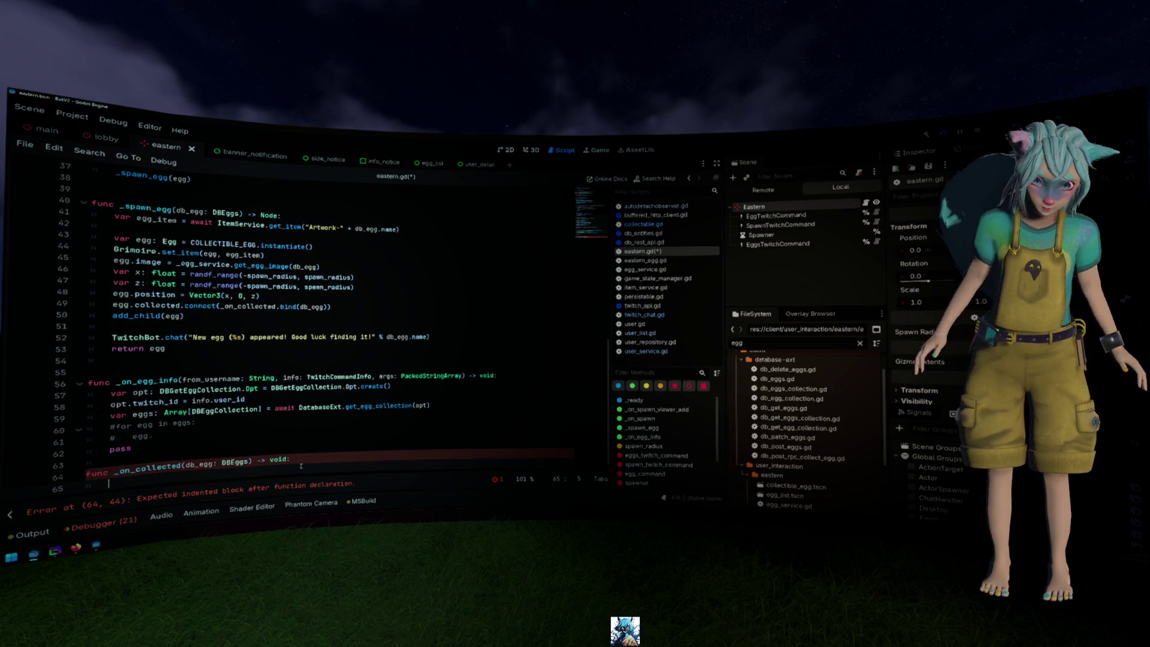
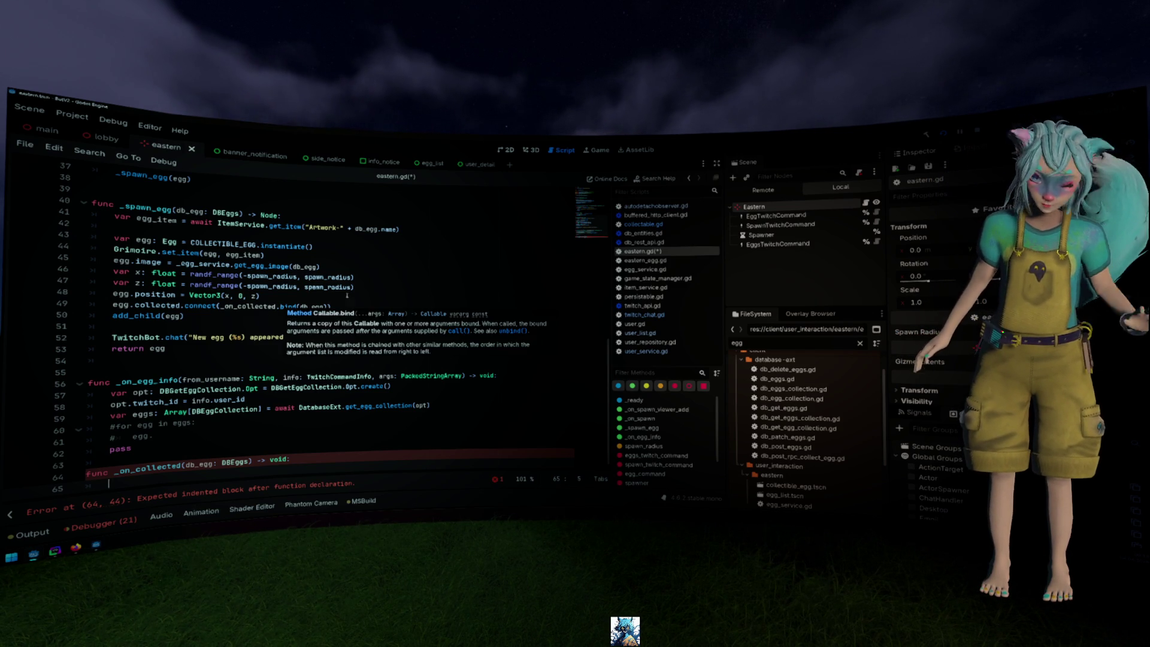
# Dismiss the db_egg popup and delete the collected signal declaration in eastern_egg.gd
pyautogui.scroll(-5, 454, 252)
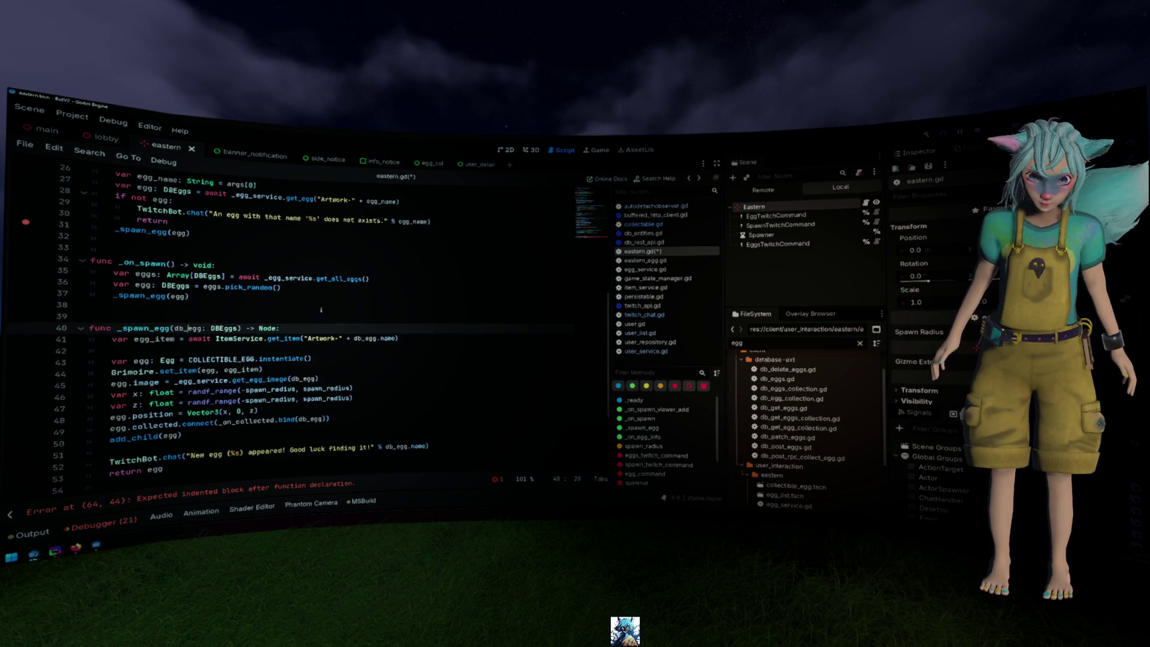
pyautogui.scroll(5, 322, 307)
pyautogui.moveTo(322, 306)
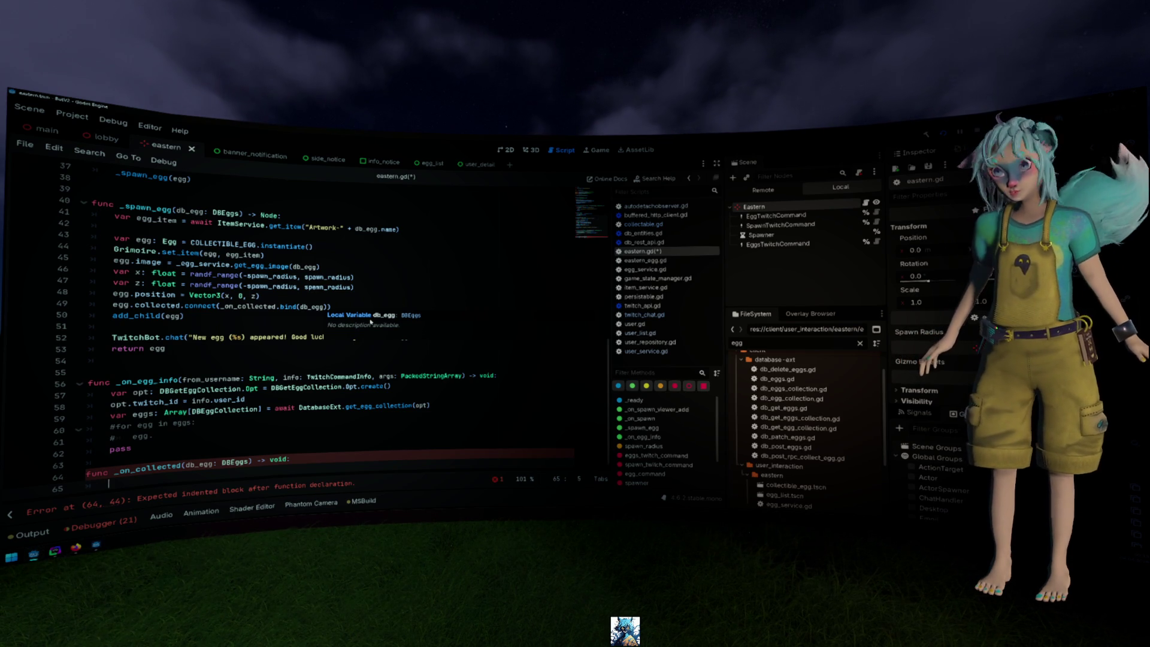
pyautogui.click(264, 254)
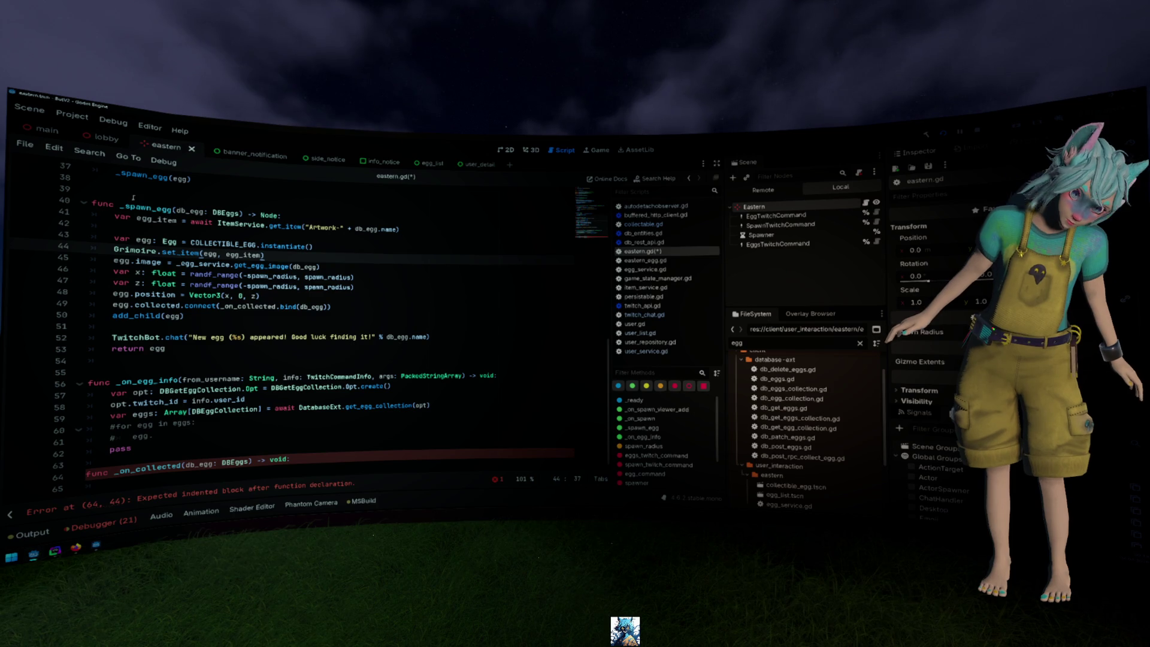
pyautogui.keyDown('ctrl'); pyautogui.click(150, 307); pyautogui.keyUp('ctrl')
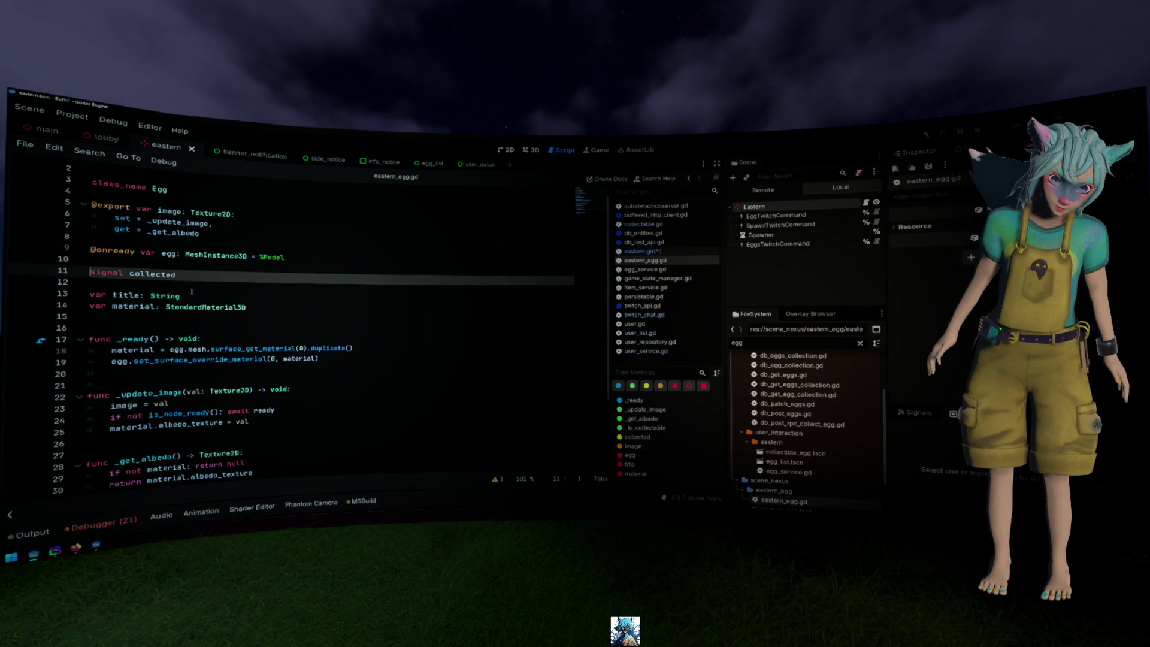
pyautogui.press('BackSpace')
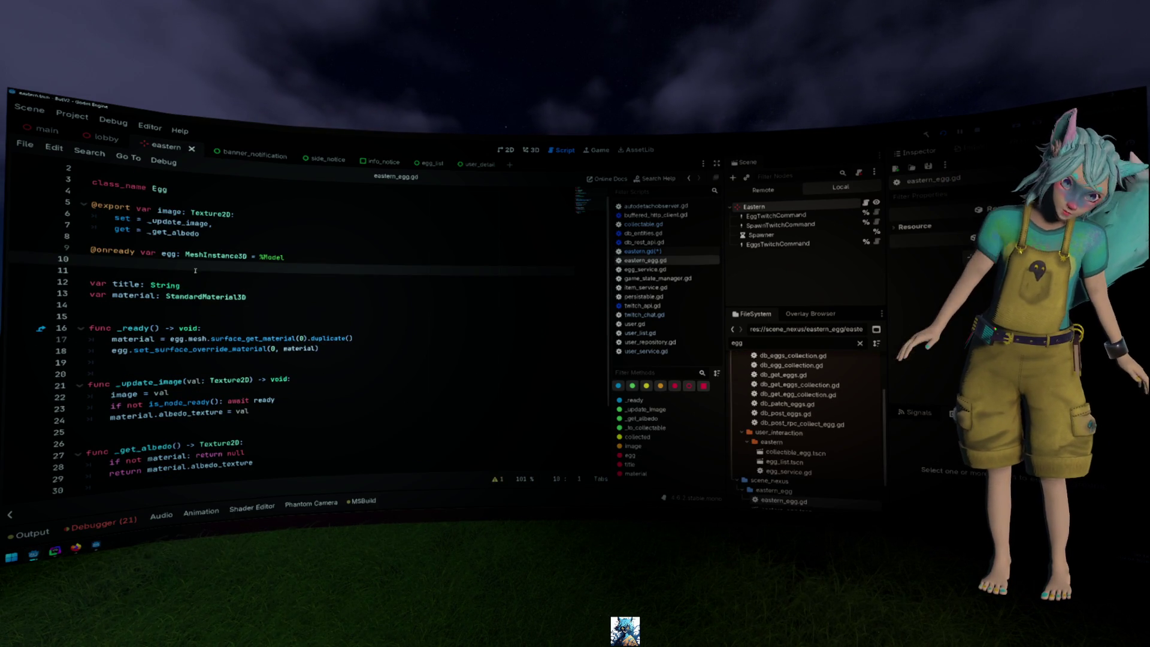
# Return to eastern.gd's connect line and open the collectible_egg.tscn scene
pyautogui.hotkey('alt', 'Left')
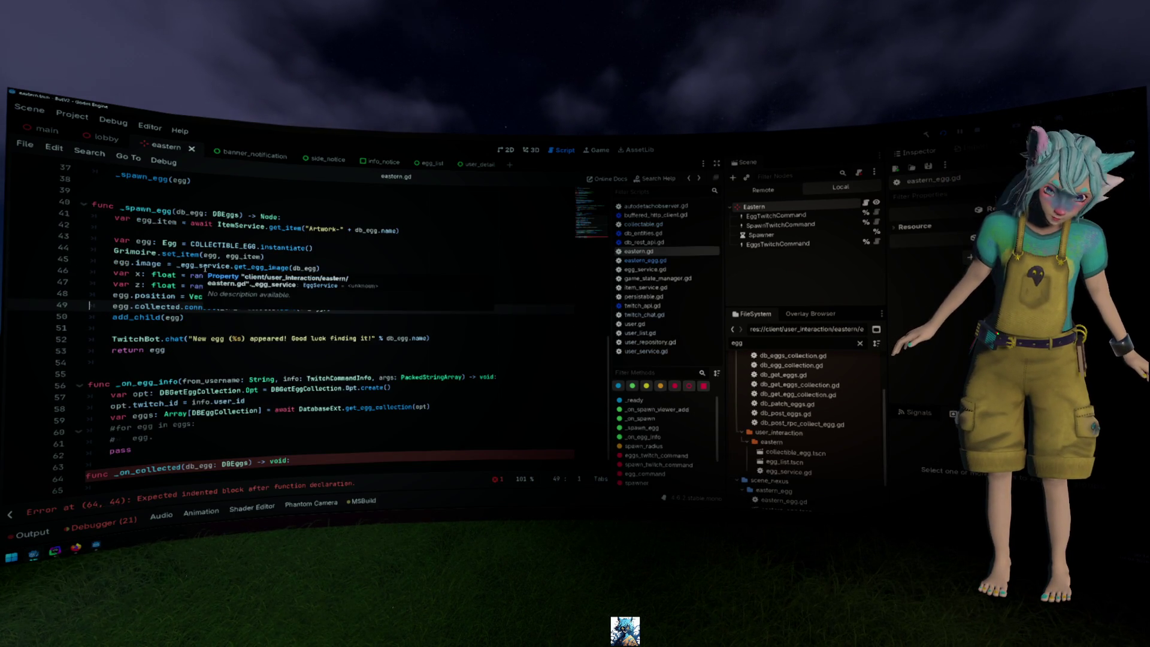
pyautogui.press('End')
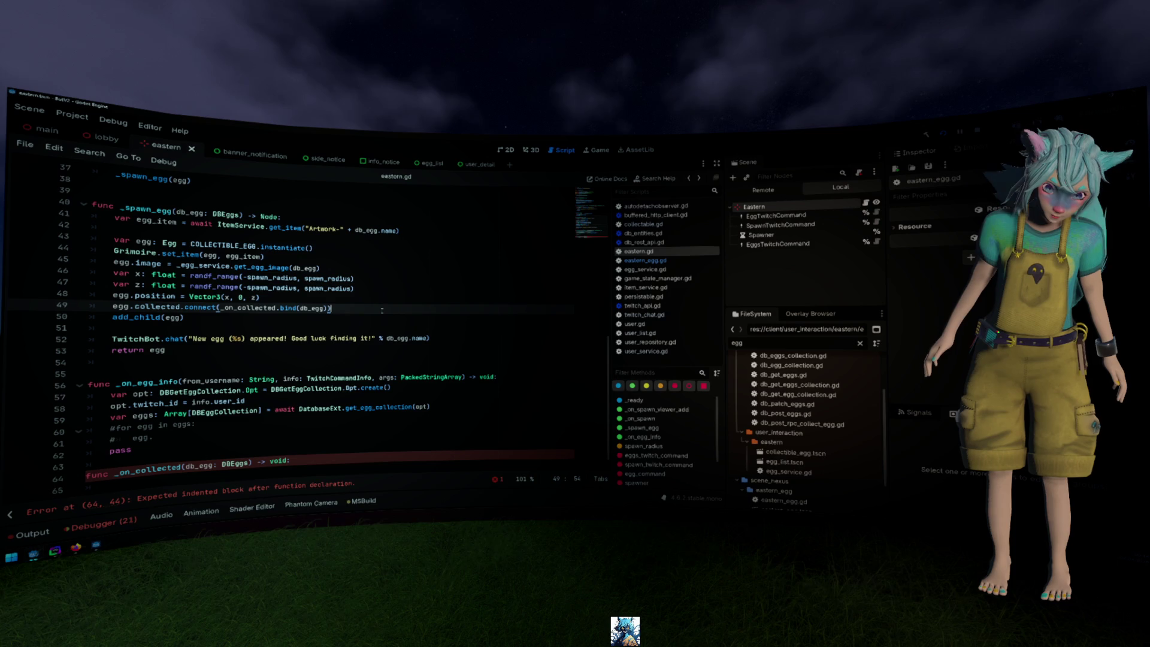
pyautogui.rightClick(382, 309)
pyautogui.click(374, 307)
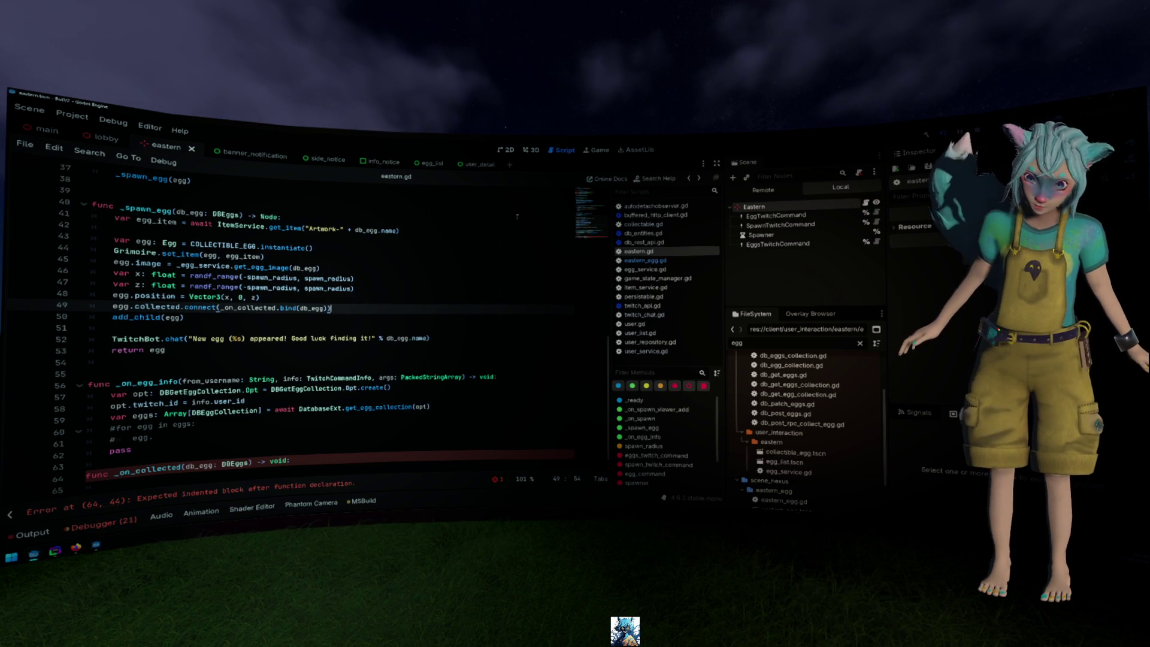
pyautogui.doubleClick(795, 453)
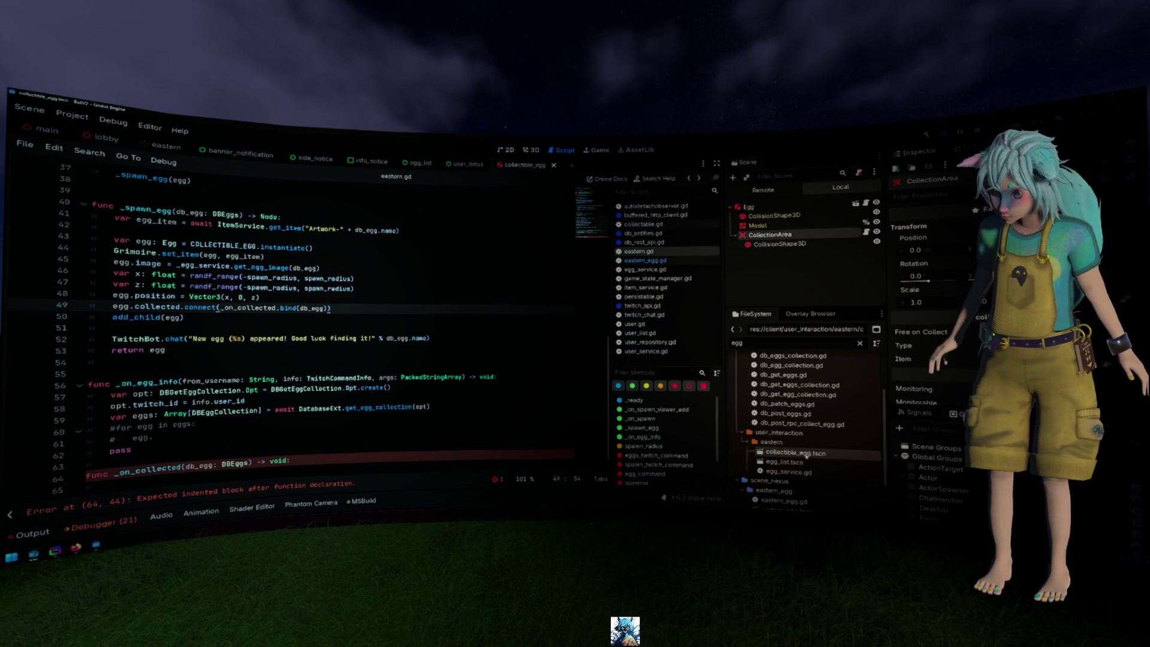
# Attach a new collectible_egg.gd script extending Egg to the Egg root node and start a signal line on line 3
pyautogui.rightClick(820, 210)
pyautogui.click(845, 292)
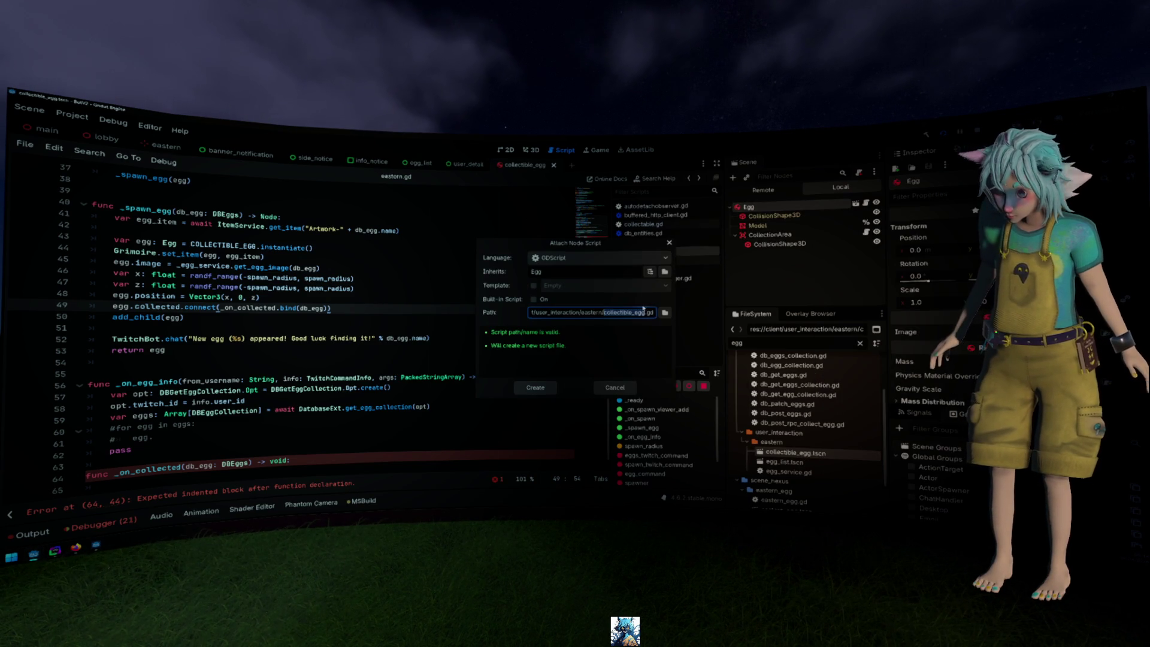
pyautogui.click(535, 388)
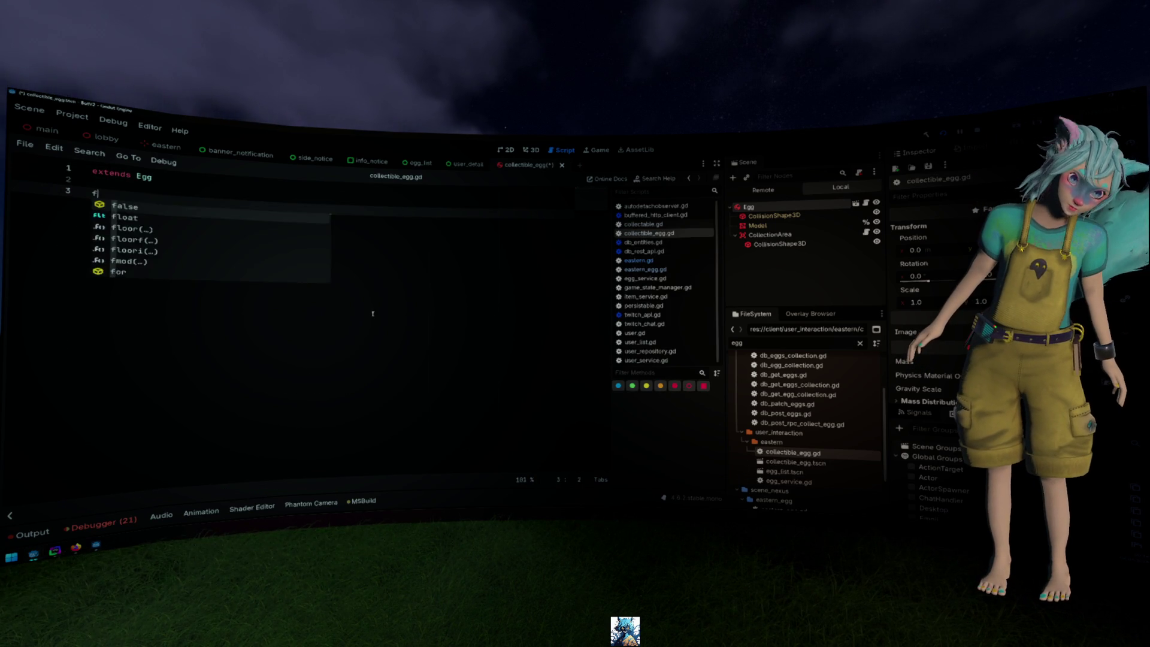
pyautogui.press('BackSpace')
pyautogui.press('BackSpace')
pyautogui.press('BackSpace')
pyautogui.write('signal collected(')
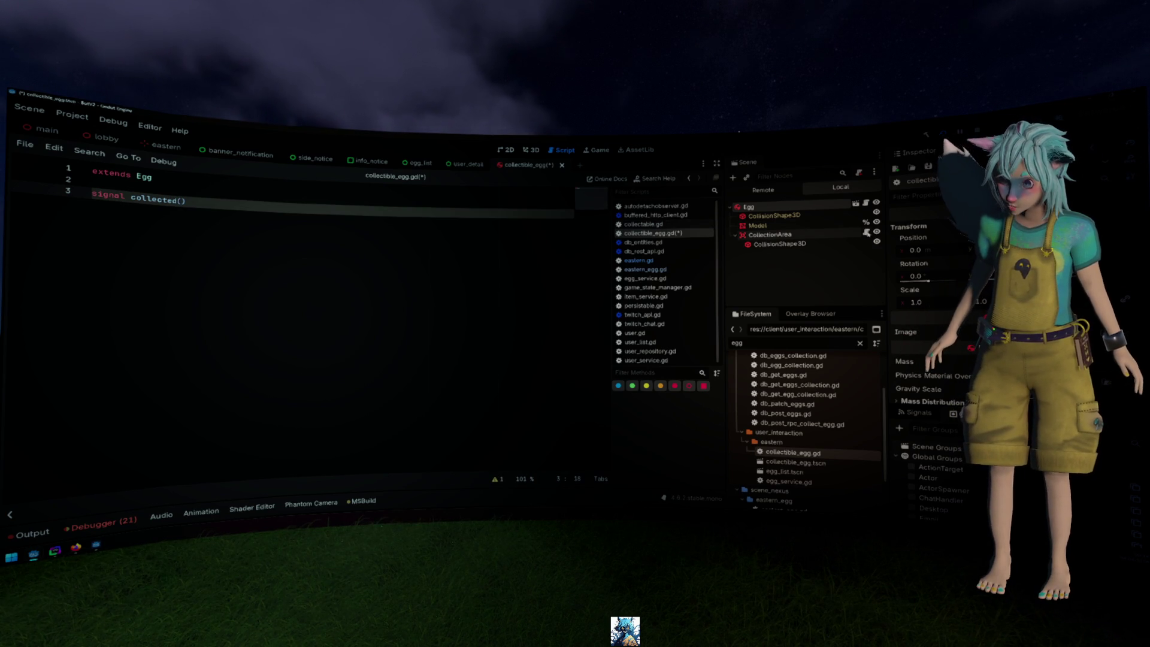
# Compare the collected signal and the User type between collectable.gd and collectible_egg.gd
pyautogui.click(643, 224)
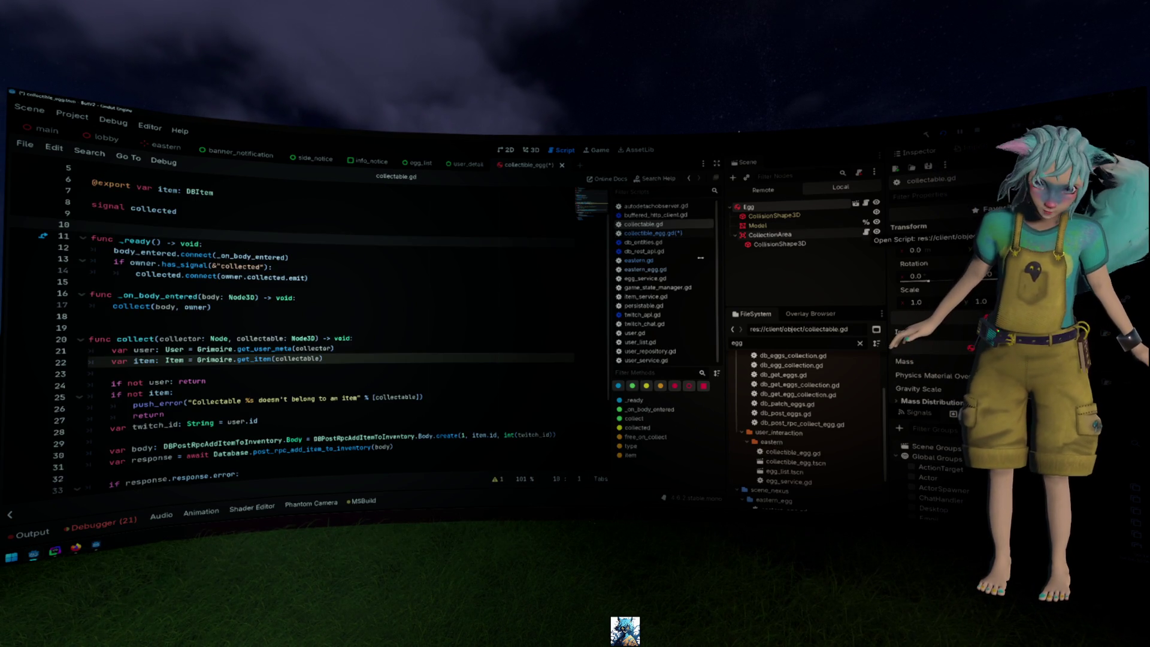
pyautogui.doubleClick(239, 267)
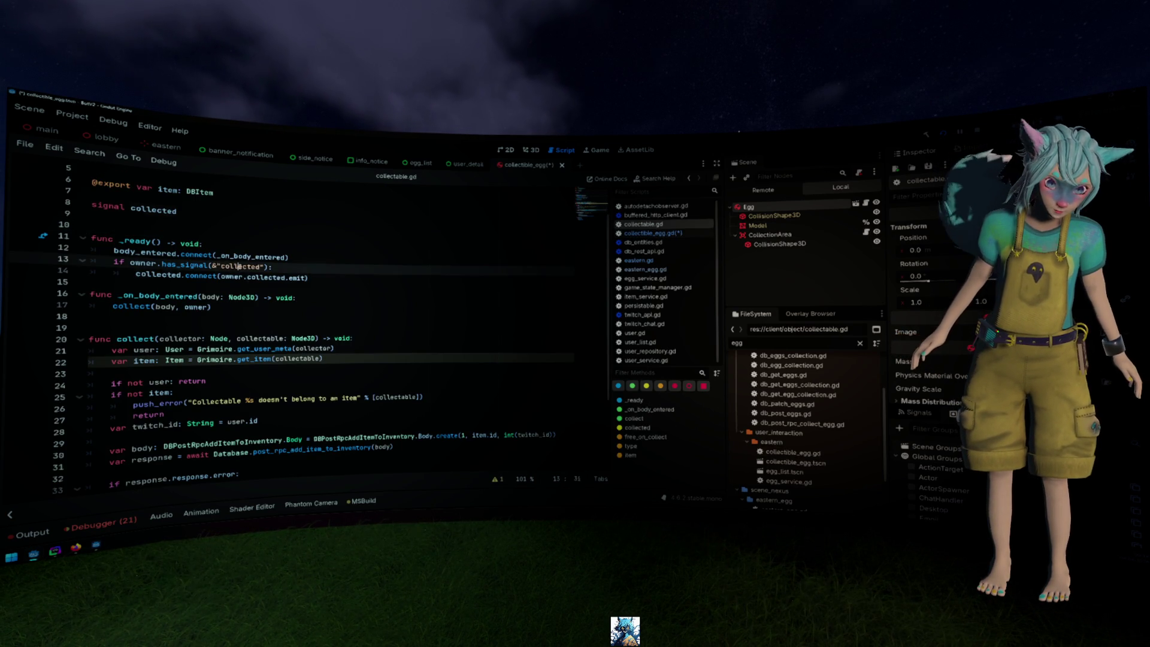
pyautogui.hotkey('alt', 'Left')
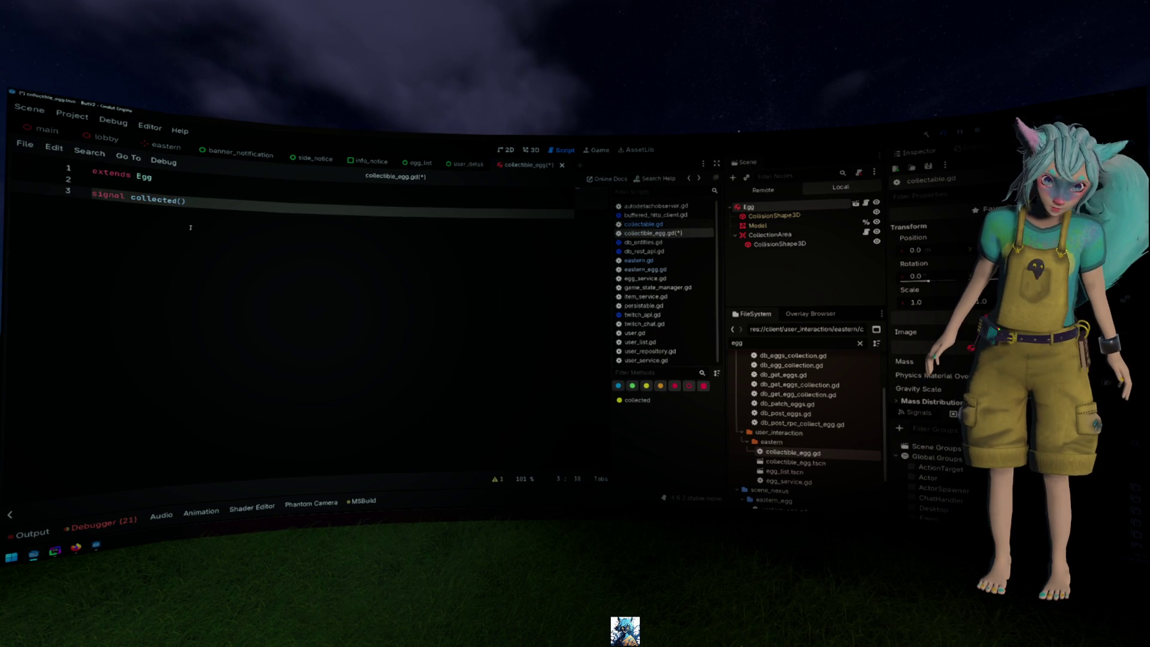
pyautogui.hotkey('alt', 'Right')
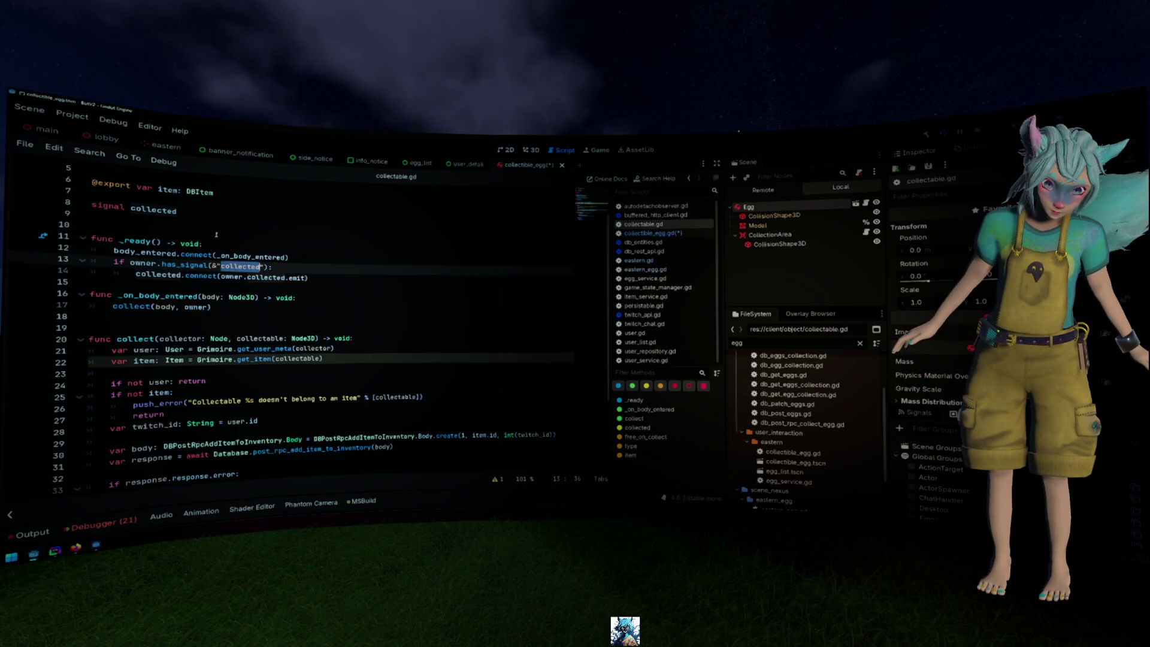
pyautogui.scroll(-3, 213, 222)
pyautogui.scroll(3, 220, 238)
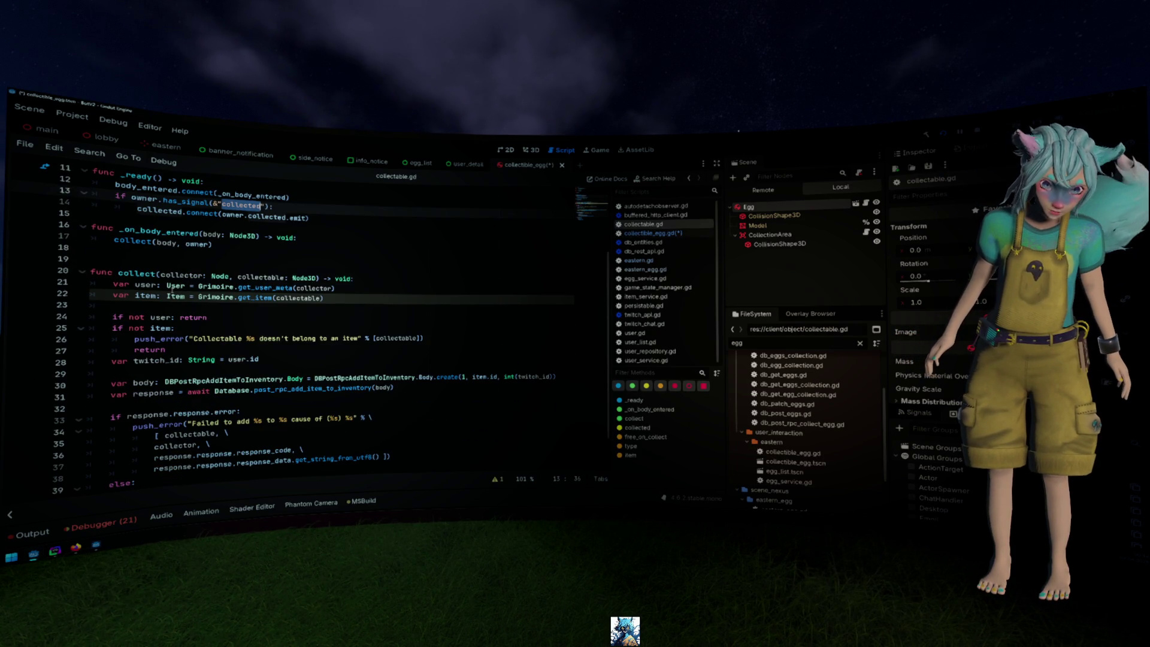
pyautogui.hotkey('alt', 'Left')
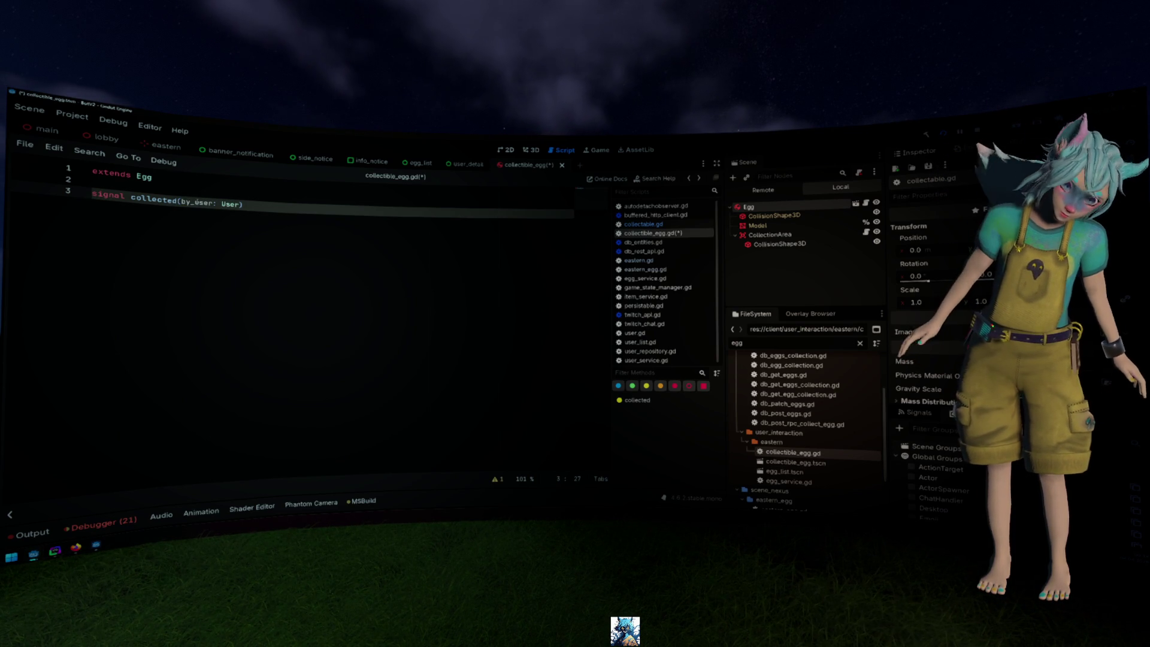
pyautogui.doubleClick(166, 206)
pyautogui.hotkey('alt', 'Left')
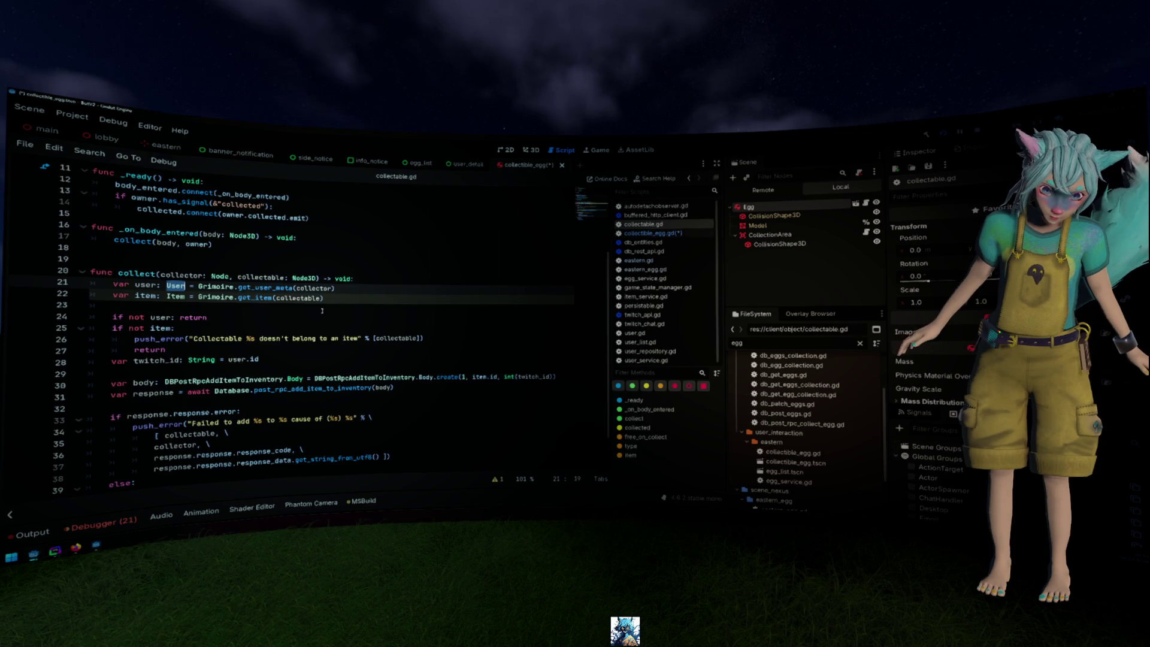
pyautogui.click(240, 280)
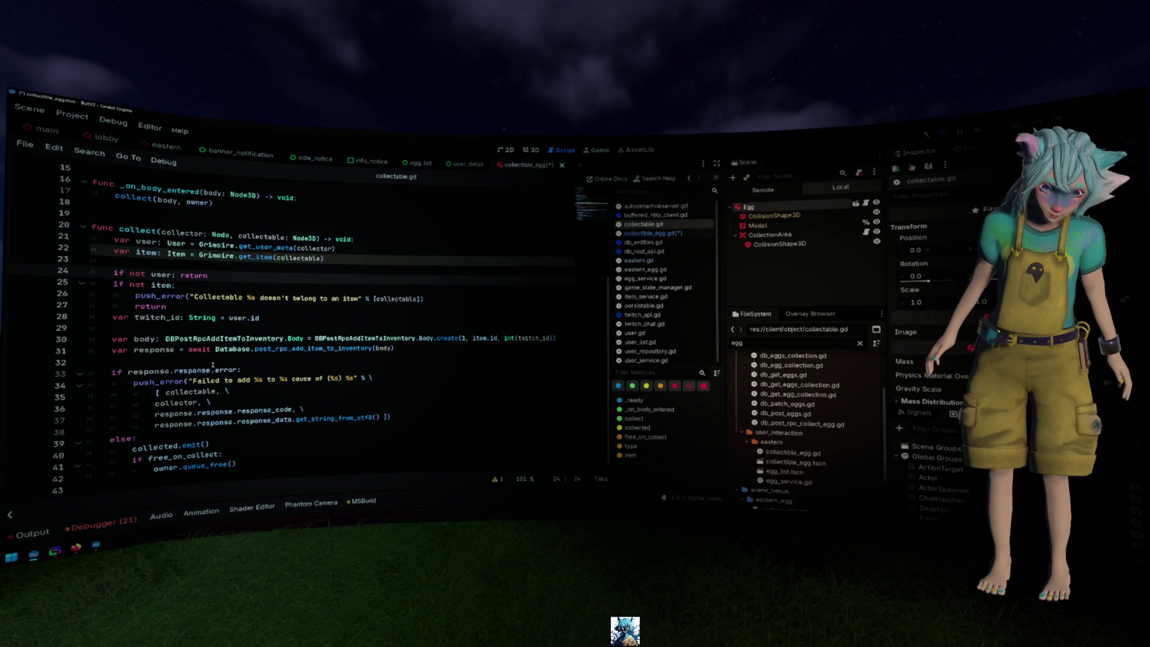
pyautogui.doubleClick(180, 242)
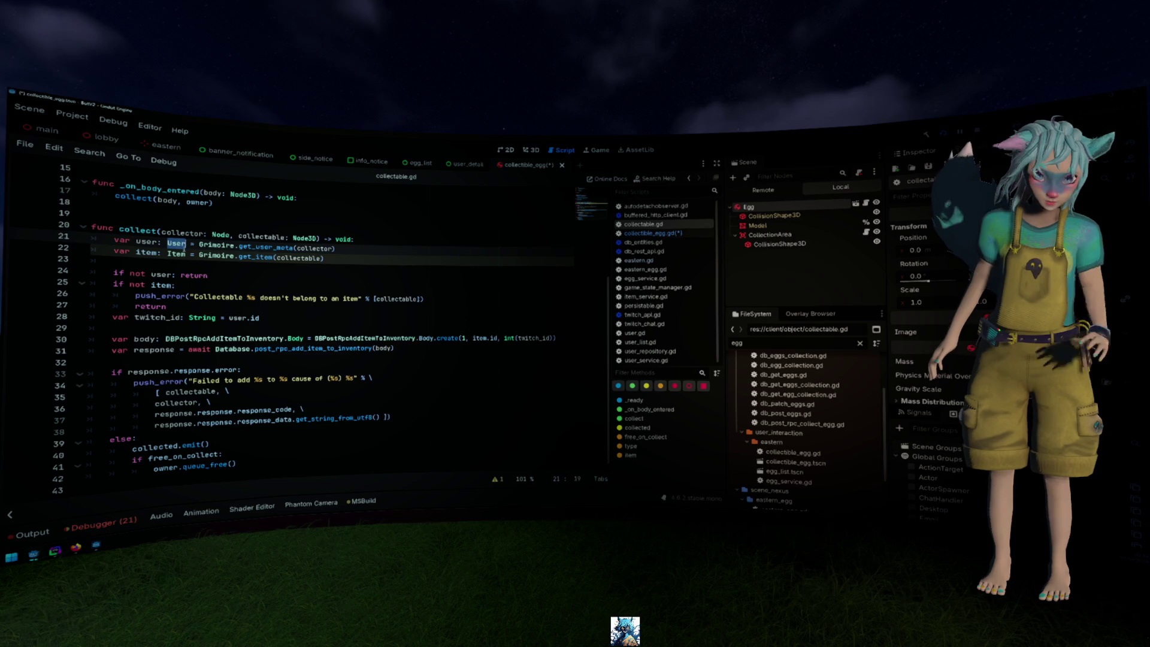
pyautogui.click(293, 309)
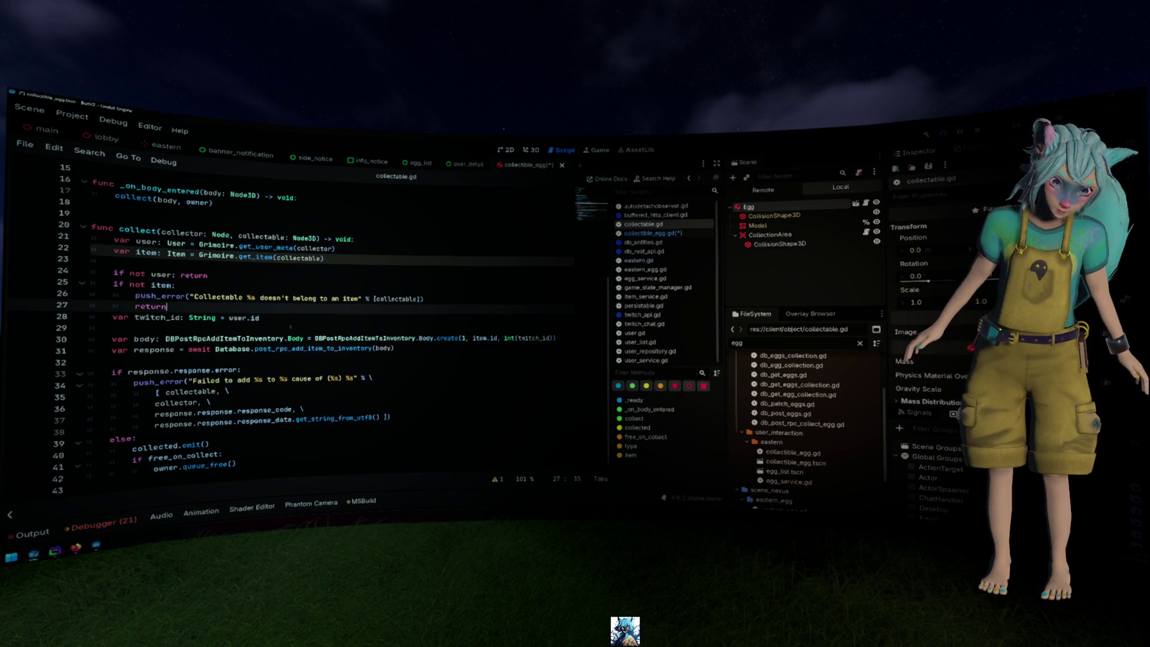
# Give the collected signal a by_user: User parameter
pyautogui.click(205, 445)
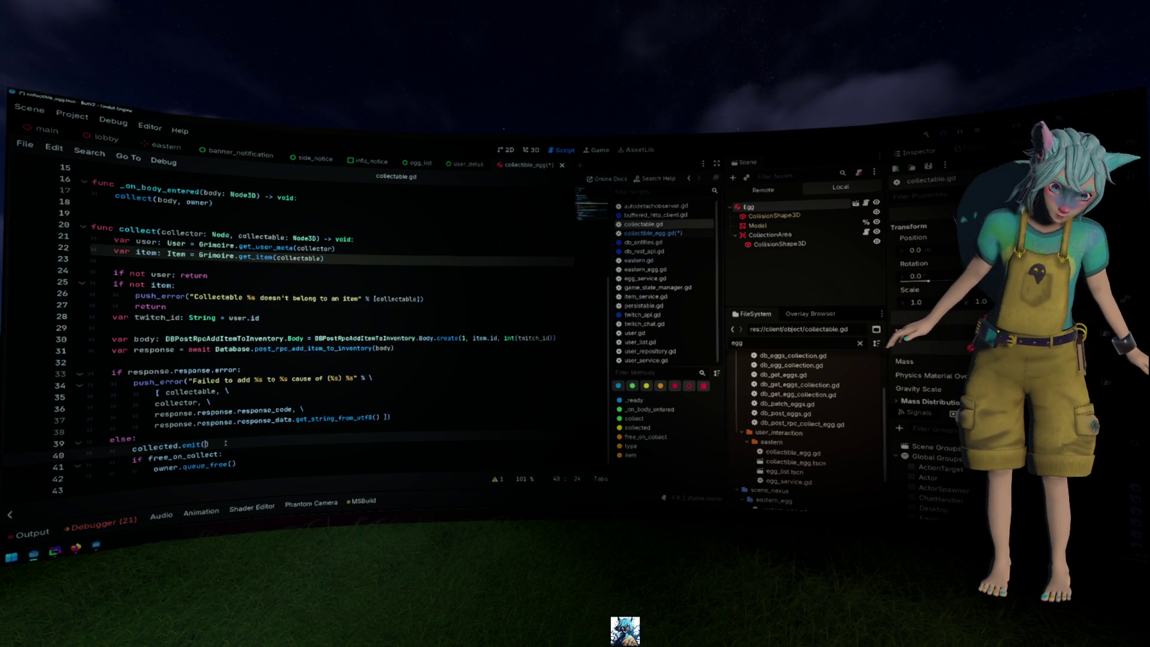
pyautogui.write('user')
pyautogui.scroll(5, 274, 441)
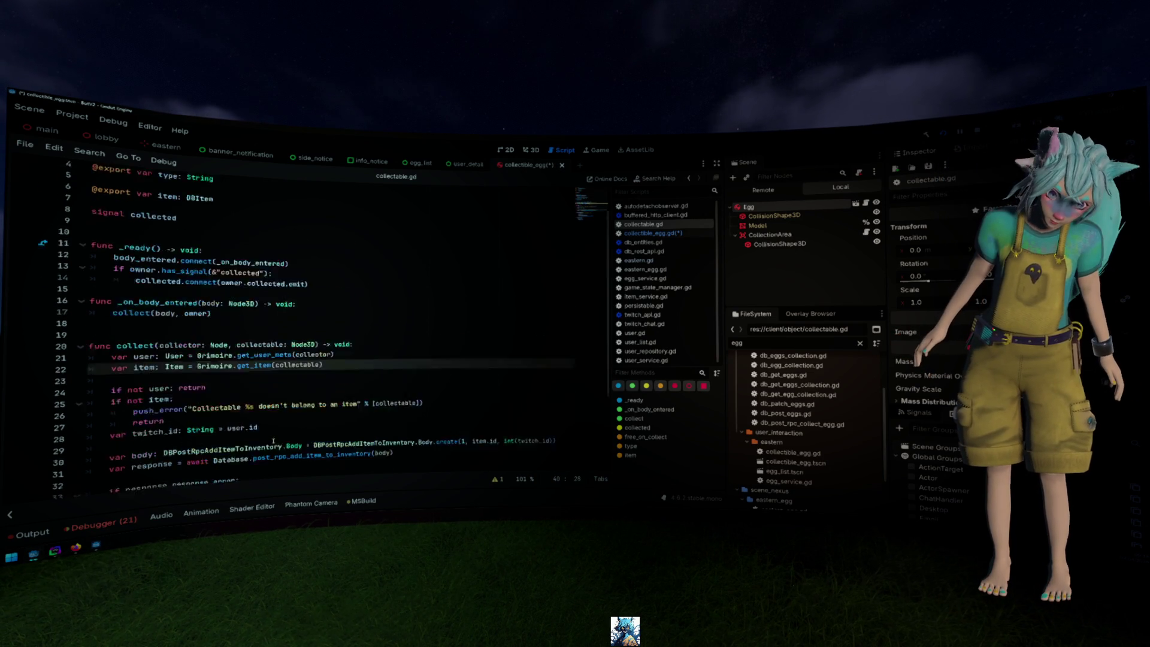
pyautogui.click(220, 264)
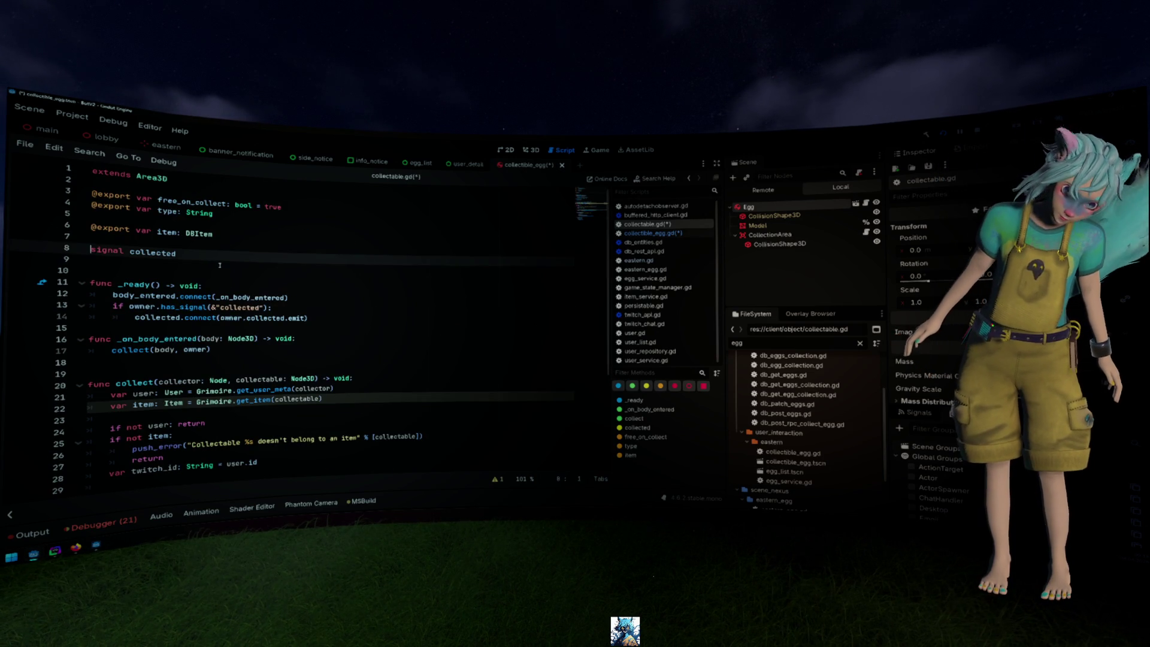
pyautogui.write('(by_user:')
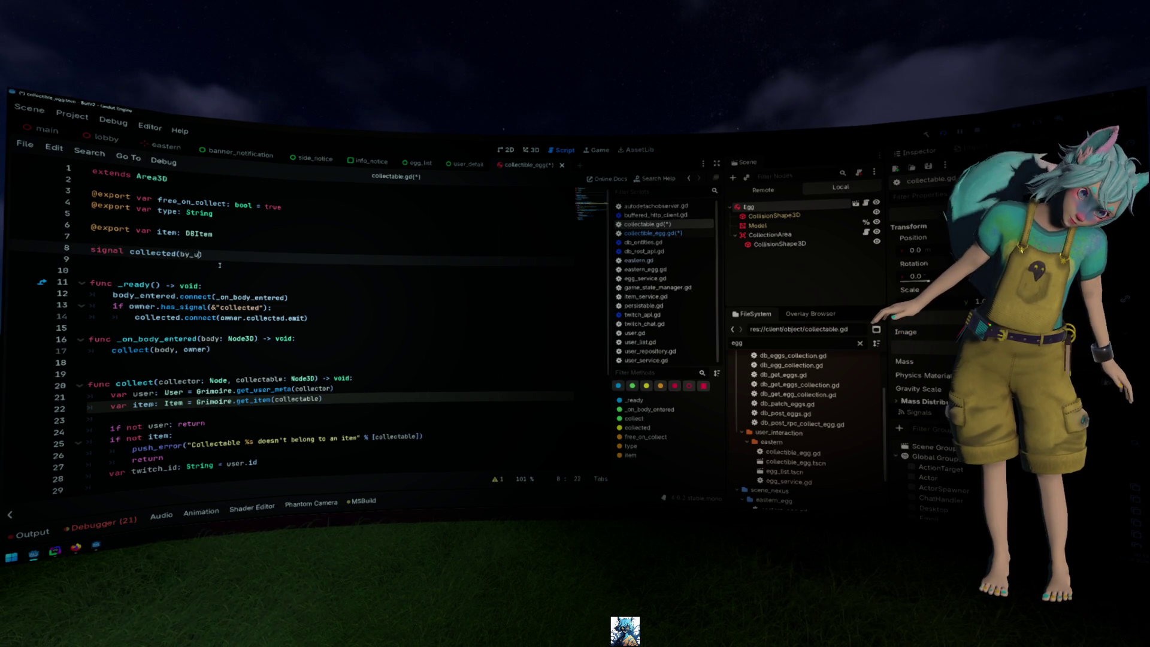
pyautogui.write(' User')
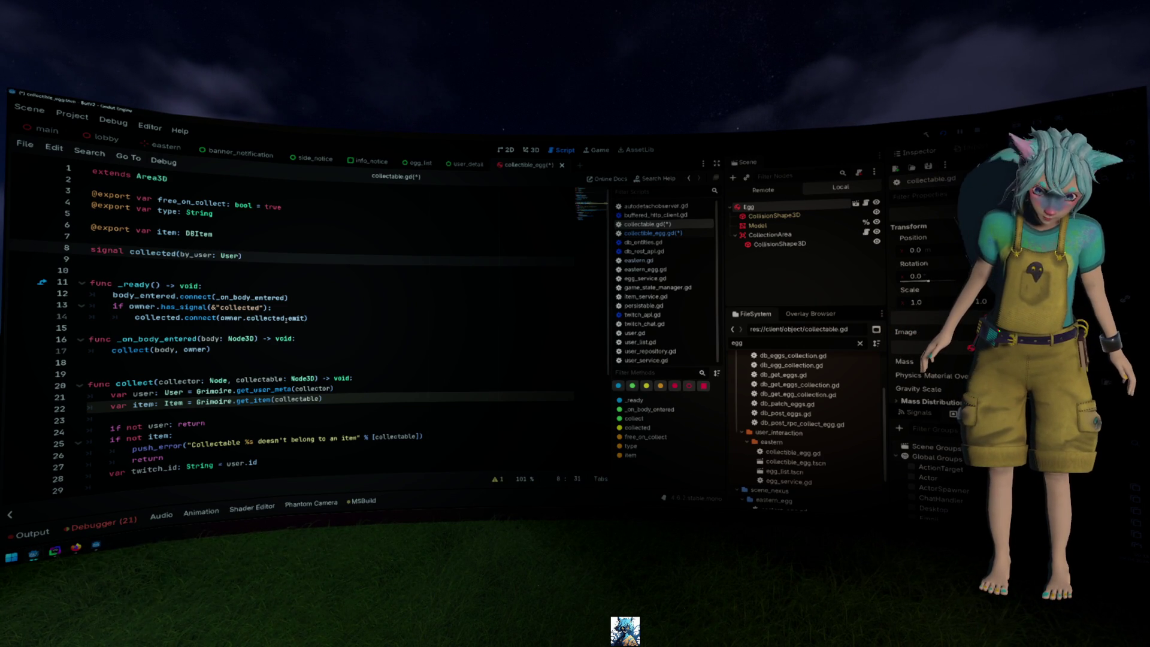
# Review the collected.connect and collected.emit lines, then return to eastern.gd's _on_collected
pyautogui.click(286, 317)
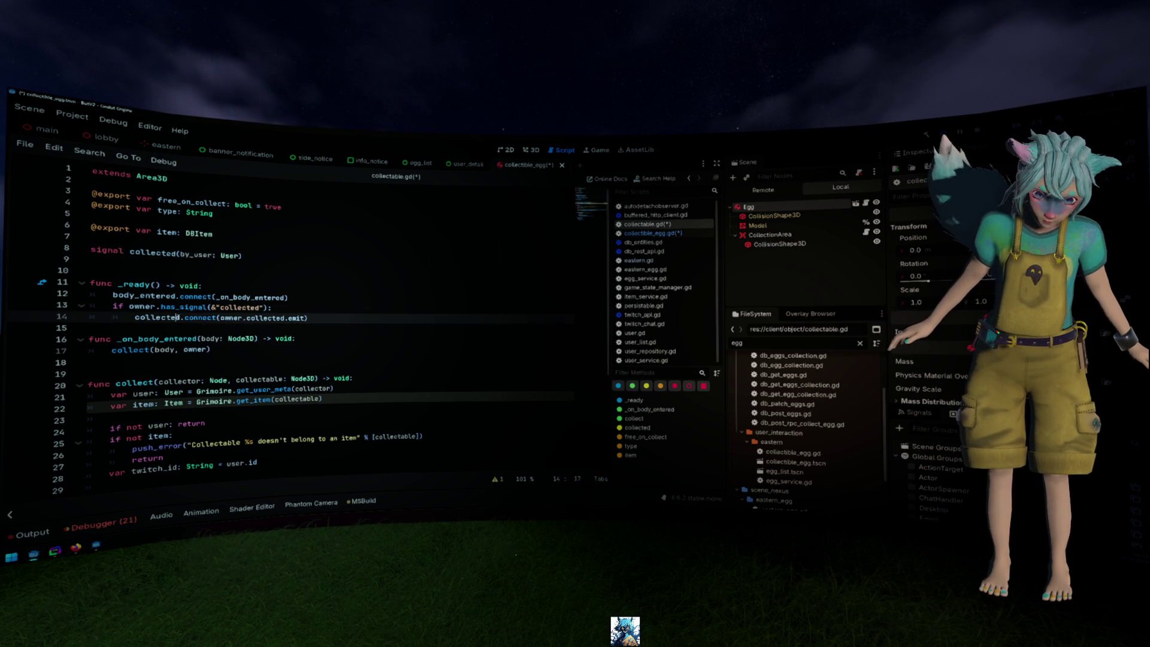
pyautogui.scroll(-5, 286, 314)
pyautogui.click(85, 452)
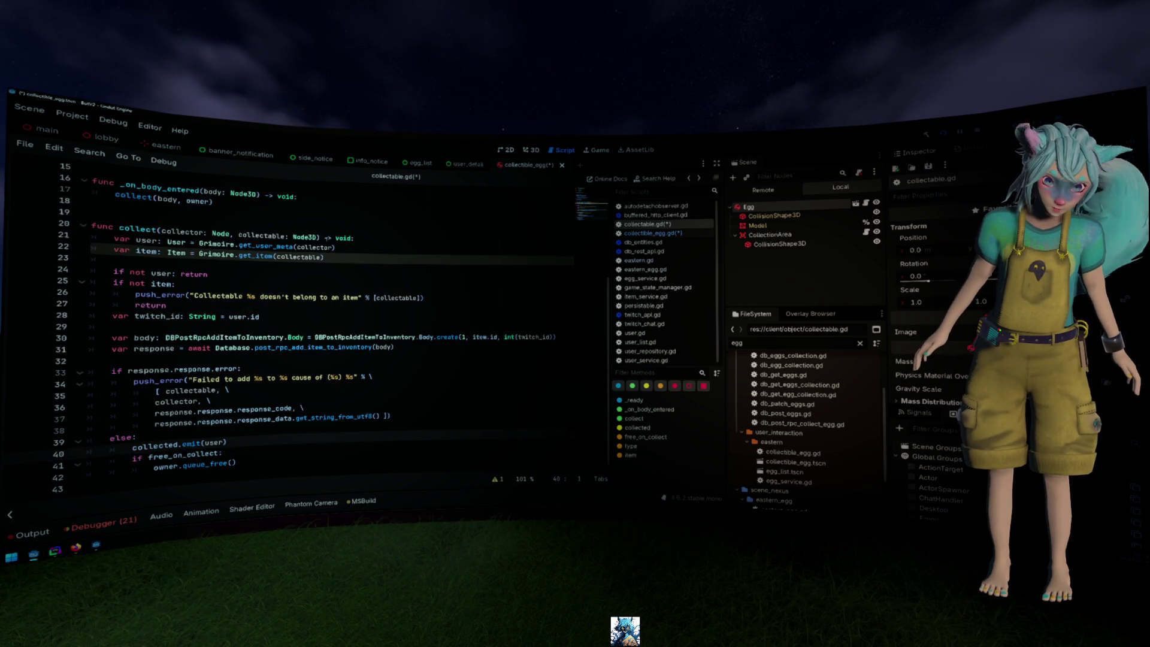
pyautogui.hotkey('alt', 'Left')
pyautogui.hotkey('alt', 'Left')
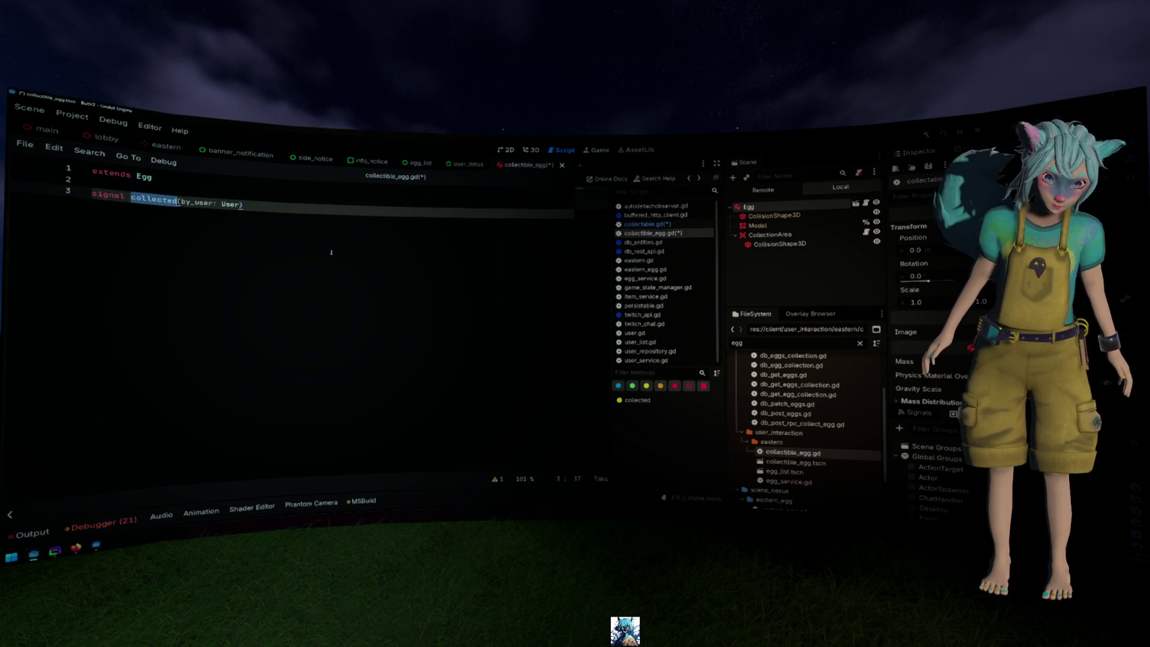
pyautogui.scroll(-1, 331, 252)
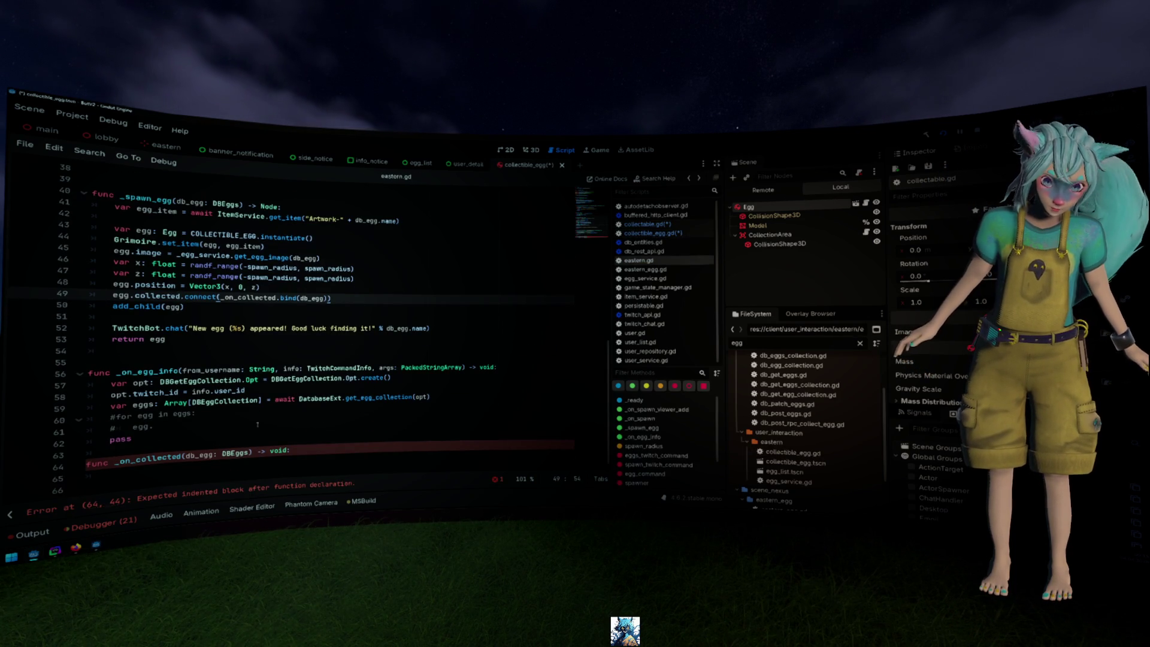
# Add a user: User parameter to _on_collected and begin its body
pyautogui.click(187, 455)
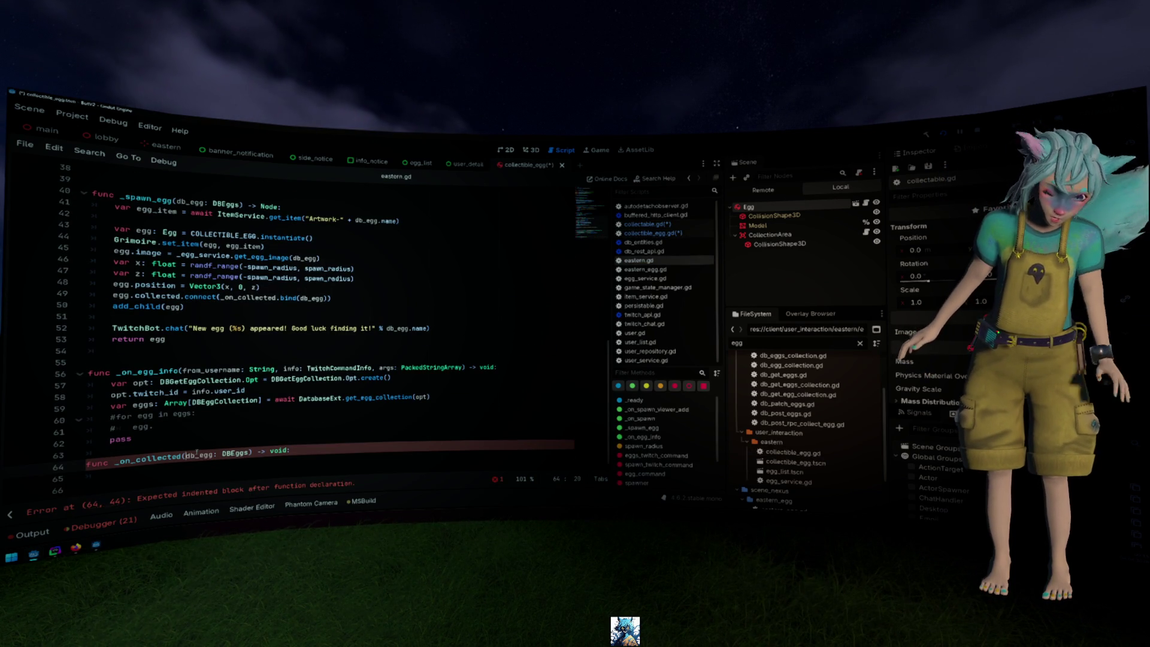
pyautogui.write('user: User,')
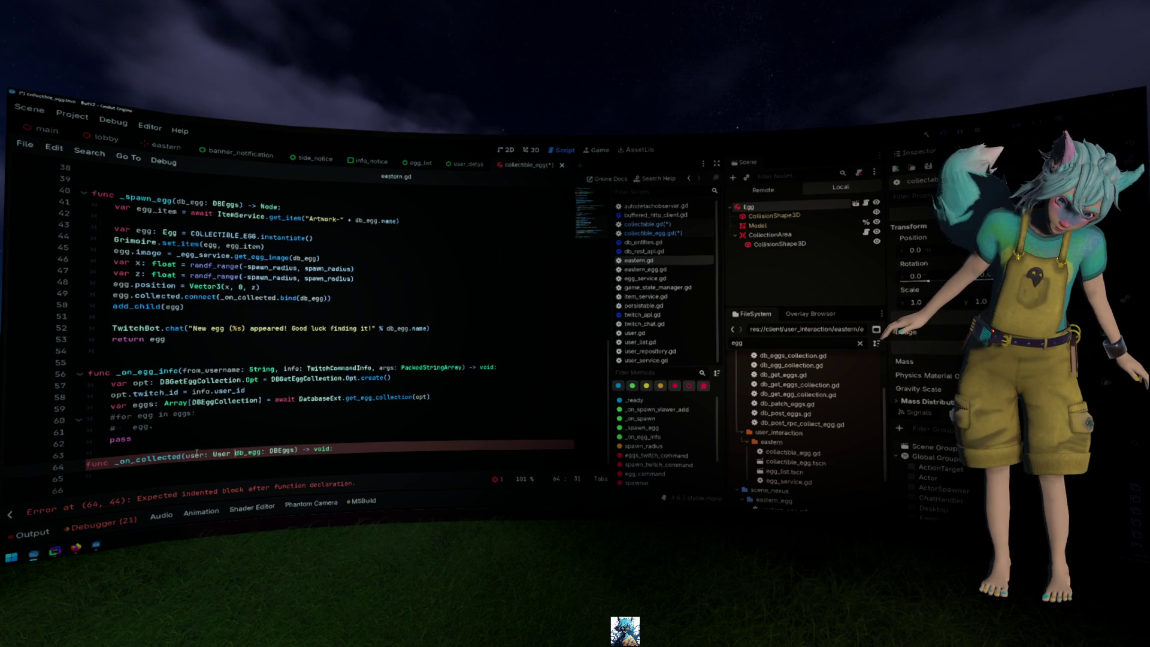
pyautogui.press('End')
pyautogui.press('Return')
pyautogui.write('if u')
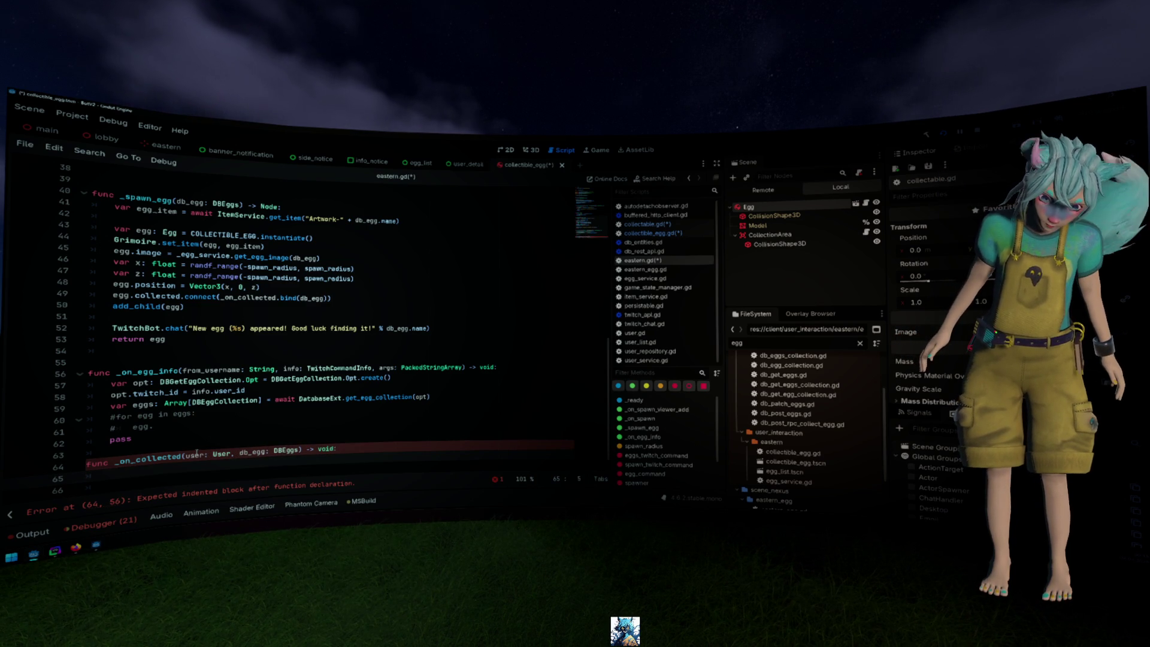
pyautogui.press('BackSpace')
pyautogui.press('BackSpace')
pyautogui.press('BackSpace')
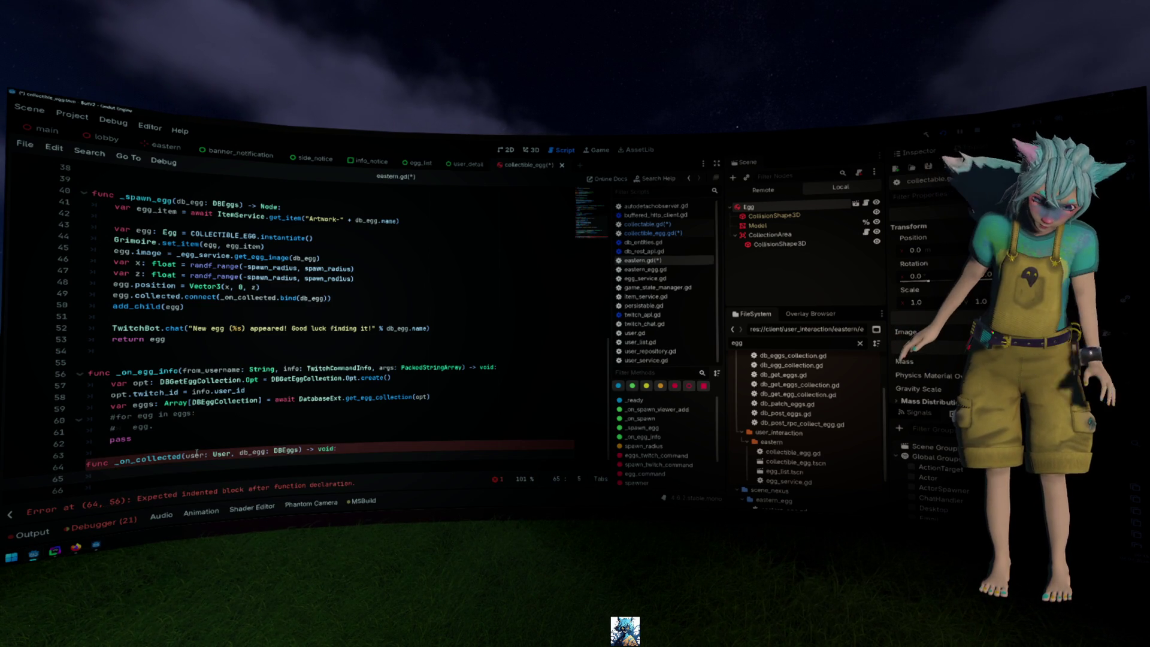
# Write a TwitchBot.chat call formatting user.name and db_egg.name, and save
pyautogui.write('Twit')
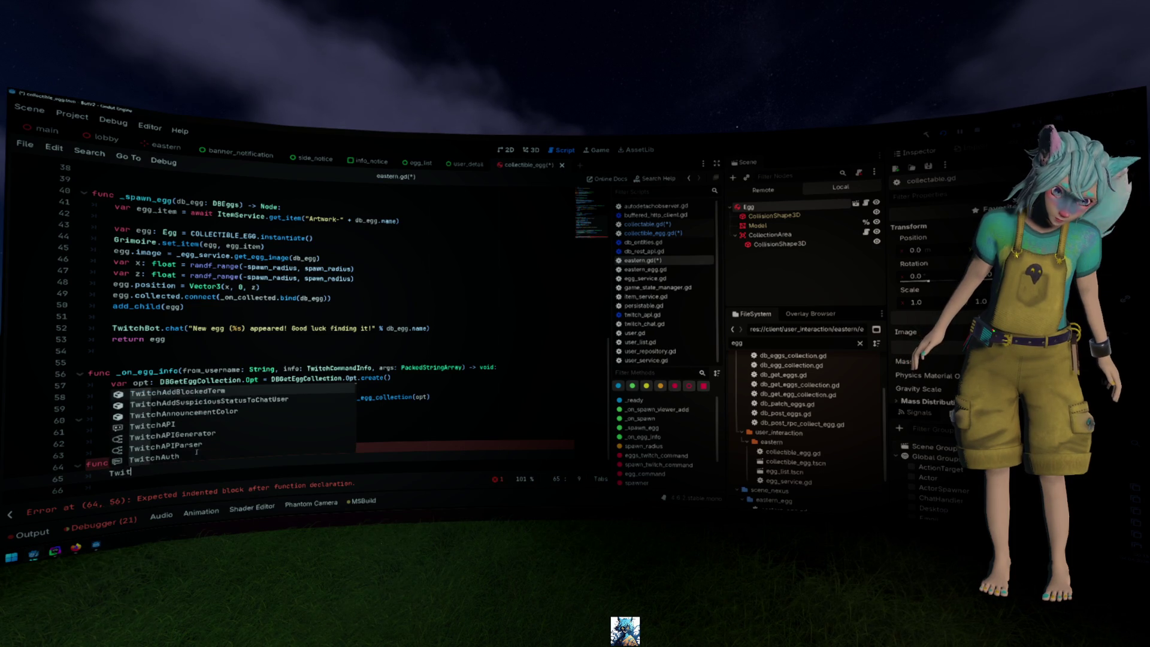
pyautogui.write('chBot.c')
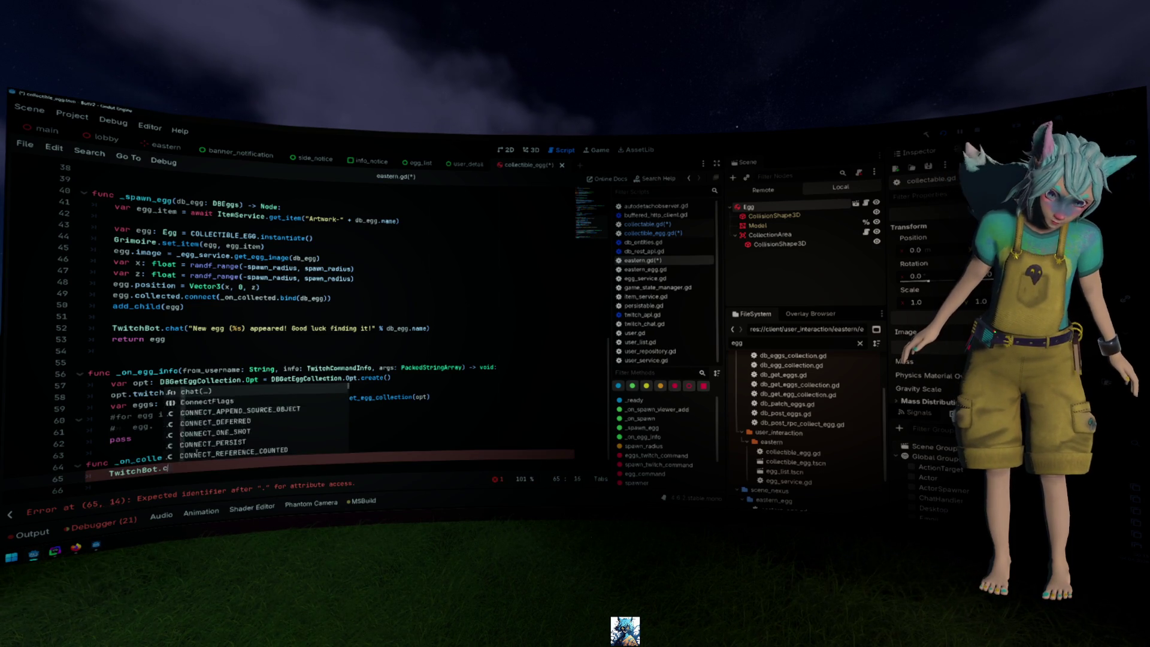
pyautogui.write('hat("%s has collected %s')
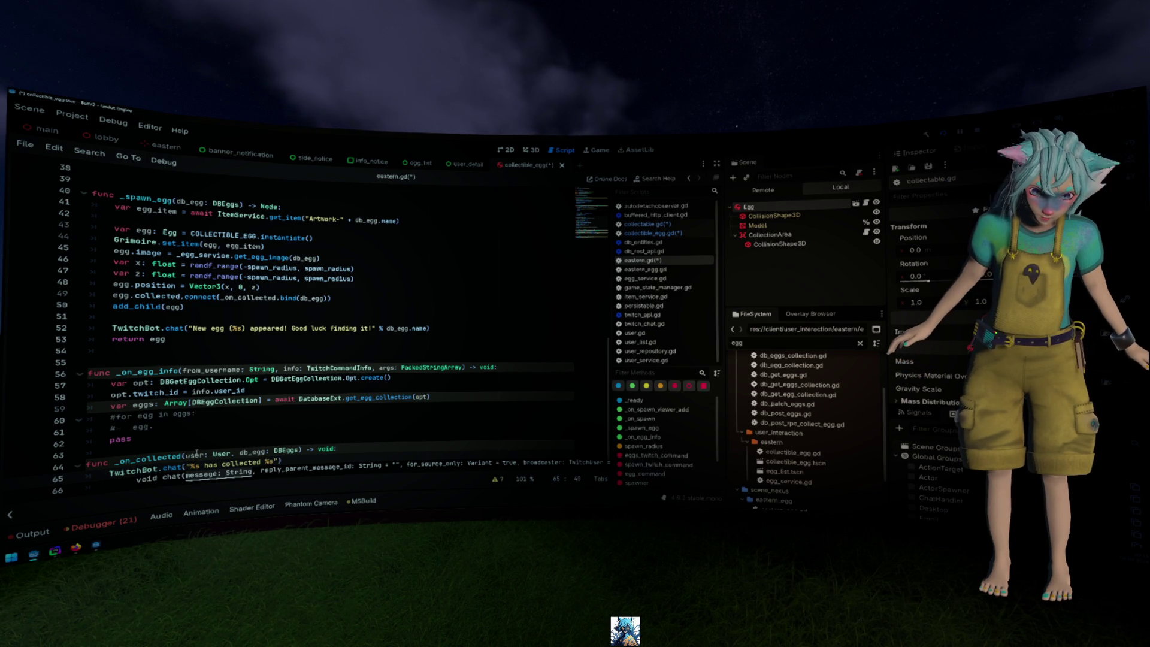
pyautogui.write('% user.')
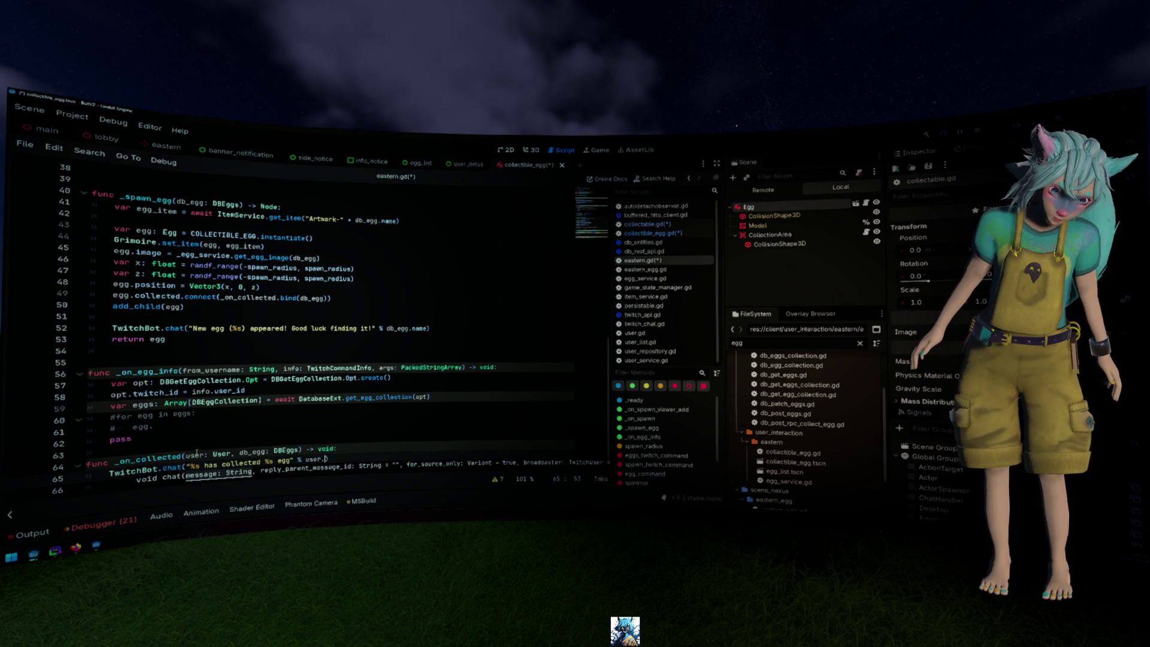
pyautogui.write('name,')
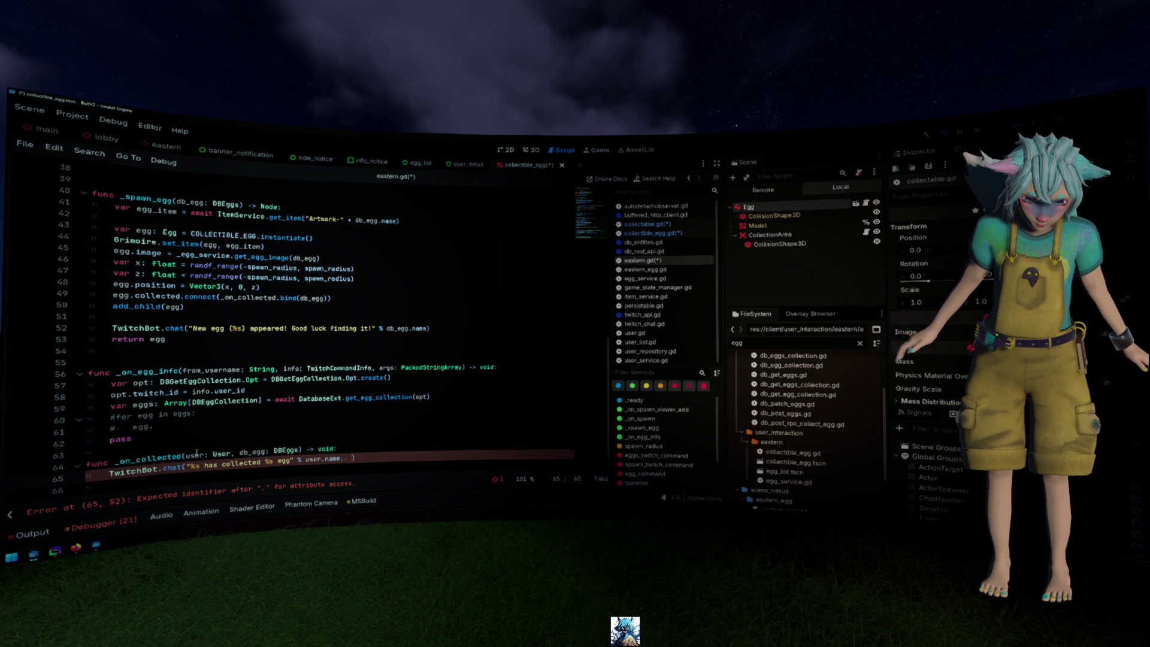
pyautogui.press('BackSpace')
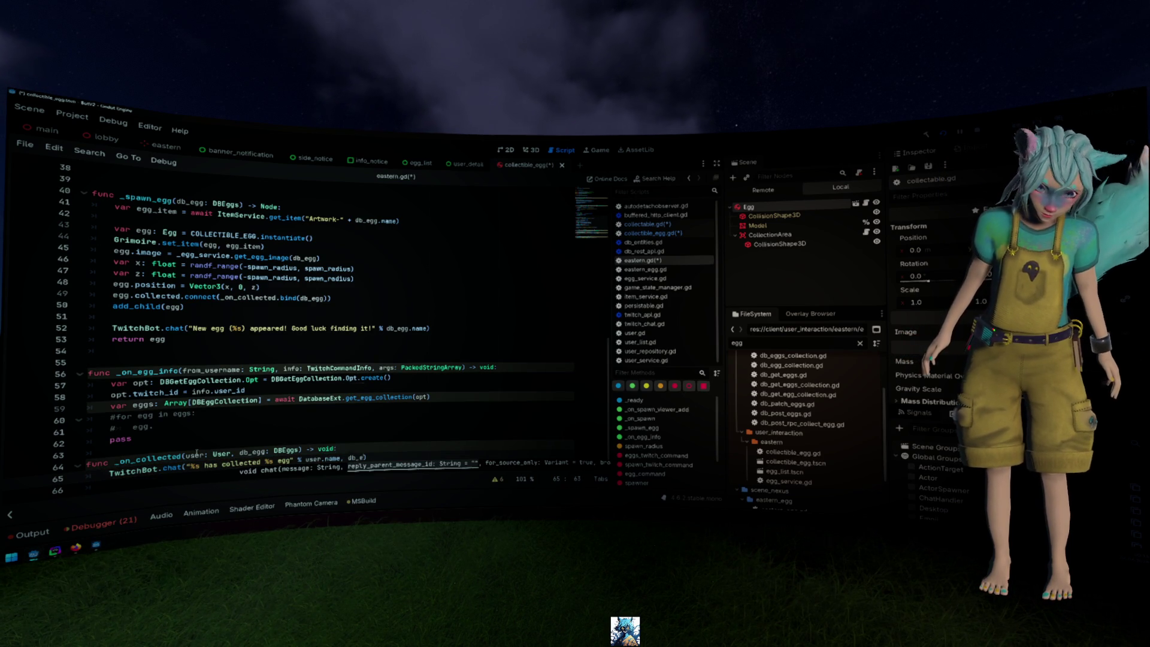
pyautogui.write('gg.')
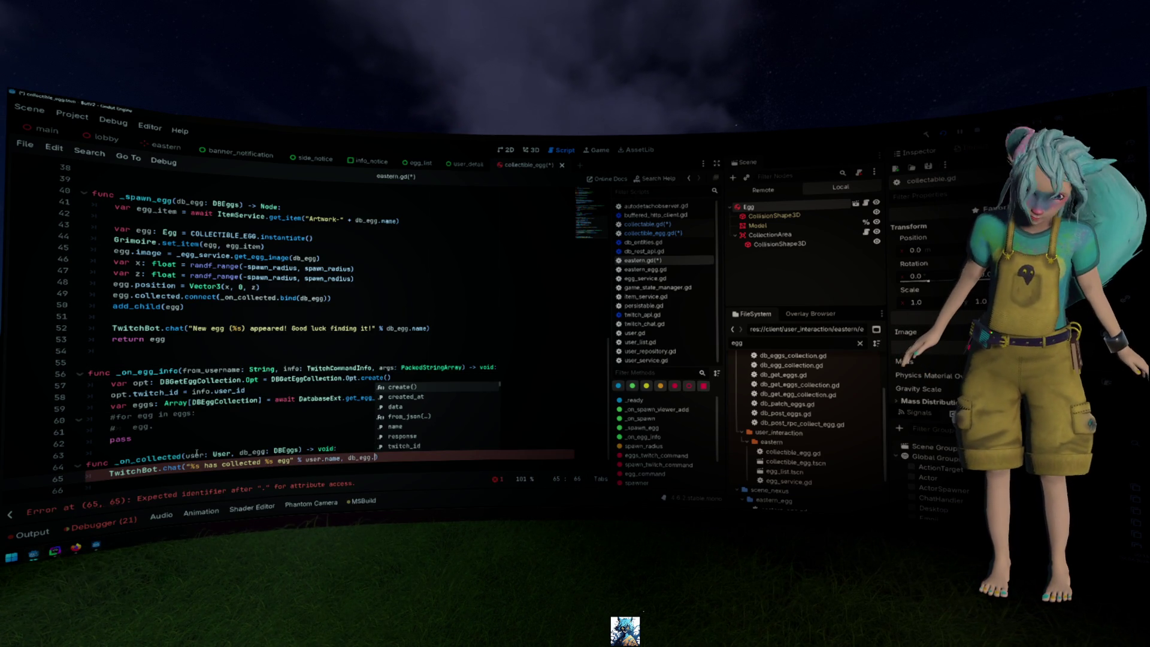
pyautogui.press('Down')
pyautogui.press('Down')
pyautogui.press('Down')
pyautogui.press('Return')
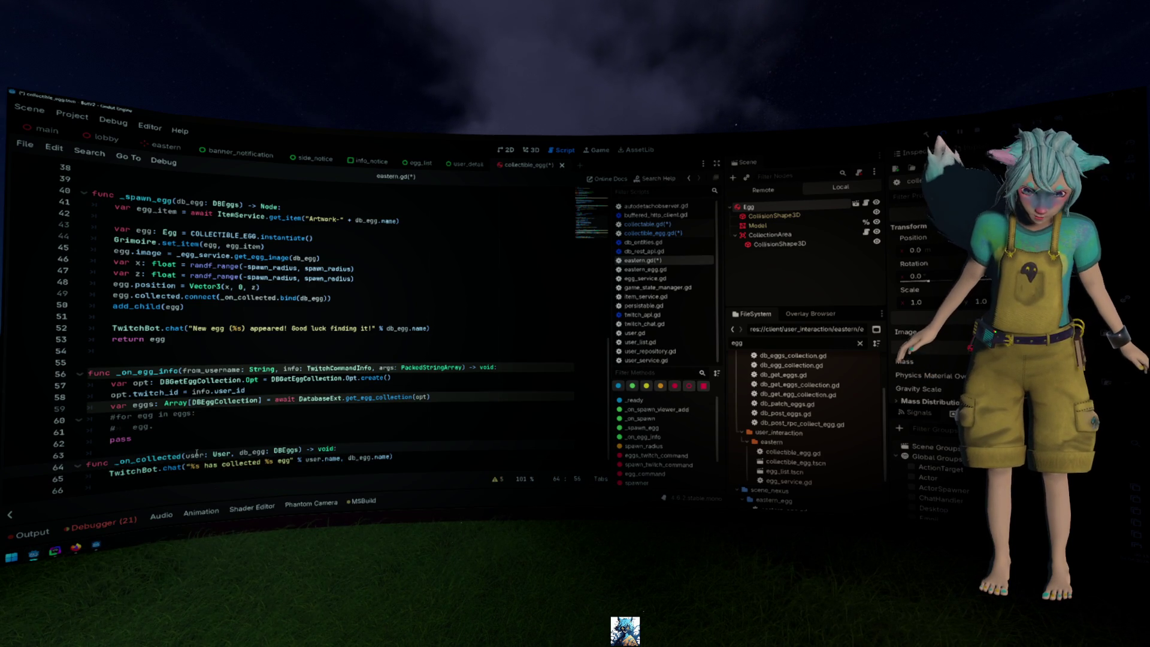
pyautogui.hotkey('ctrl', 's')
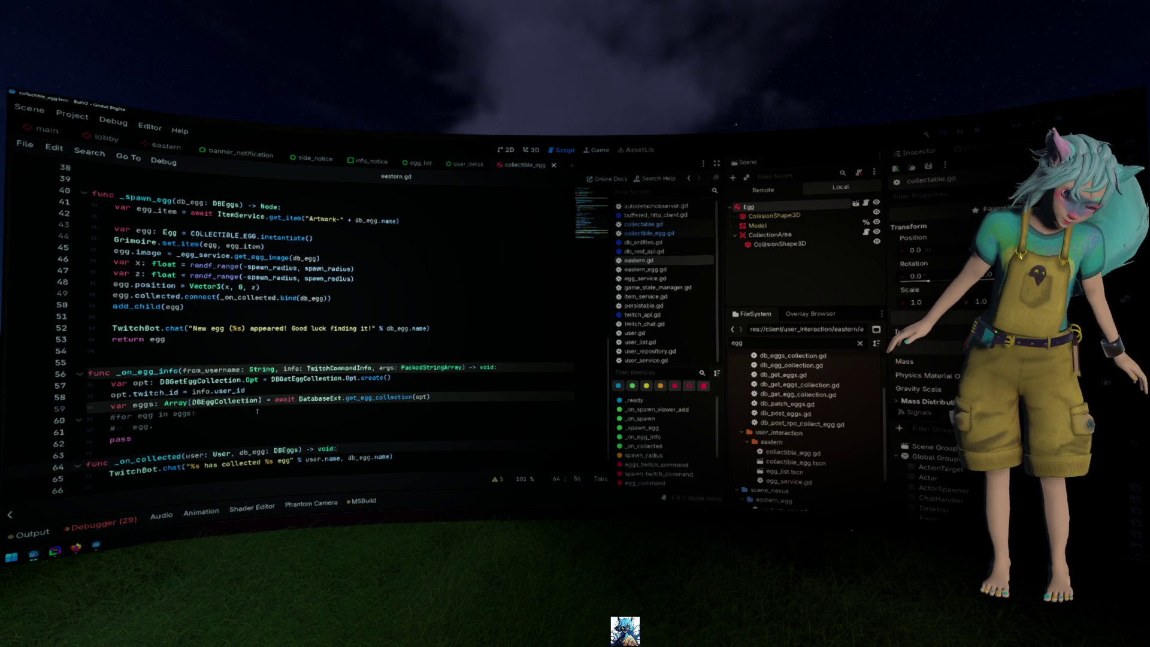
# Add a blank line separating _on_collected from the function above it
pyautogui.scroll(-1, 269, 397)
pyautogui.click(254, 432)
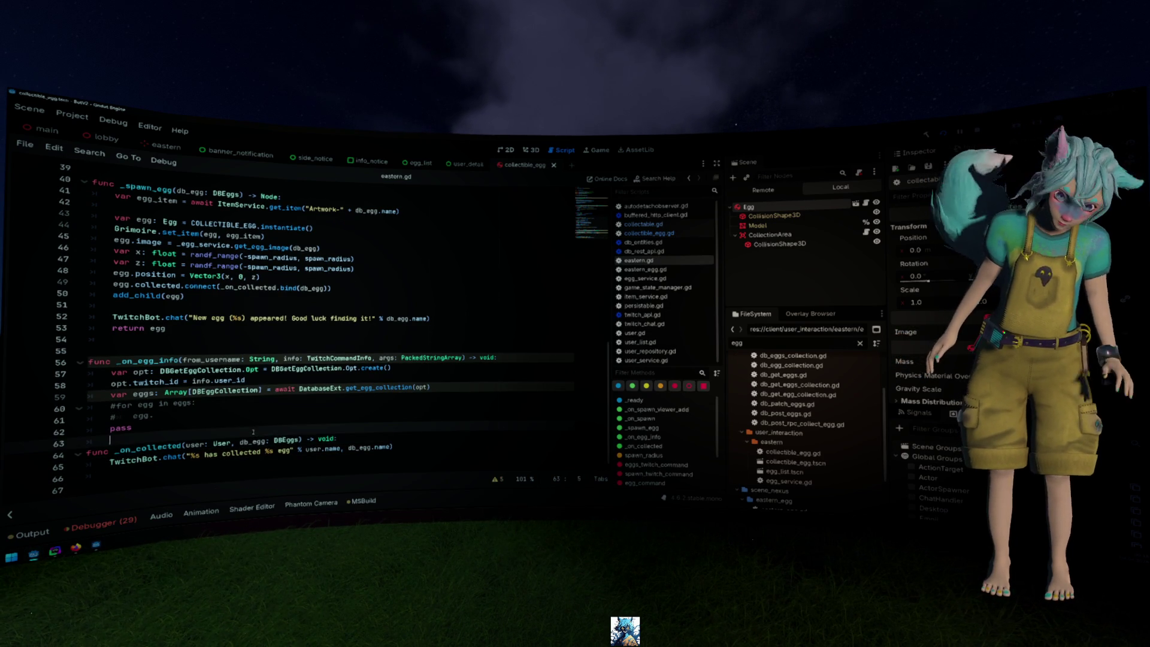
pyautogui.press('Return')
pyautogui.press('Return')
pyautogui.click(429, 275)
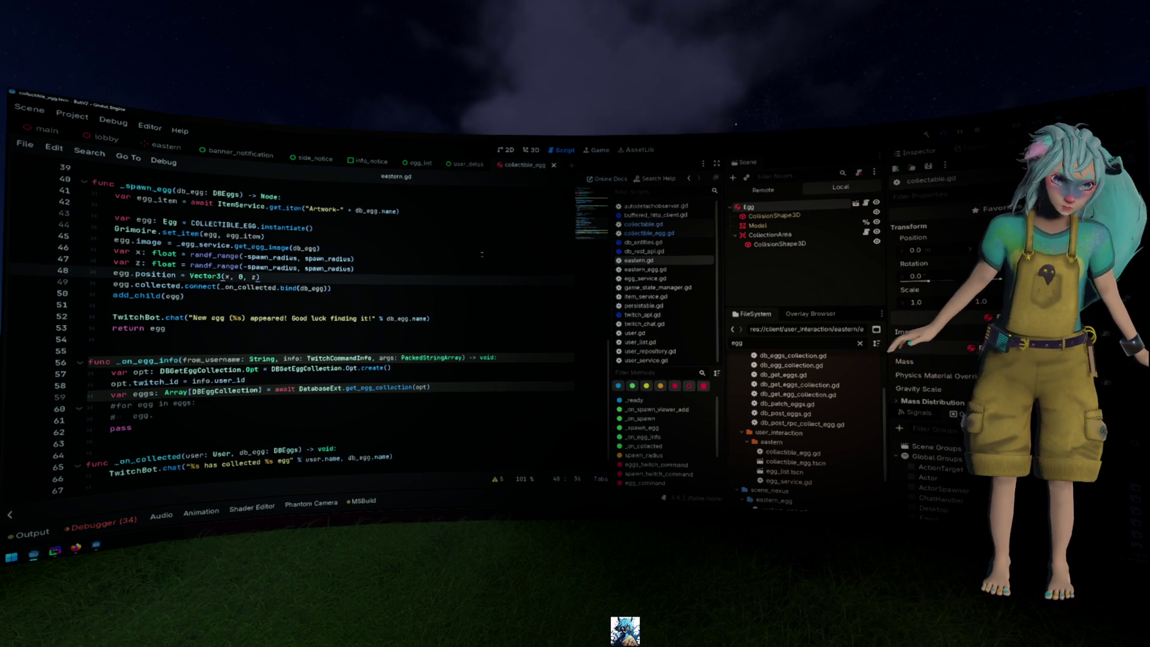
# Wrap the format arguments in an array [user.name, db_egg.name], save eastern.gd, and run the project
pyautogui.click(307, 459)
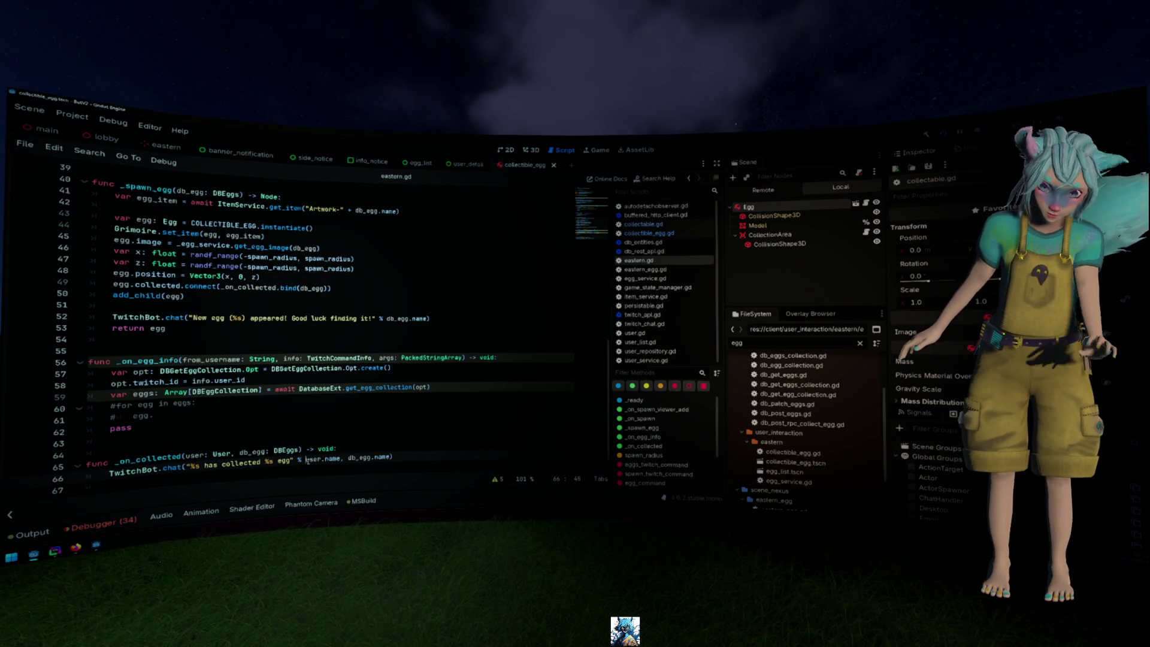
pyautogui.write('[')
pyautogui.press('End')
pyautogui.press('Left')
pyautogui.write(']')
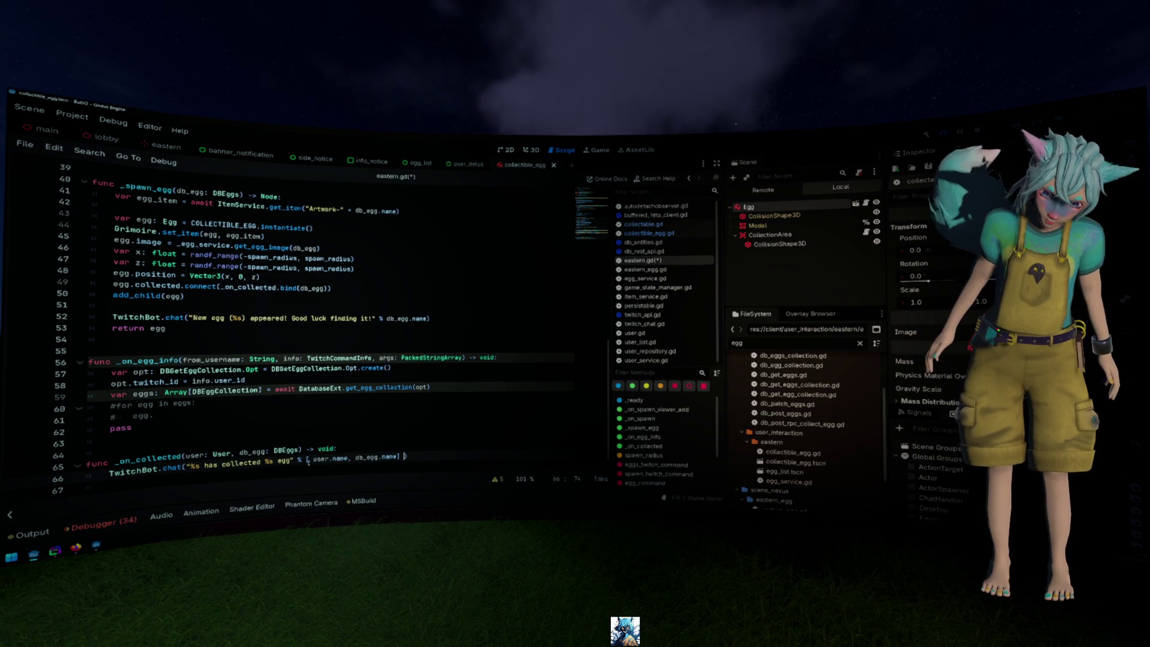
pyautogui.hotkey('ctrl', 's')
pyautogui.click(416, 393)
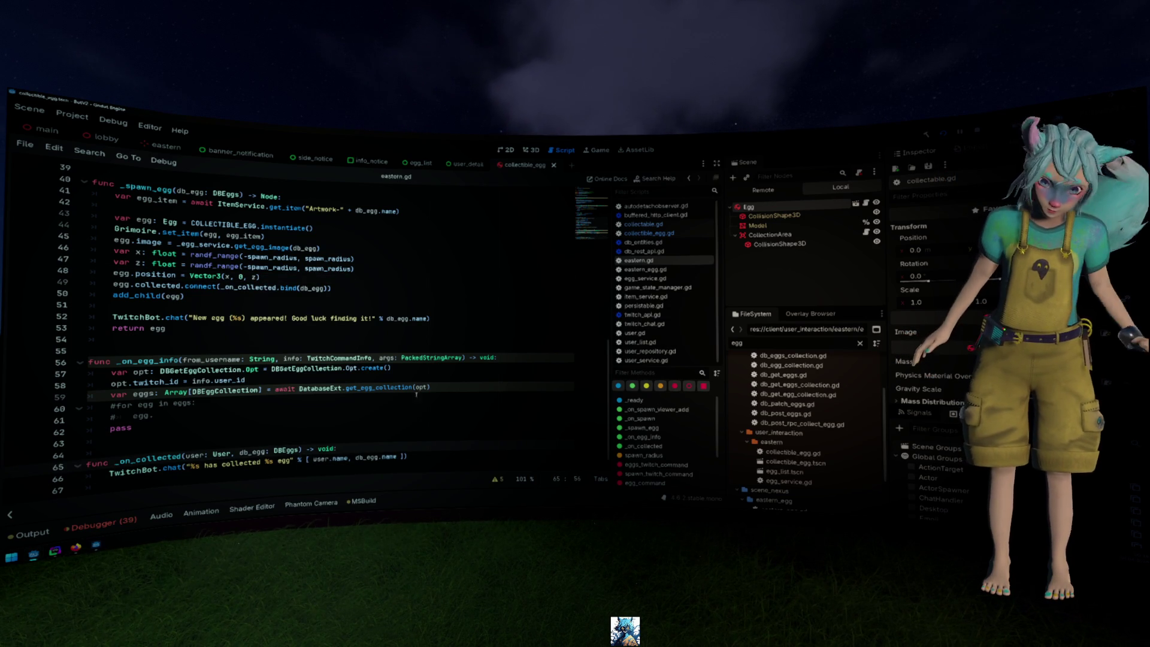
pyautogui.click(418, 387)
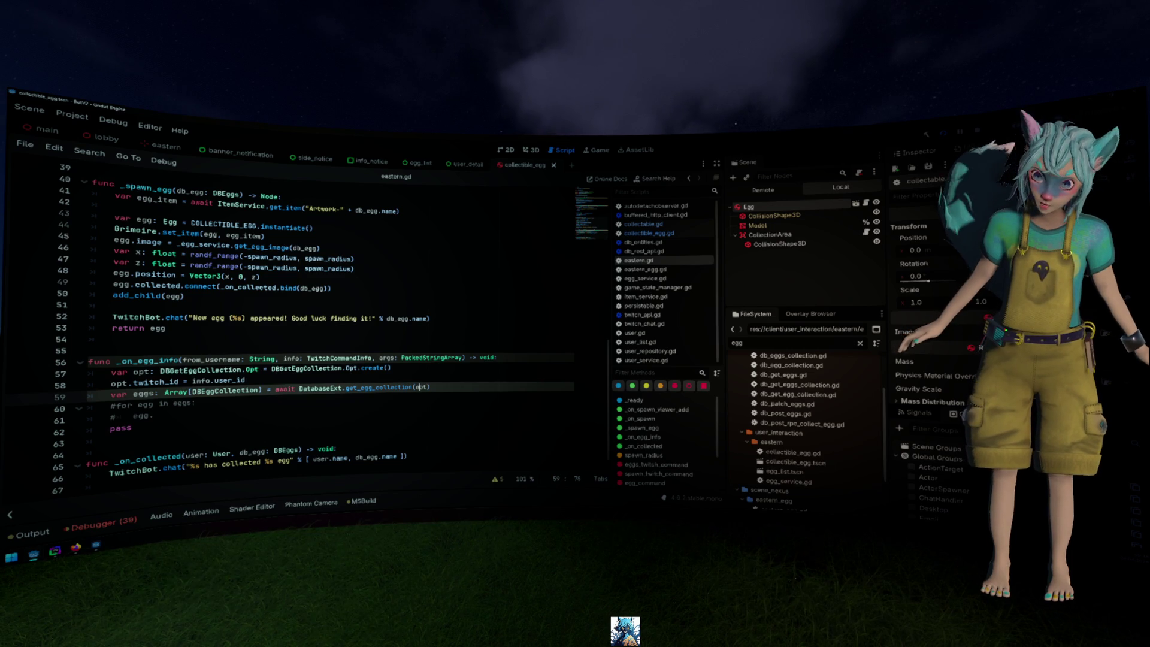
pyautogui.press('F5')
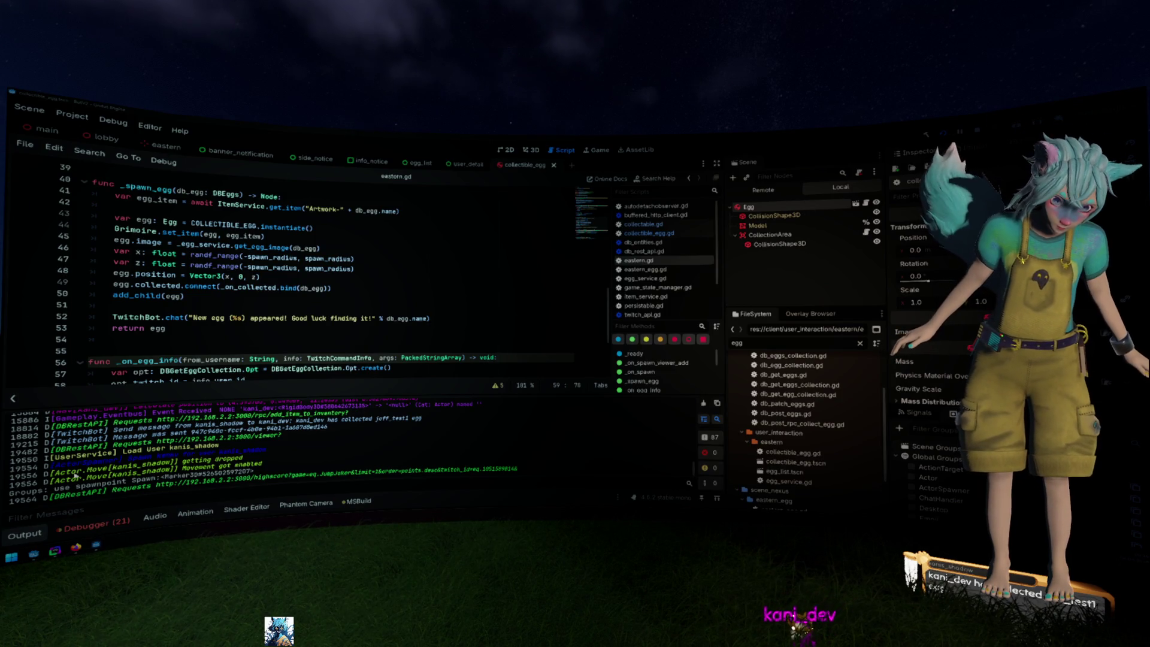
# Collapse the Output log and scroll through the _on_egg_info function
pyautogui.click(24, 533)
pyautogui.click(232, 368)
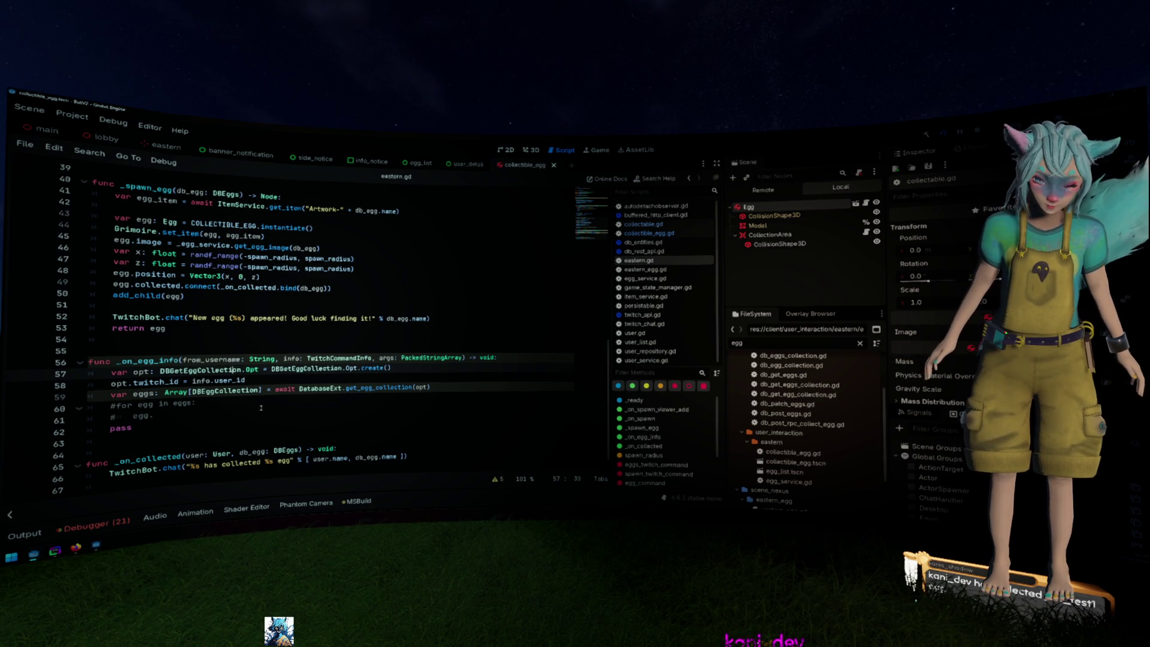
pyautogui.scroll(3, 261, 408)
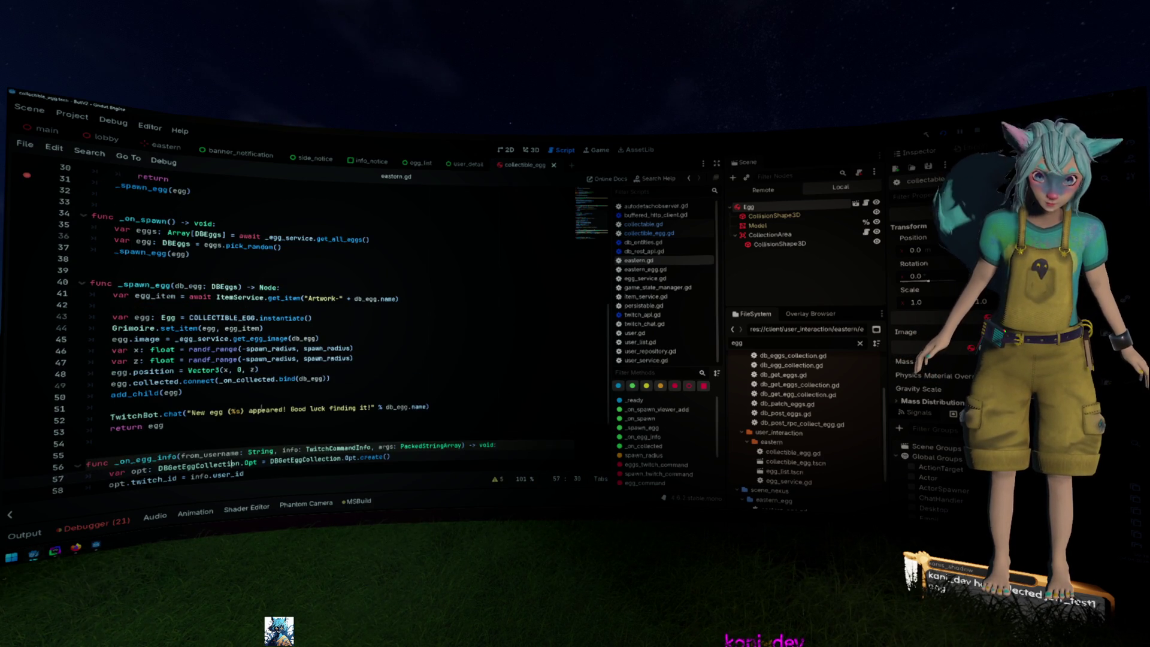
# Show the Output log, select the unauthorized-request warning, and switch to DataGrip
pyautogui.scroll(4, 261, 408)
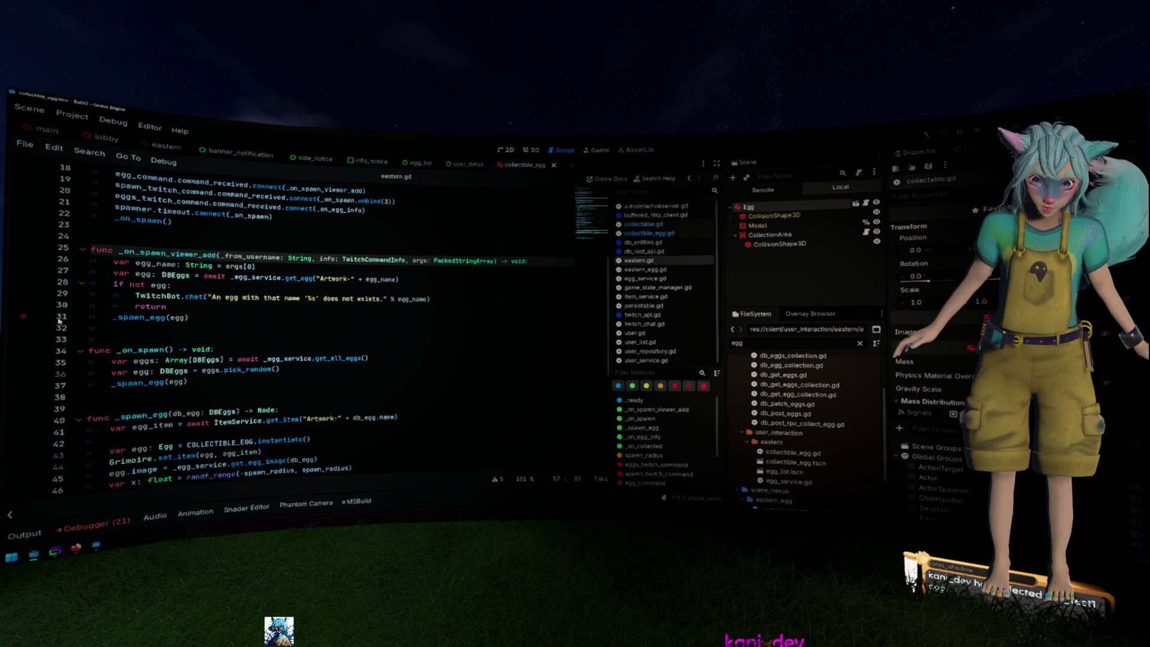
pyautogui.click(249, 339)
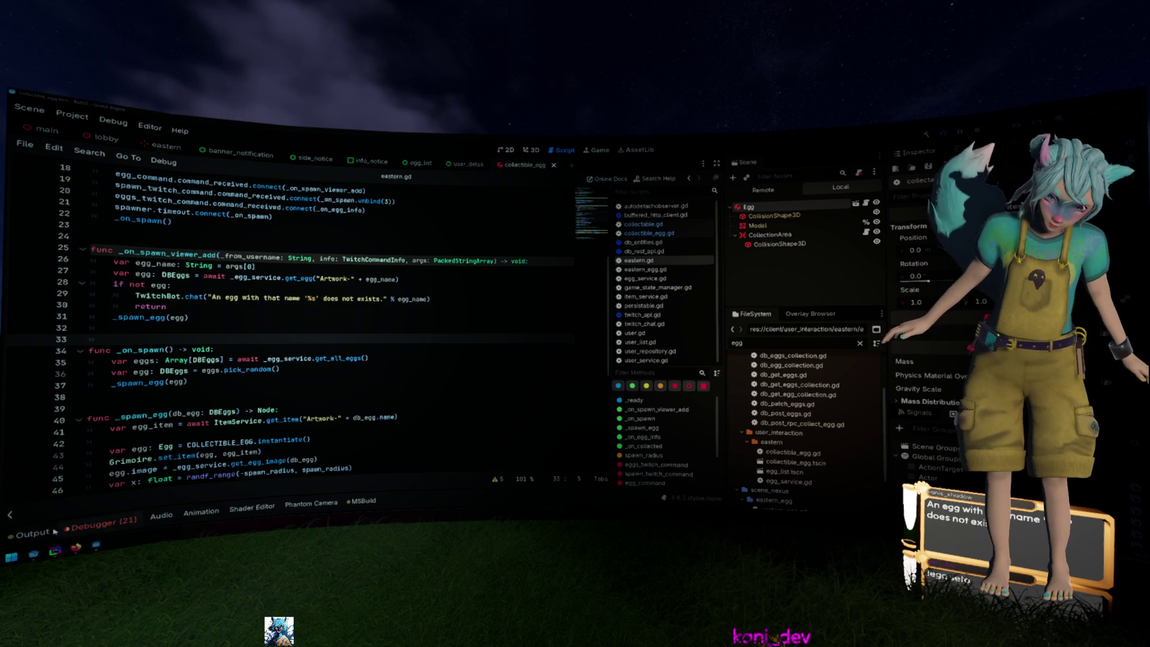
pyautogui.hotkey('alt', 'o')
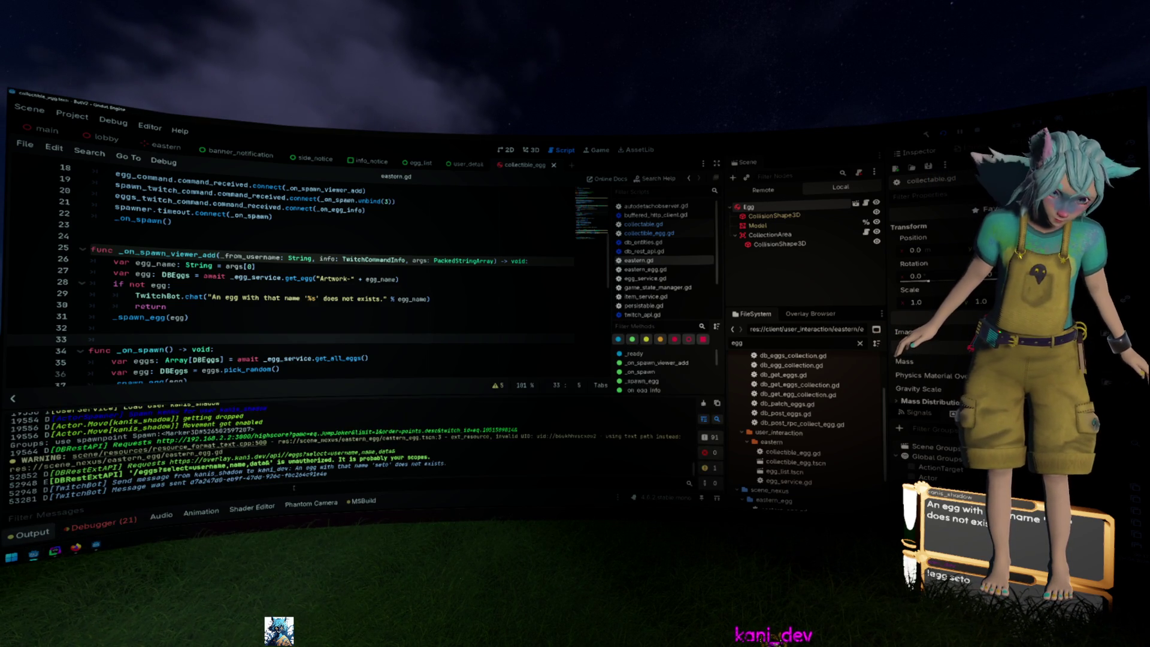
pyautogui.moveTo(433, 457)
pyautogui.mouseDown()
pyautogui.moveTo(18, 488)
pyautogui.moveTo(179, 476)
pyautogui.moveTo(2, 479)
pyautogui.mouseUp()
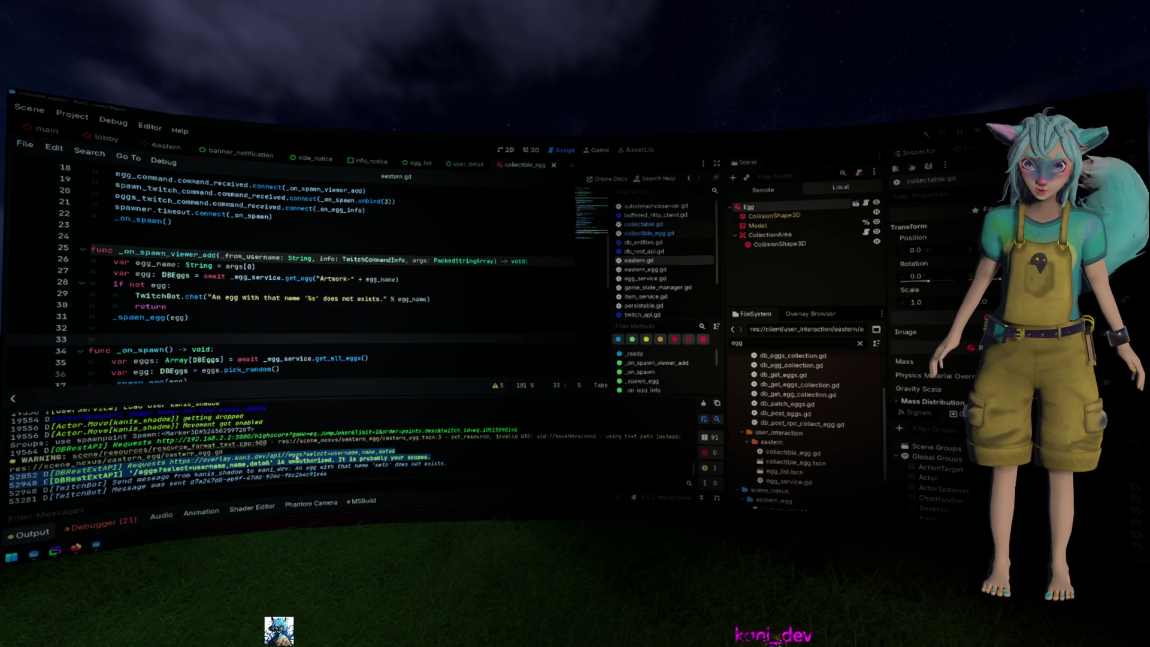
pyautogui.hotkey('alt', 'Tab')
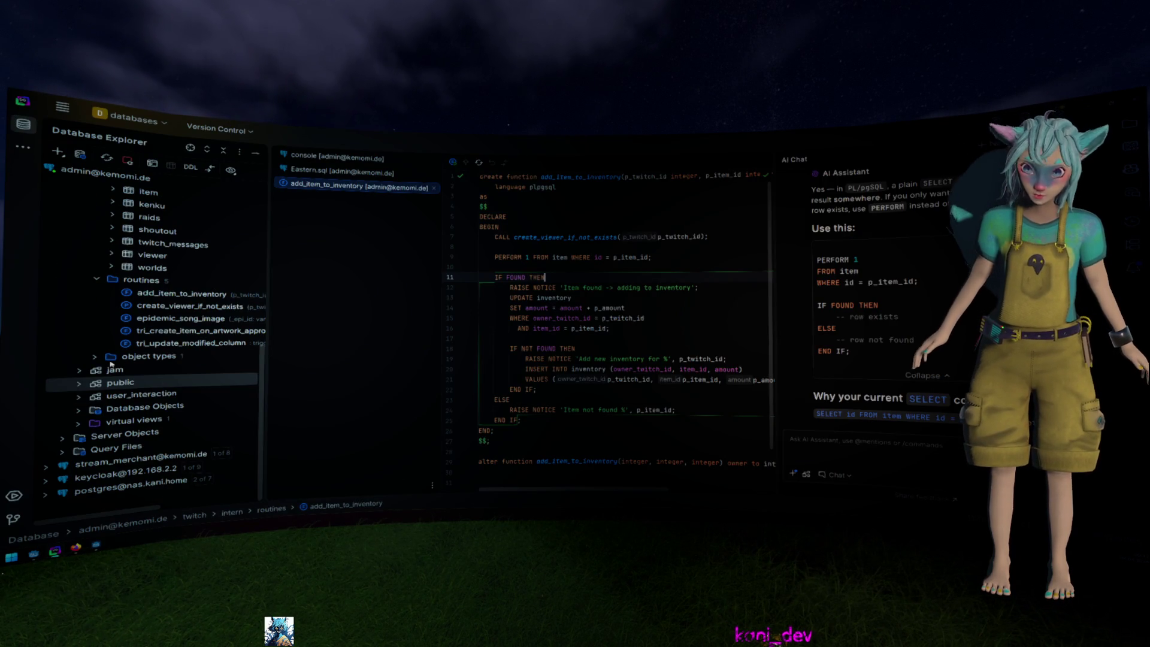
# Open the eggs view data, scroll across all its columns, then return to Godot
pyautogui.scroll(5, 178, 314)
pyautogui.scroll(3, 178, 314)
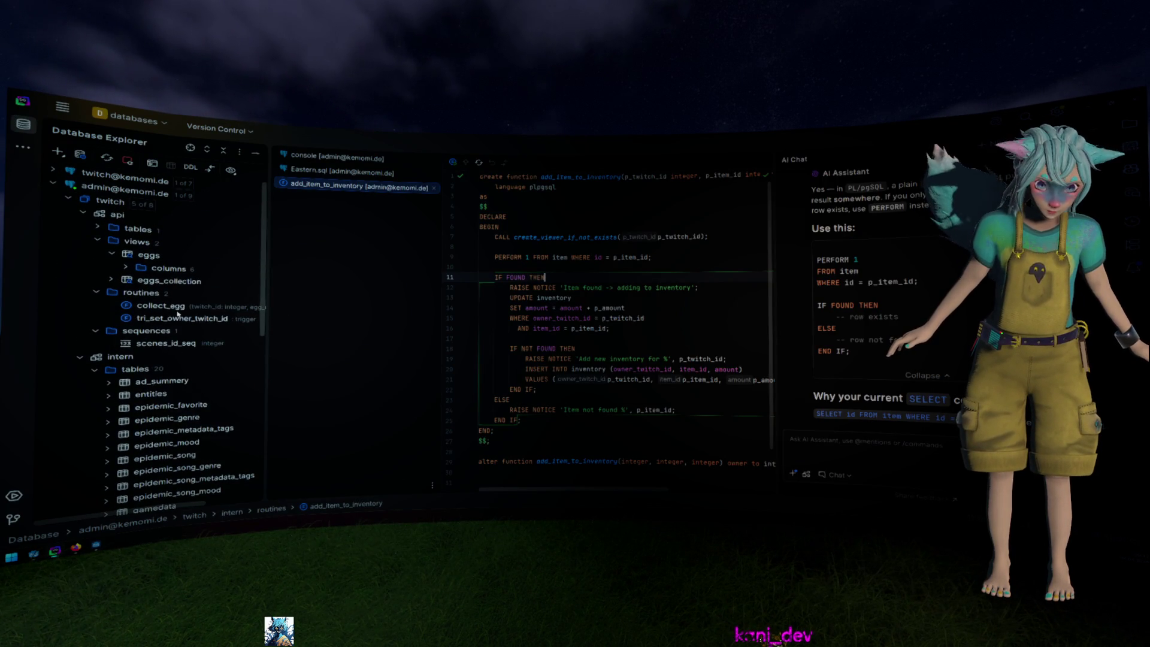
pyautogui.doubleClick(149, 255)
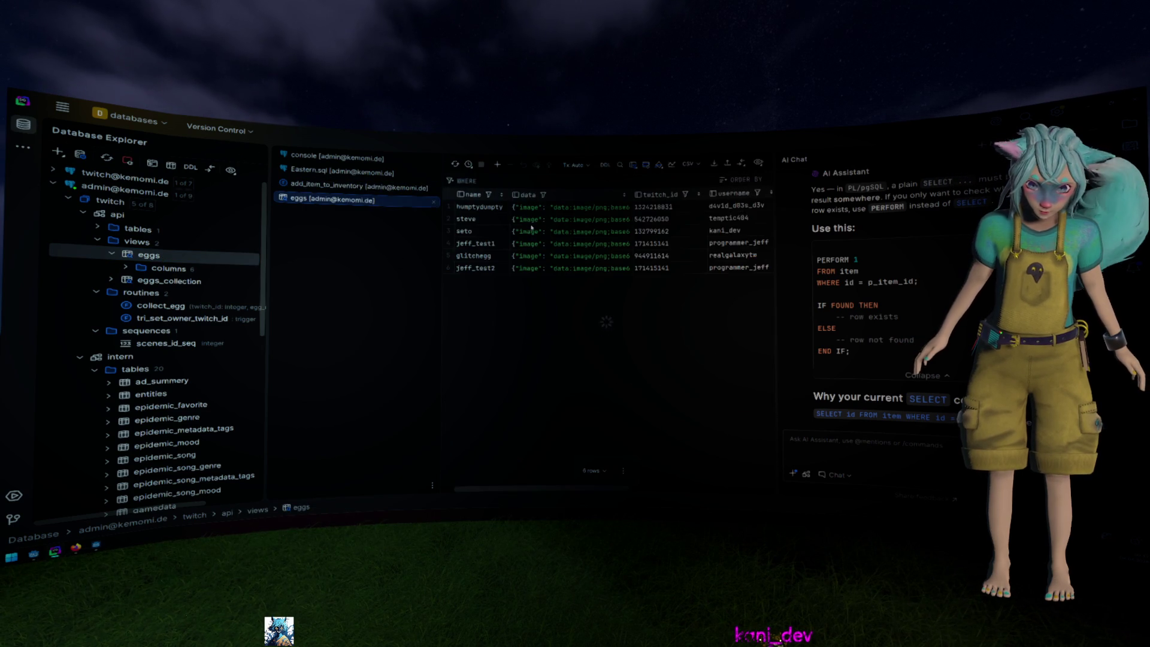
pyautogui.hscroll(2, 554, 215)
pyautogui.hscroll(5, 554, 215)
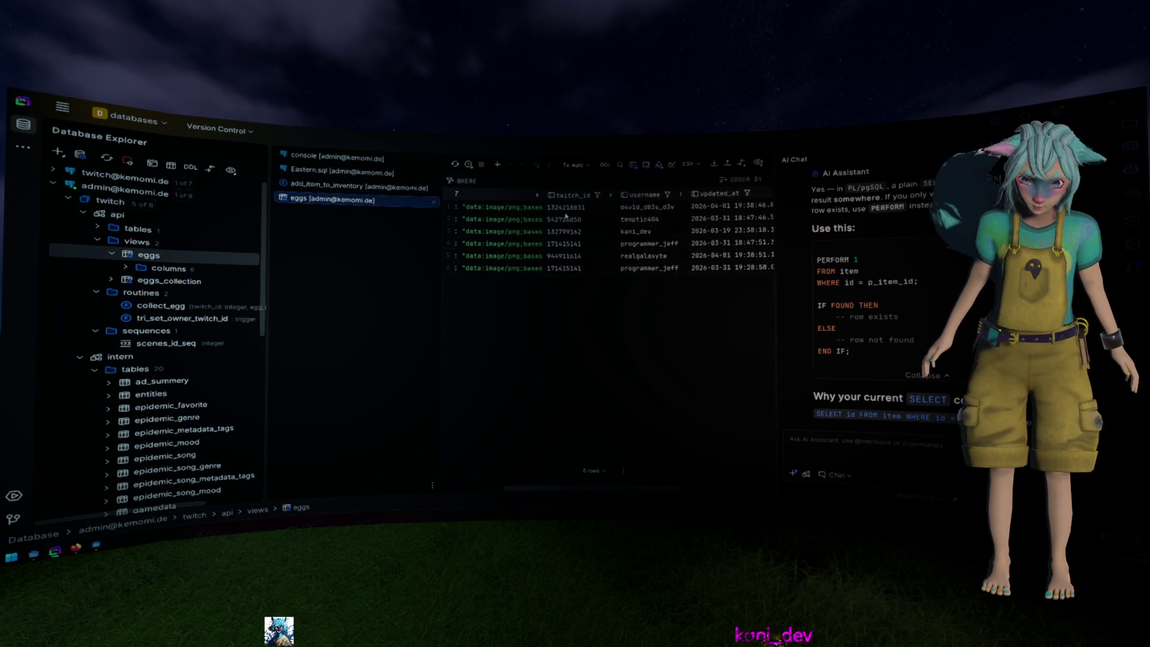
pyautogui.hscroll(1, 602, 215)
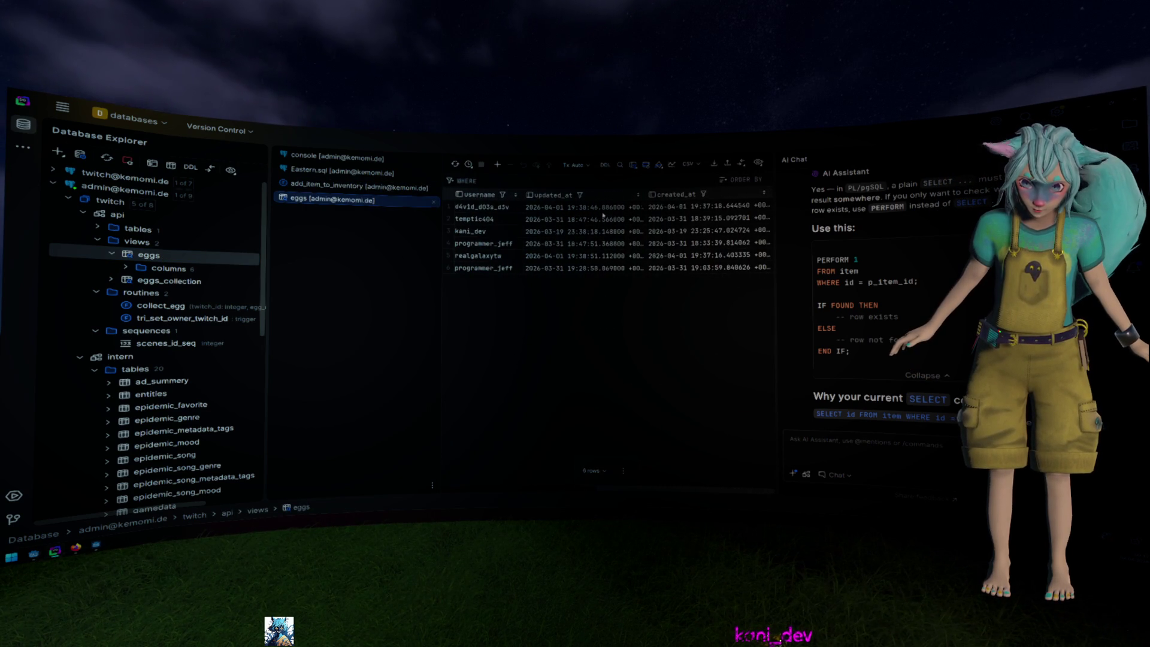
pyautogui.hotkey('alt', 'Tab')
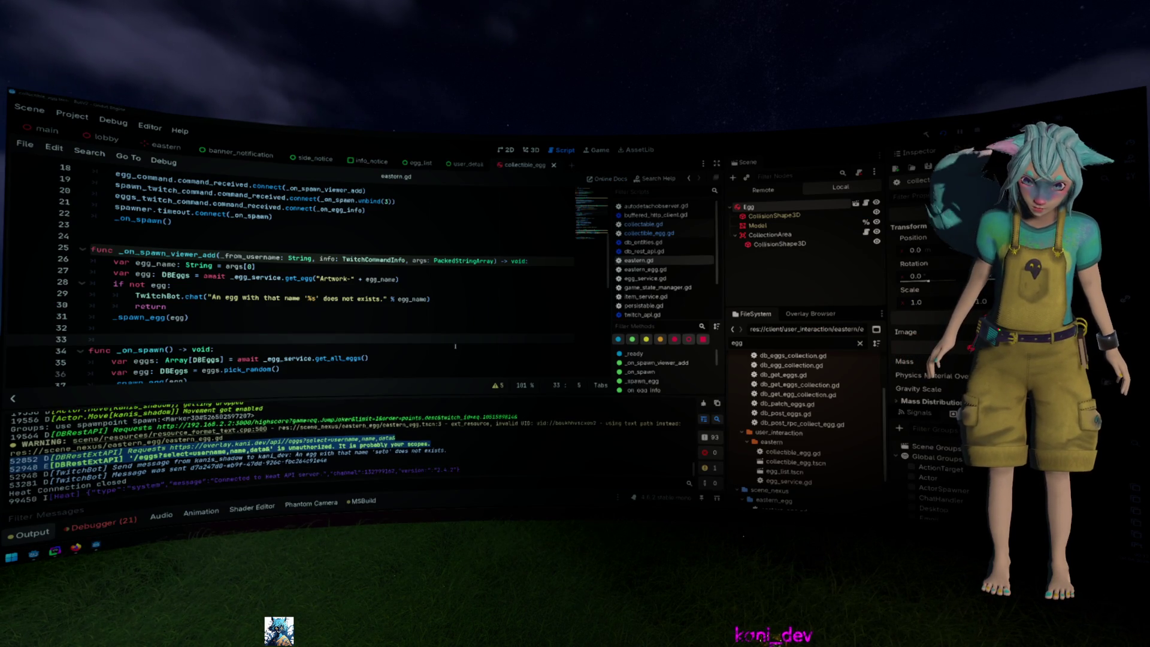
pyautogui.hotkey('alt', 'Tab')
pyautogui.hscroll(-10, 611, 250)
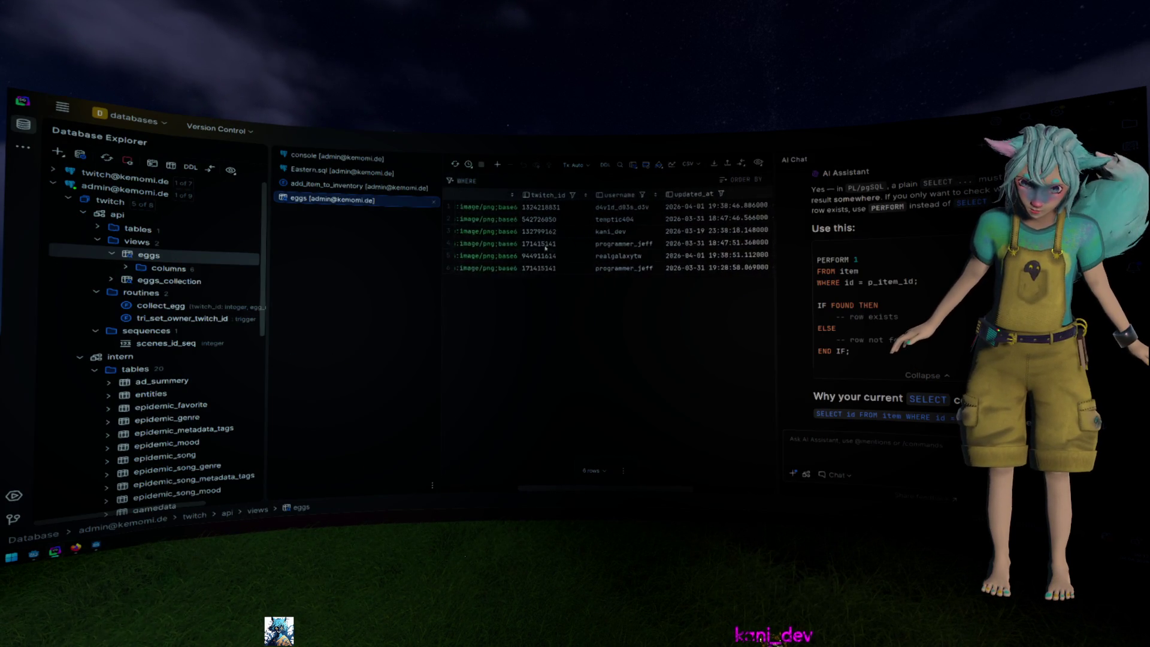
pyautogui.hscroll(-2, 494, 254)
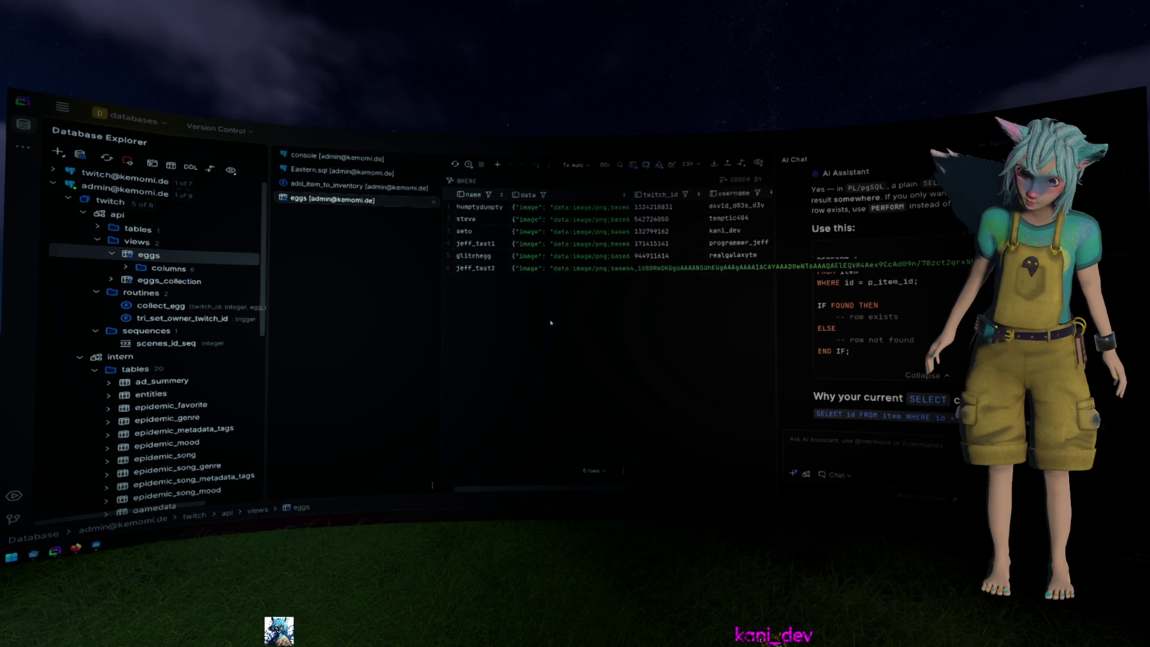
pyautogui.hotkey('alt', 'Tab')
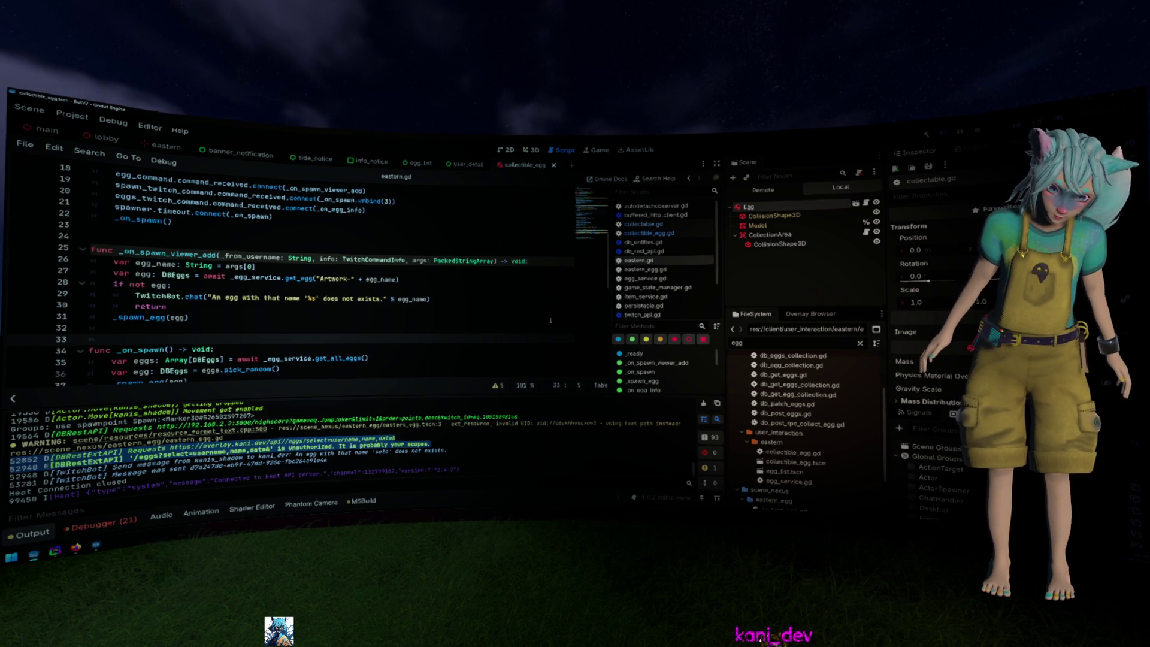
# Filter FileSystem for 'DatabaseE', open DatabaseExt.tscn, and reload its Token info
pyautogui.click(597, 399)
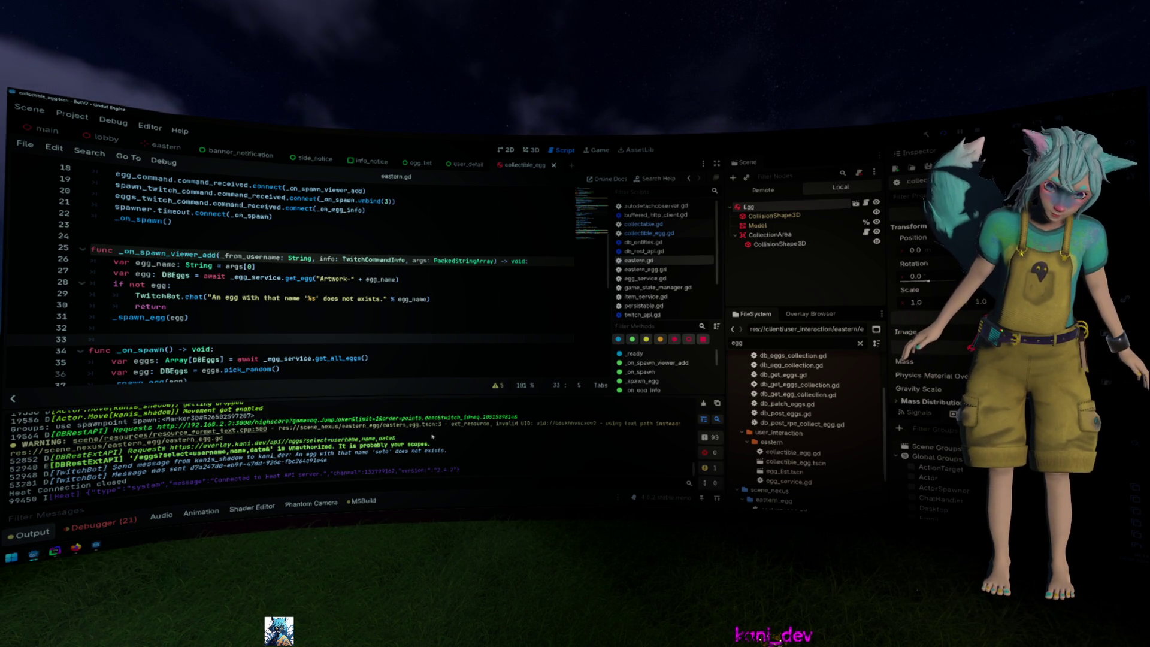
pyautogui.doubleClick(803, 339)
pyautogui.write('DatabaseE')
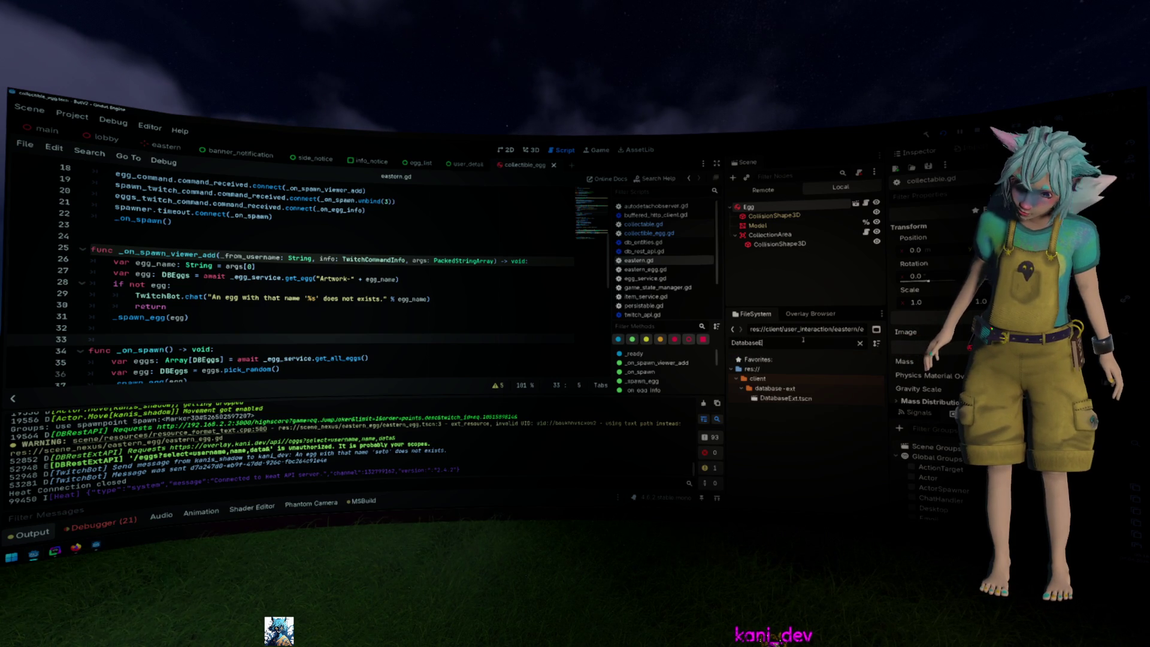
pyautogui.doubleClick(810, 402)
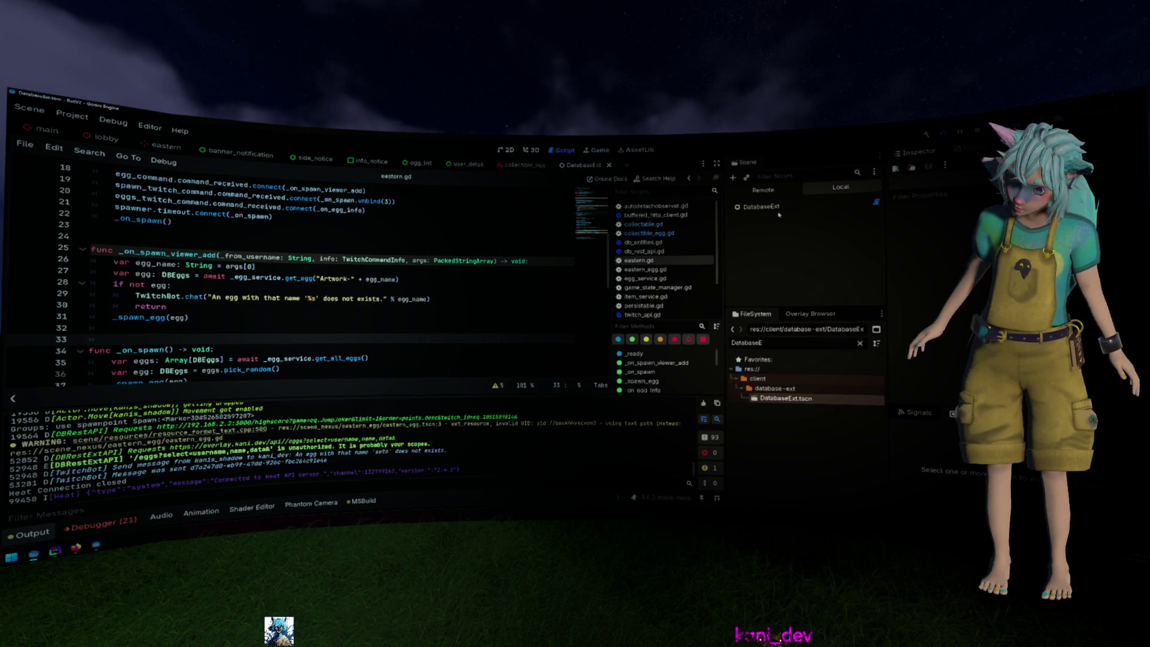
pyautogui.click(904, 228)
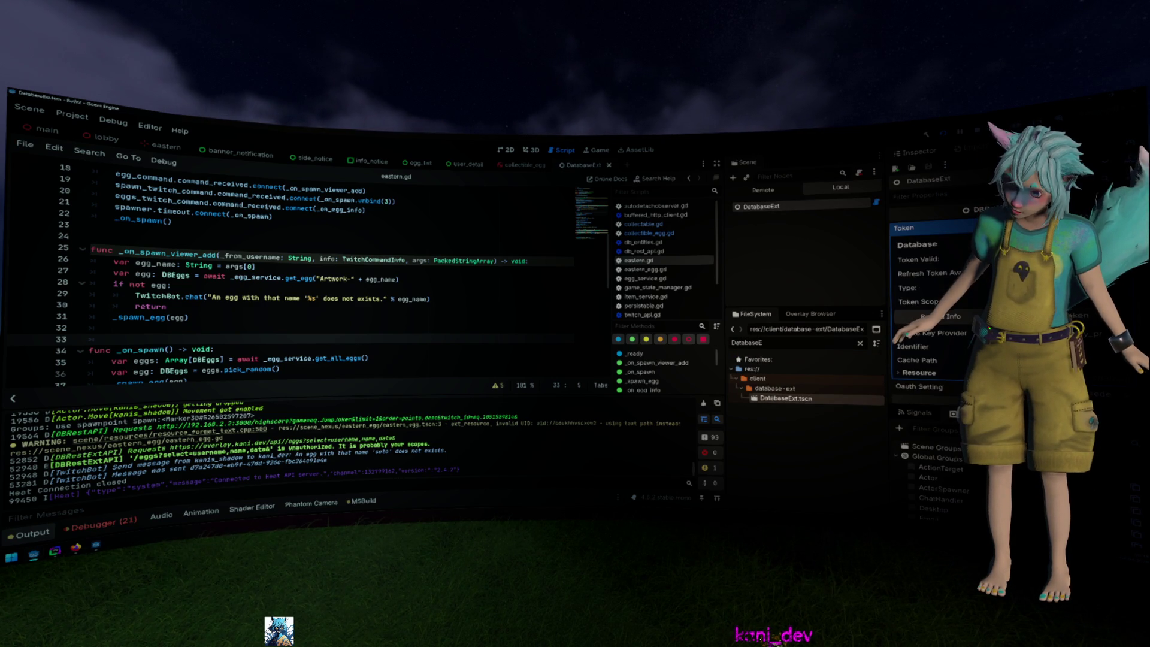
pyautogui.click(933, 317)
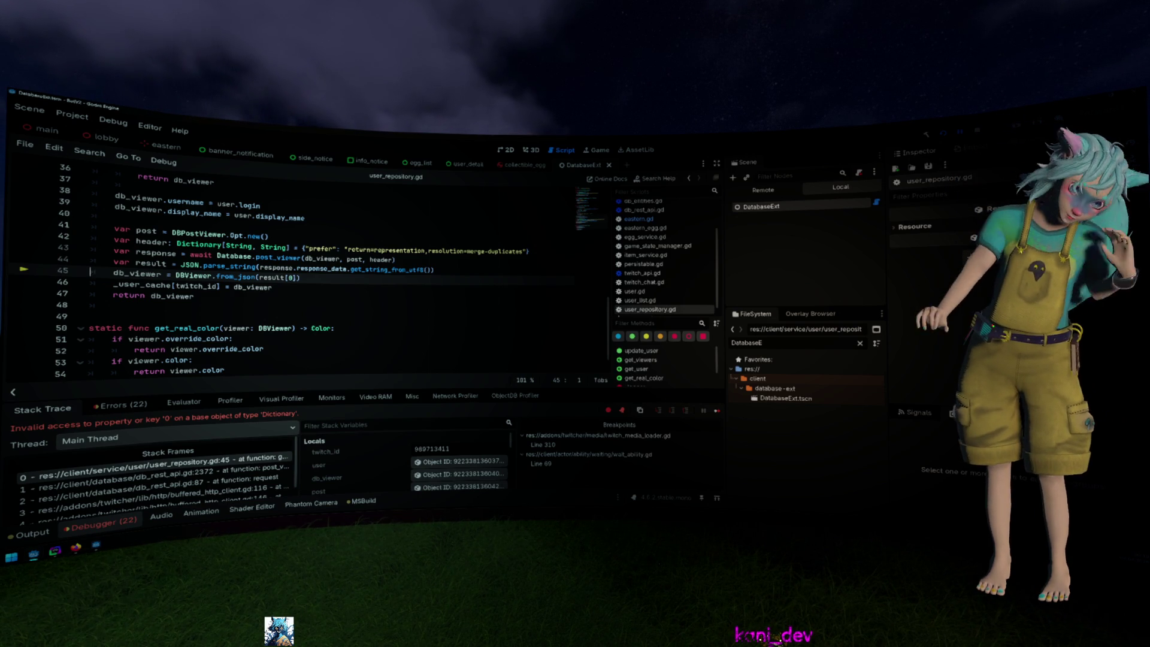
# Check the header and result values on lines 44–46, then inspect the response object in the Inspector
pyautogui.click(484, 252)
pyautogui.moveTo(274, 275)
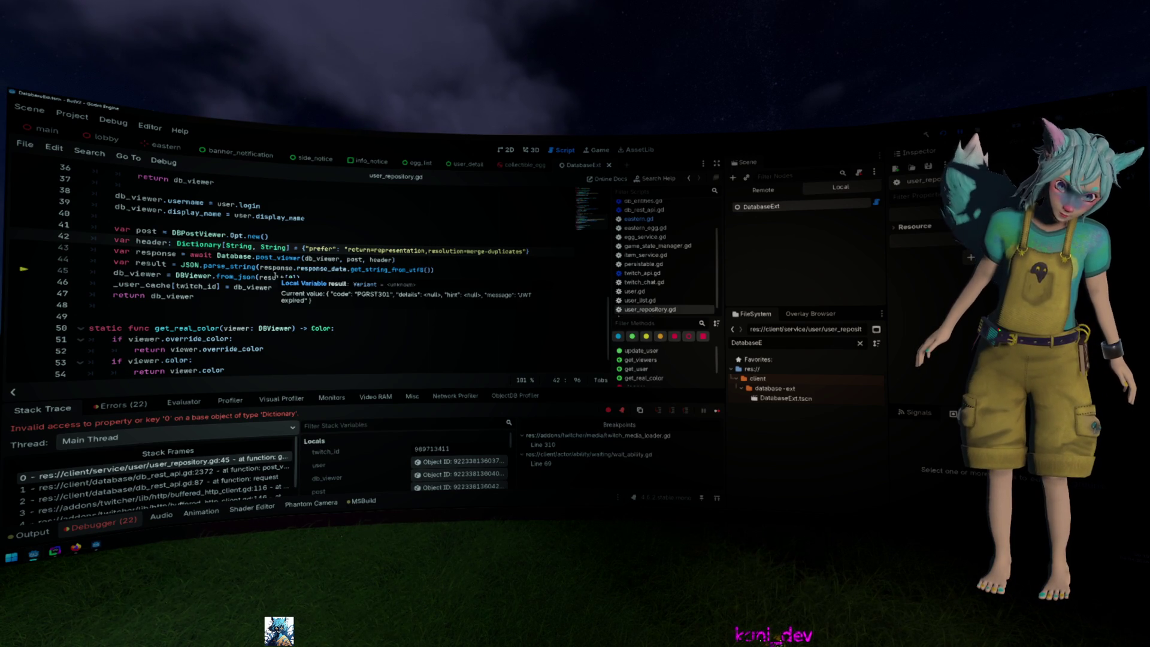
pyautogui.doubleClick(274, 277)
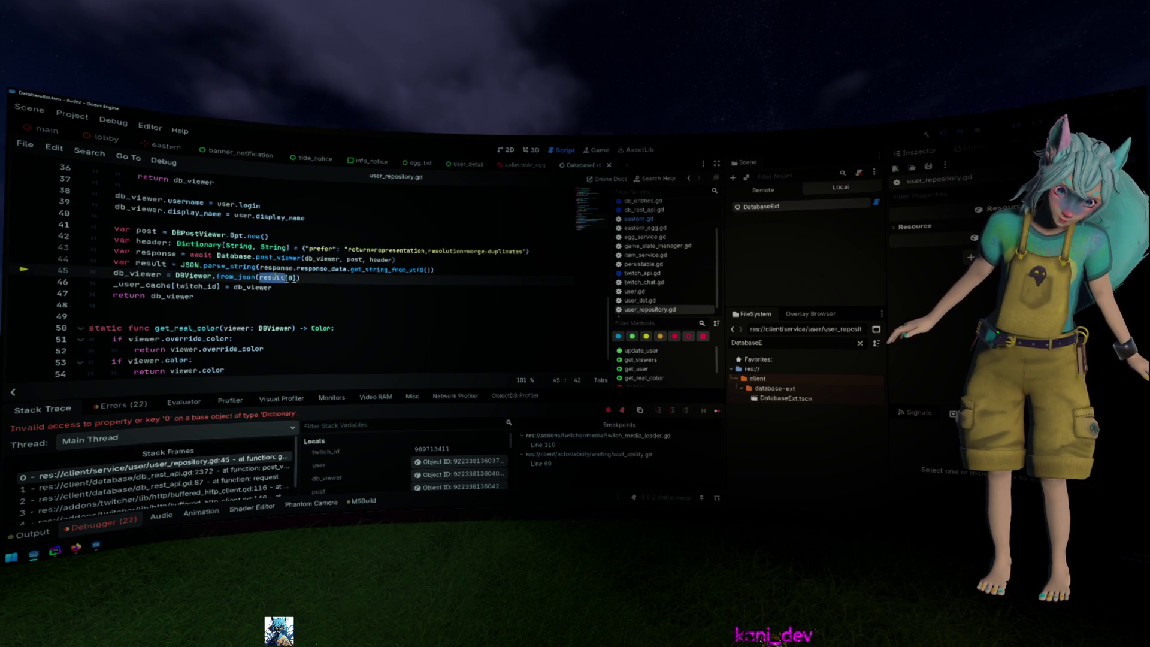
pyautogui.moveTo(276, 276)
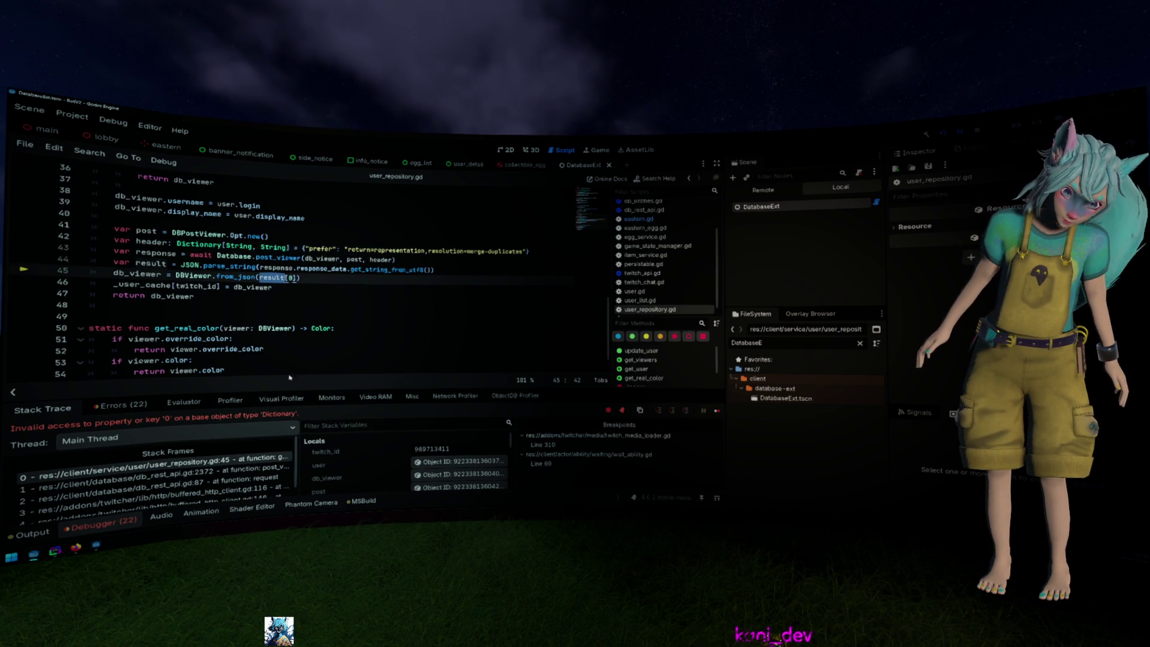
pyautogui.moveTo(156, 274)
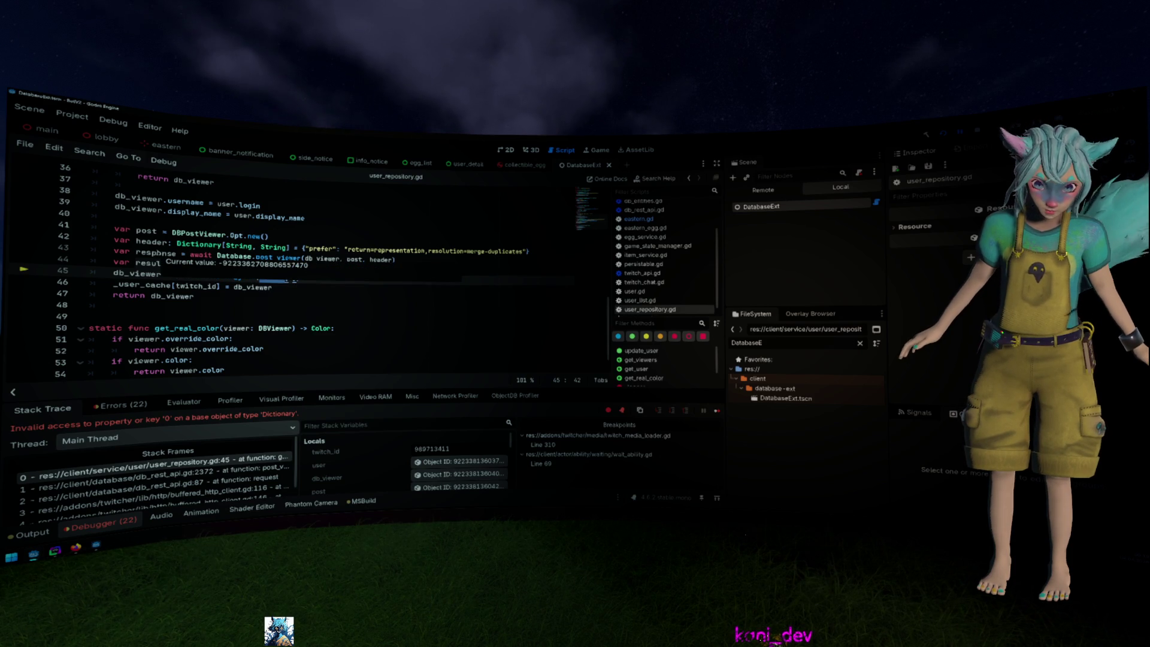
pyautogui.scroll(-3, 432, 463)
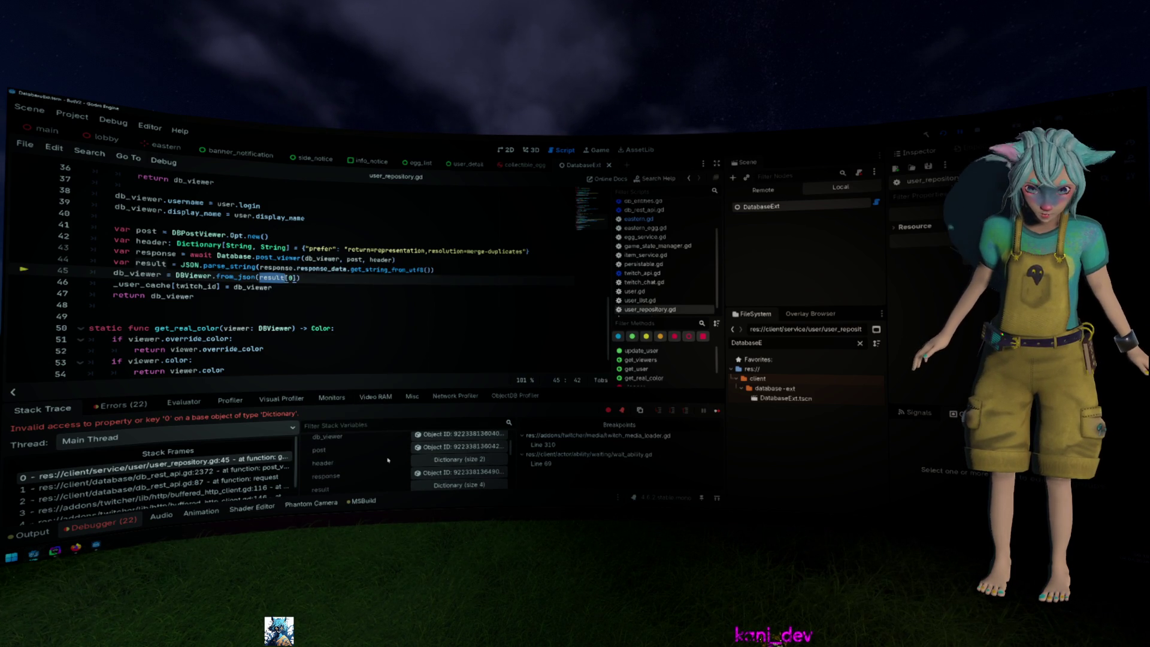
pyautogui.click(432, 461)
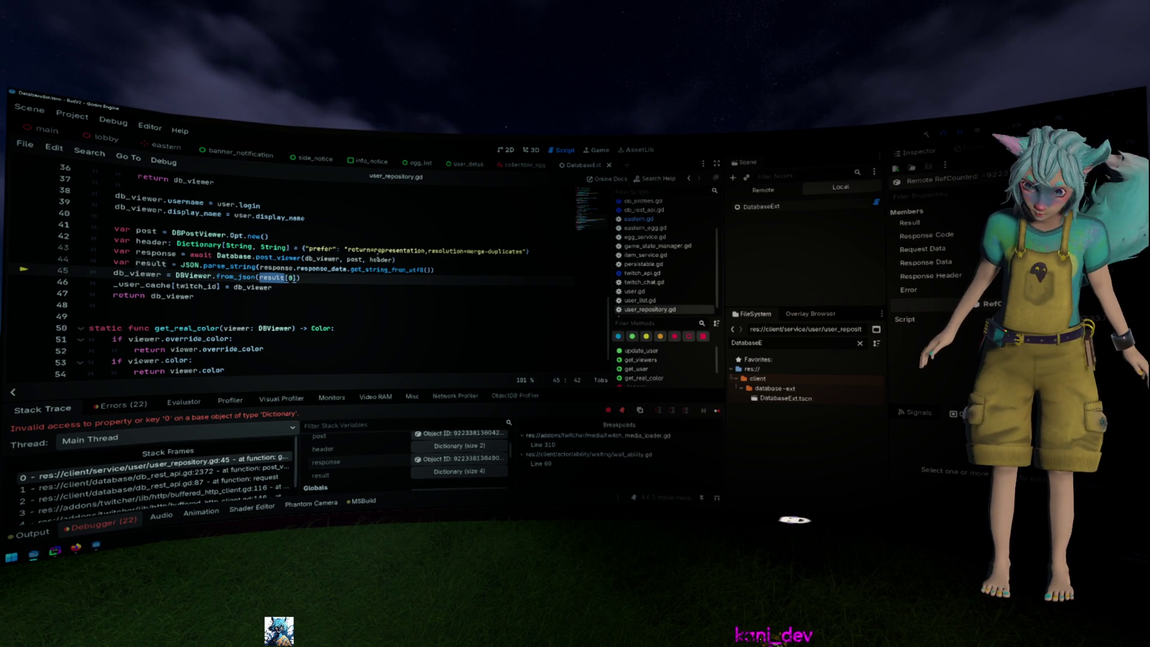
# Recheck the header and result values, then stop the paused session and relaunch with F5
pyautogui.moveTo(378, 257)
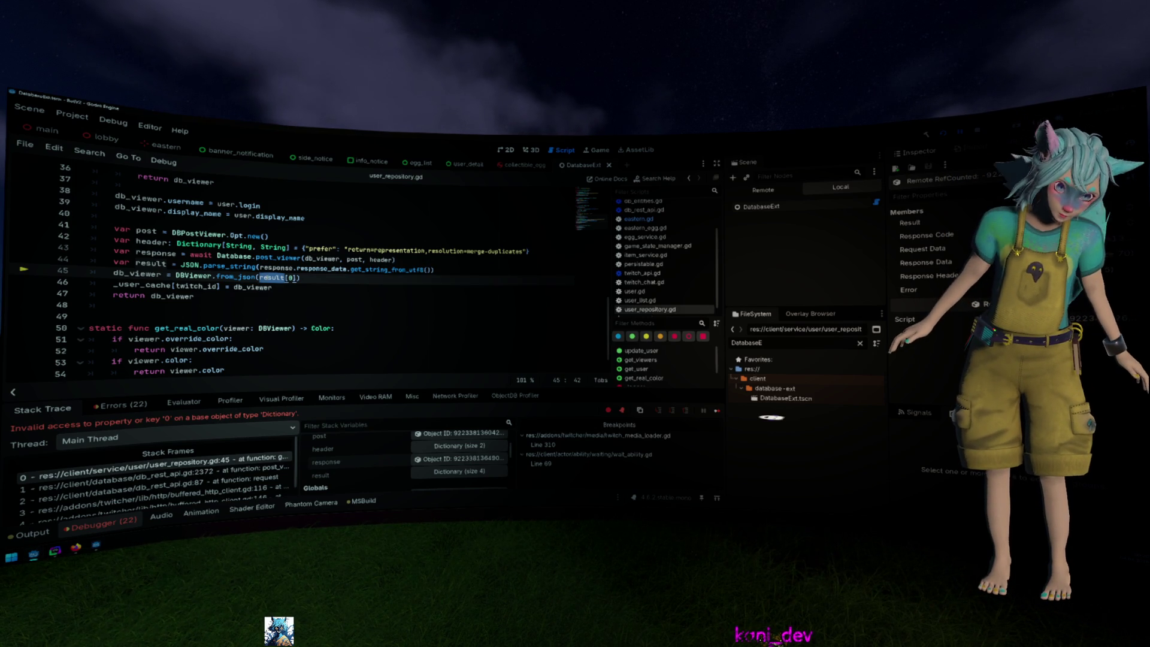
pyautogui.moveTo(269, 279)
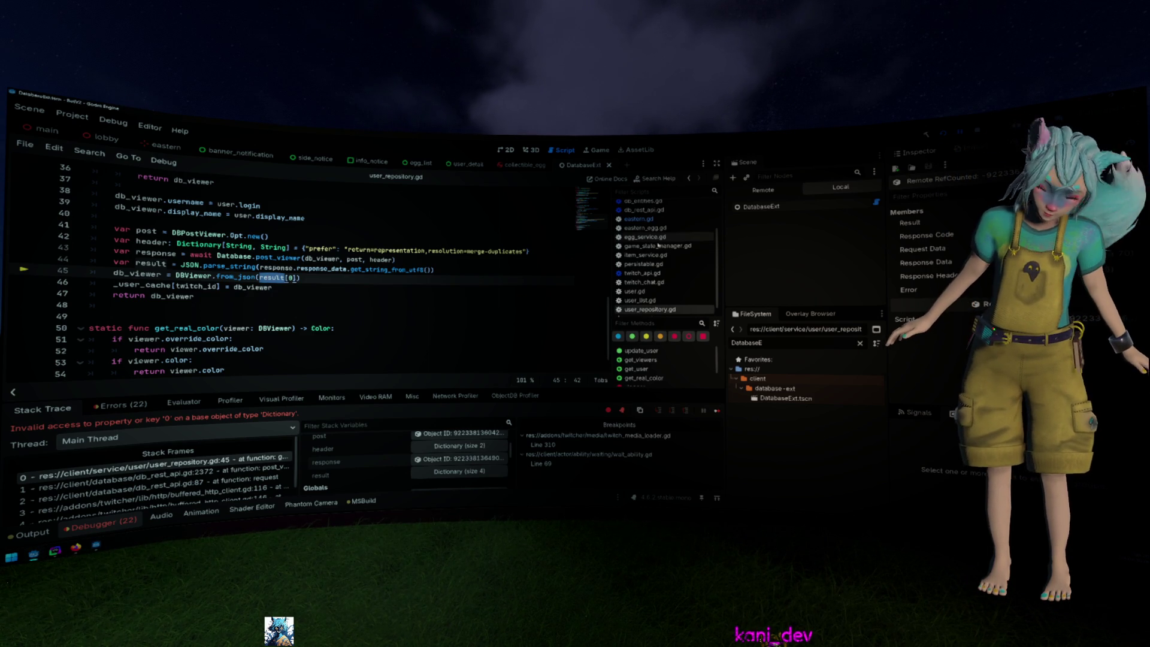
pyautogui.scroll(-1, 667, 268)
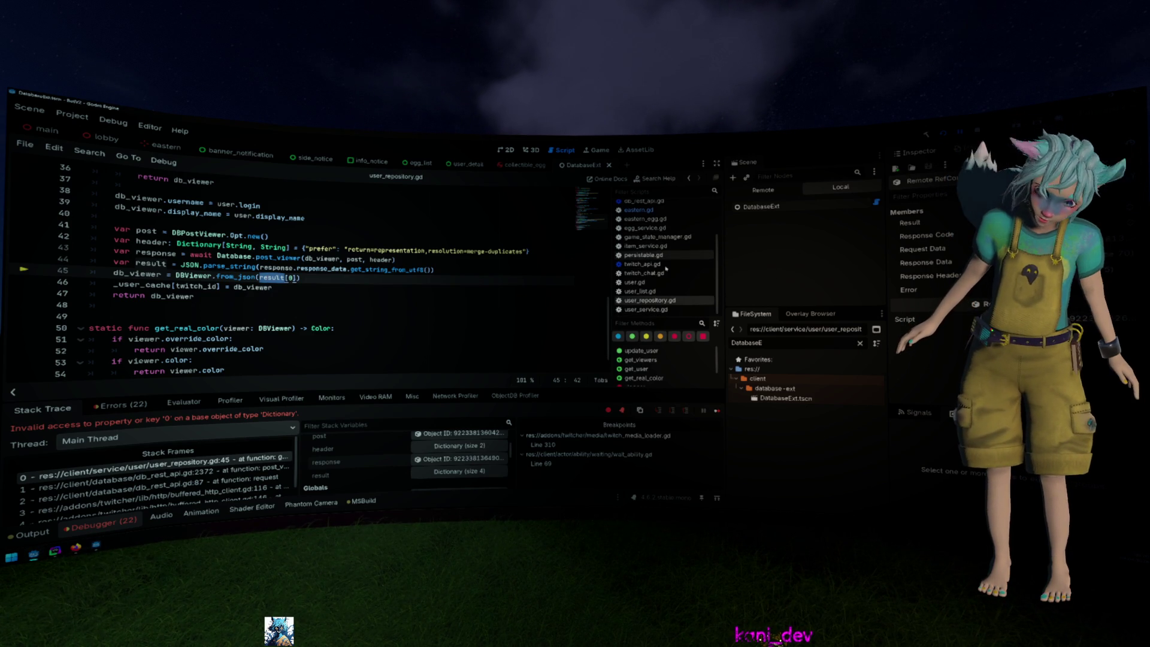
pyautogui.scroll(3, 666, 268)
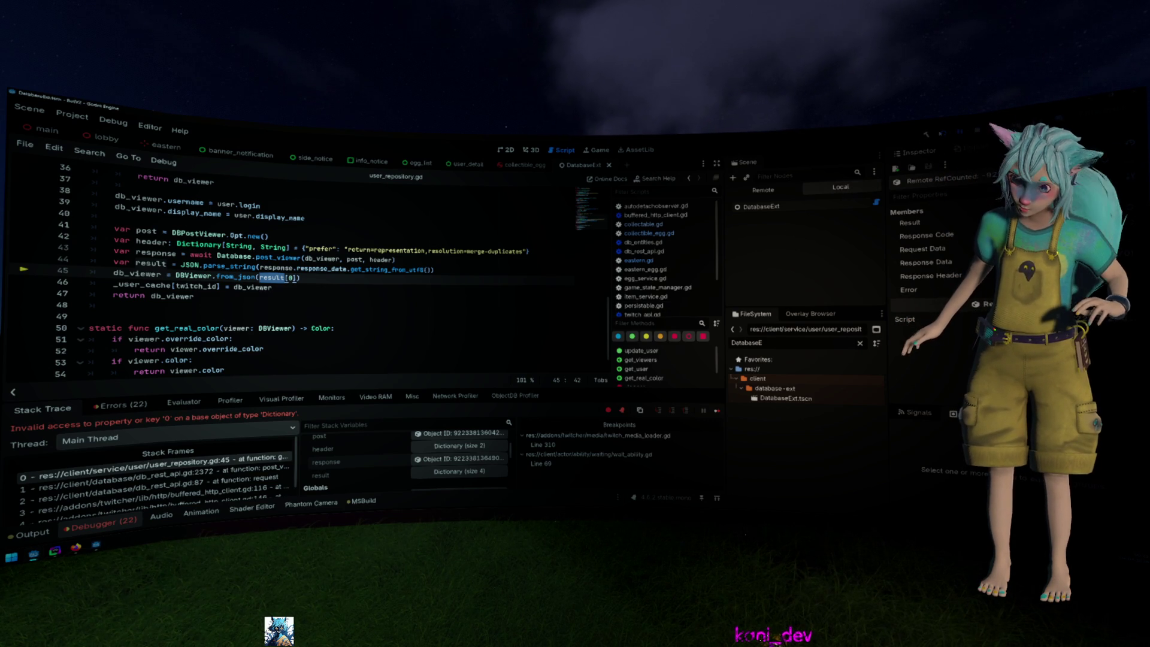
pyautogui.press('F5')
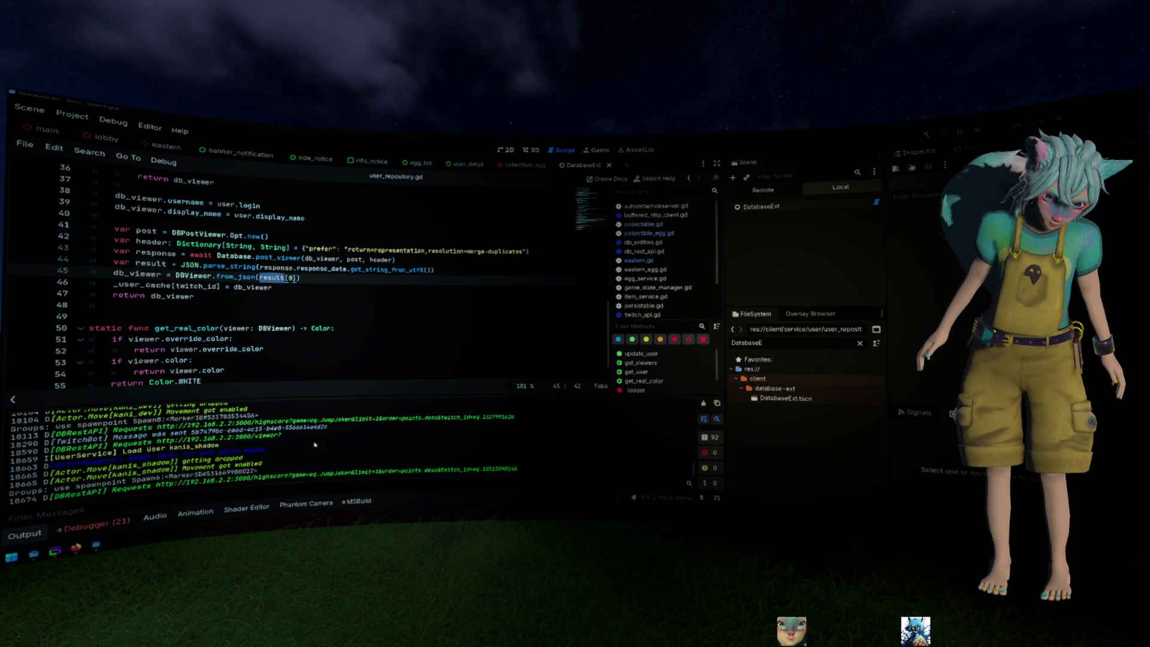
pyautogui.scroll(1, 260, 461)
pyautogui.scroll(5, 260, 461)
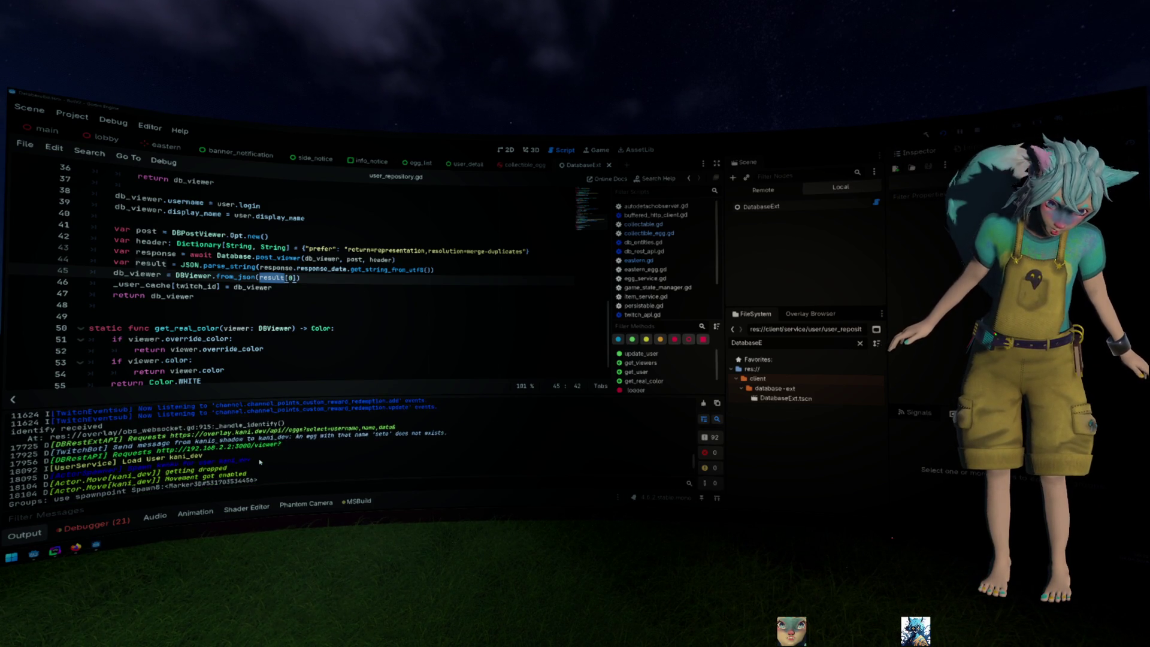
pyautogui.moveTo(169, 446); pyautogui.dragTo(275, 442)
pyautogui.click(359, 328)
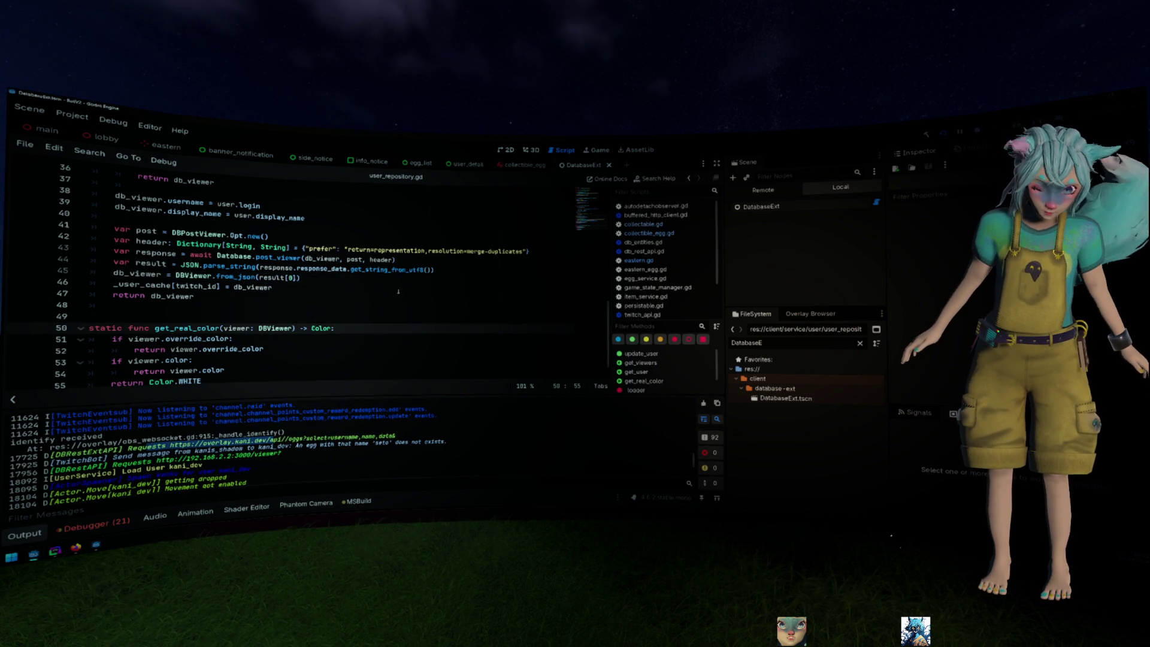
pyautogui.scroll(-1, 360, 328)
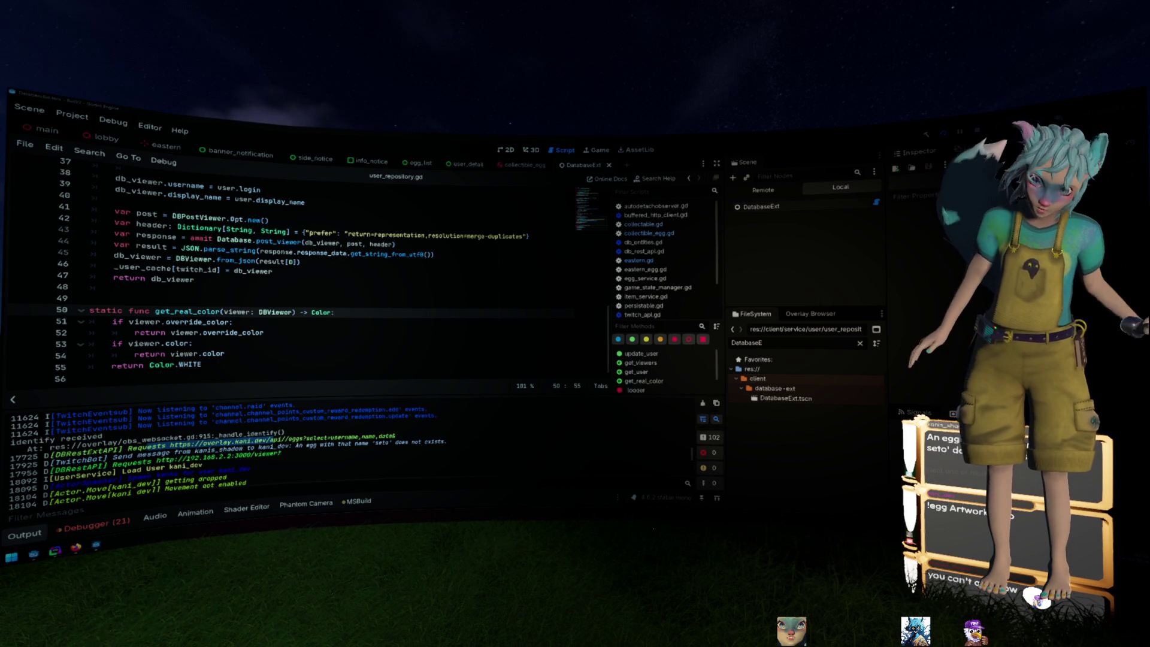
pyautogui.scroll(-5, 337, 430)
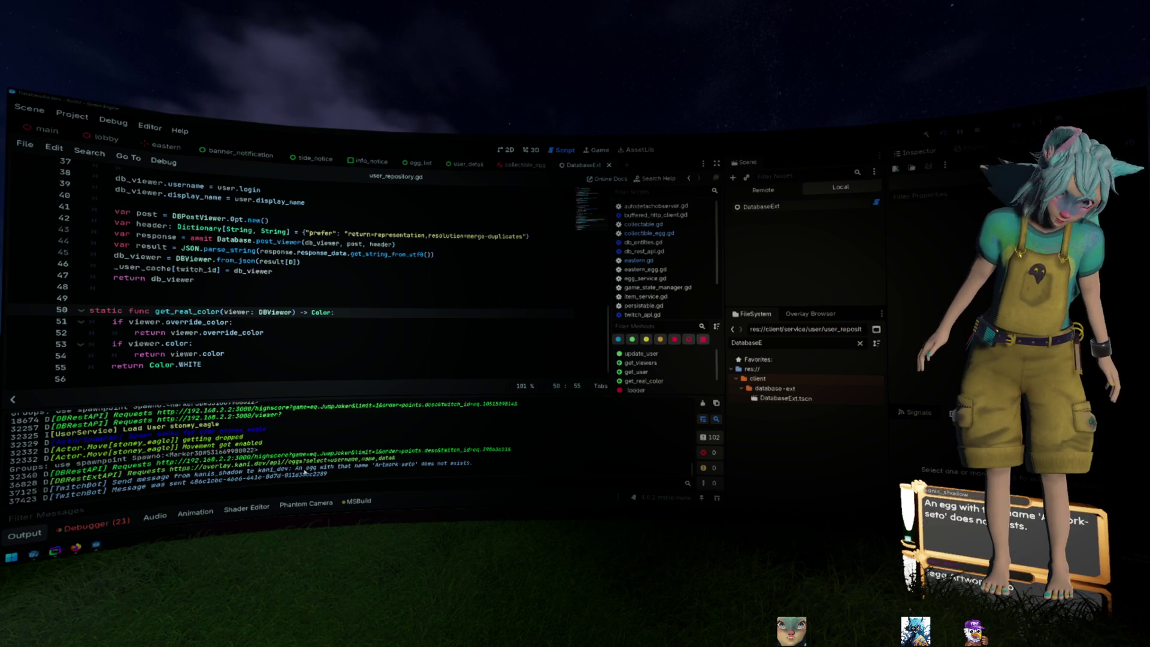
pyautogui.click(344, 332)
pyautogui.scroll(12, 344, 325)
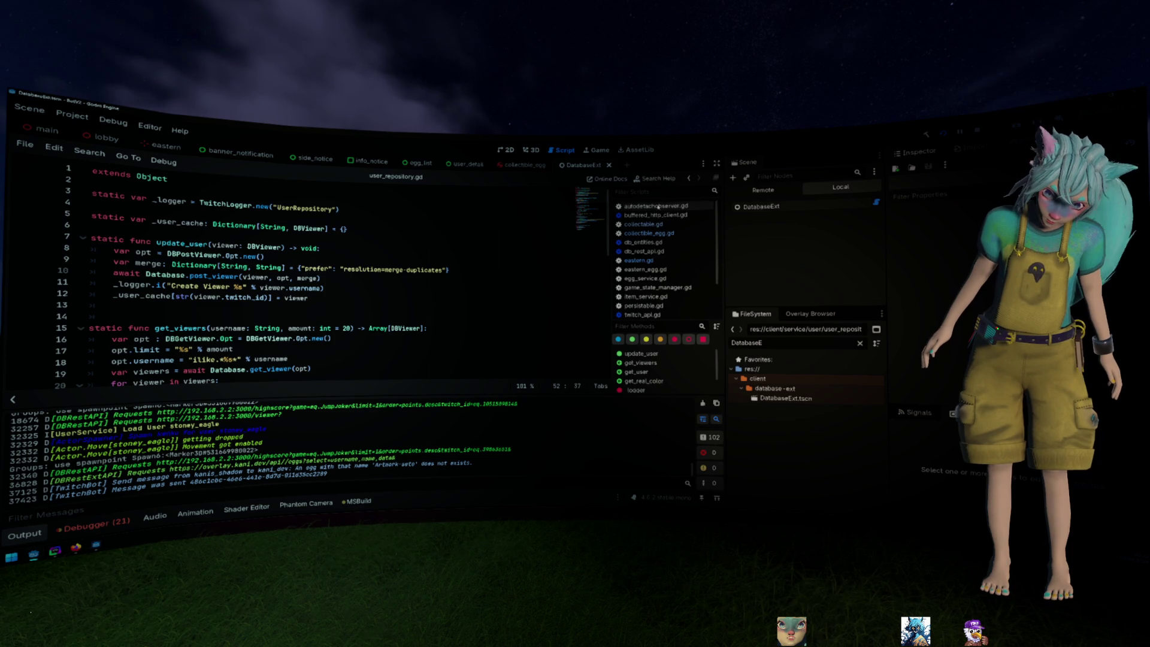
# Close the twitch_api.gd and twitch_chat.gd scripts
pyautogui.scroll(-3, 658, 207)
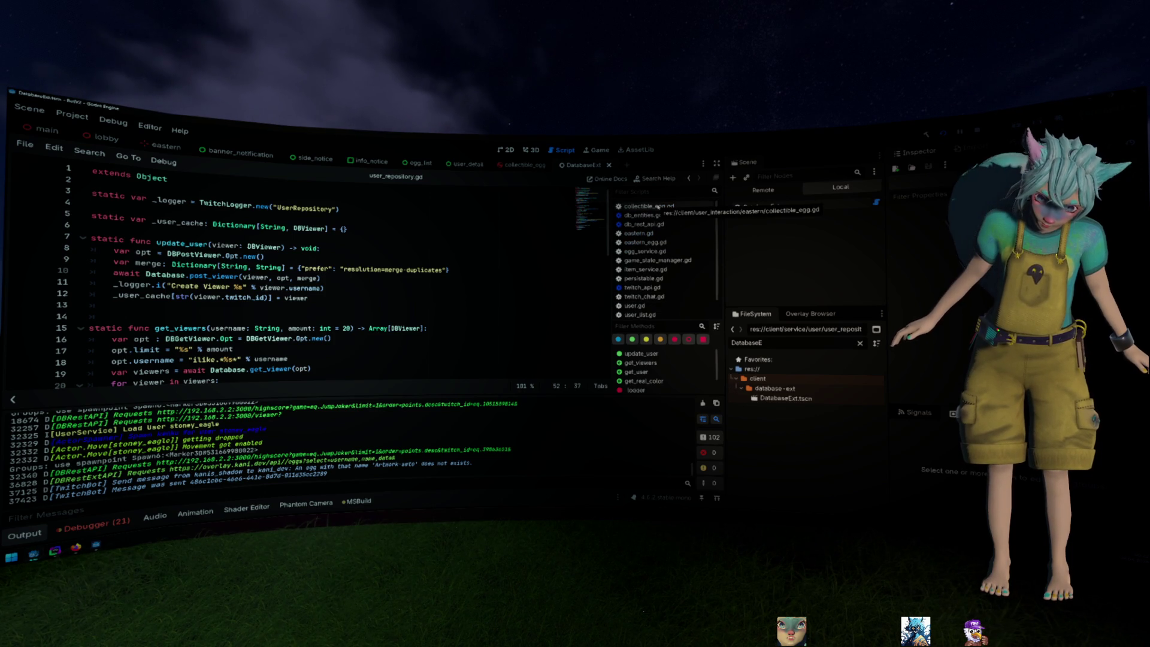
pyautogui.scroll(-2, 662, 207)
pyautogui.scroll(-1, 666, 206)
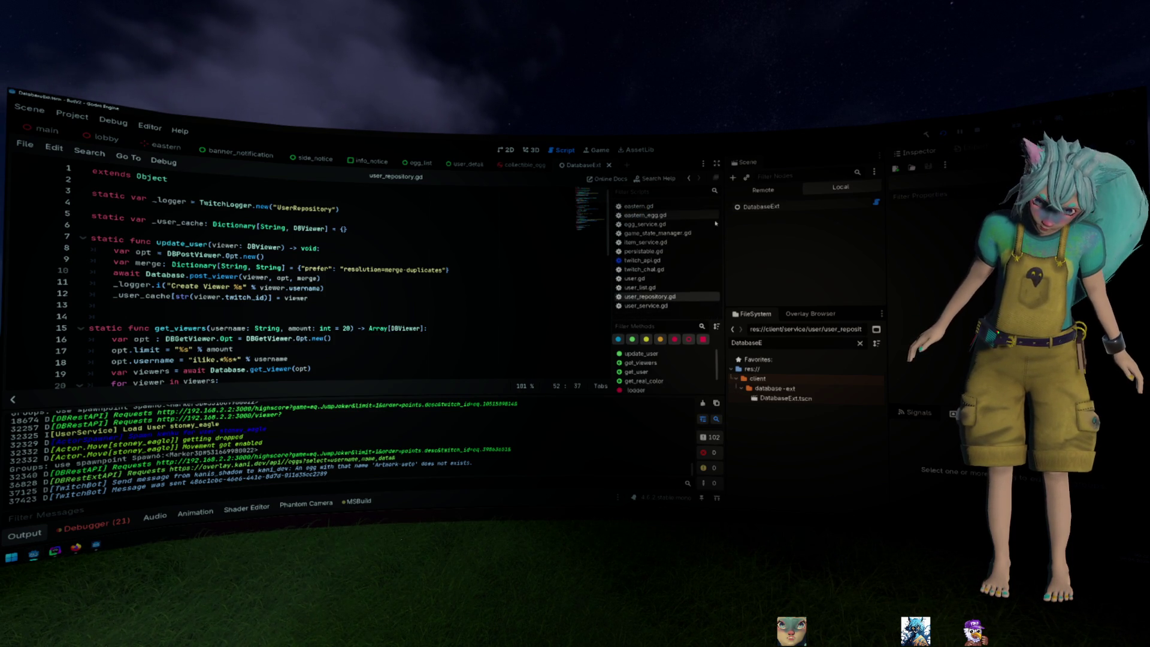
pyautogui.middleClick(696, 261)
pyautogui.middleClick(697, 262)
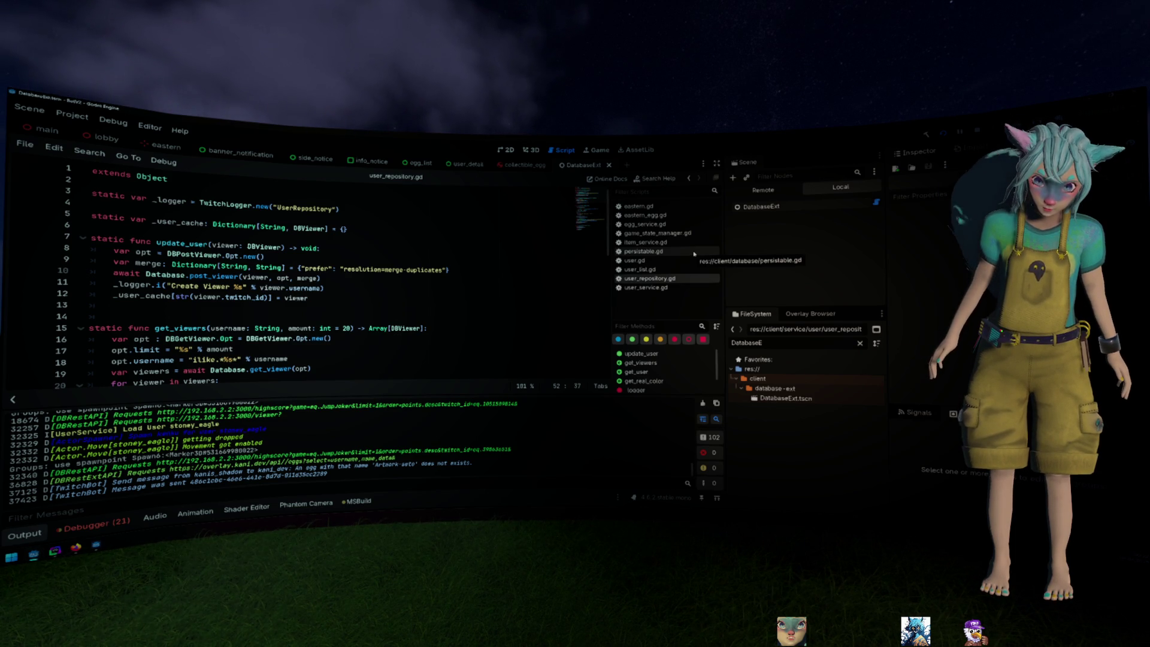
# Open egg_service.gd at get_egg and set a breakpoint on line 23
pyautogui.click(665, 206)
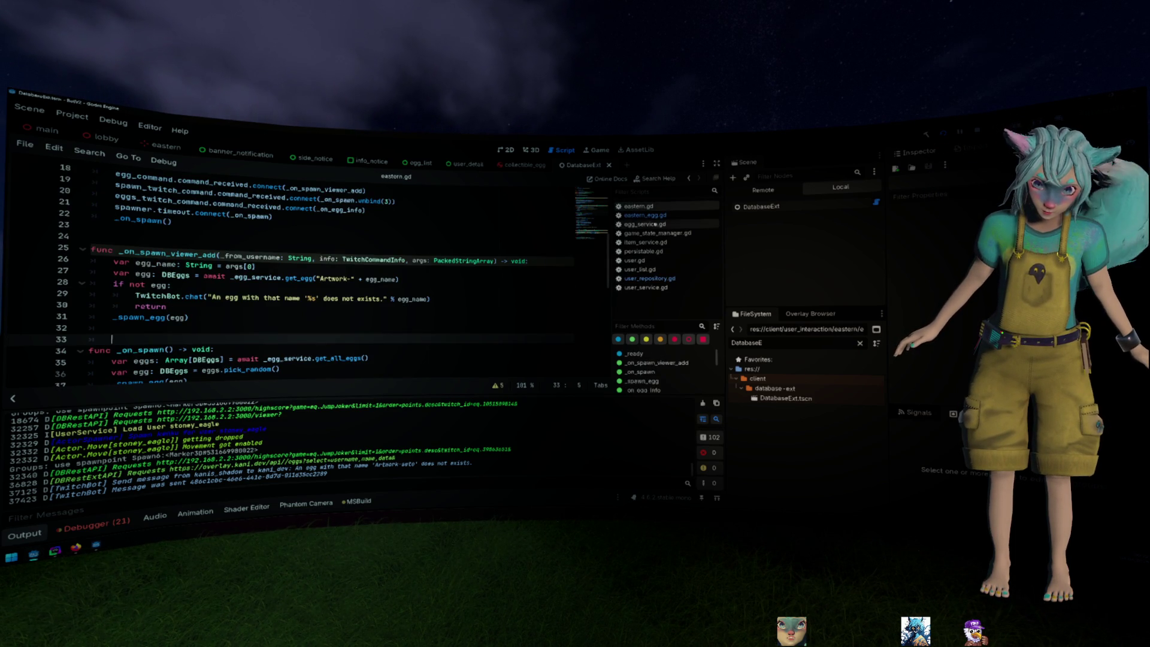
pyautogui.keyDown('ctrl'); pyautogui.click(294, 279); pyautogui.keyUp('ctrl')
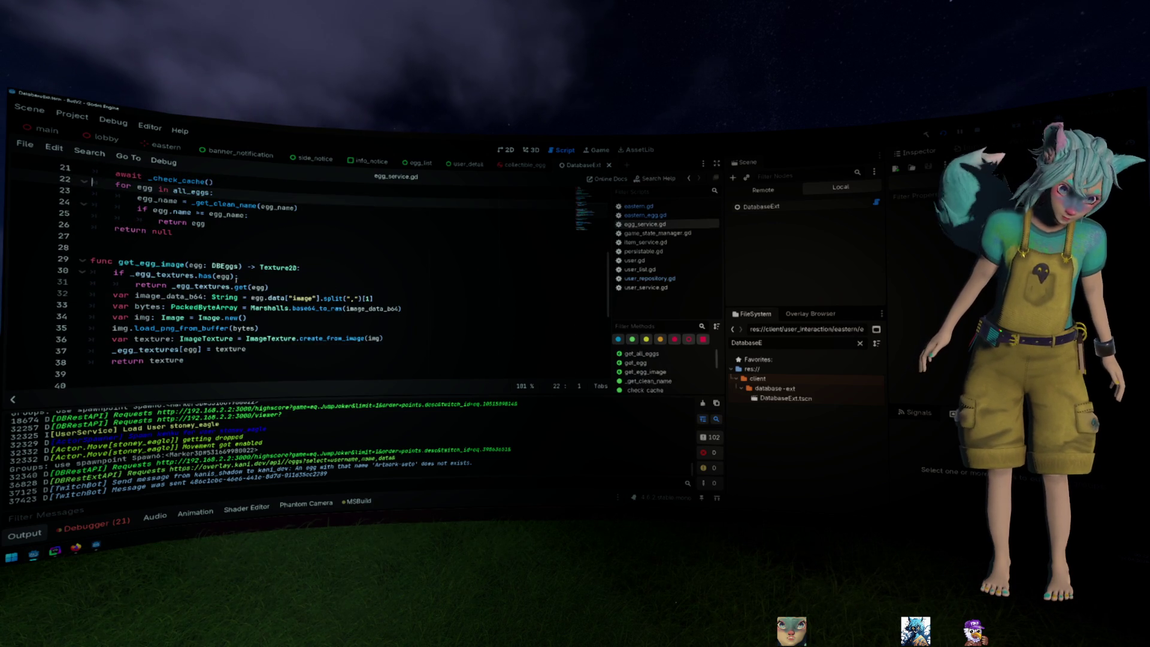
pyautogui.scroll(2, 244, 281)
pyautogui.click(232, 264)
pyautogui.click(25, 258)
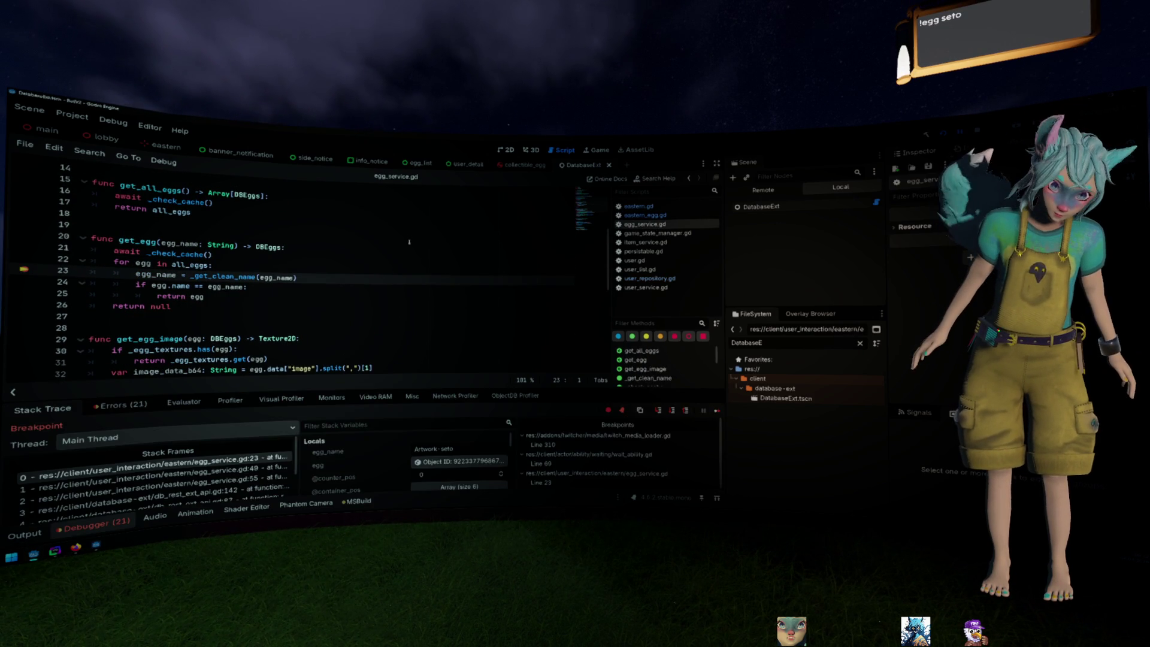
# Inspect the all_eggs value, then step into _get_clean_name and back out to get_egg
pyautogui.moveTo(198, 266)
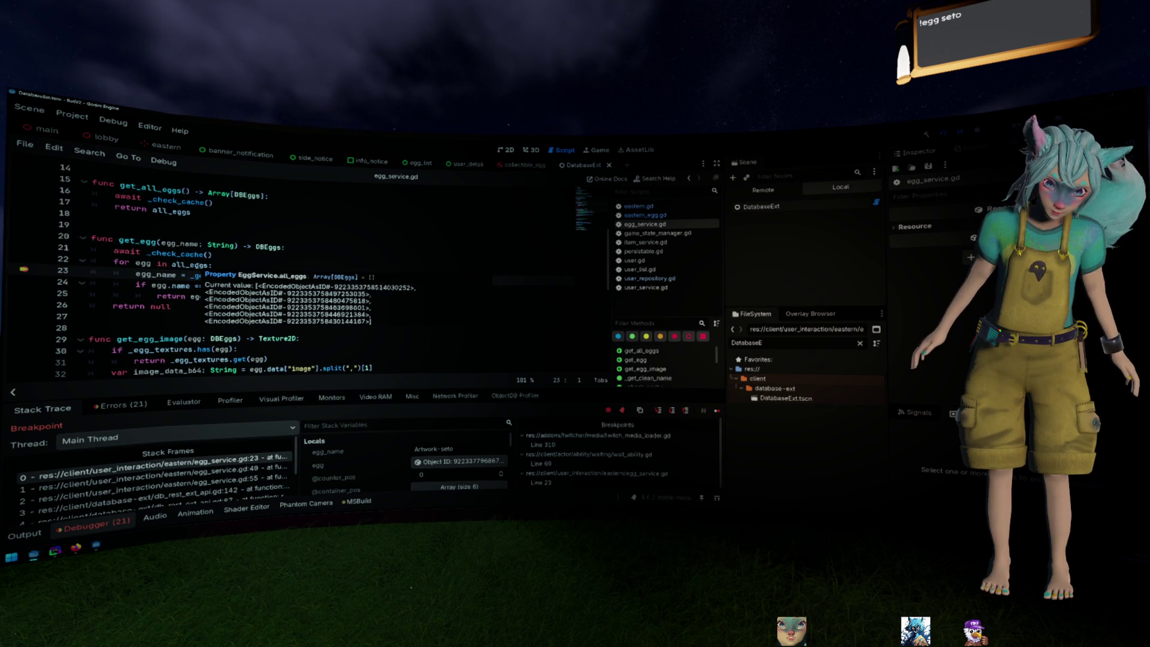
pyautogui.click(333, 252)
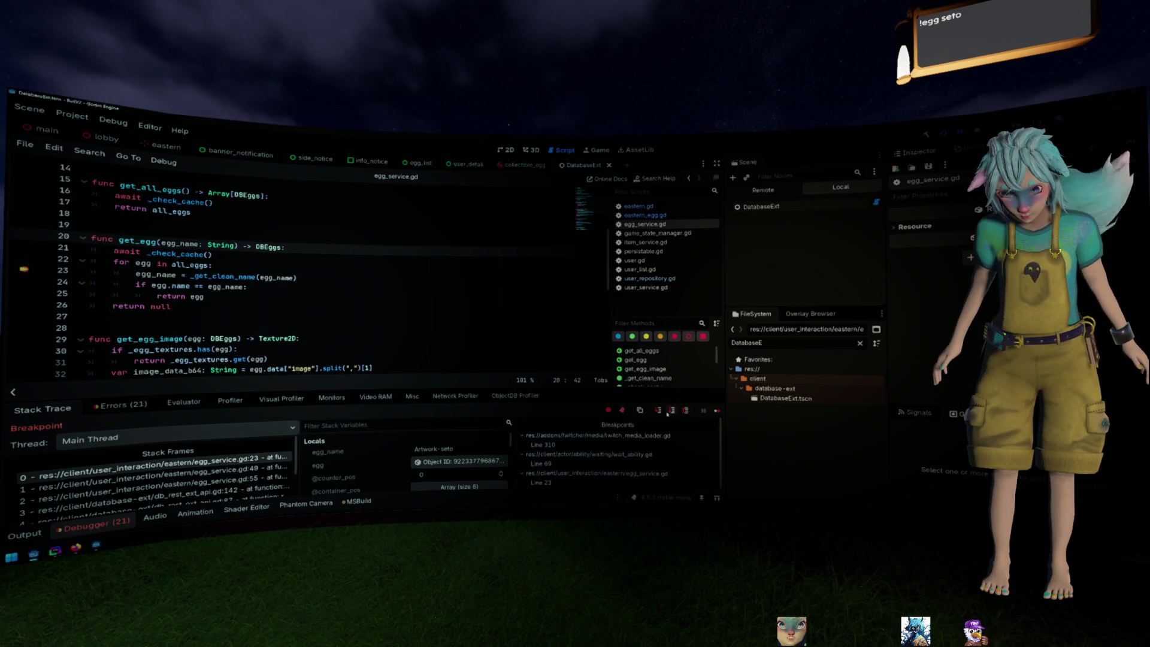
pyautogui.click(665, 413)
pyautogui.click(671, 412)
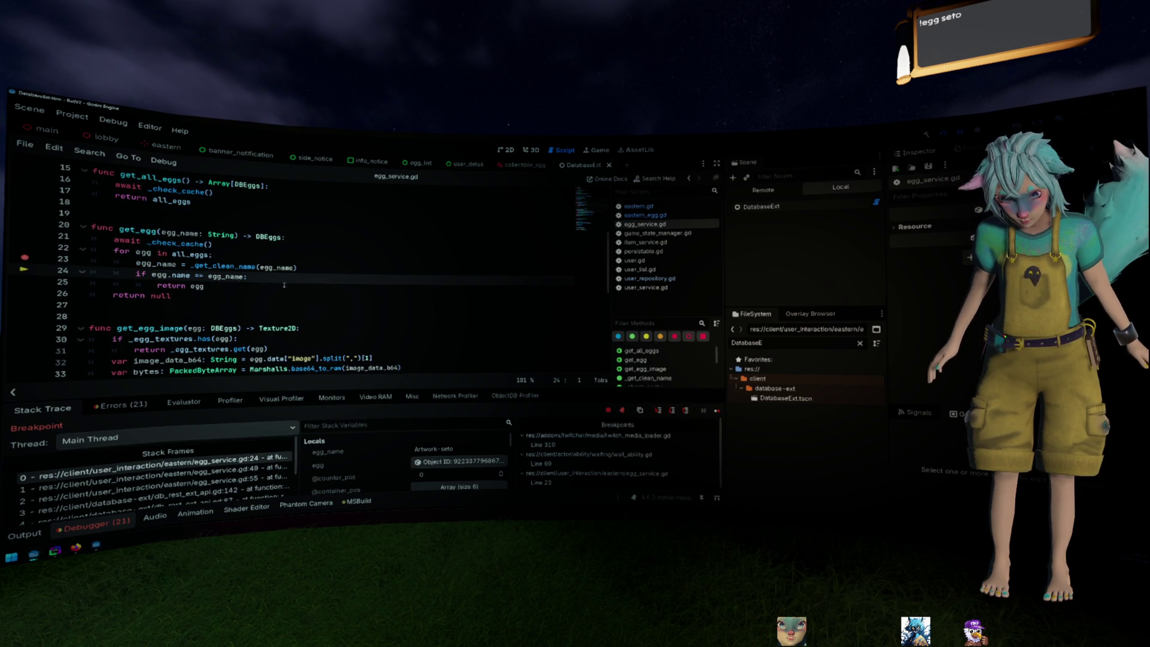
# Inspect egg_name and the current egg's members, then advance to the next loop iteration
pyautogui.moveTo(163, 264)
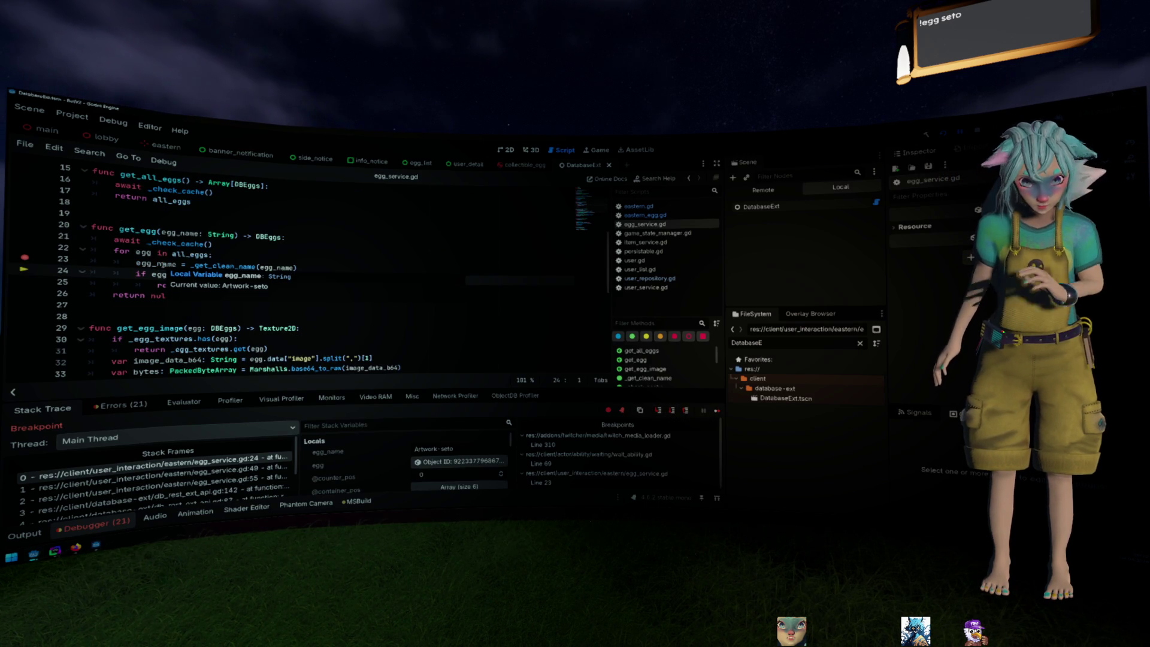
pyautogui.click(229, 226)
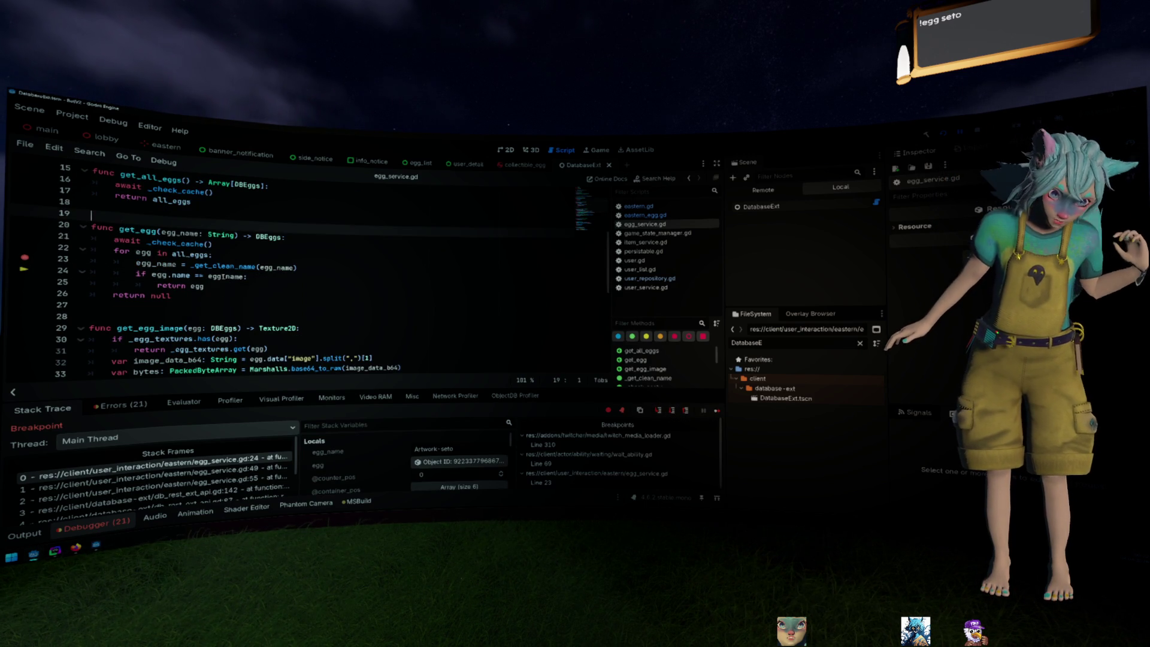
pyautogui.moveTo(279, 268)
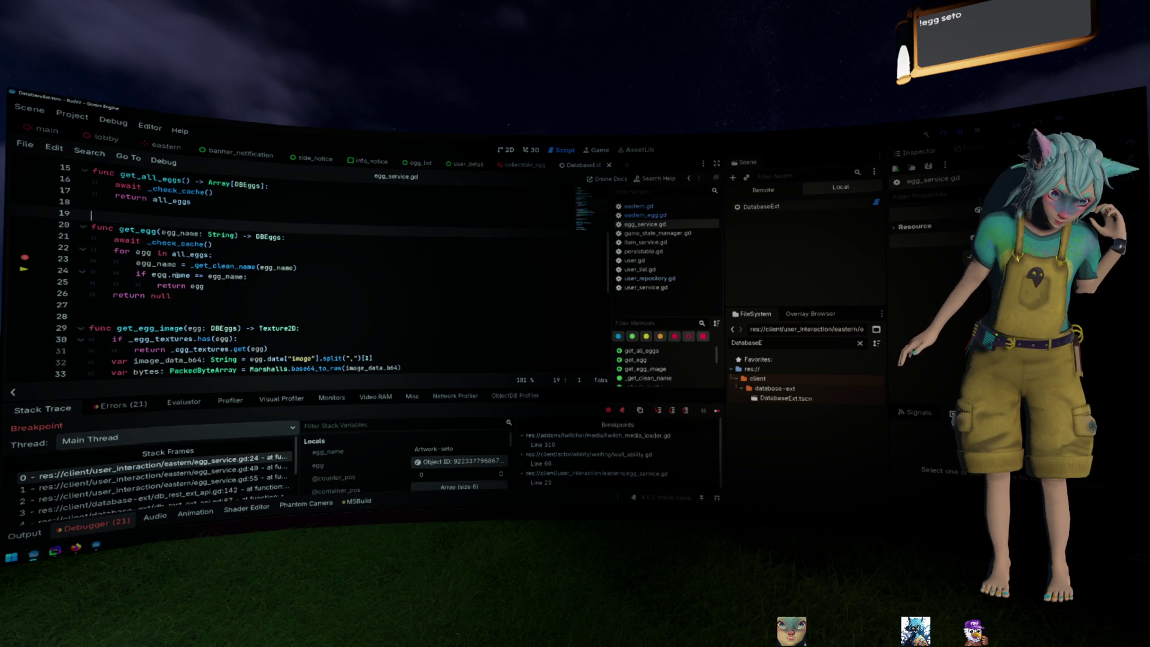
pyautogui.moveTo(180, 275)
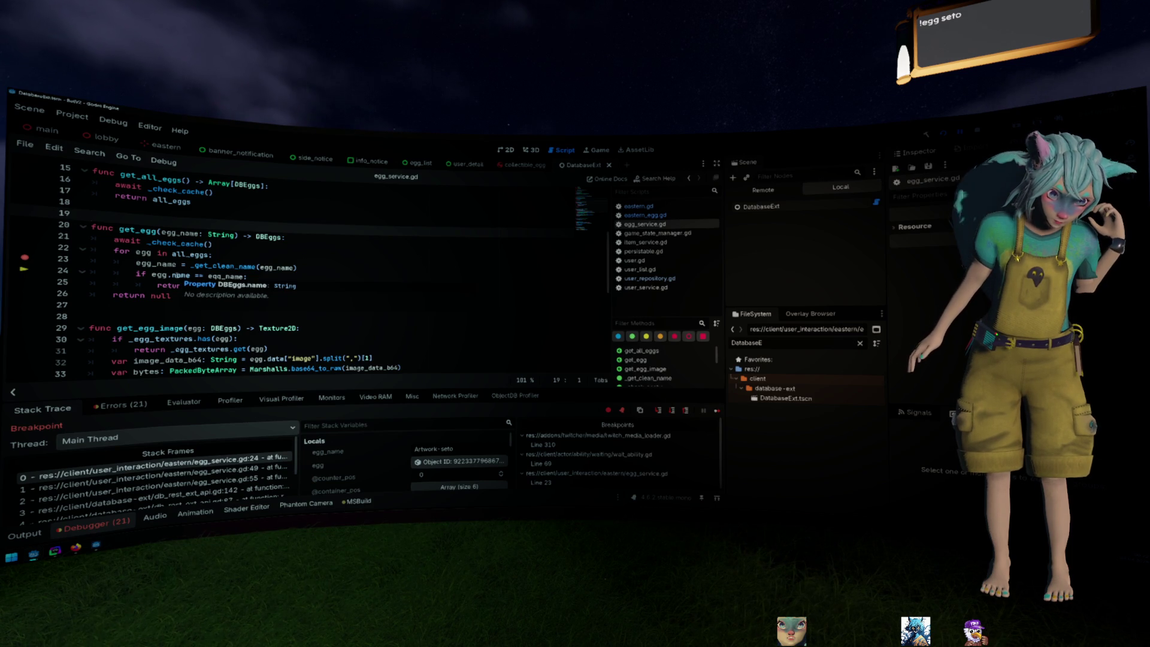
pyautogui.click(458, 462)
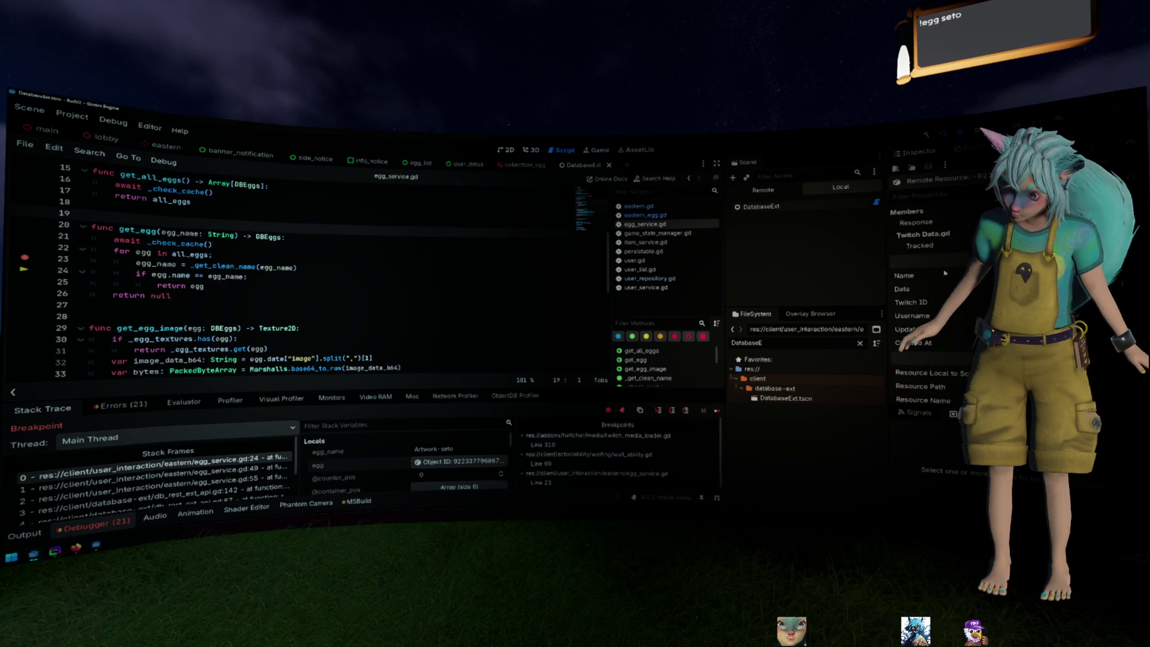
pyautogui.click(672, 411)
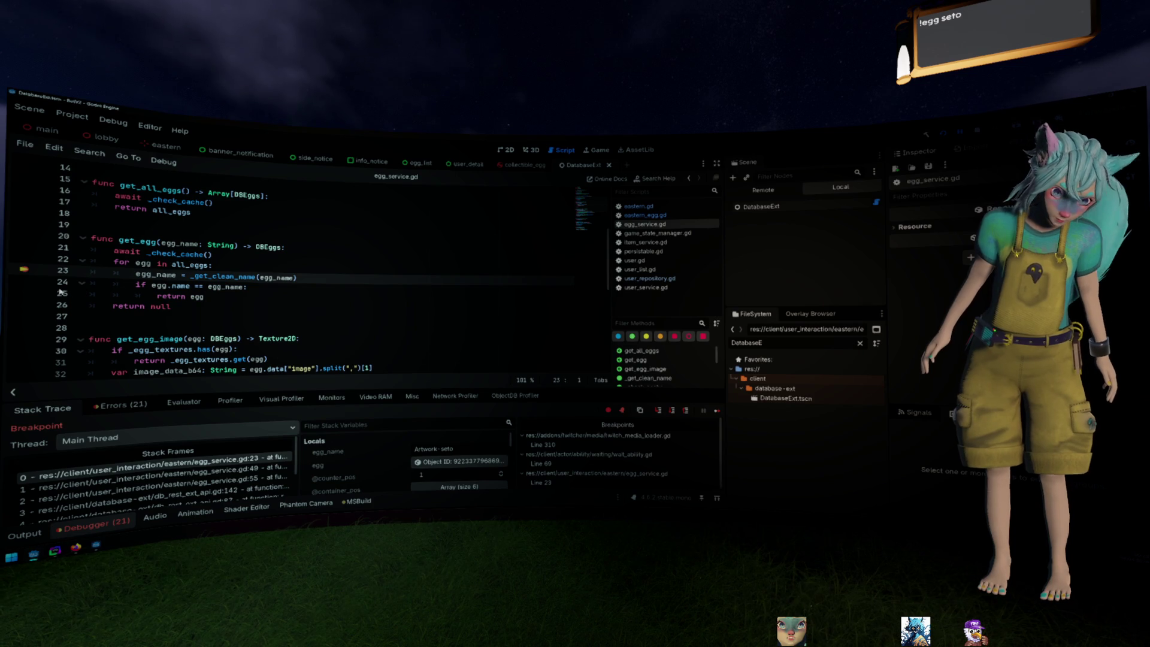
# Move the breakpoint from line 23 to line 24 and peek at the _get_clean_name definition
pyautogui.click(24, 281)
pyautogui.click(24, 270)
pyautogui.click(457, 462)
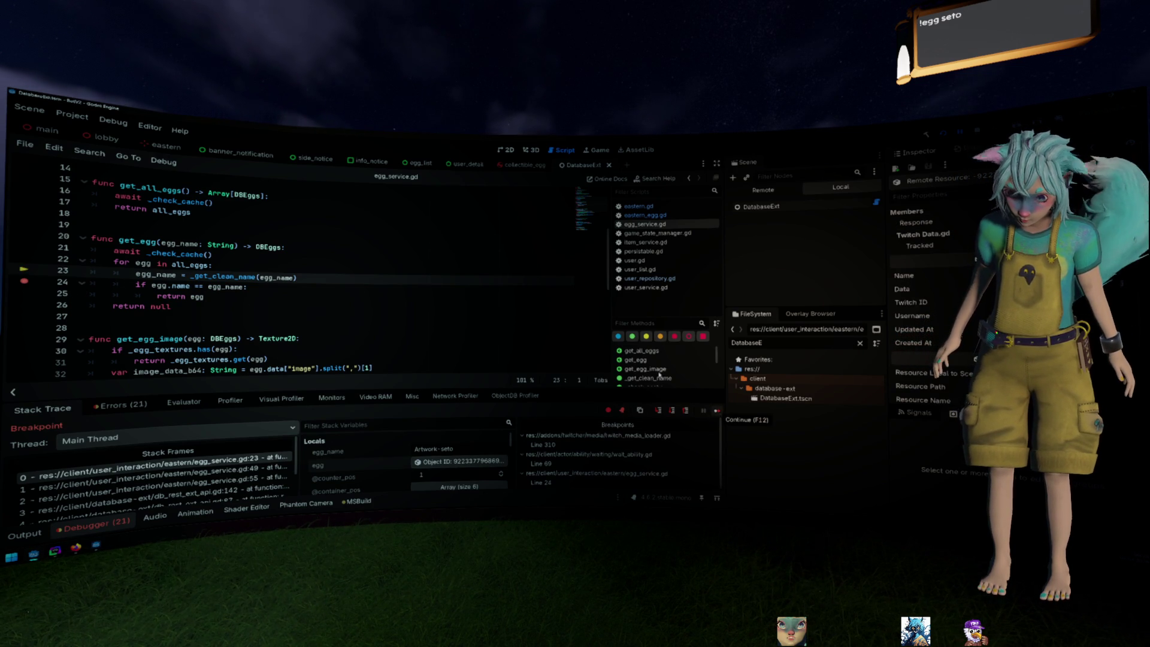
pyautogui.click(235, 277)
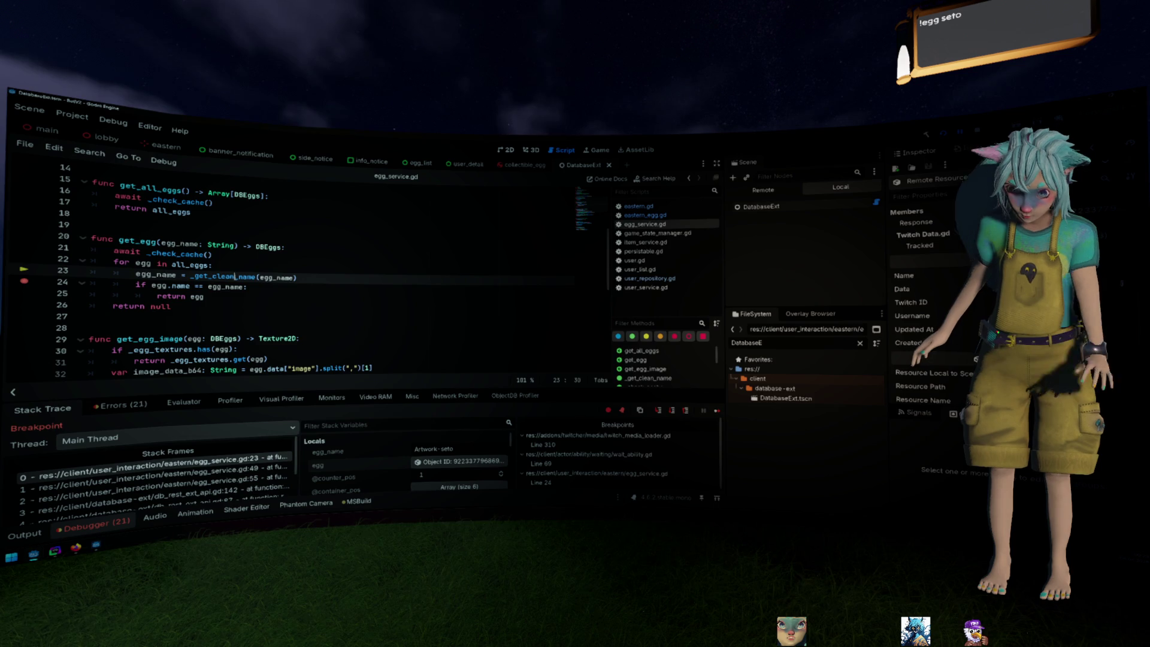
pyautogui.keyDown('ctrl'); pyautogui.click(235, 276); pyautogui.keyUp('ctrl')
pyautogui.hotkey('alt', 'Left')
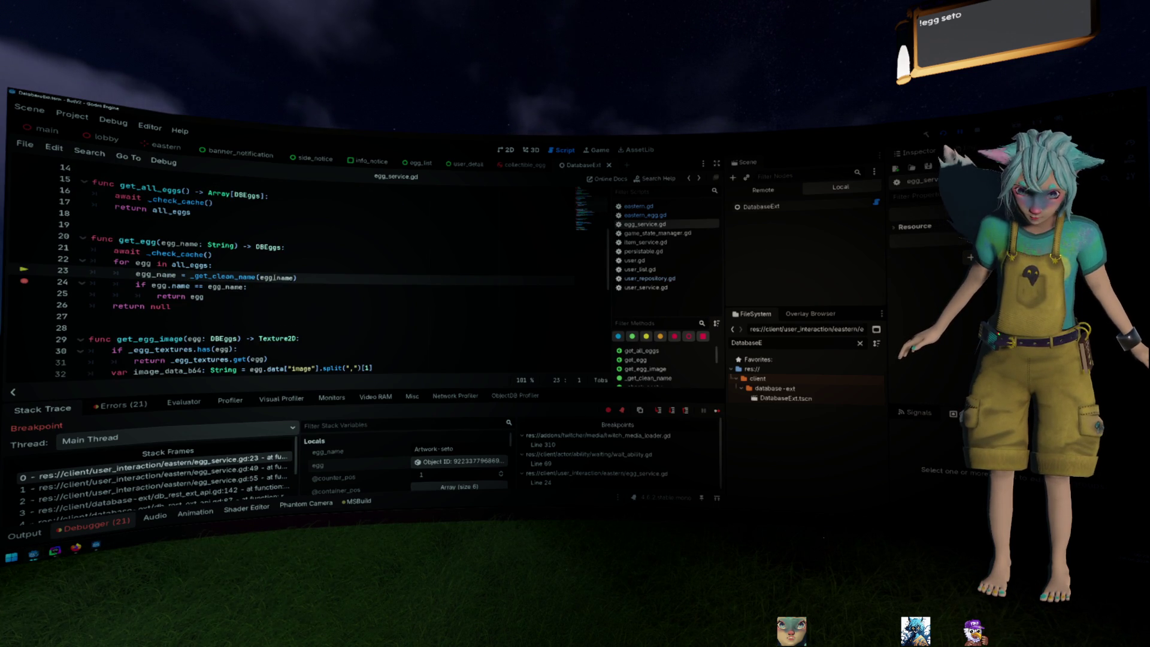
# Select the get_egg function name and start a project-wide search for it
pyautogui.moveTo(277, 278)
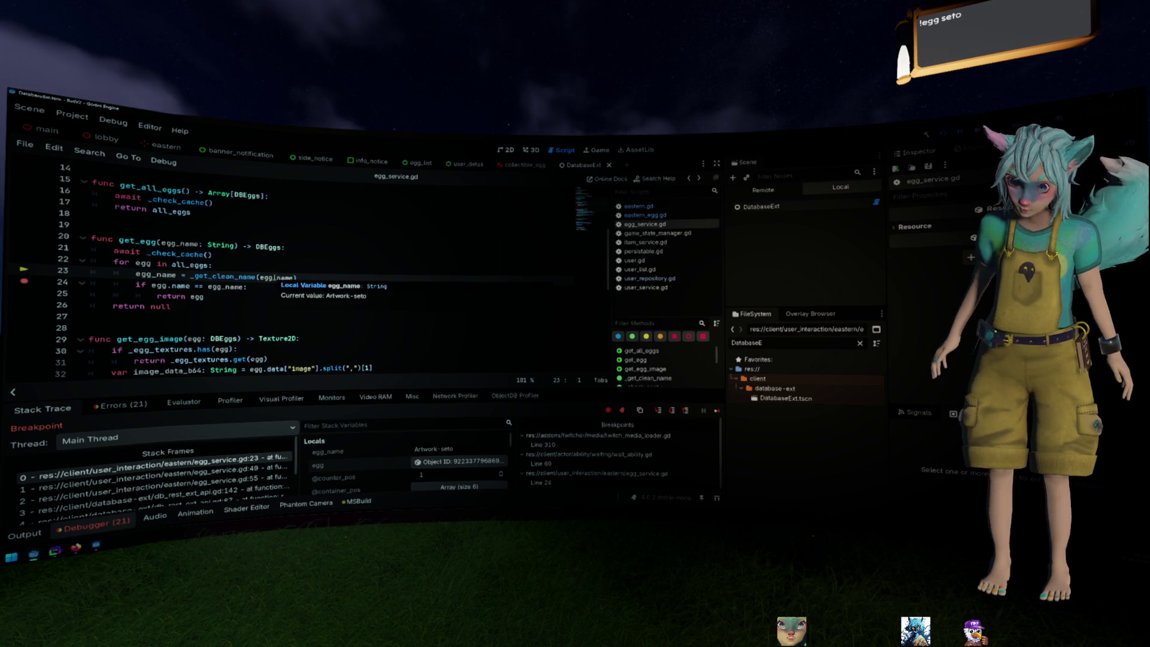
pyautogui.doubleClick(129, 241)
pyautogui.scroll(3, 240, 270)
pyautogui.scroll(-5, 372, 305)
pyautogui.scroll(2, 376, 308)
pyautogui.hotkey('ctrl', 'shift', 'f')
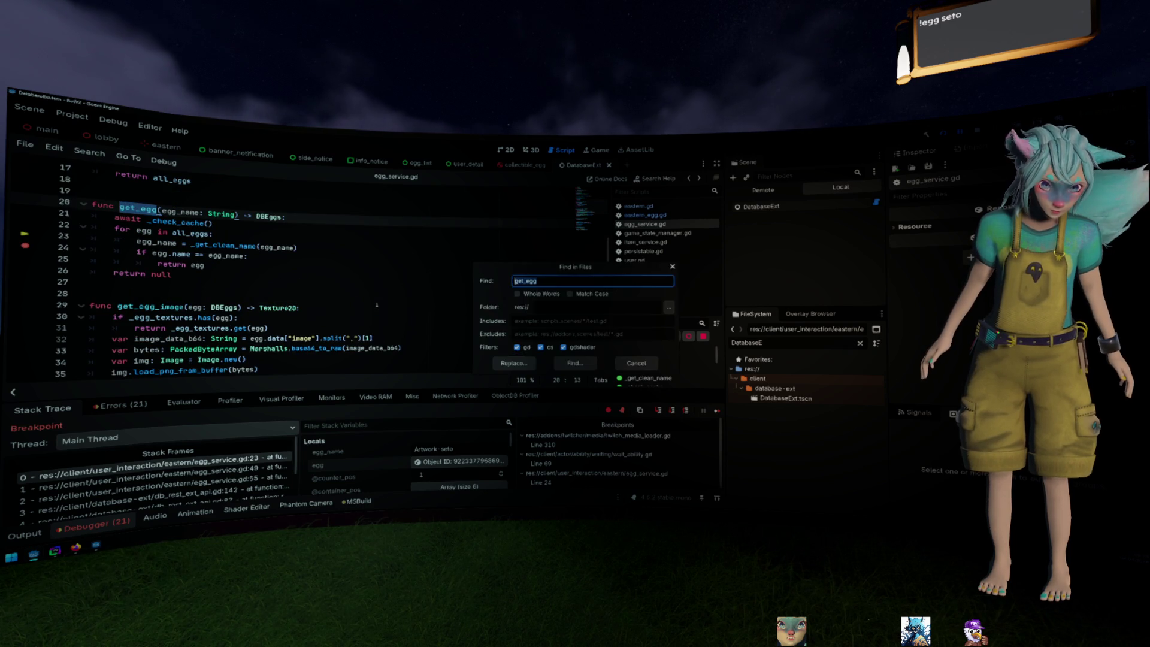
# Search the project for get_egg, then narrow the results to 'get_egg(' calls
pyautogui.press('Return')
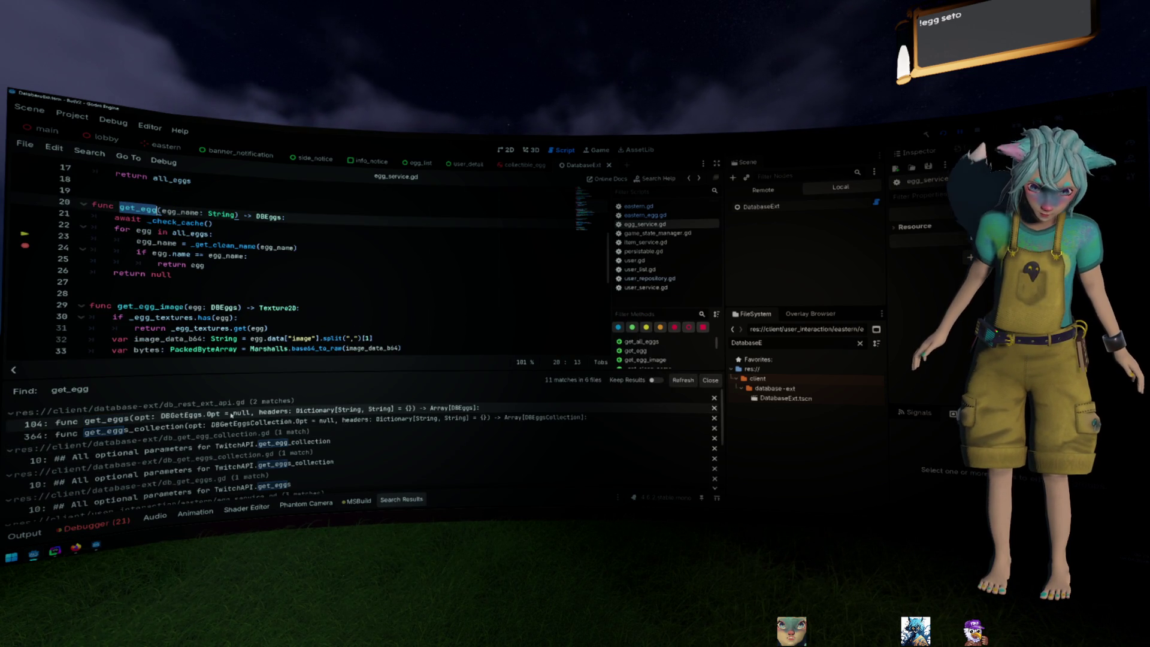
pyautogui.click(232, 415)
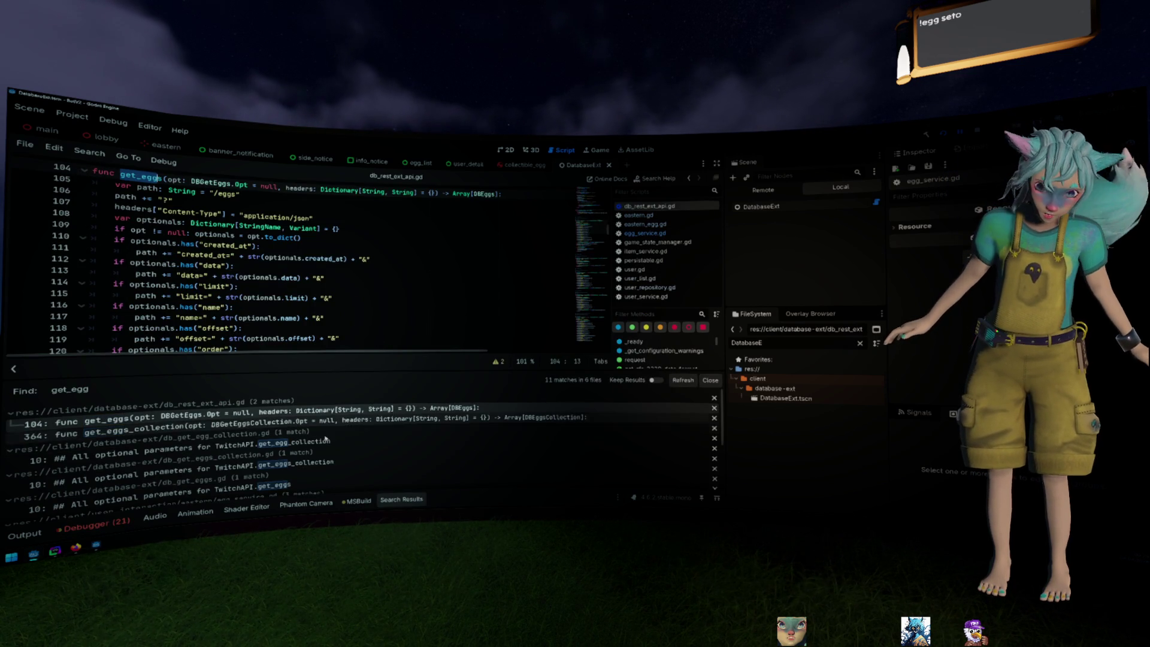
pyautogui.click(408, 422)
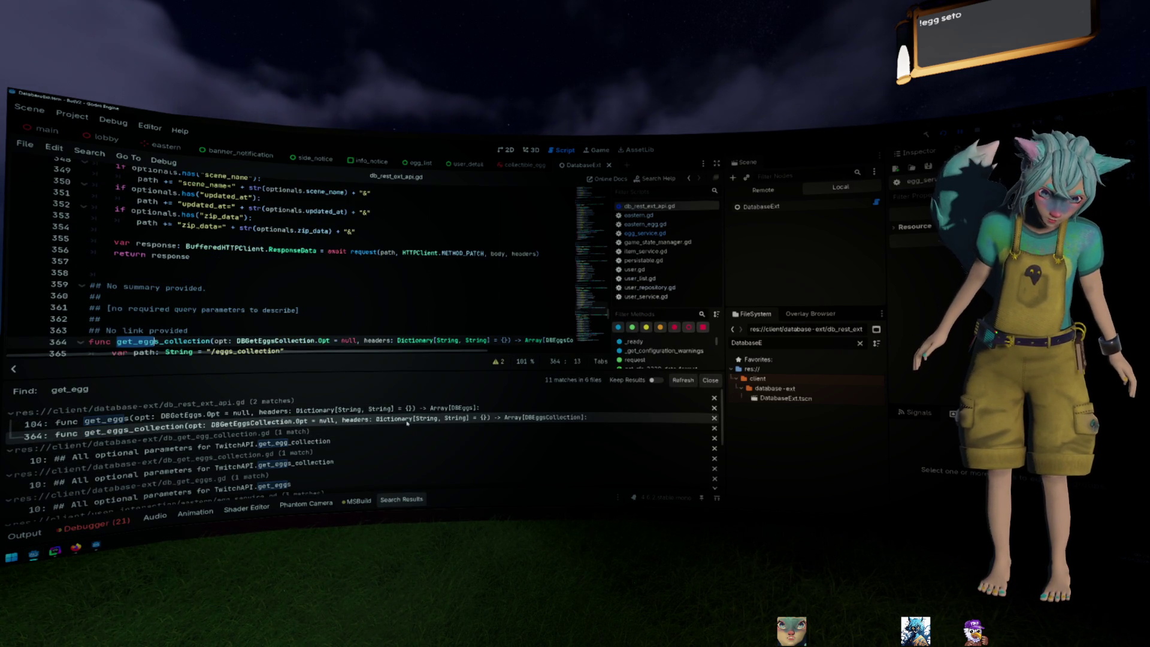
pyautogui.hotkey('ctrl', 'shift', 'f')
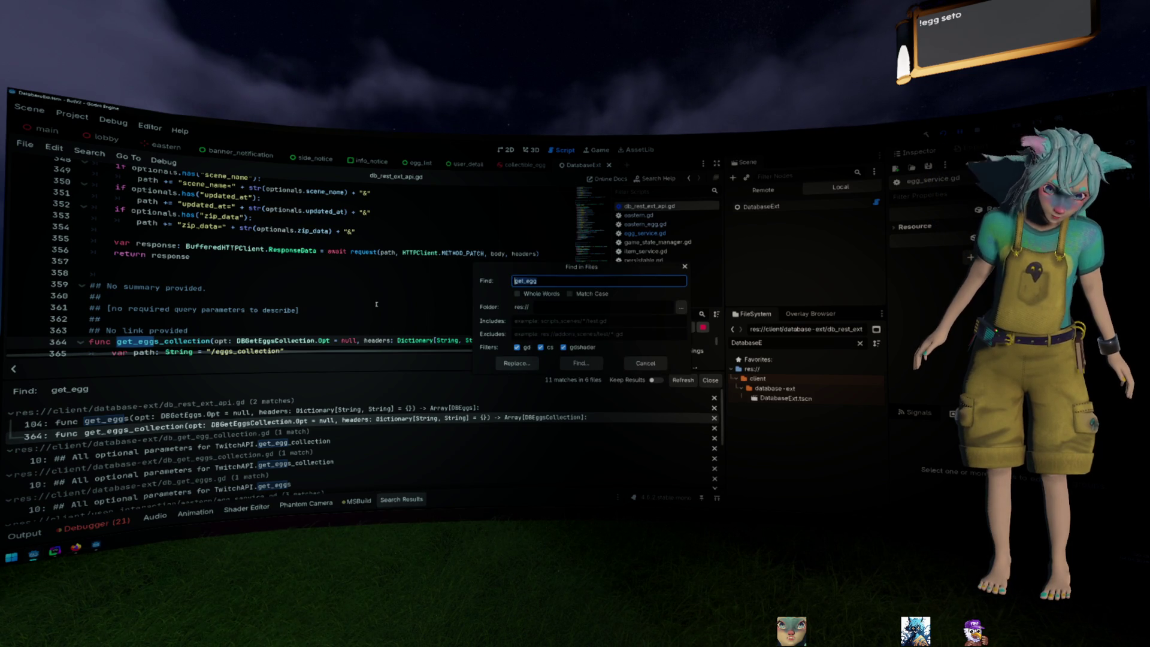
pyautogui.write('get_egg(')
pyautogui.press('Return')
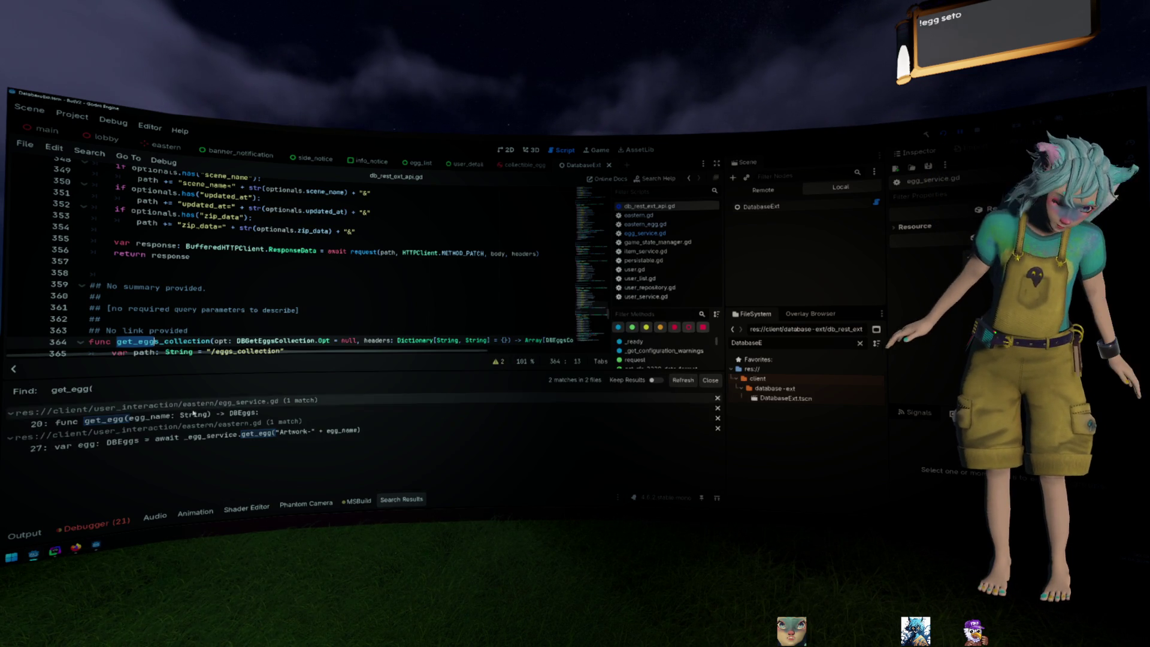
# Delete the "Artwork-" + prefix from the get_egg call on eastern.gd line 27
pyautogui.click(198, 436)
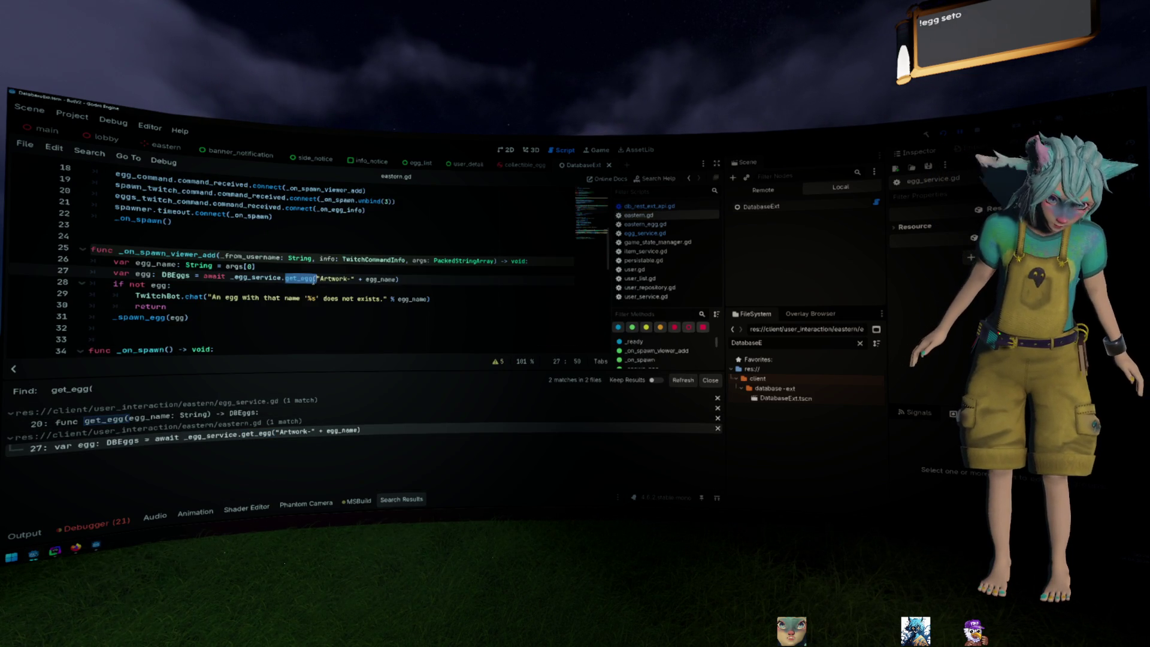
pyautogui.click(314, 279)
pyautogui.keyDown('shift'); pyautogui.click(365, 279); pyautogui.keyUp('shift')
pyautogui.press('BackSpace')
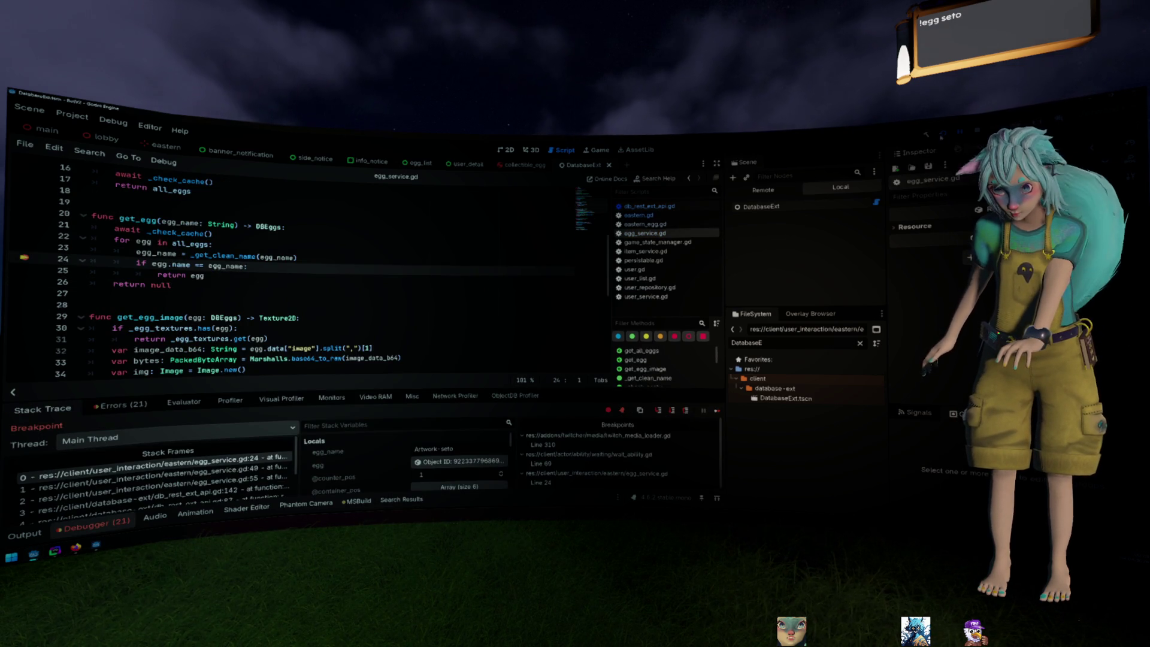
# Rerun the game with the fix, remove the line 24 breakpoint, and resume execution
pyautogui.press('F5')
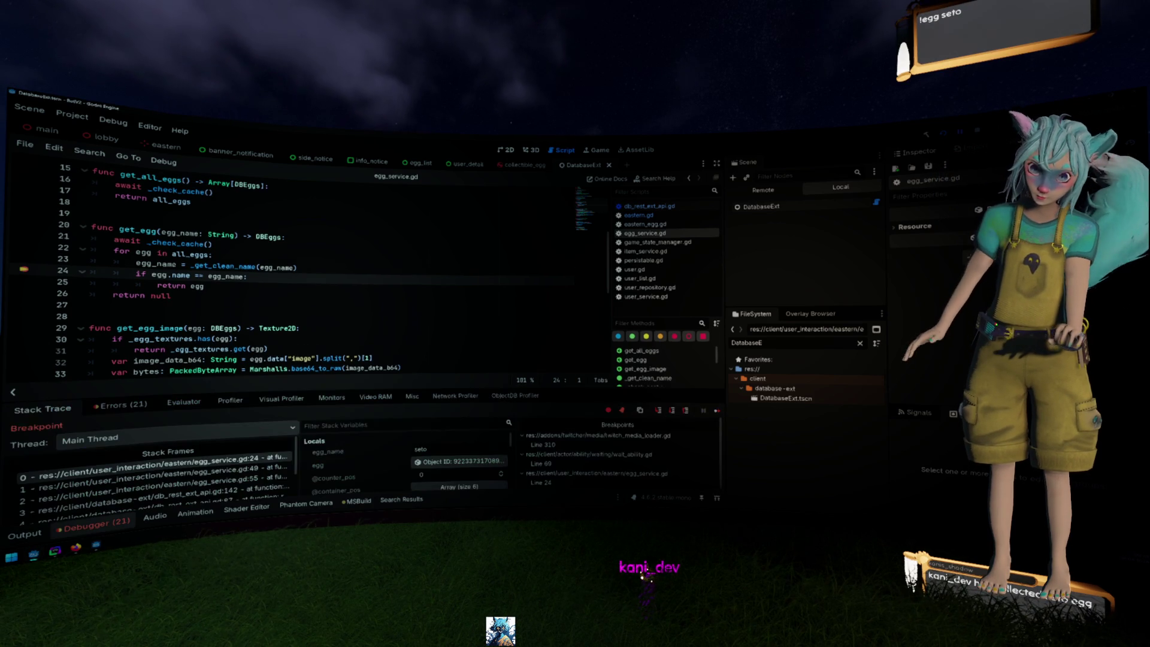
pyautogui.click(24, 270)
pyautogui.press('F12')
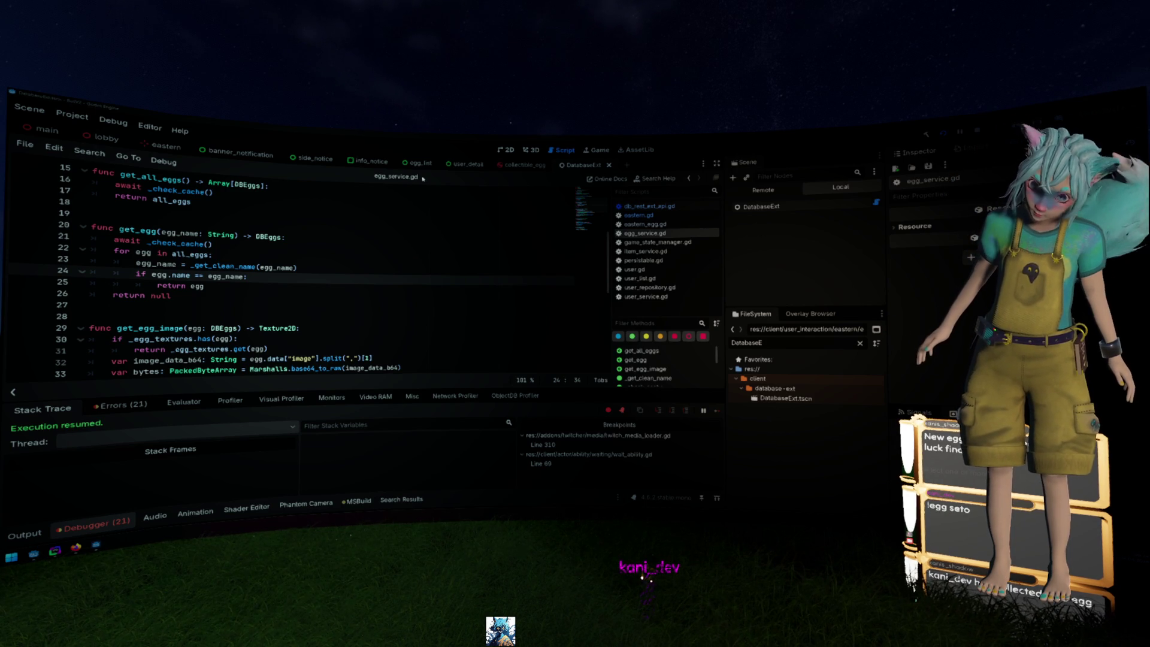
pyautogui.click(164, 146)
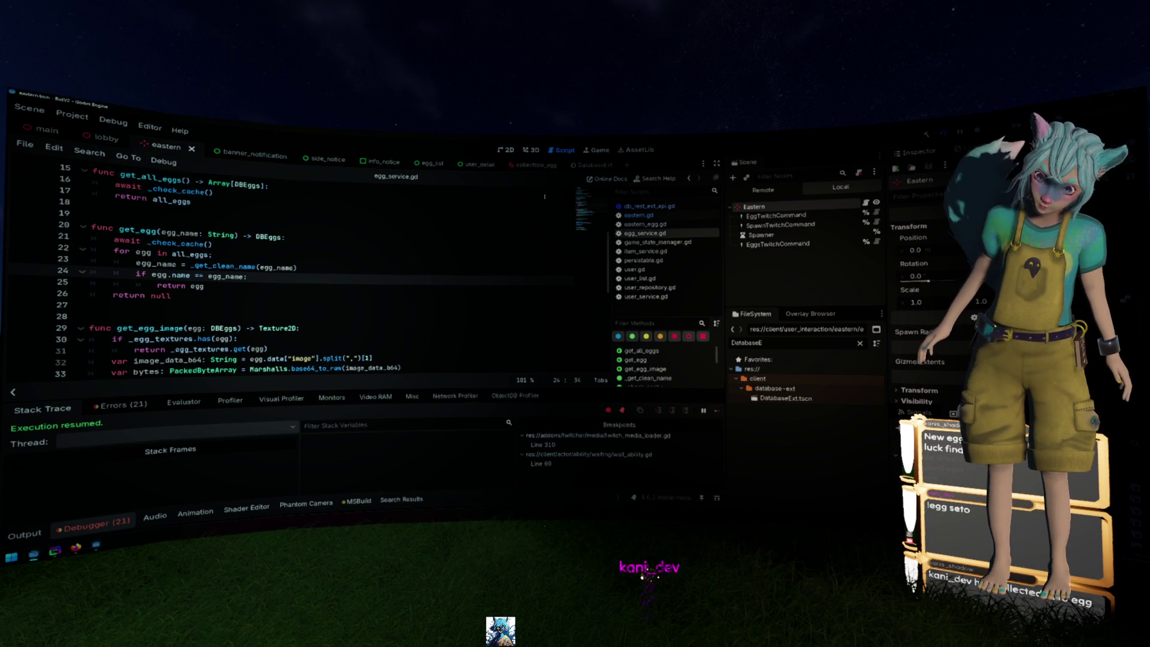
# Review the EggTwitchCommand node's user and global cooldown properties and save the eastern scene
pyautogui.click(809, 214)
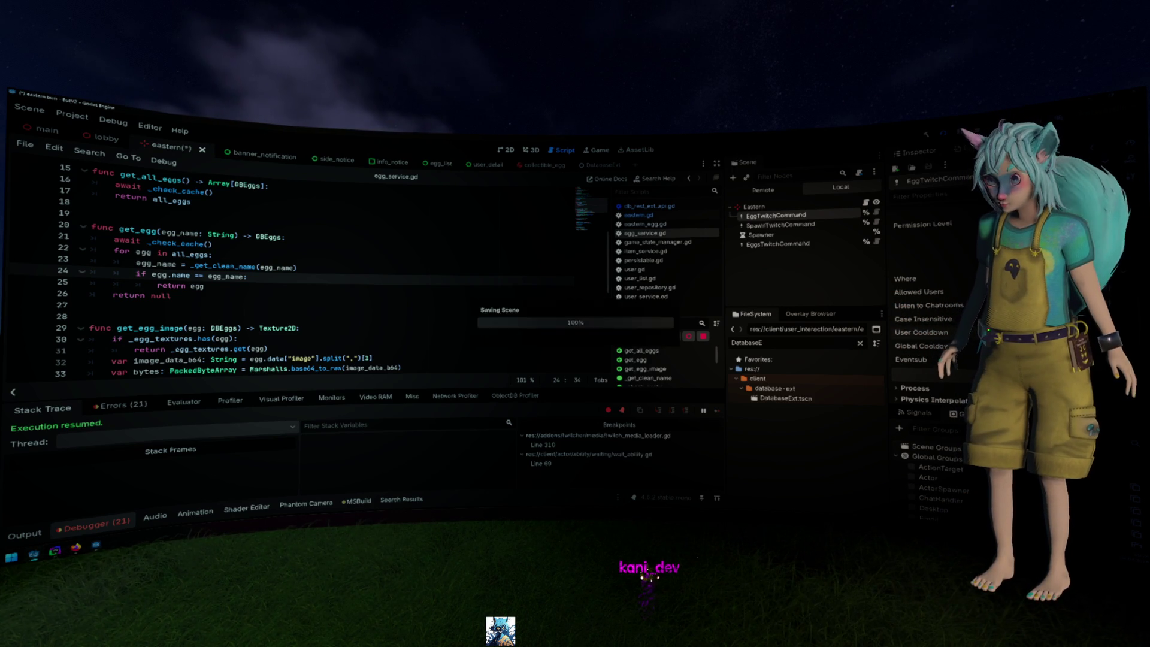
pyautogui.hotkey('ctrl', 's')
pyautogui.click(460, 271)
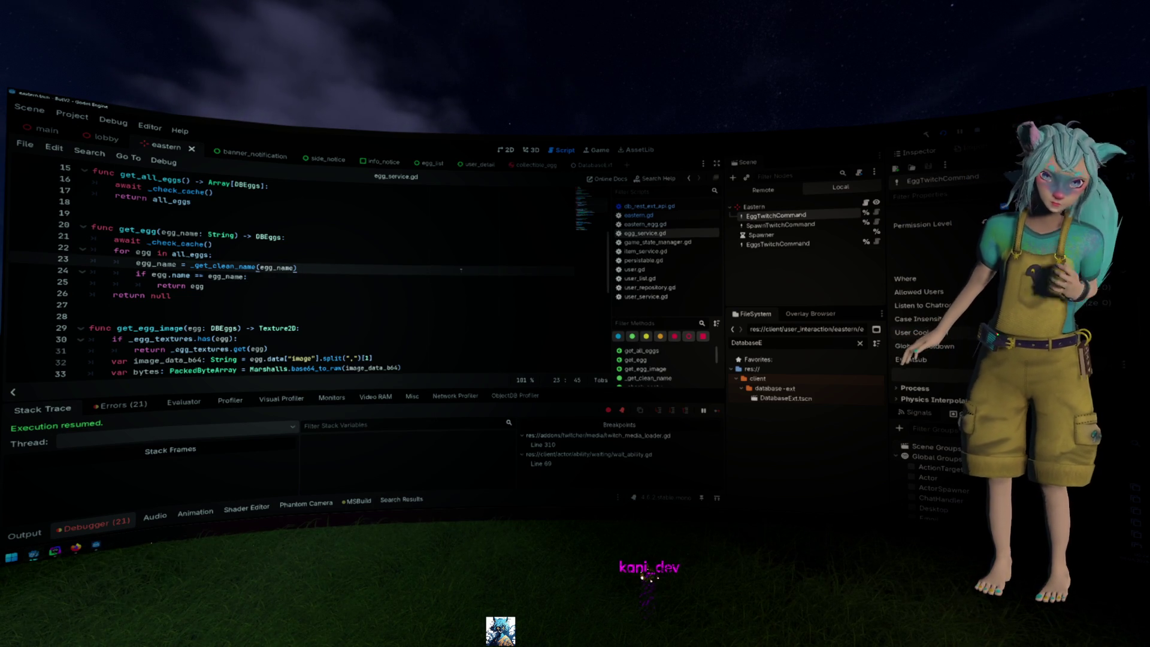
pyautogui.scroll(5, 460, 269)
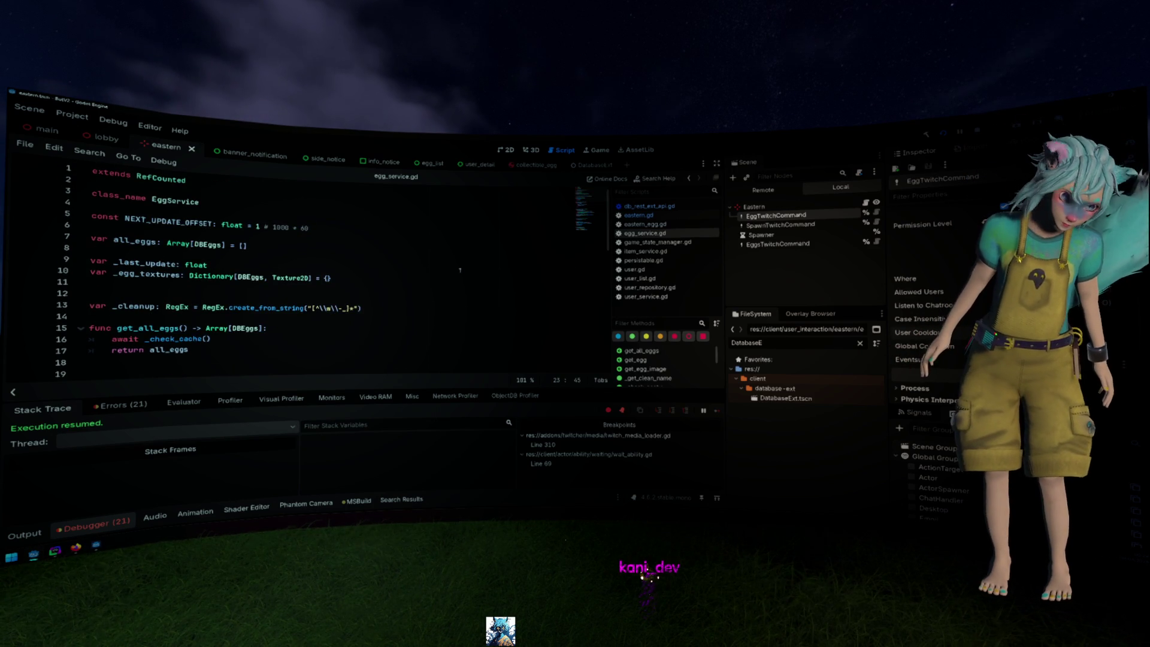
# In eastern.gd's _ready, add egg_command.cooldown.connect(_on_cooldown) below line 18
pyautogui.press('Right')
pyautogui.hotkey('alt', 'Left')
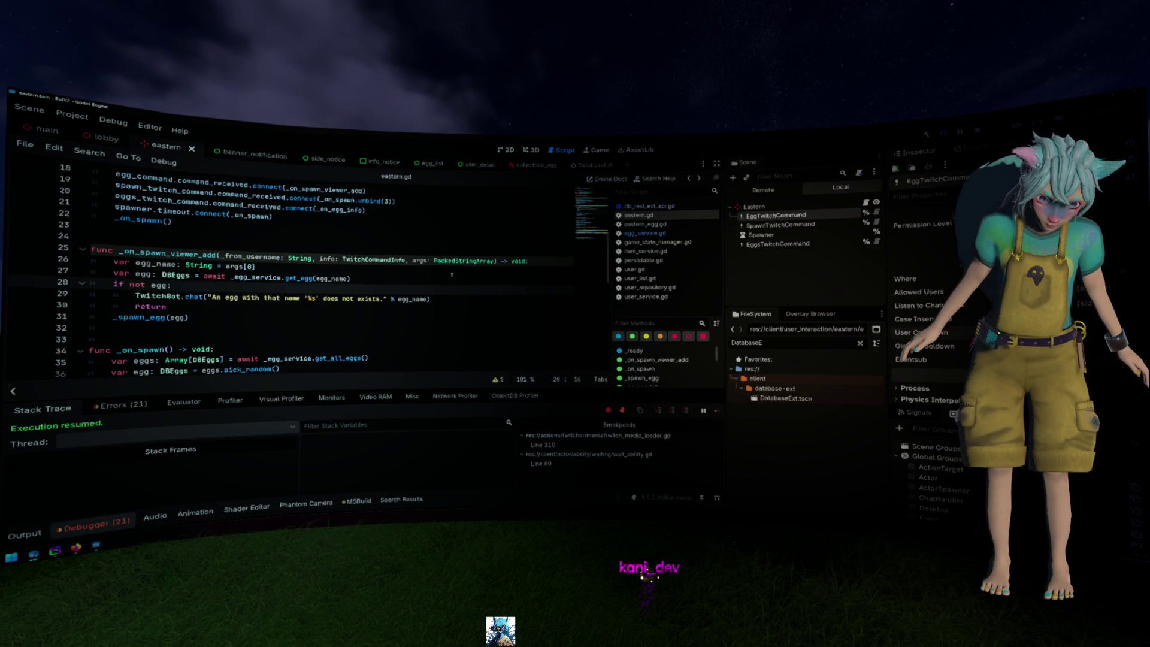
pyautogui.scroll(4, 451, 275)
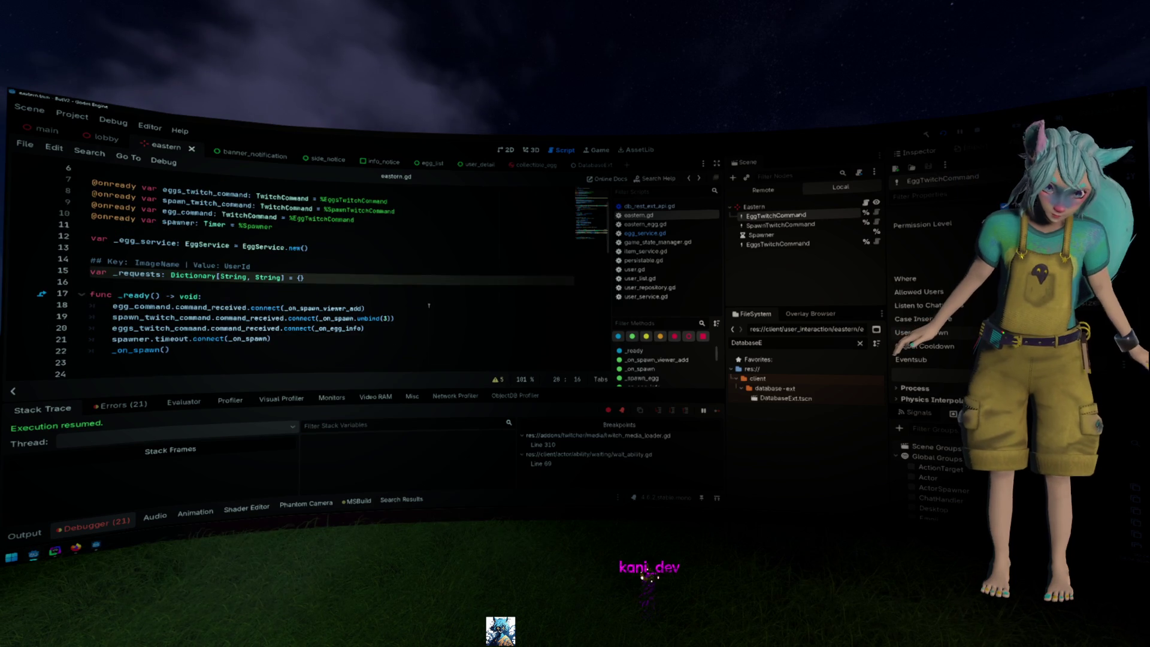
pyautogui.click(429, 304)
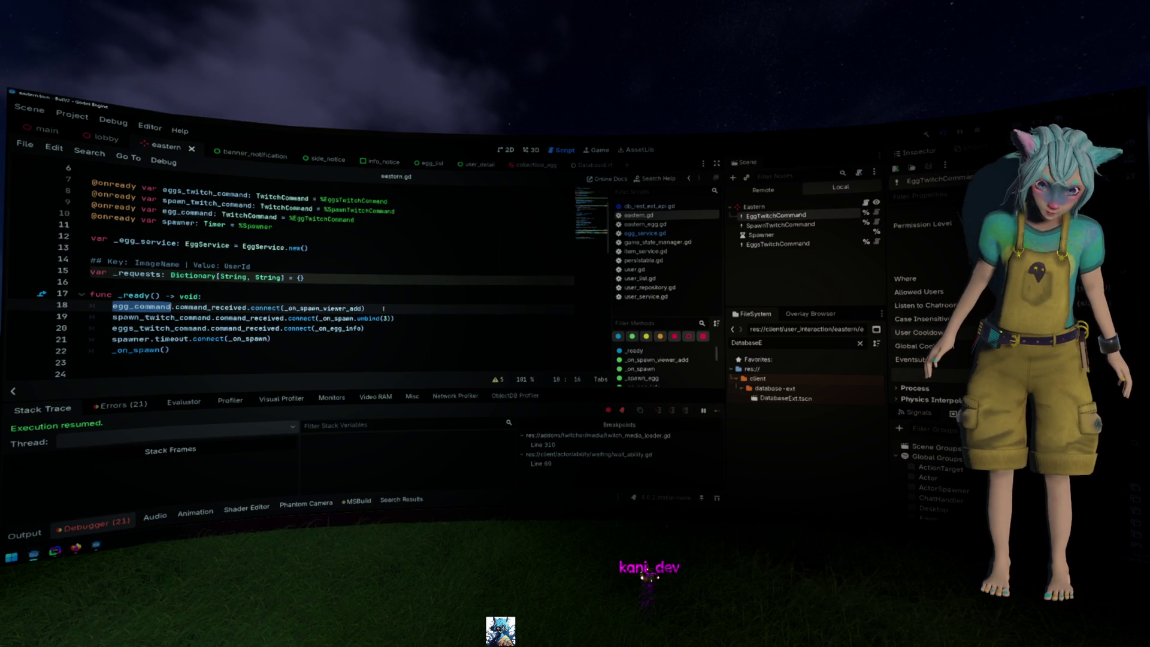
pyautogui.press('Return')
pyautogui.write('egg_command.co')
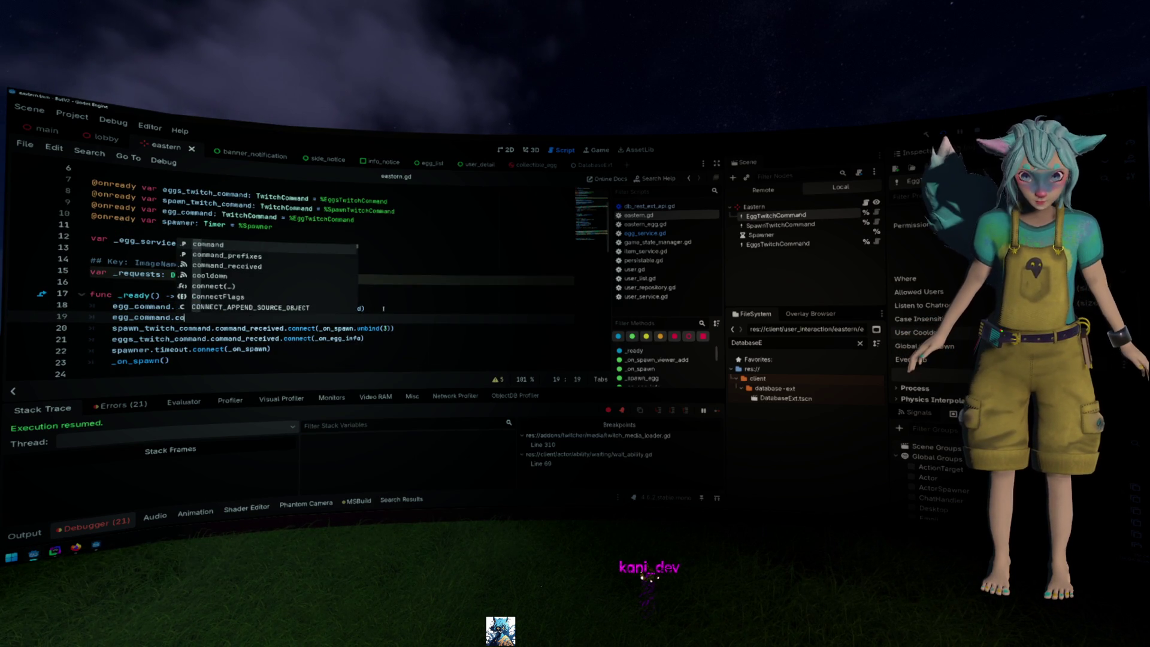
pyautogui.press('Down')
pyautogui.press('Down')
pyautogui.press('Down')
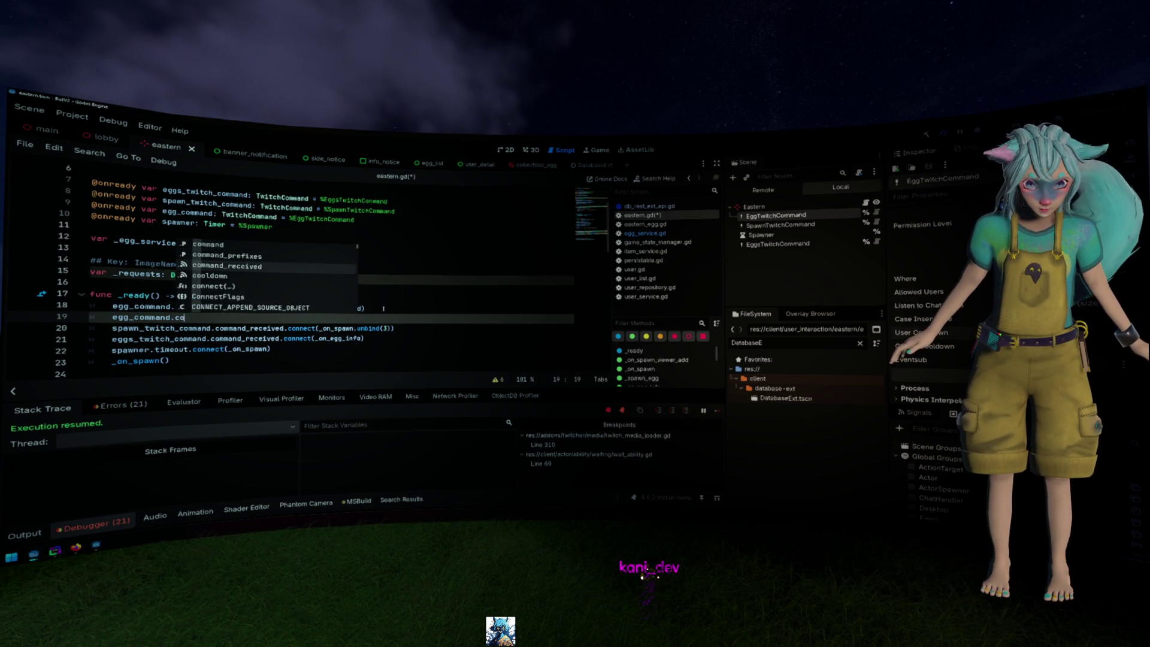
pyautogui.press('Return')
pyautogui.write('.con')
pyautogui.press('Return')
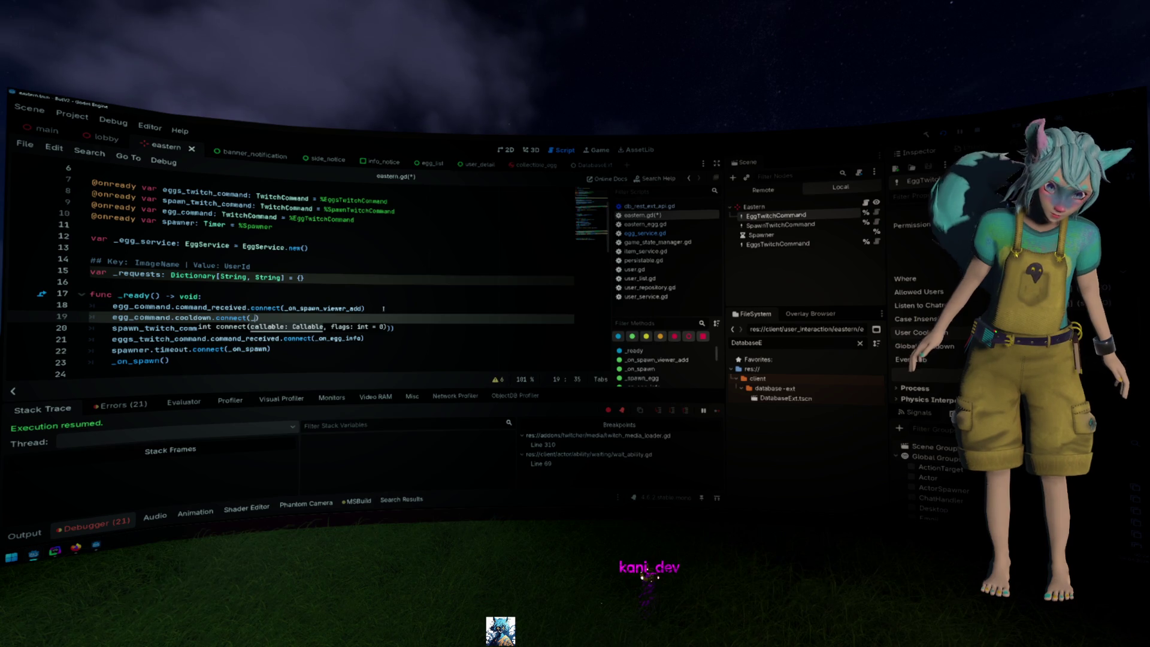
pyautogui.write('_on_cooldown')
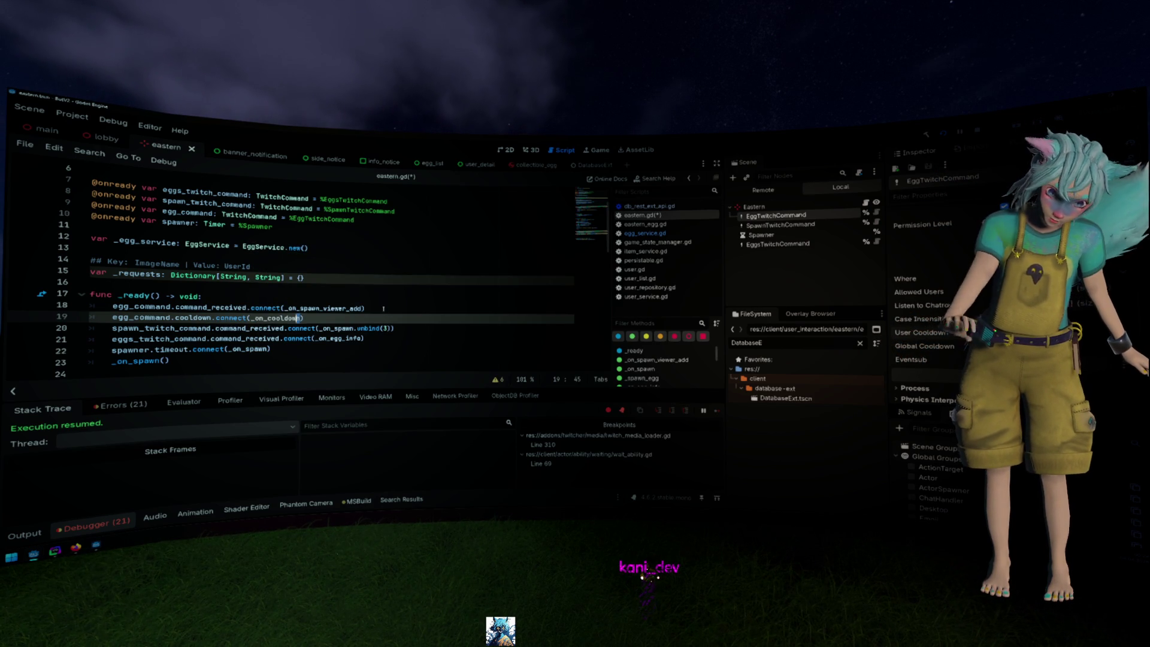
# Go to the declaration of the cooldown signal
pyautogui.hotkey('ctrl', 'shift', 'Left')
pyautogui.press('Left')
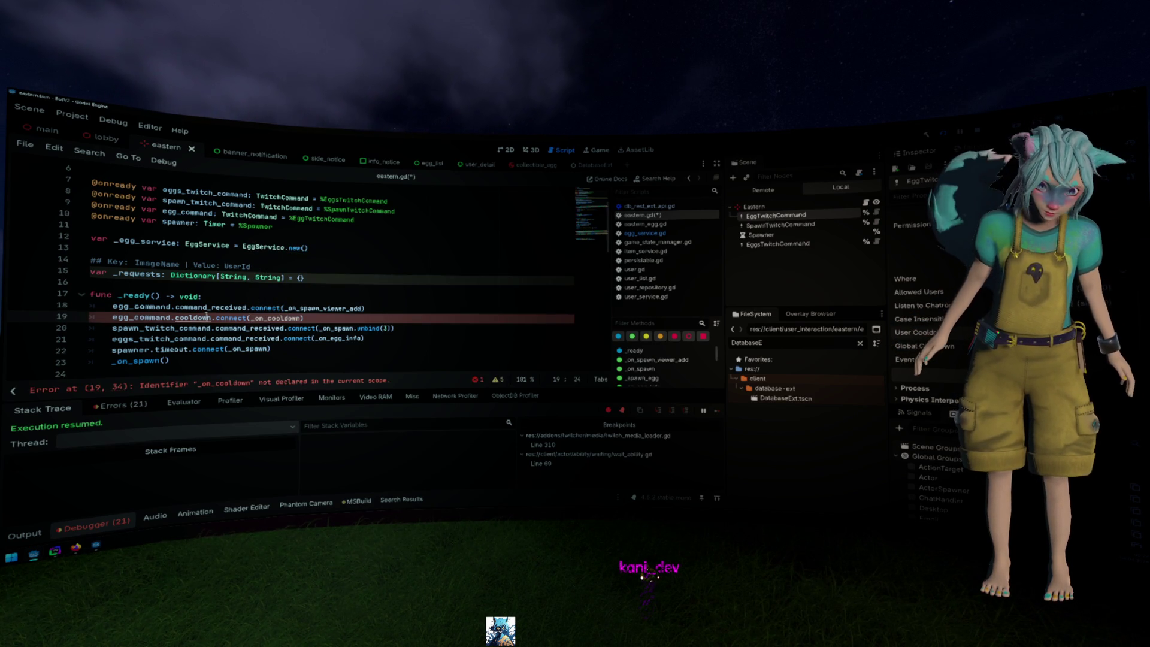
pyautogui.keyDown('ctrl'); pyautogui.click(206, 314); pyautogui.keyUp('ctrl')
# Add a new func _on_cooldown() stub below _ready in eastern.gd
pyautogui.scroll(8, 346, 243)
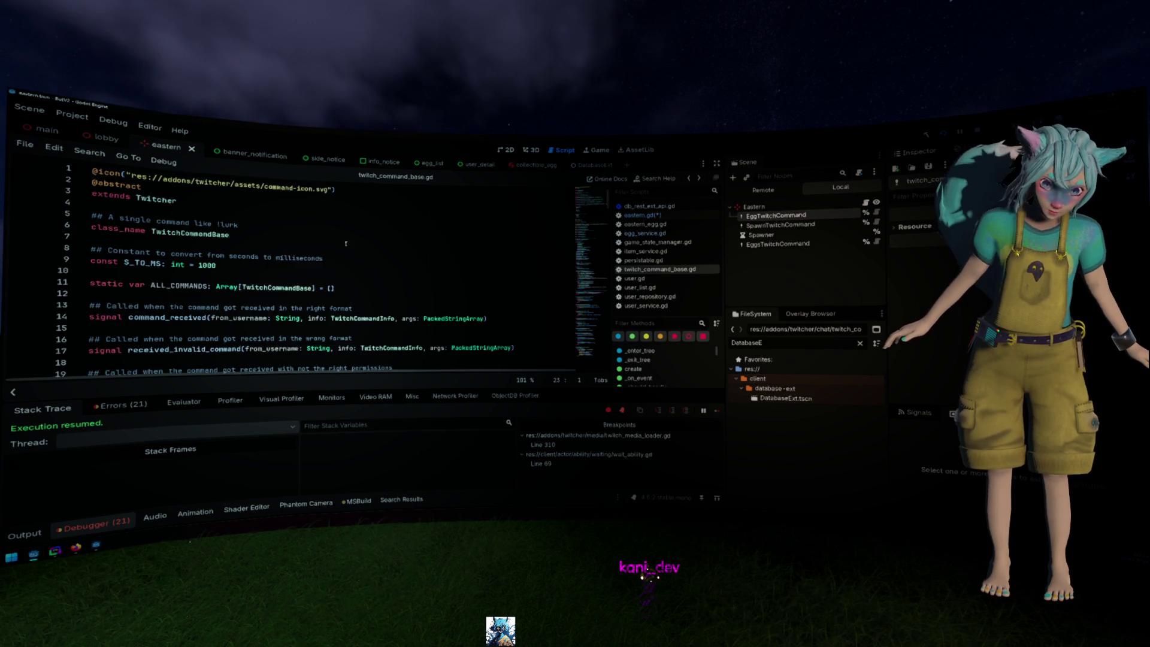
pyautogui.hotkey('alt', 'Left')
pyautogui.hotkey('ctrl', 'shift', 'Right')
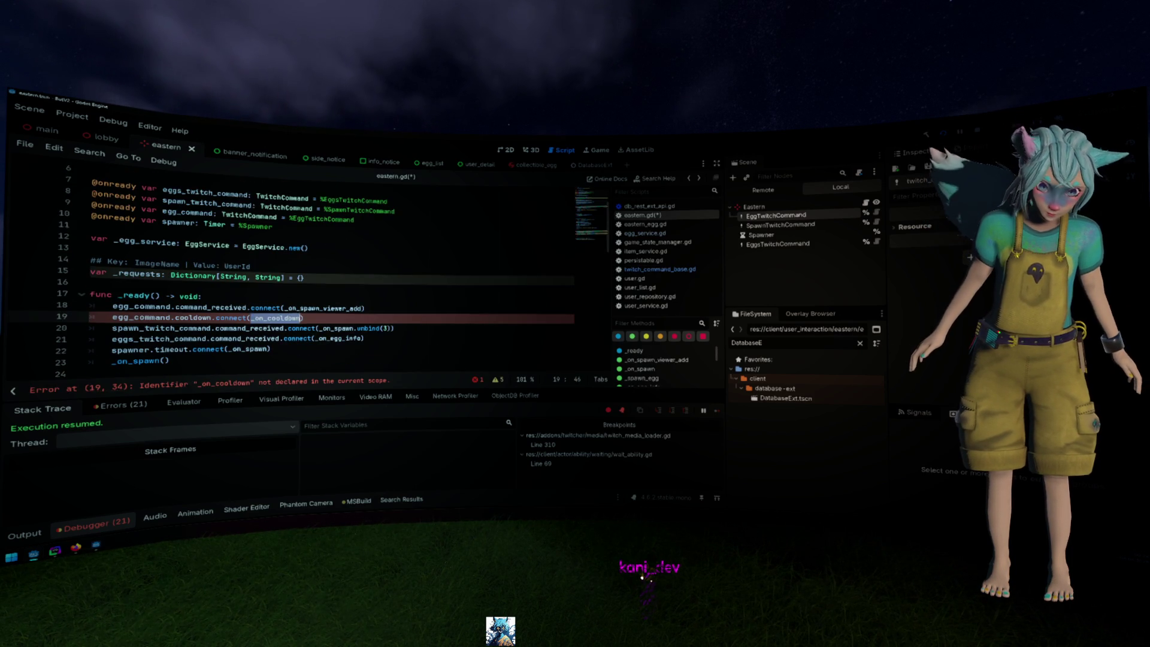
pyautogui.scroll(-2, 285, 318)
pyautogui.click(284, 317)
pyautogui.press('Return')
pyautogui.write('func _on_cooldown(')
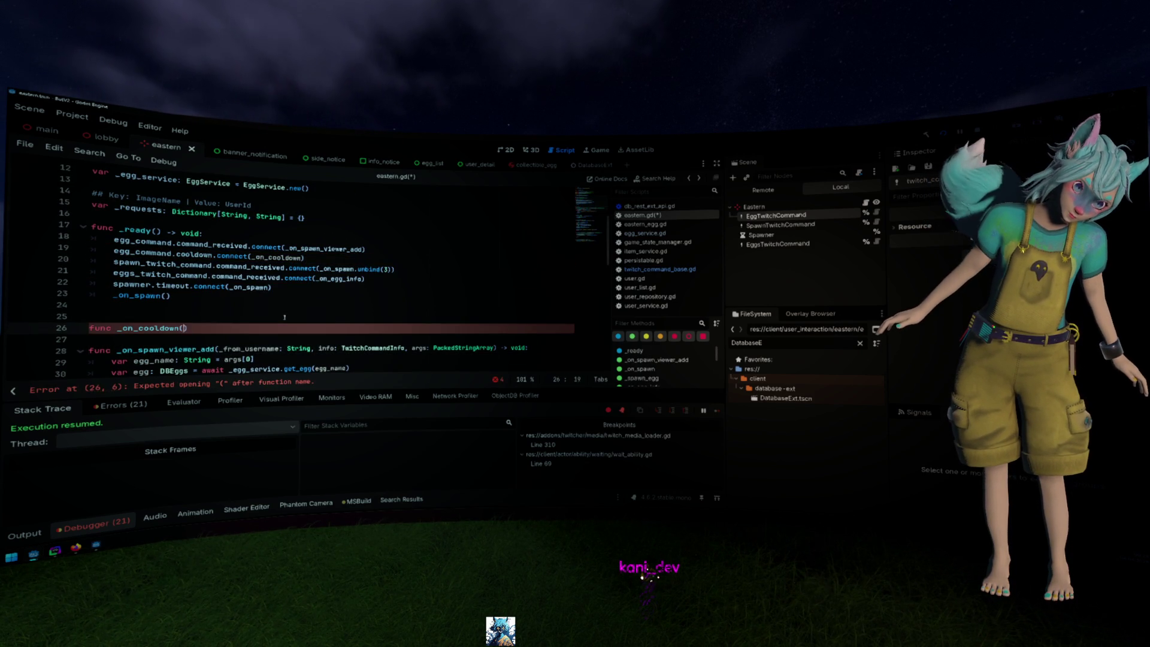
pyautogui.write(') -> void:')
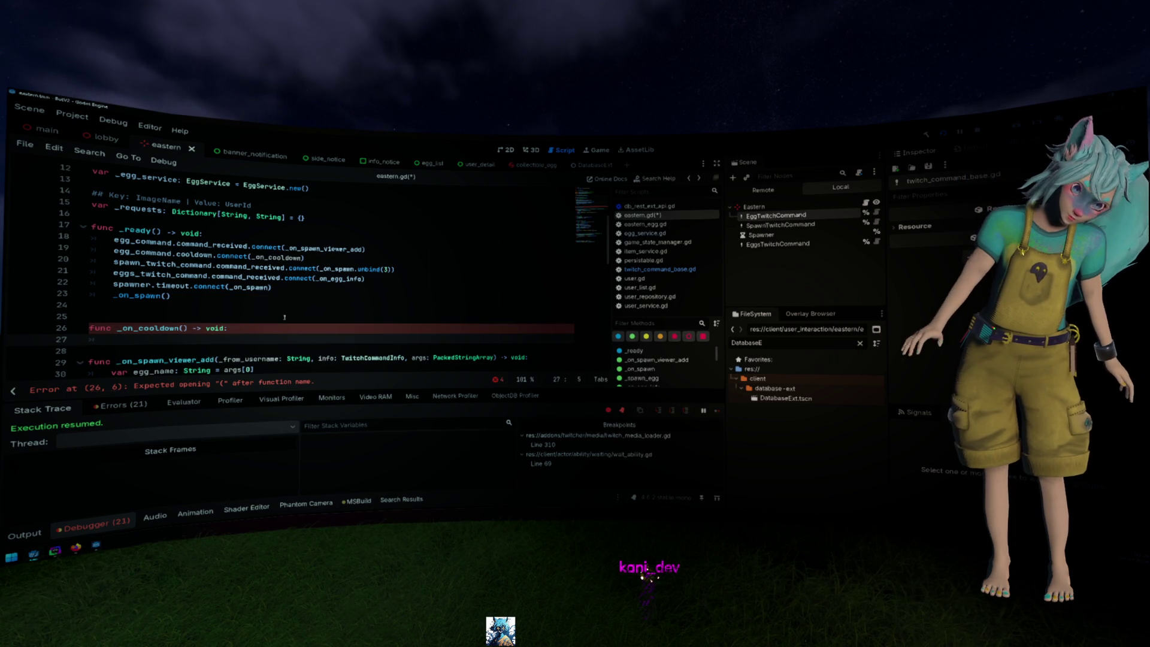
# Copy the cooldown signal's four parameters into _on_cooldown's parentheses
pyautogui.keyDown('ctrl'); pyautogui.click(193, 258); pyautogui.keyUp('ctrl')
pyautogui.moveTo(213, 183); pyautogui.dragTo(460, 193)
pyautogui.moveTo(569, 280); pyautogui.dragTo(175, 275)
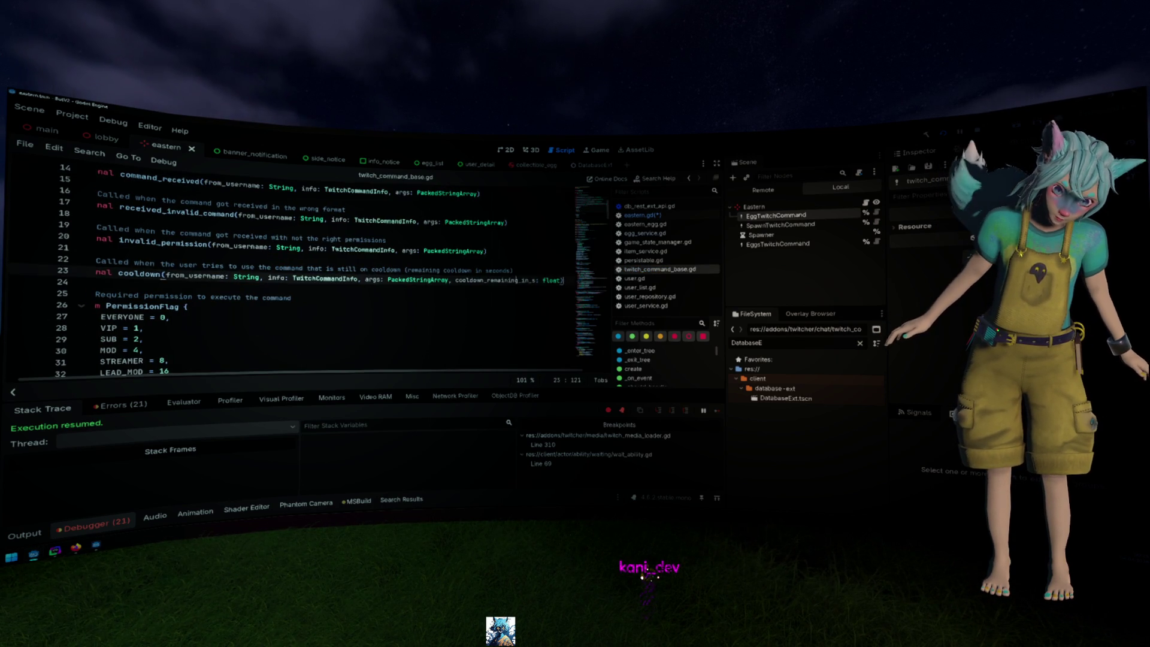
pyautogui.hotkey('alt', 'Left')
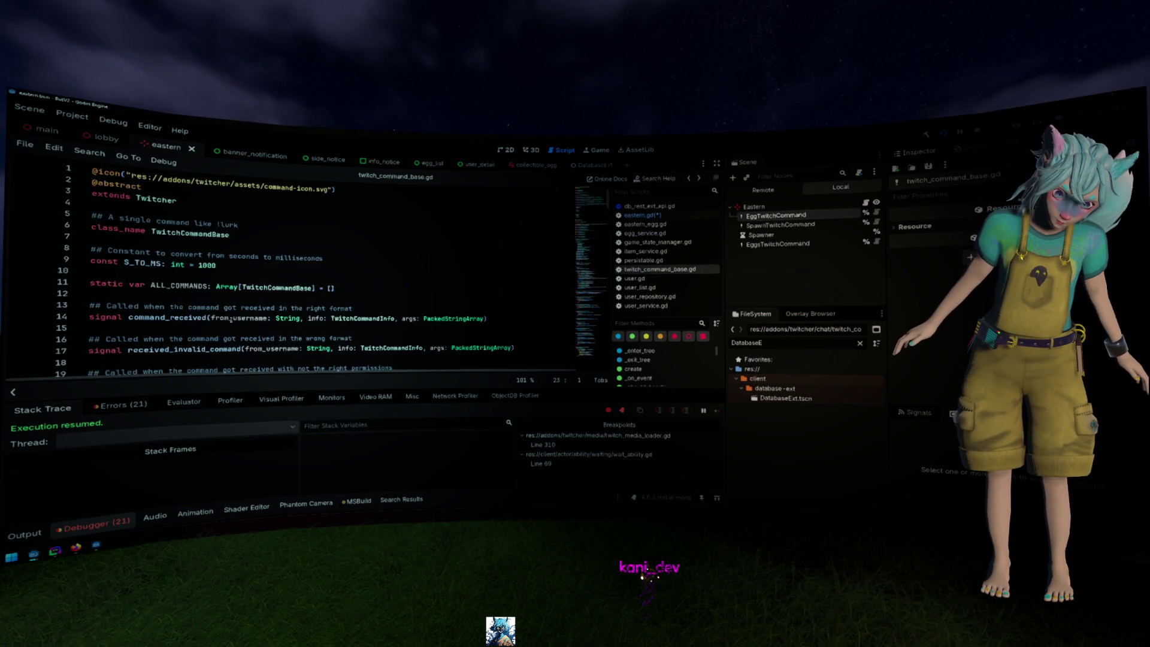
pyautogui.click(186, 328)
pyautogui.write('from_username: String, info: TwitchCommandInfo, args: PackedStringArray, cooldown_remaining_in_s: float')
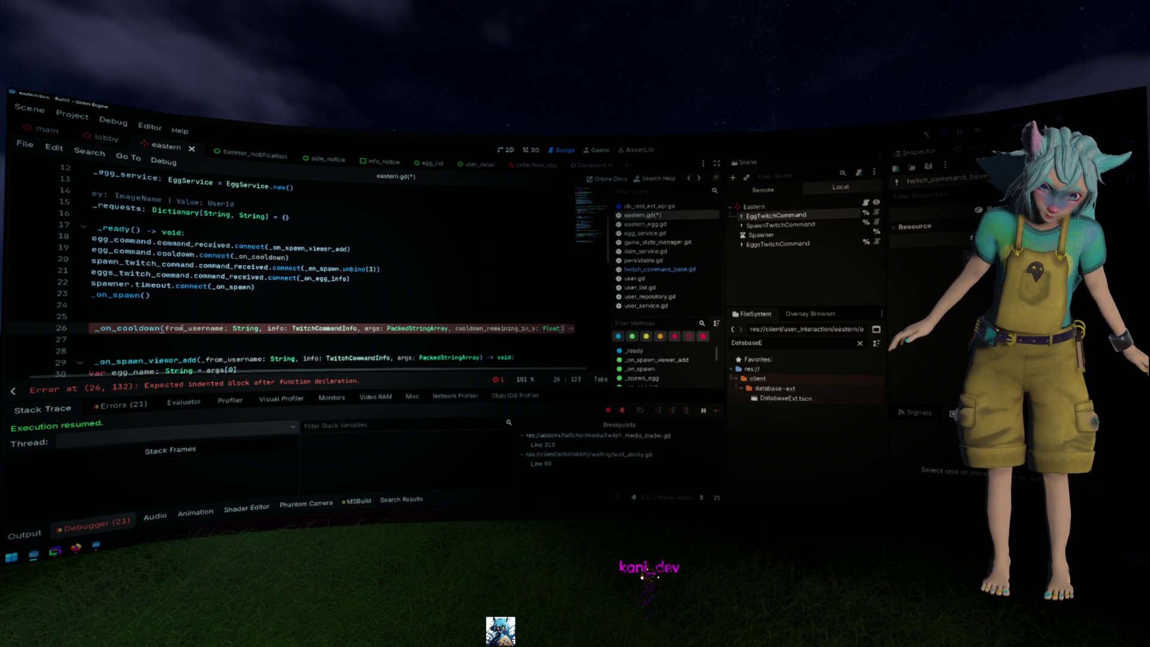
# Start _on_cooldown's body with TwitchBot.chat("You have %0d seconds of cooldown" message
pyautogui.press('End')
pyautogui.press('Return')
pyautogui.write('witchComm')
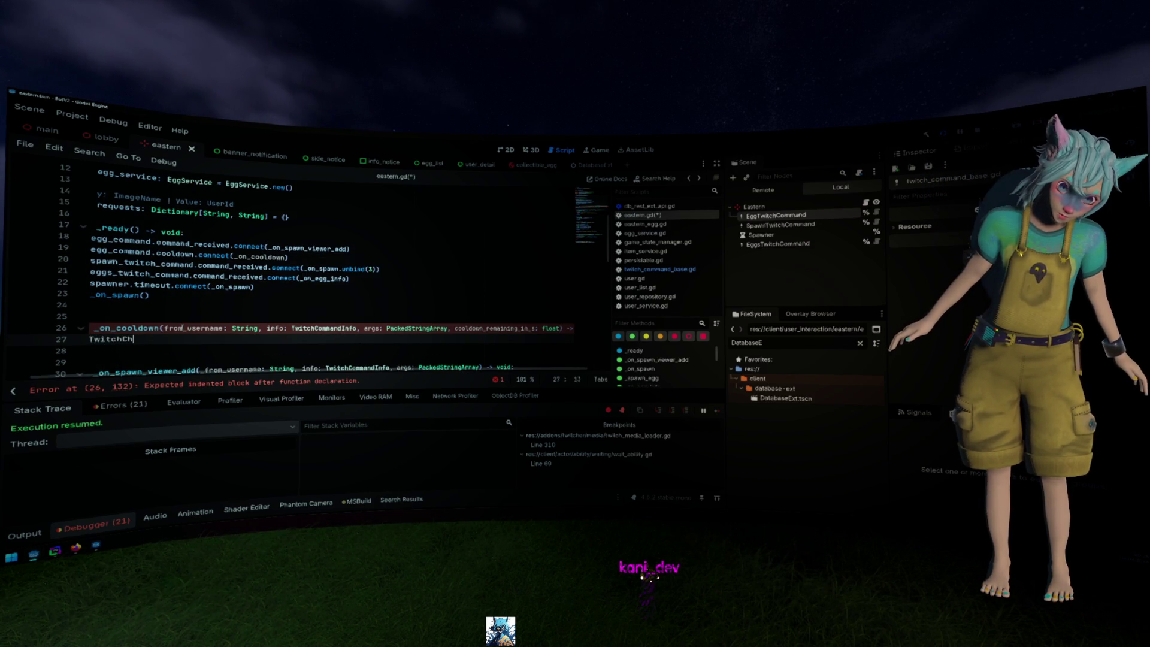
pyautogui.write('at.')
pyautogui.hotkey('ctrl', 'BackSpace')
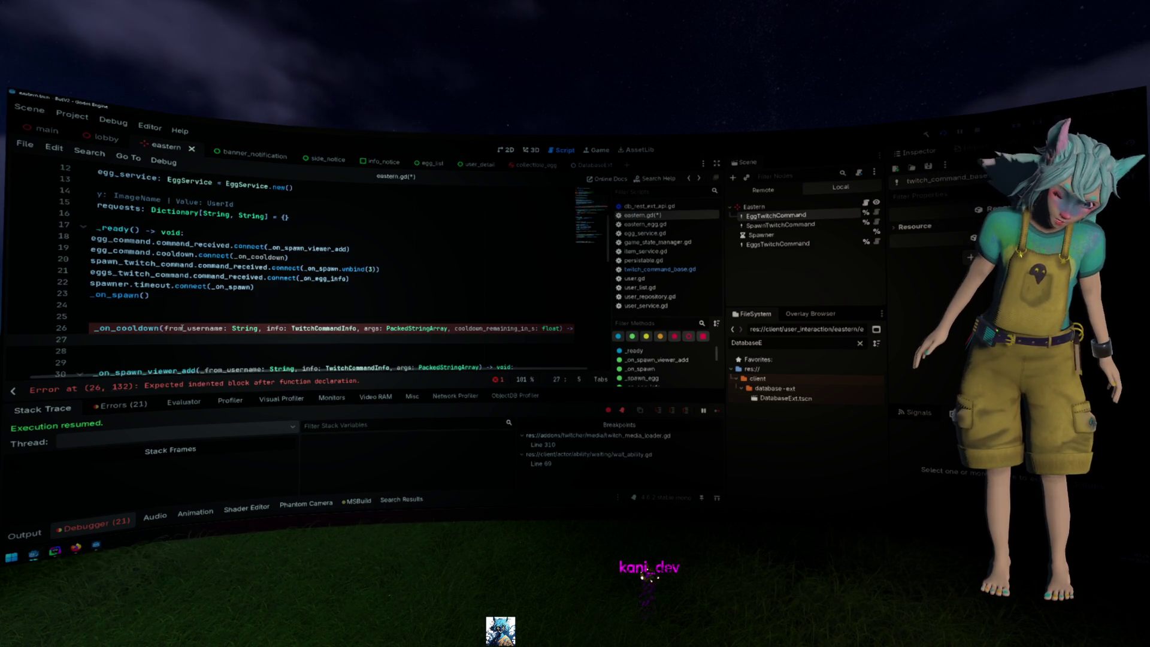
pyautogui.write('Bot.chat("You ')
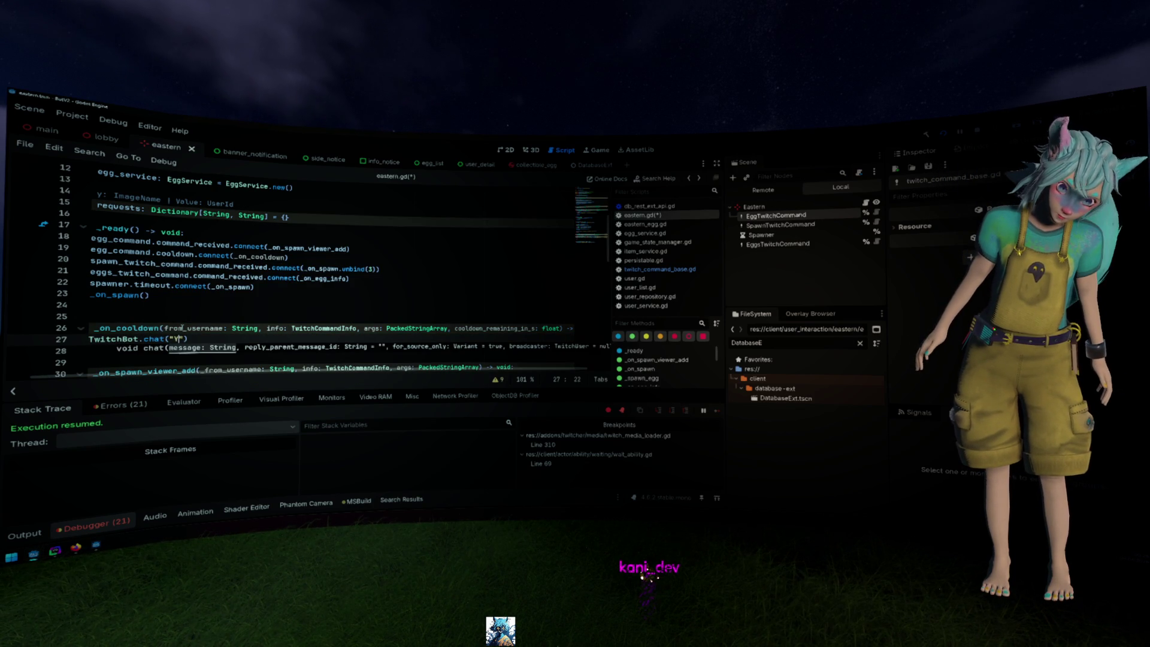
pyautogui.write('have %s')
pyautogui.write(' secon')
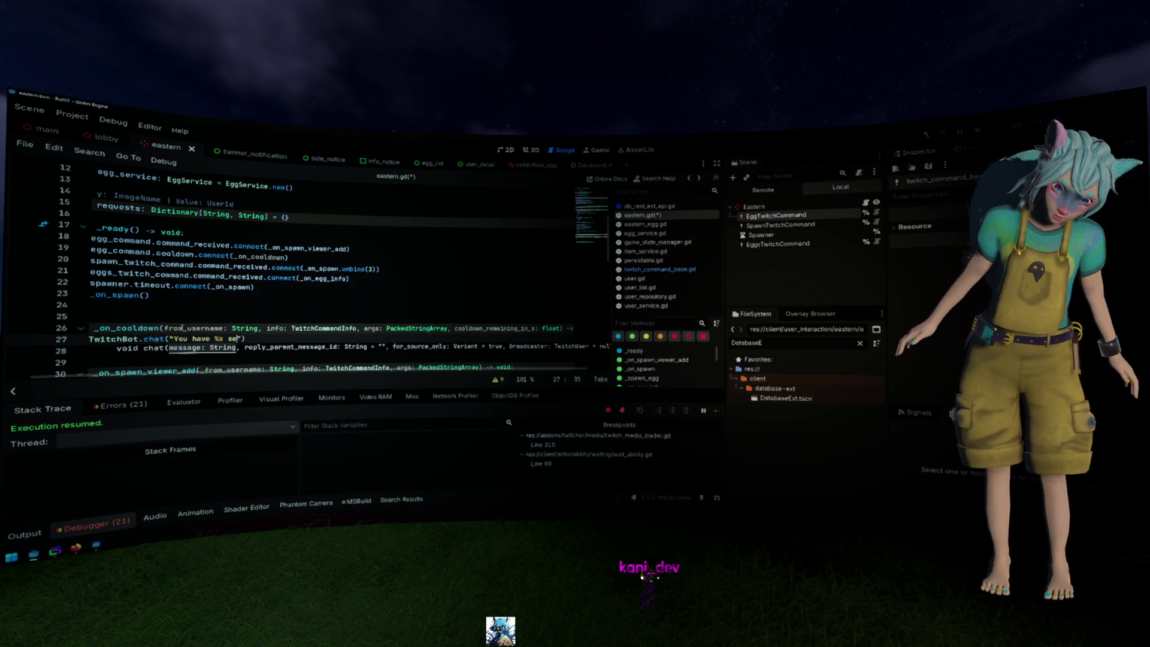
pyautogui.write('ds of cooldown')
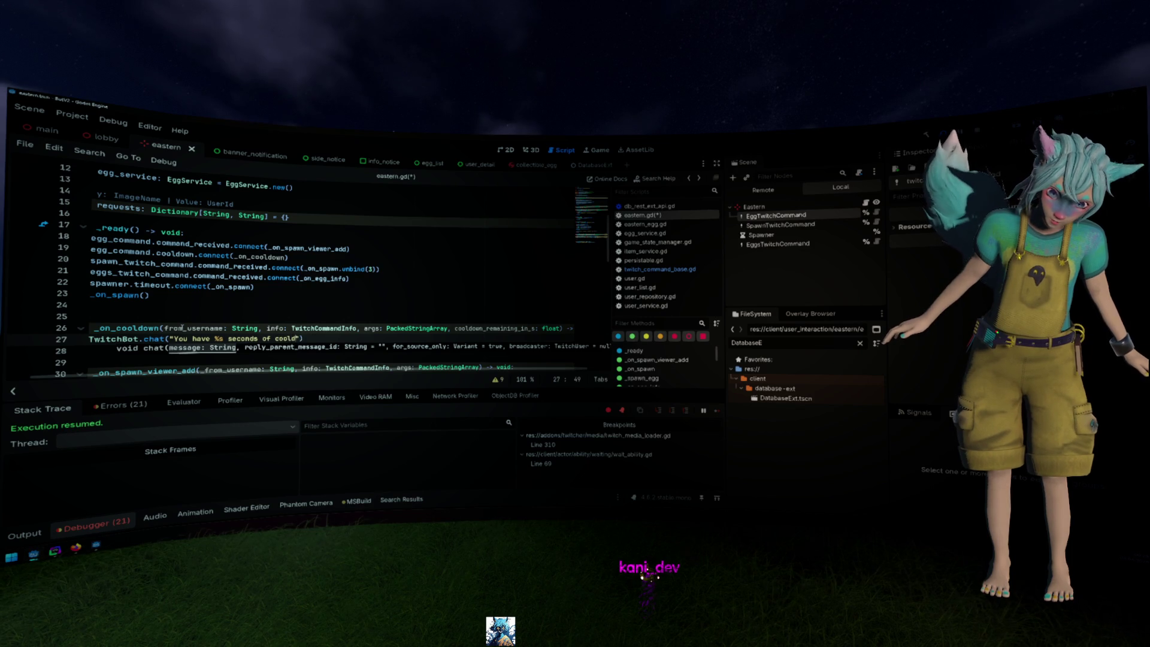
pyautogui.hotkey('ctrl', 'Left')
pyautogui.hotkey('ctrl', 'Left')
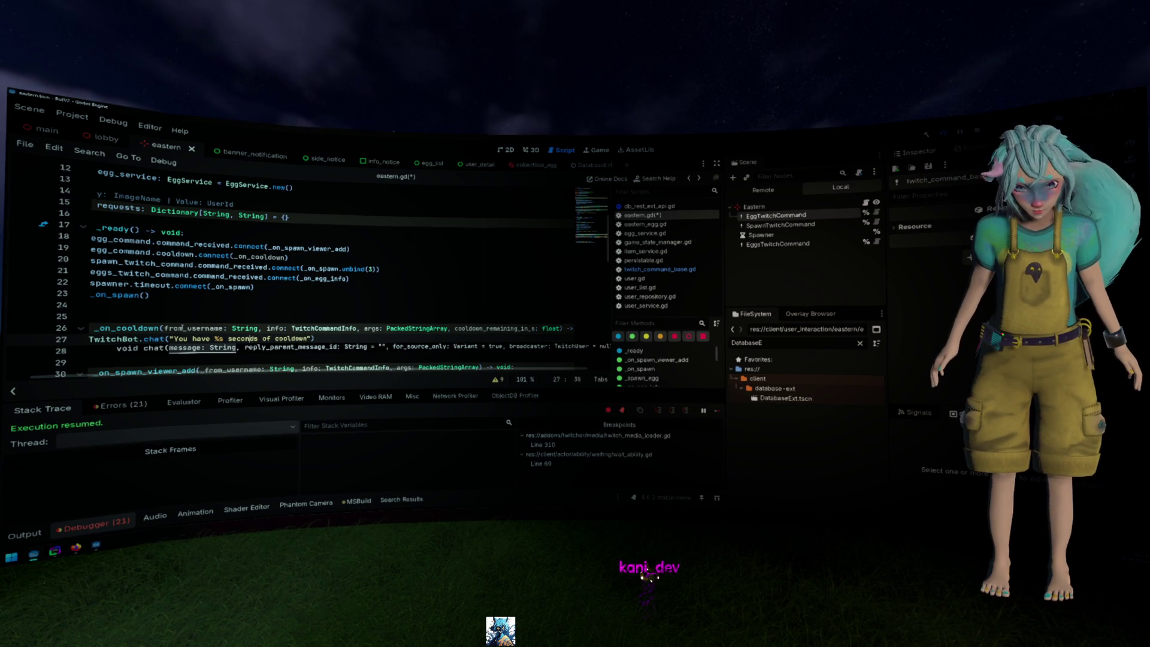
pyautogui.press('Left')
pyautogui.press('Left')
pyautogui.press('Left')
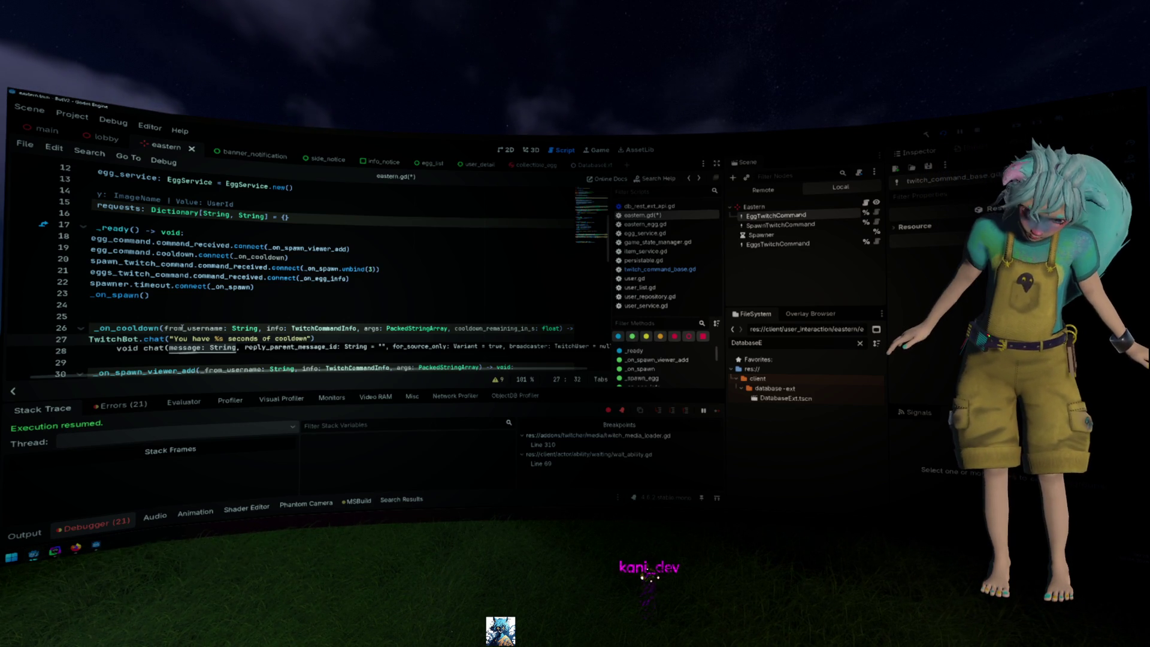
pyautogui.press('BackSpace')
pyautogui.write('0d')
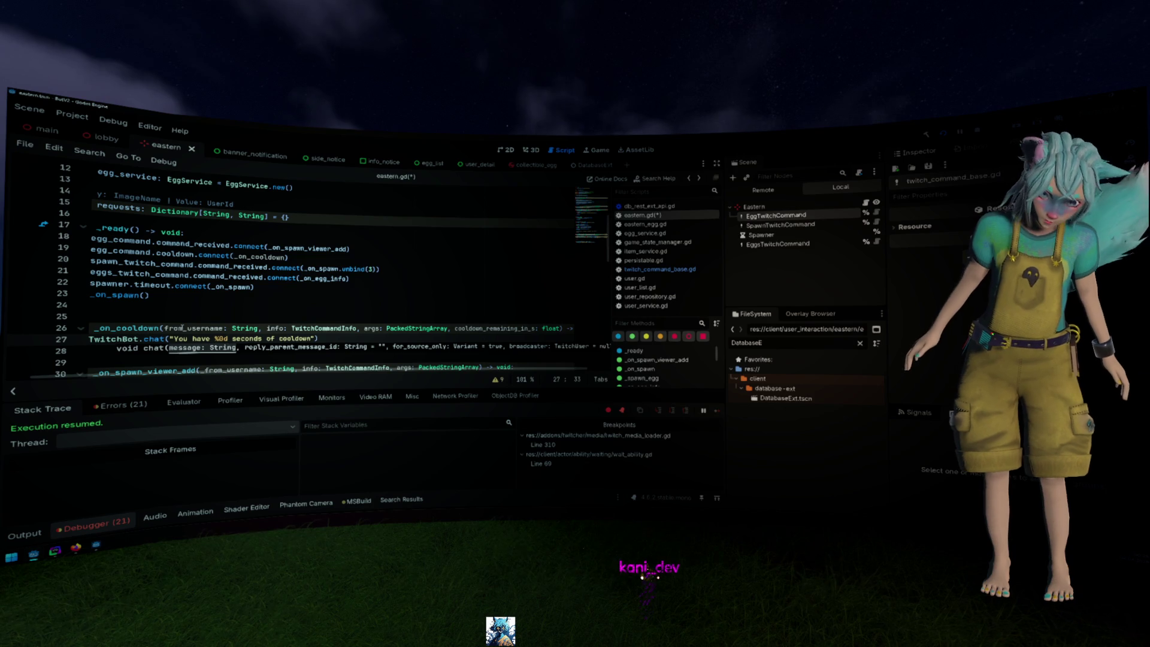
# Finish the message with 'remainng before you can spawn enother egg.' and save eastern.gd
pyautogui.press('End')
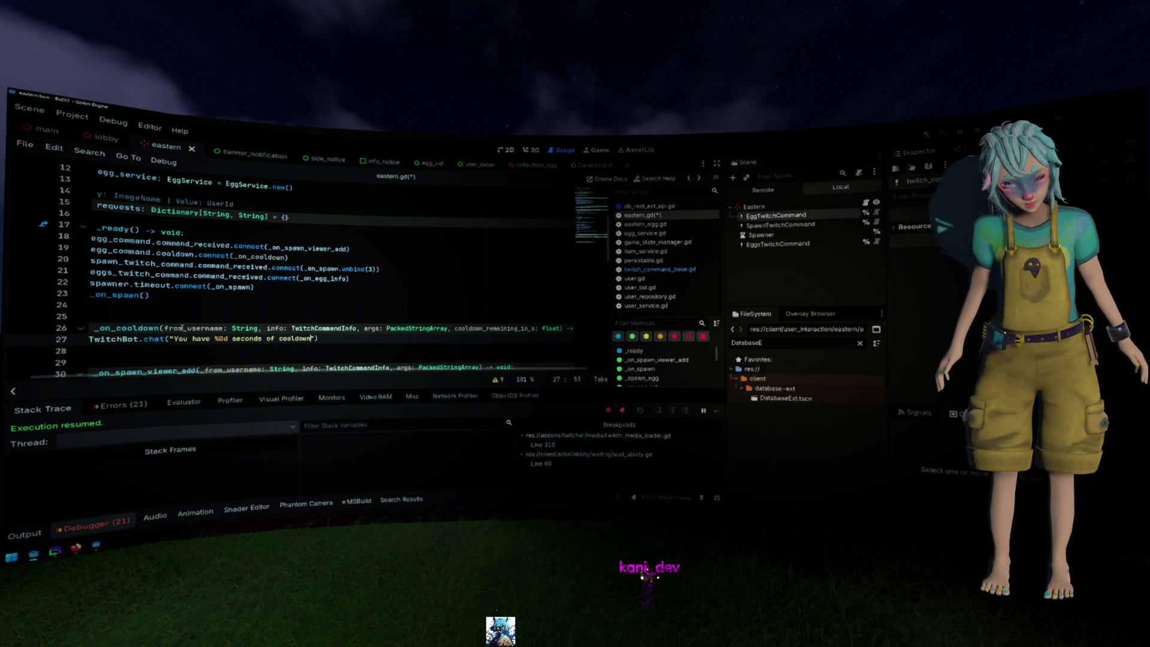
pyautogui.write('remain')
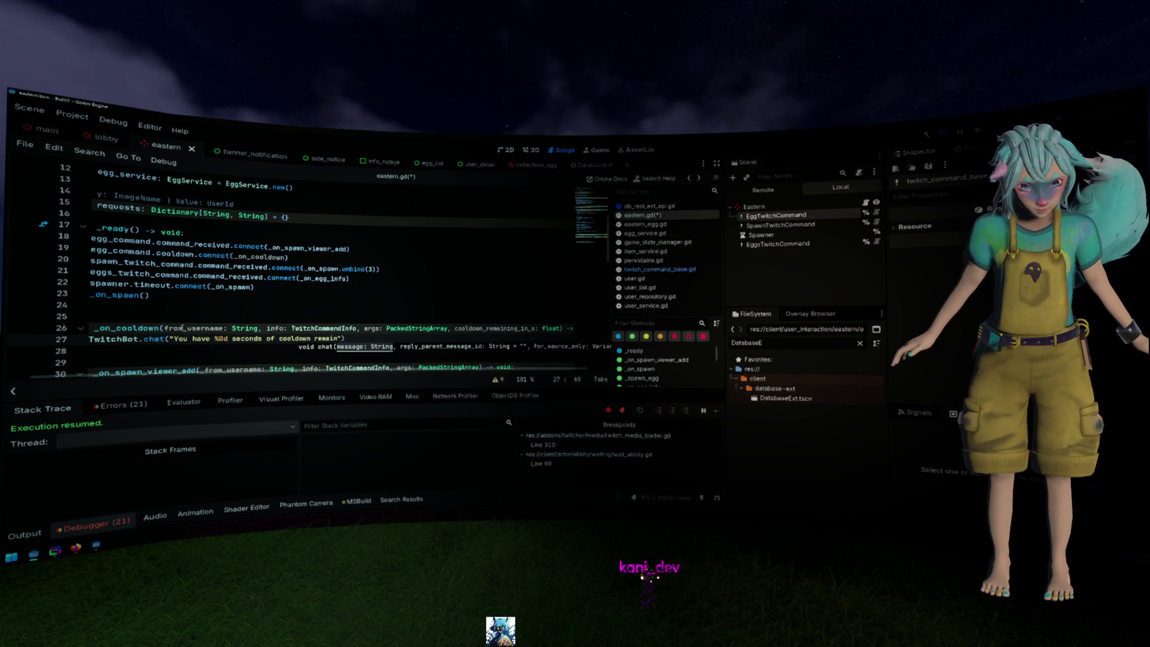
pyautogui.write('ng before you')
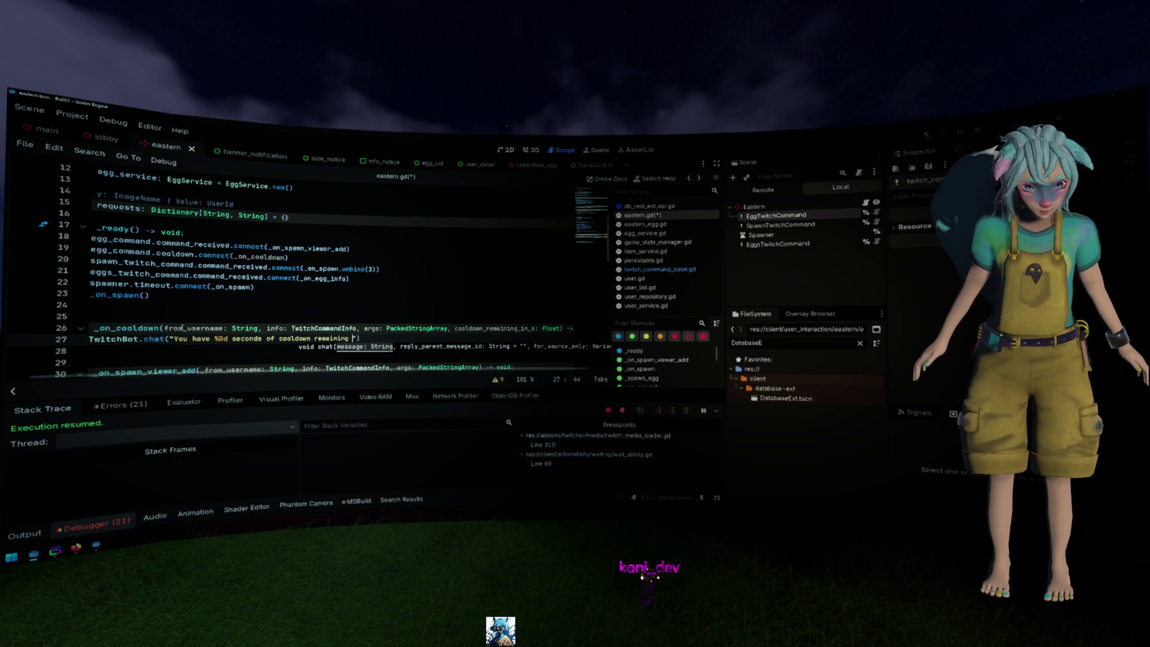
pyautogui.write(' can spawn en')
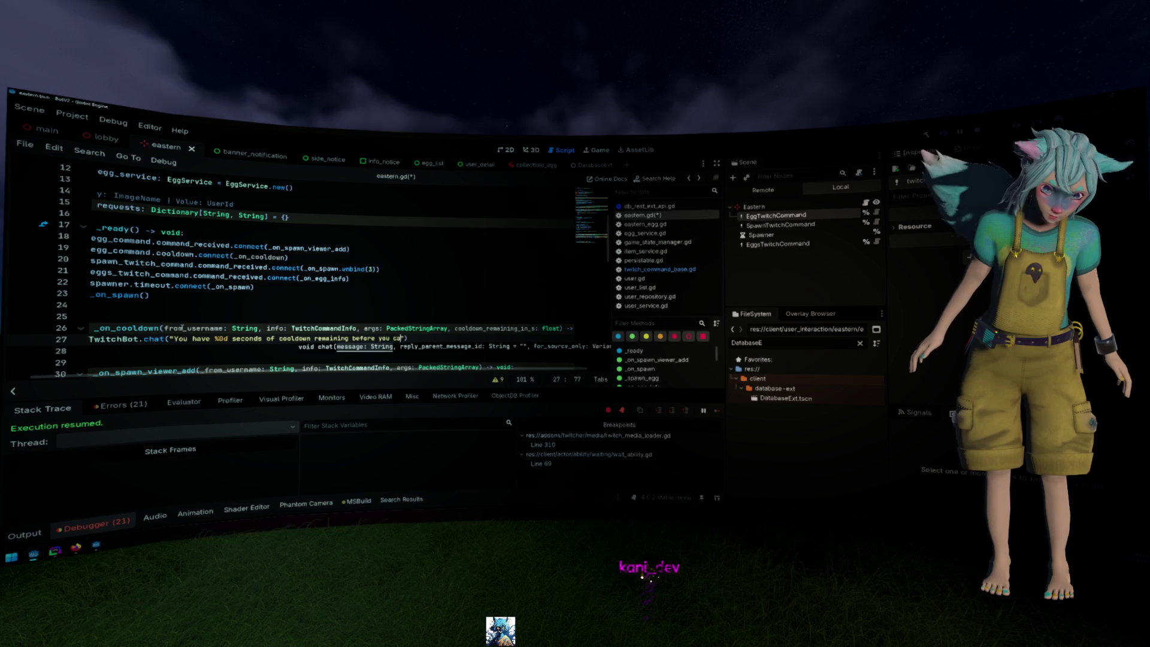
pyautogui.write('other egg.')
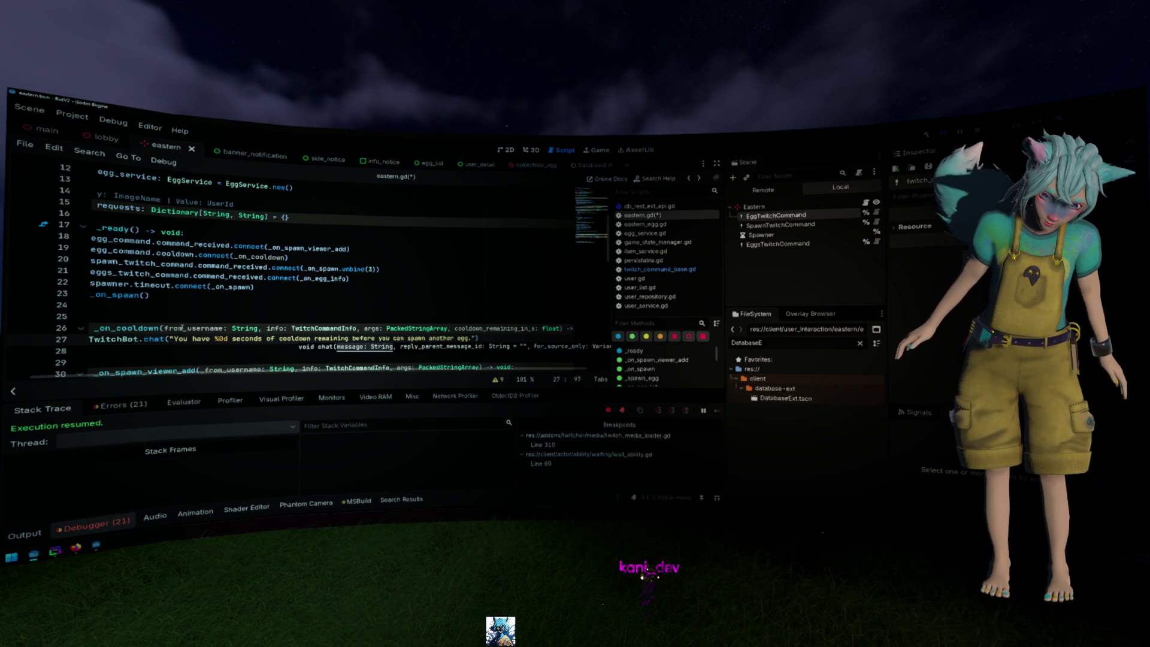
pyautogui.press('Return')
pyautogui.hotkey('ctrl', 's')
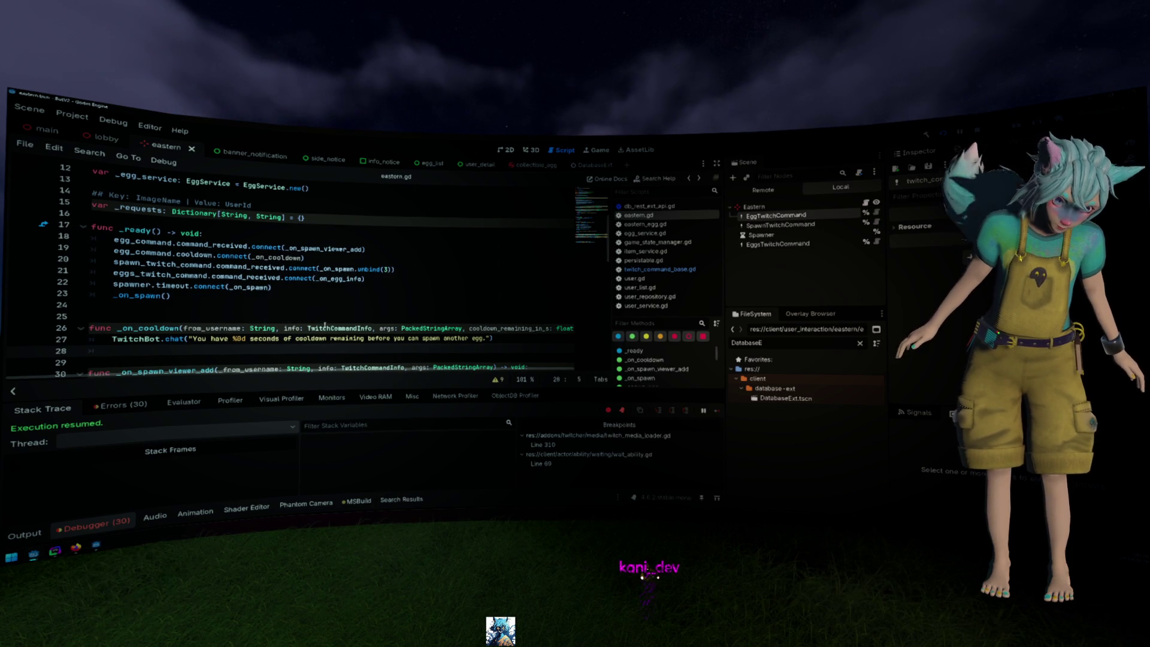
# On line 28, format the message with '% cooldown_remaining_in_s' and add info.original_message as the next argument
pyautogui.scroll(-3, 325, 325)
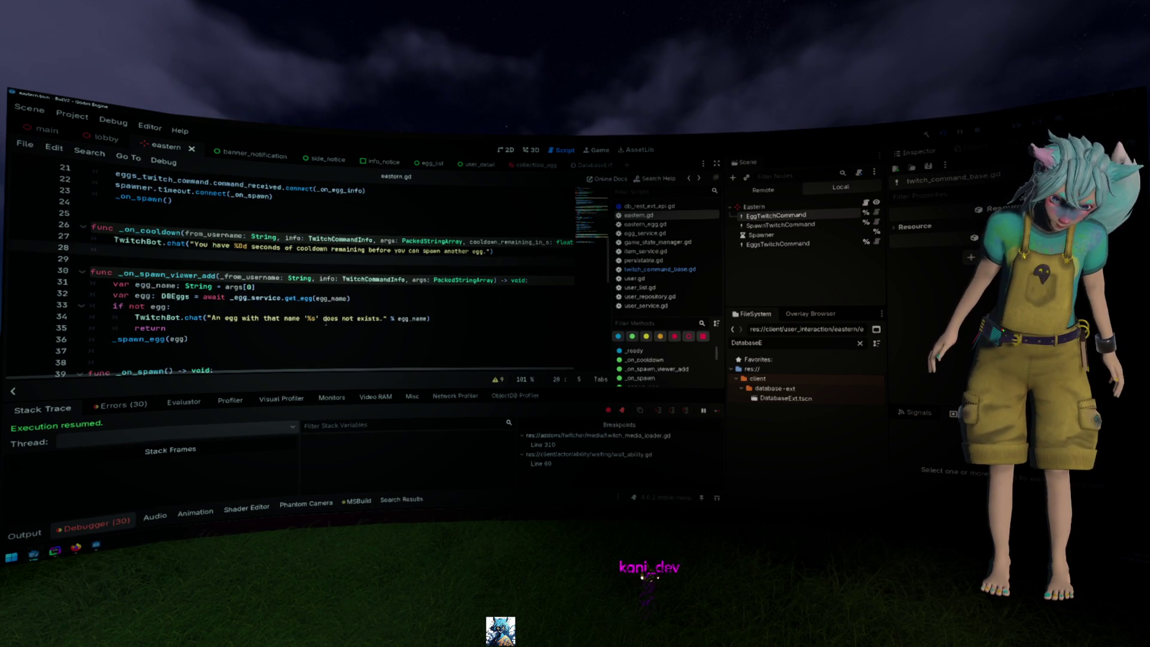
pyautogui.hscroll(2, 337, 318)
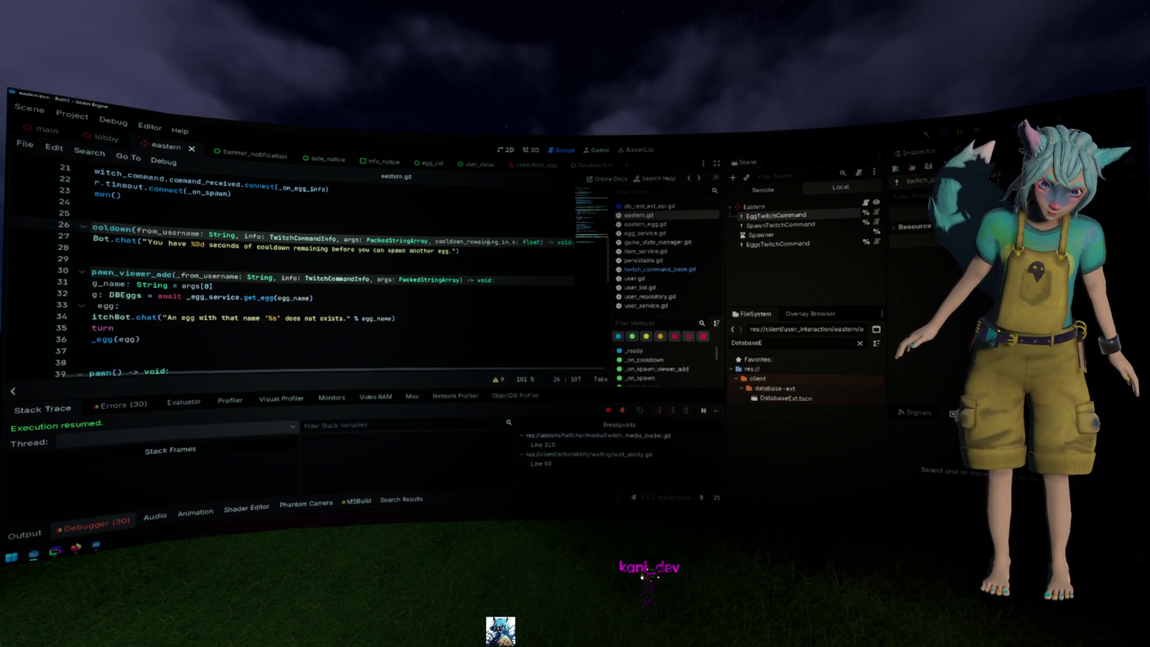
pyautogui.write('%')
pyautogui.click(462, 250)
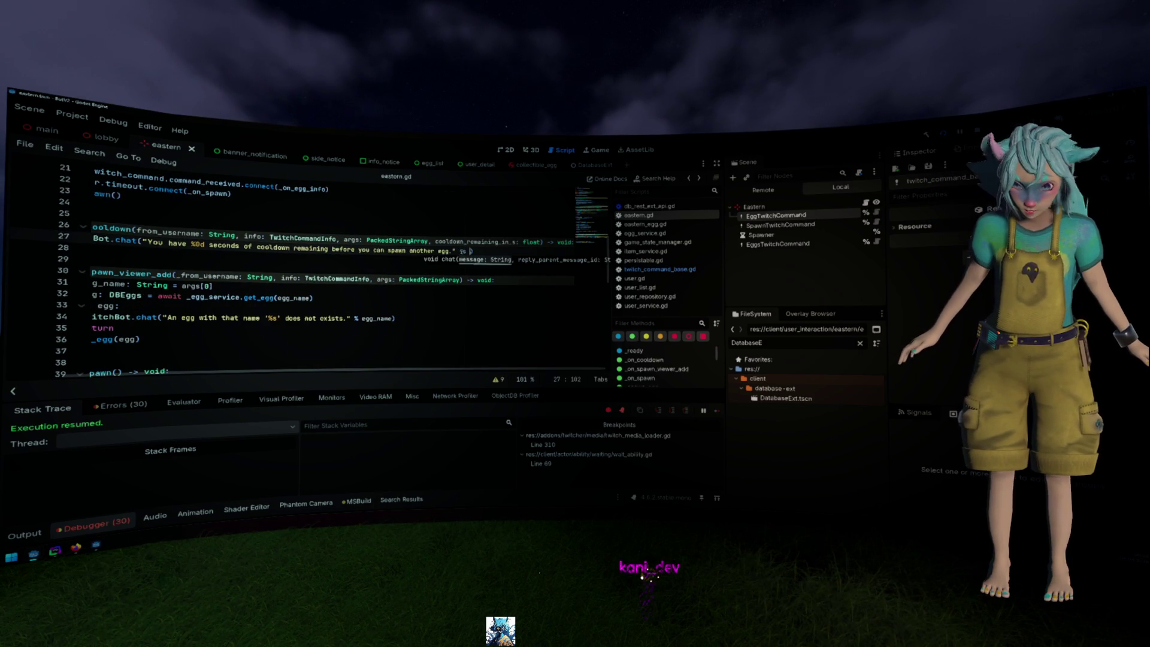
pyautogui.press('BackSpace')
pyautogui.press('BackSpace')
pyautogui.press('BackSpace')
pyautogui.press('BackSpace')
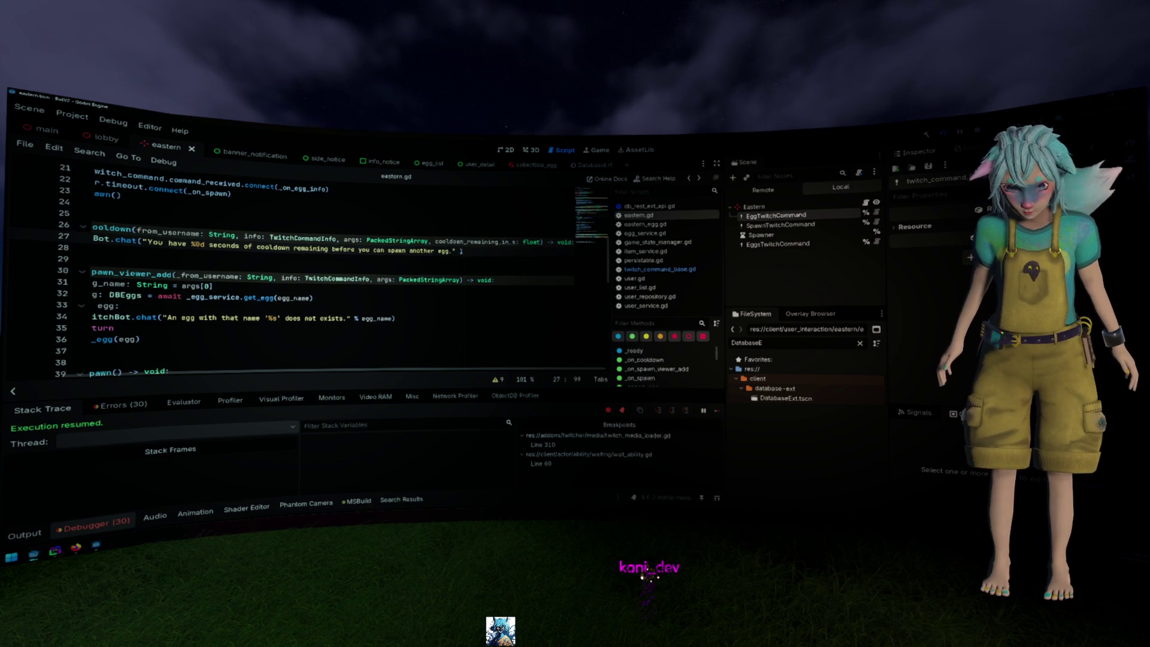
pyautogui.write('% cooldown_remaining_in_s,')
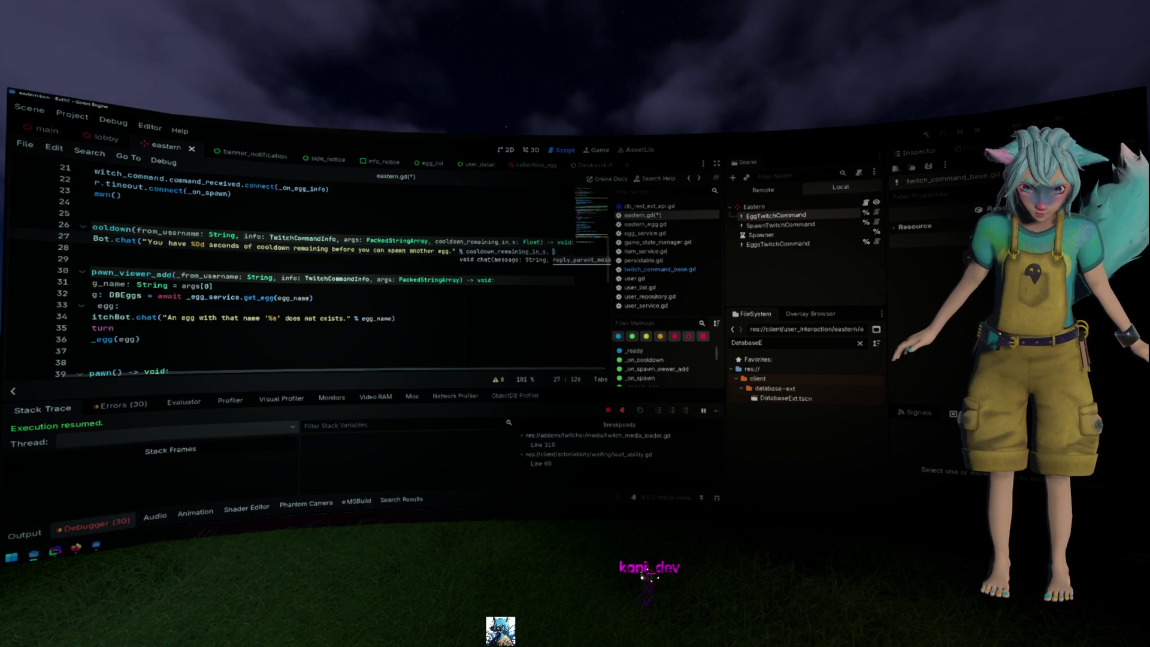
pyautogui.press('Escape')
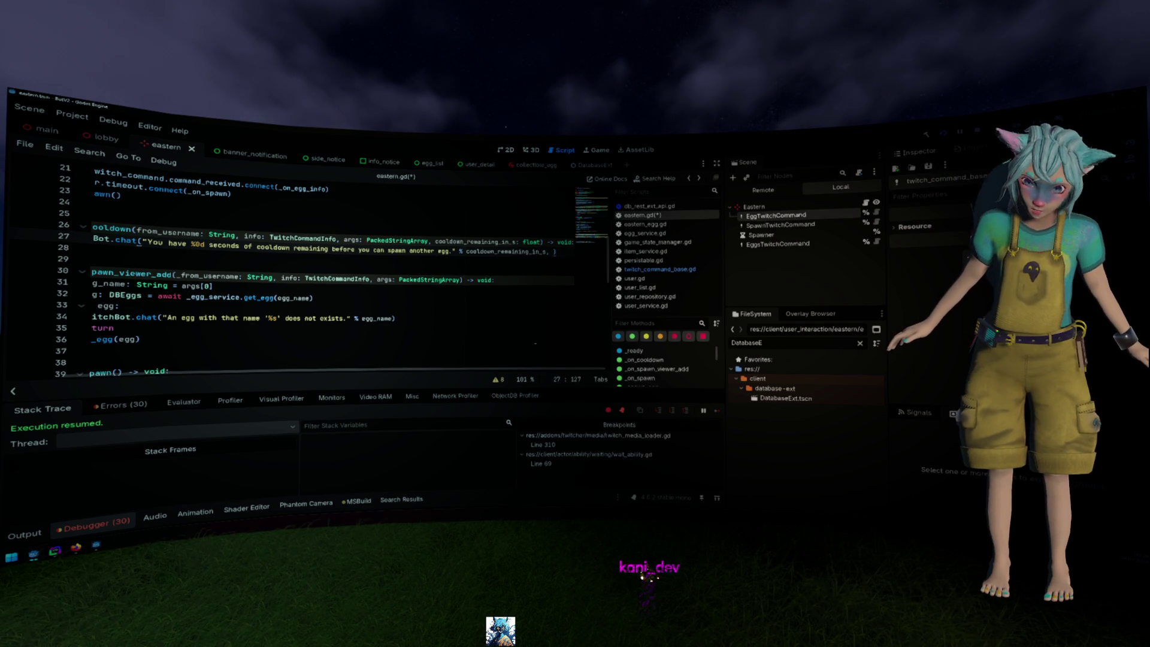
pyautogui.press('Return')
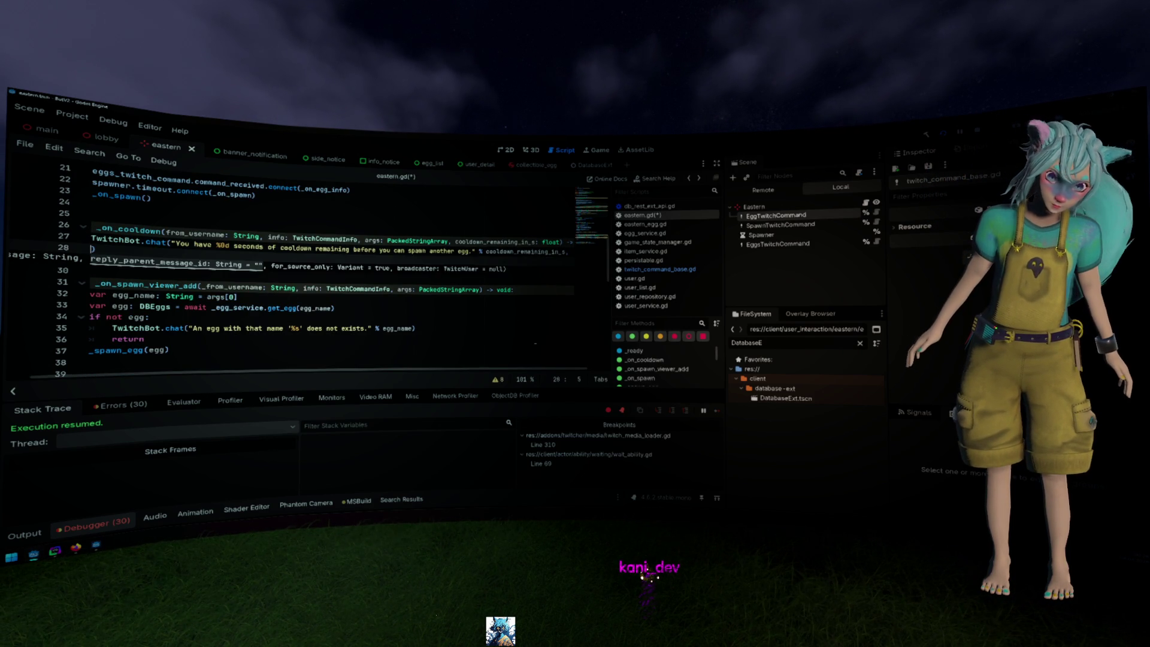
pyautogui.write('info.')
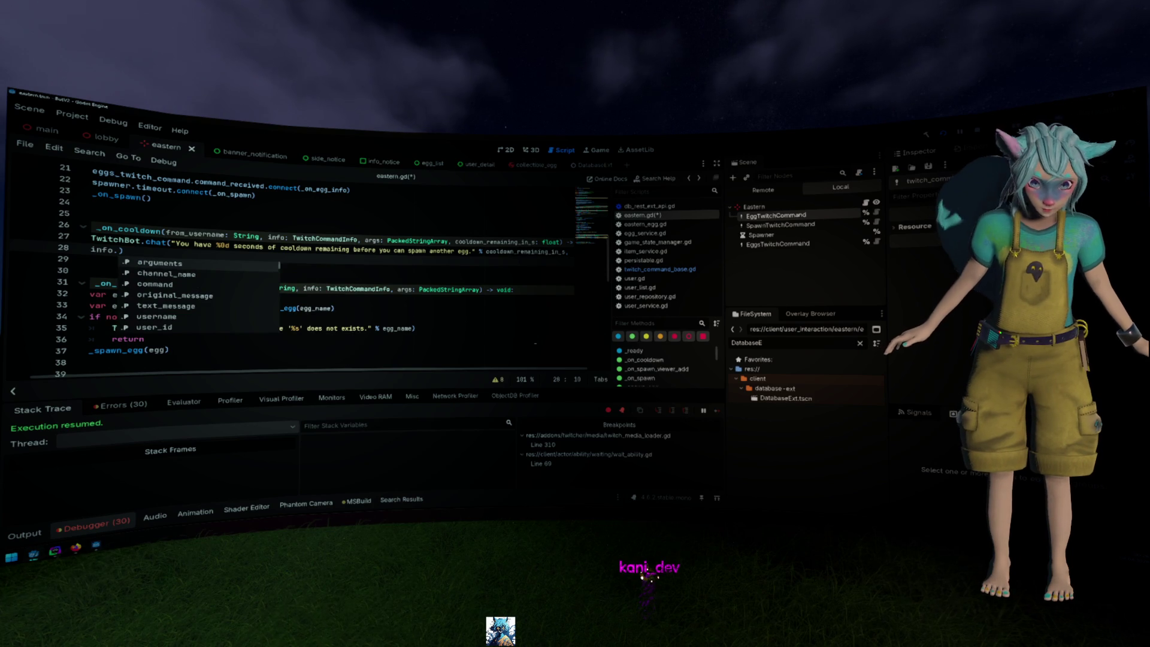
pyautogui.press('Down')
pyautogui.press('Down')
pyautogui.press('Down')
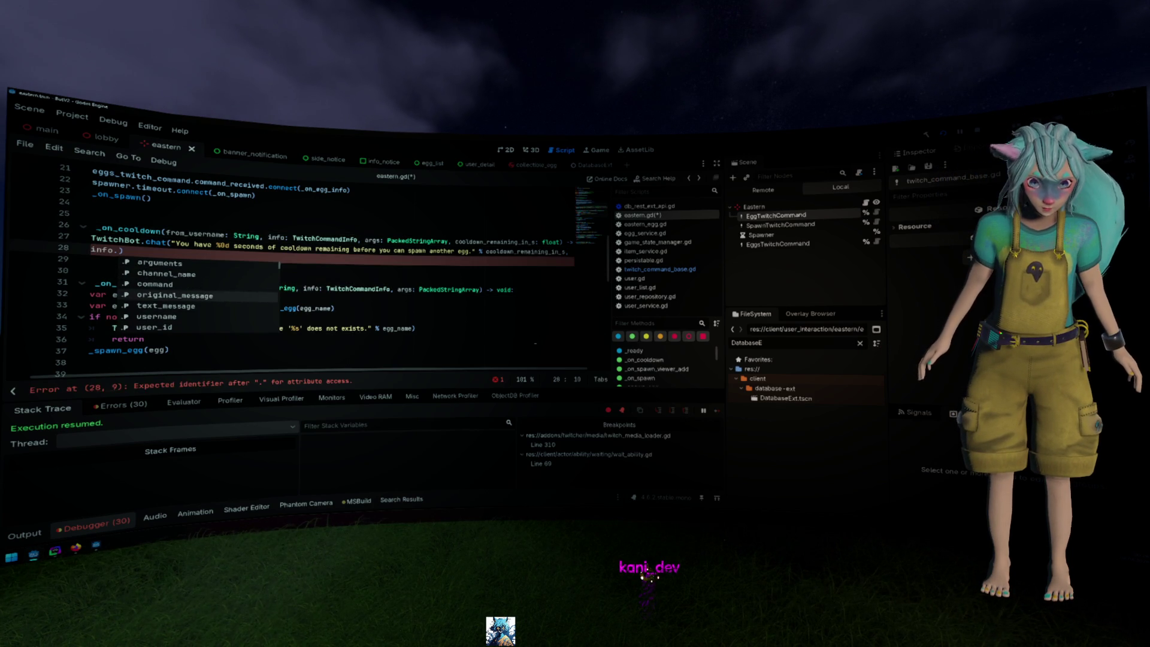
pyautogui.press('Return')
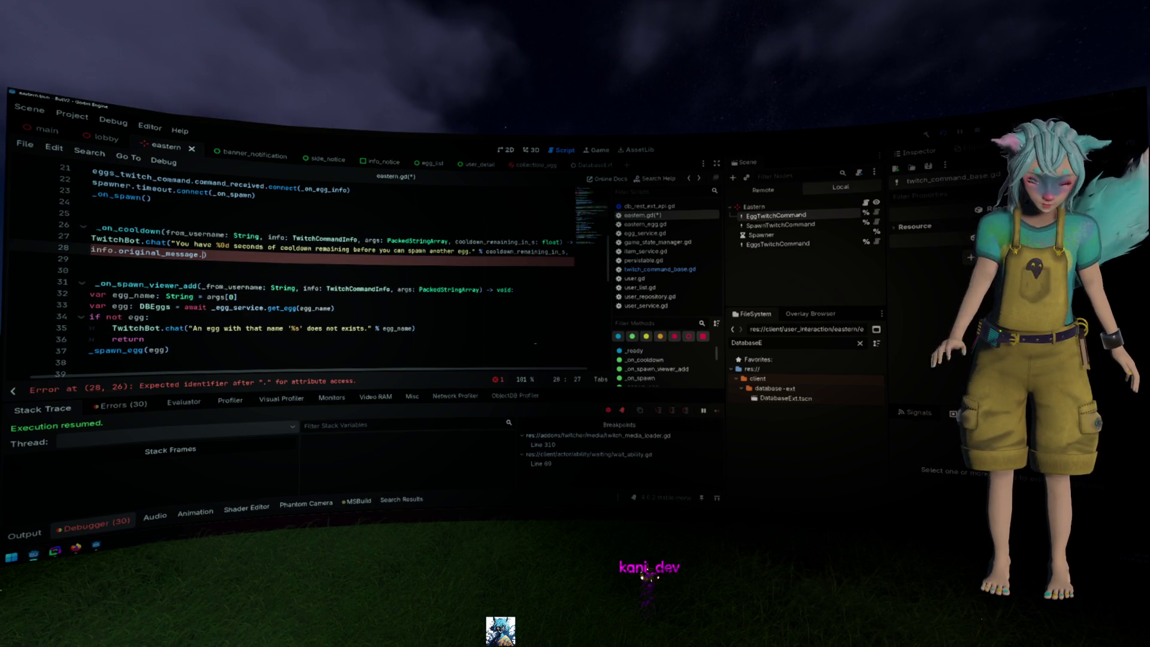
pyautogui.hotkey('shift', 'alt', 'o')
# Find chat_message with Project+Addons scope, open twitch_chat_message.gd, and browse its from_json fields
pyautogui.write('chat_message')
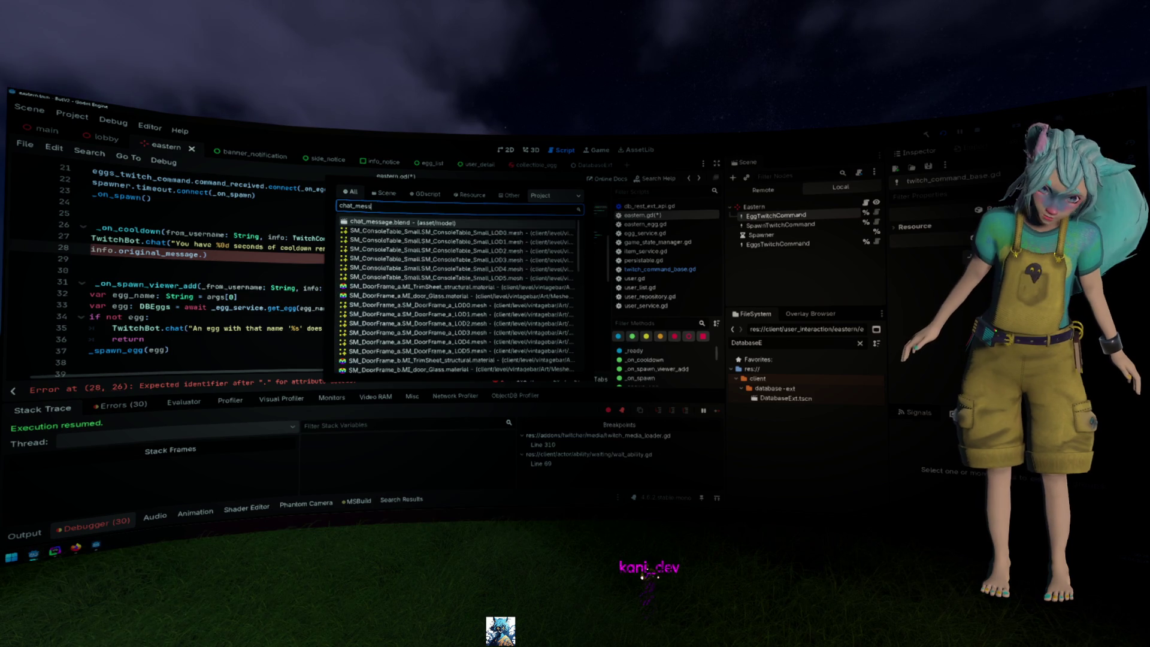
pyautogui.click(554, 195)
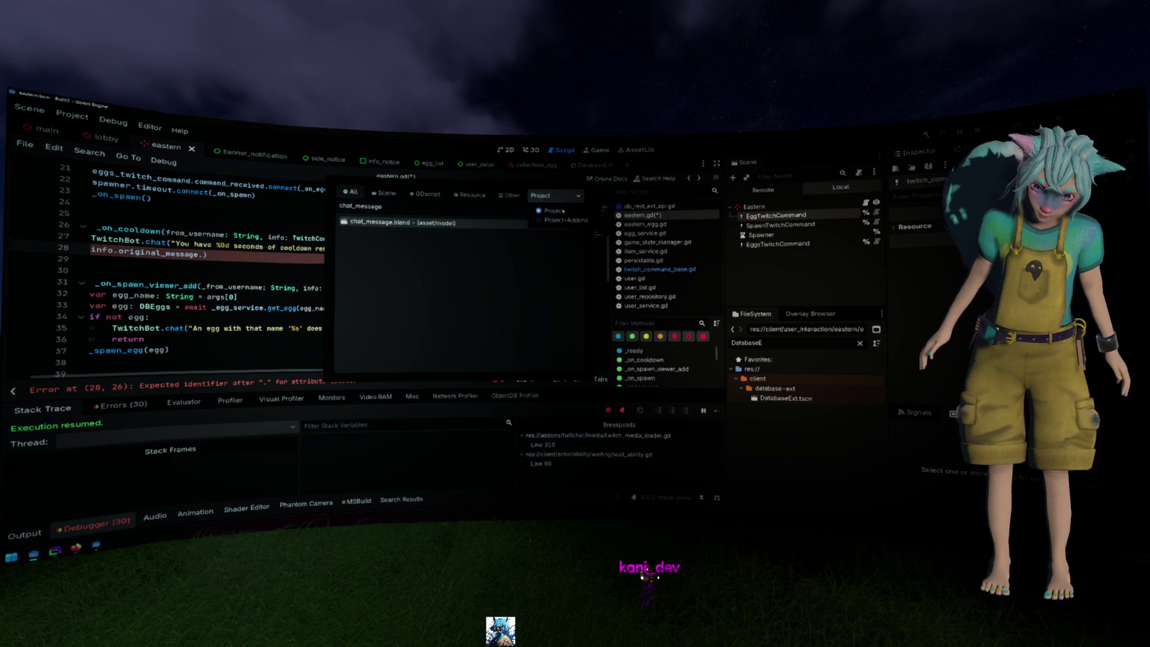
pyautogui.click(554, 220)
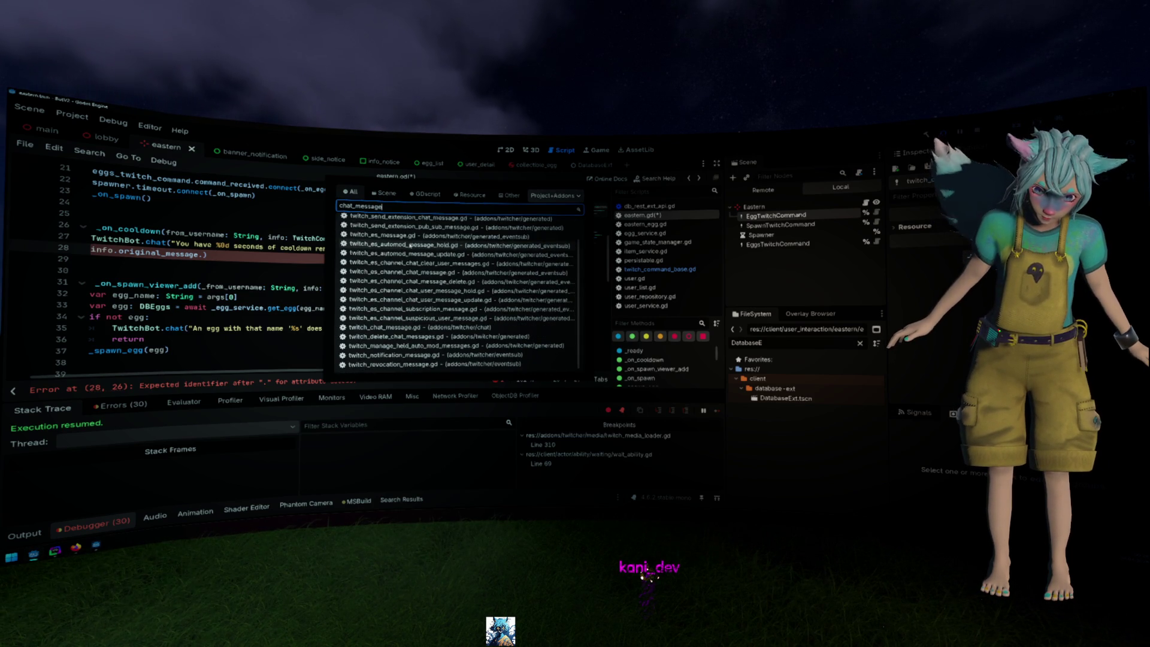
pyautogui.doubleClick(389, 351)
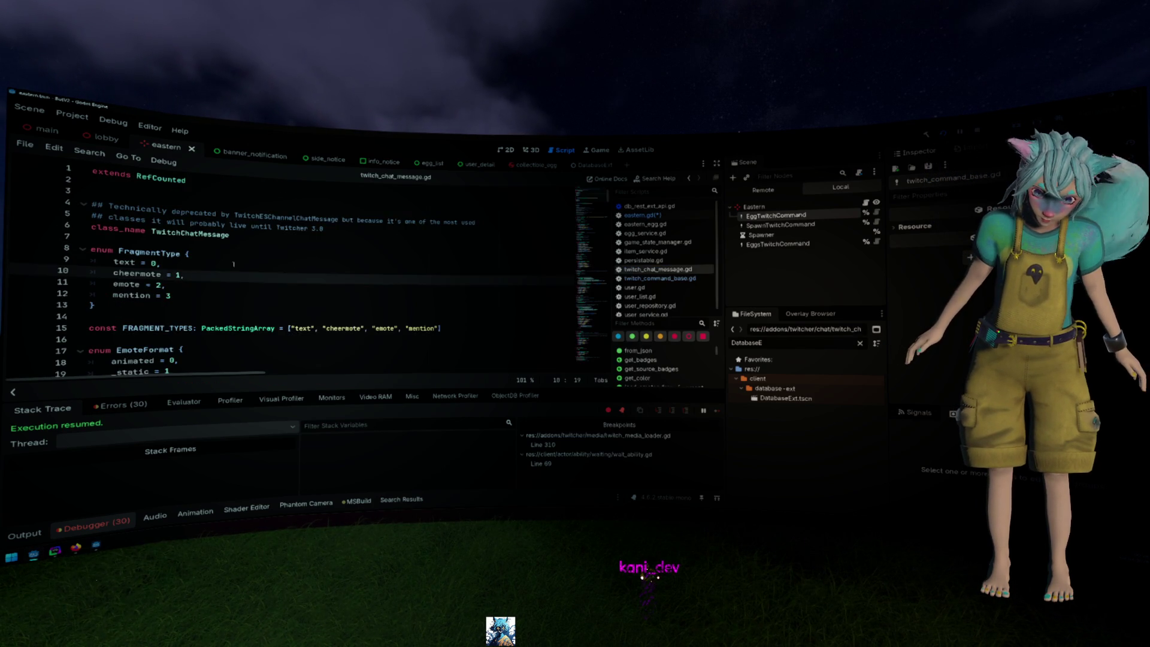
pyautogui.scroll(-9, 230, 264)
pyautogui.moveTo(604, 281); pyautogui.dragTo(590, 343)
pyautogui.scroll(-1, 502, 325)
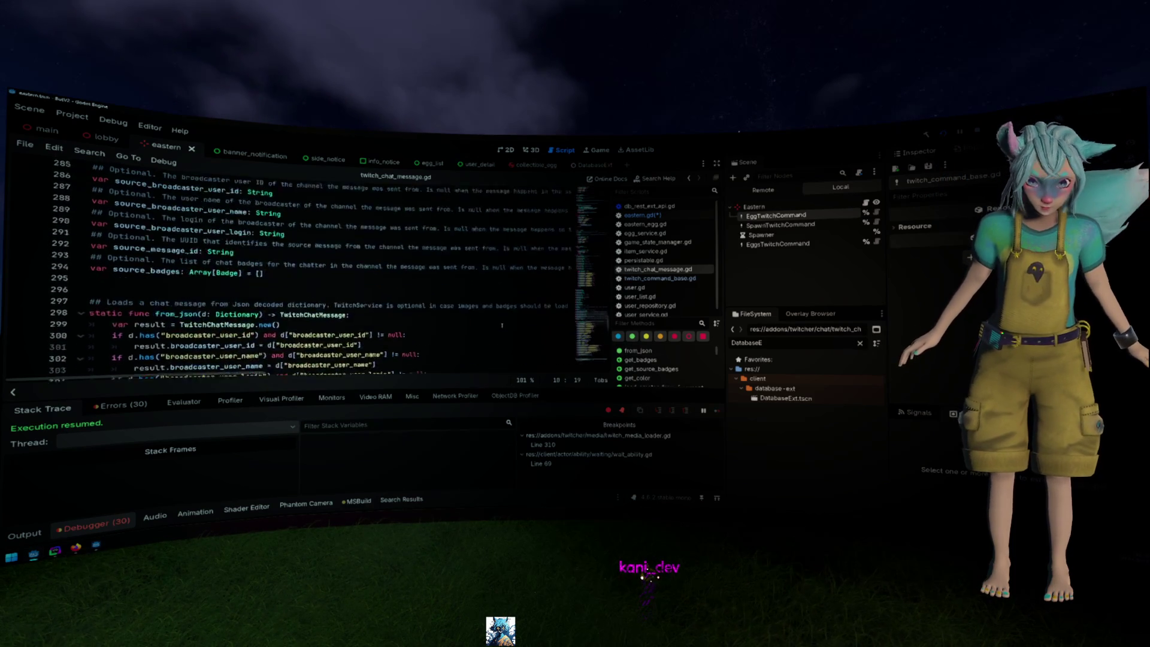
pyautogui.scroll(5, 502, 326)
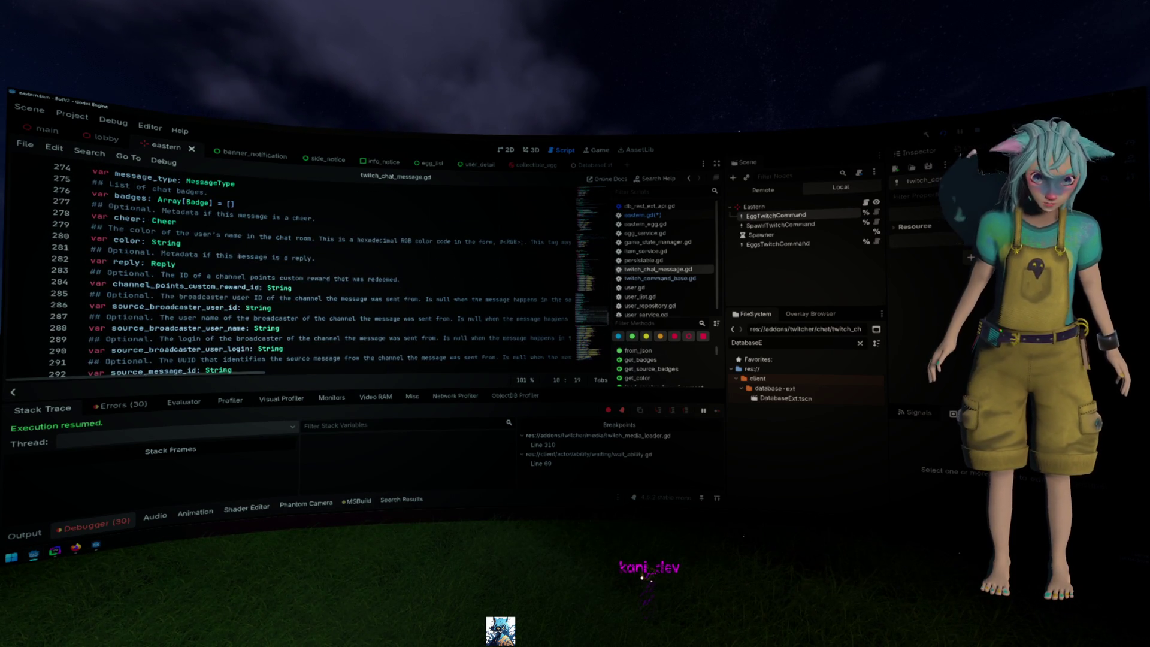
pyautogui.scroll(3, 239, 256)
pyautogui.scroll(1, 239, 255)
# Copy message_id and paste it after info.original_message. in eastern.gd's cooldown chat call
pyautogui.doubleClick(138, 263)
pyautogui.hotkey('ctrl', 'c')
pyautogui.hotkey('alt', 'Left')
pyautogui.hotkey('ctrl', 'v')
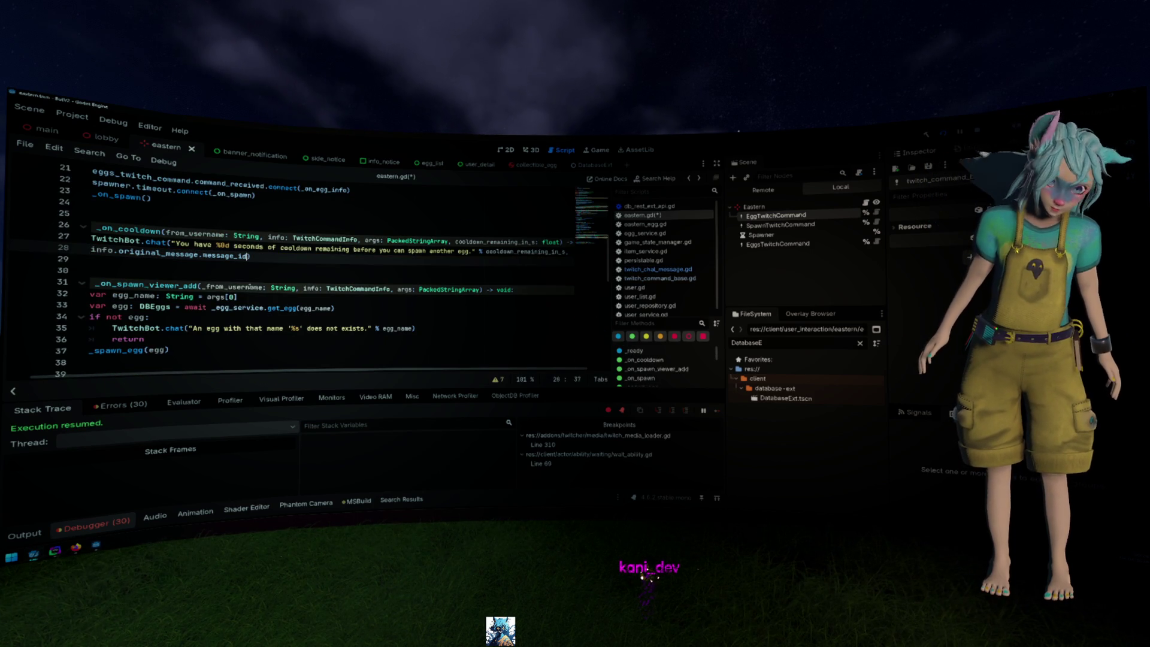
# Leave no trailing comma after message_id, save eastern.gd, and rerun the project
pyautogui.write(',')
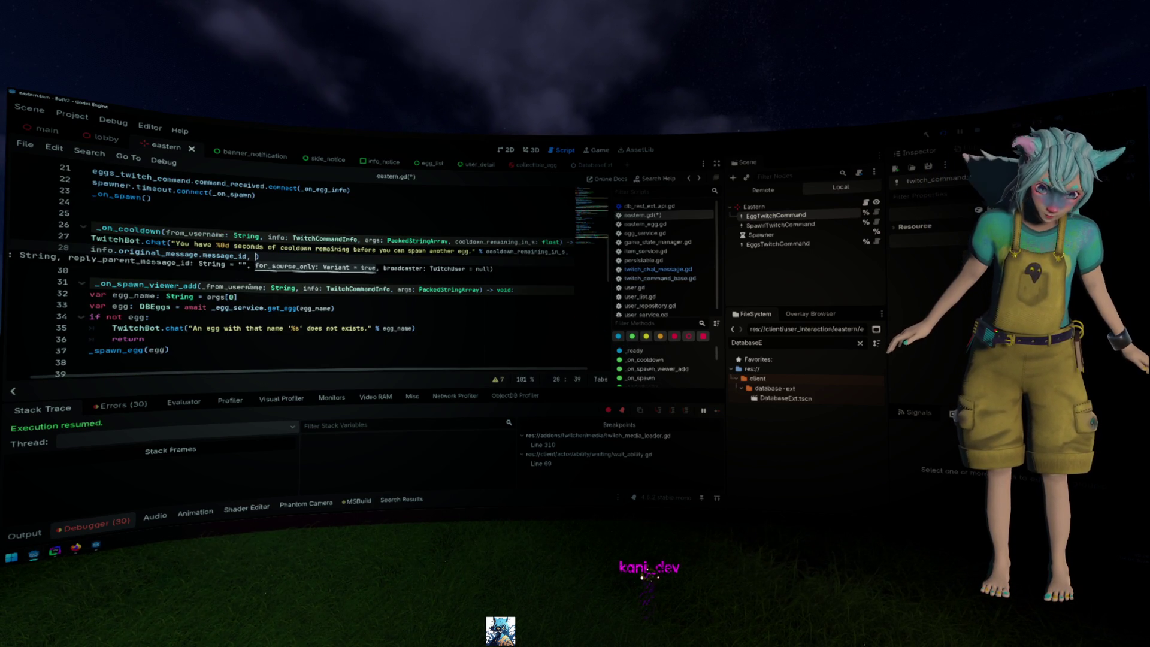
pyautogui.press('BackSpace')
pyautogui.press('BackSpace')
pyautogui.press('Up')
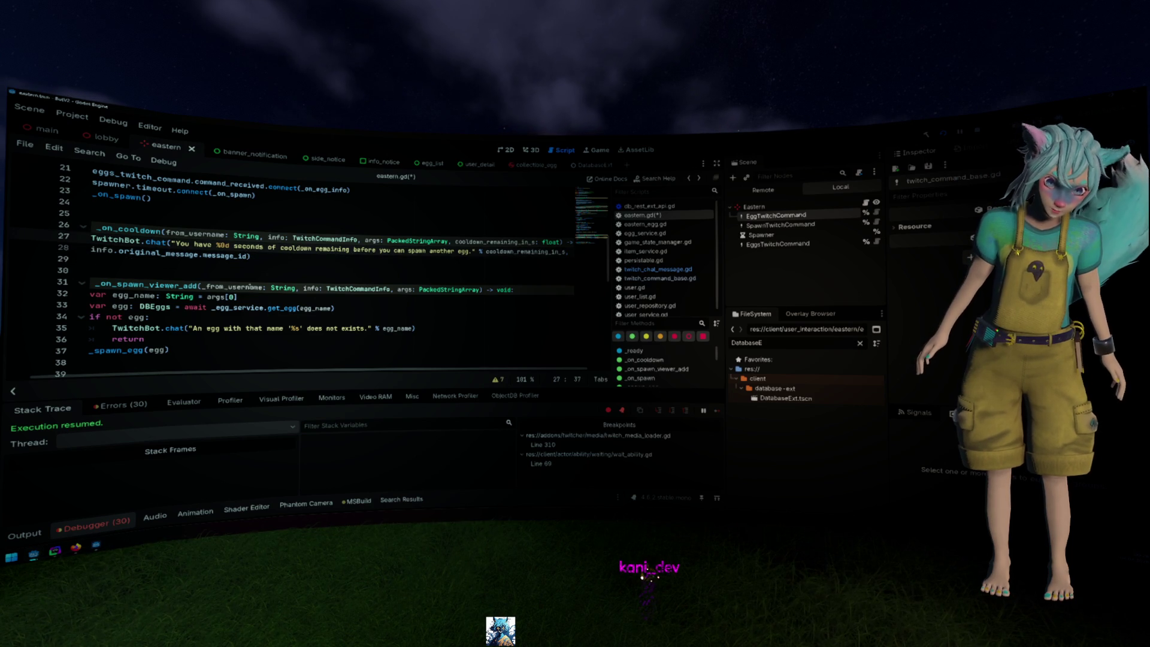
pyautogui.hotkey('ctrl', 's')
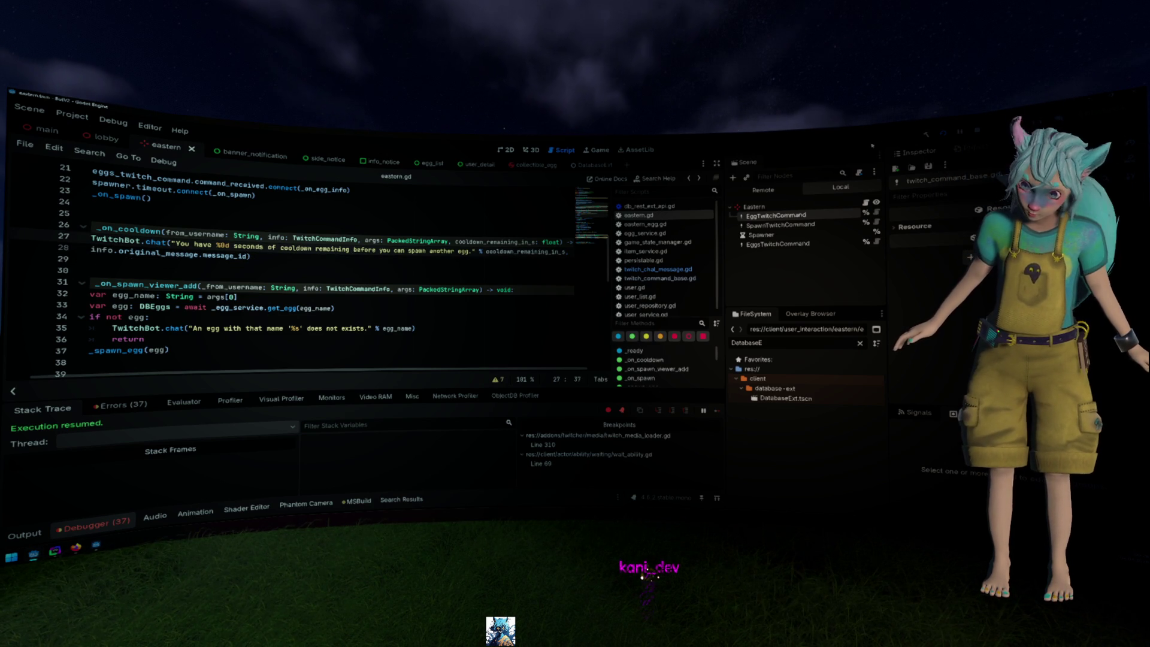
pyautogui.press('F5')
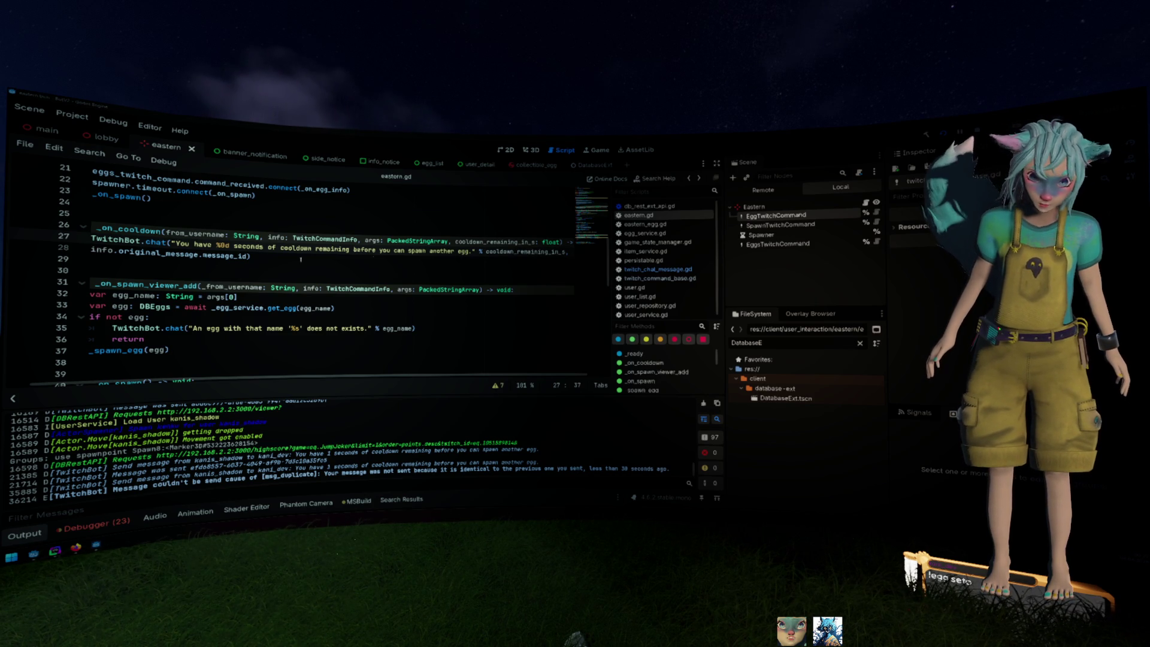
# Select the 0d in the cooldown message's %0d placeholder
pyautogui.doubleClick(225, 245)
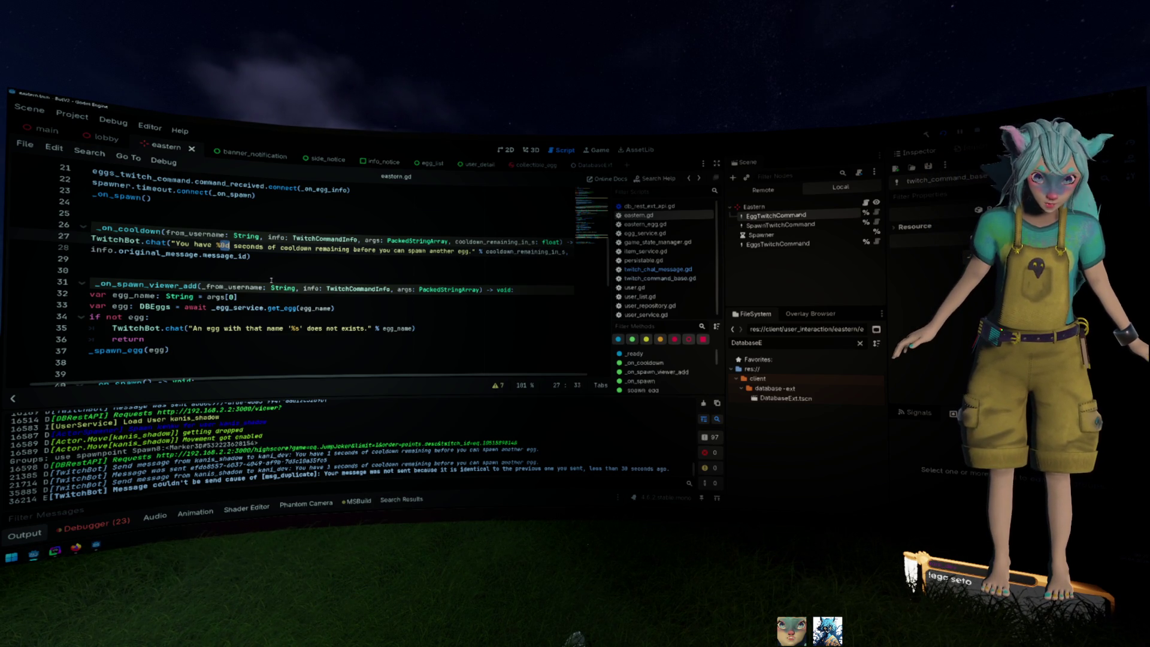
# Replace %0d with %s in the cooldown message and check cooldown_remaining_in_s's type
pyautogui.write('s')
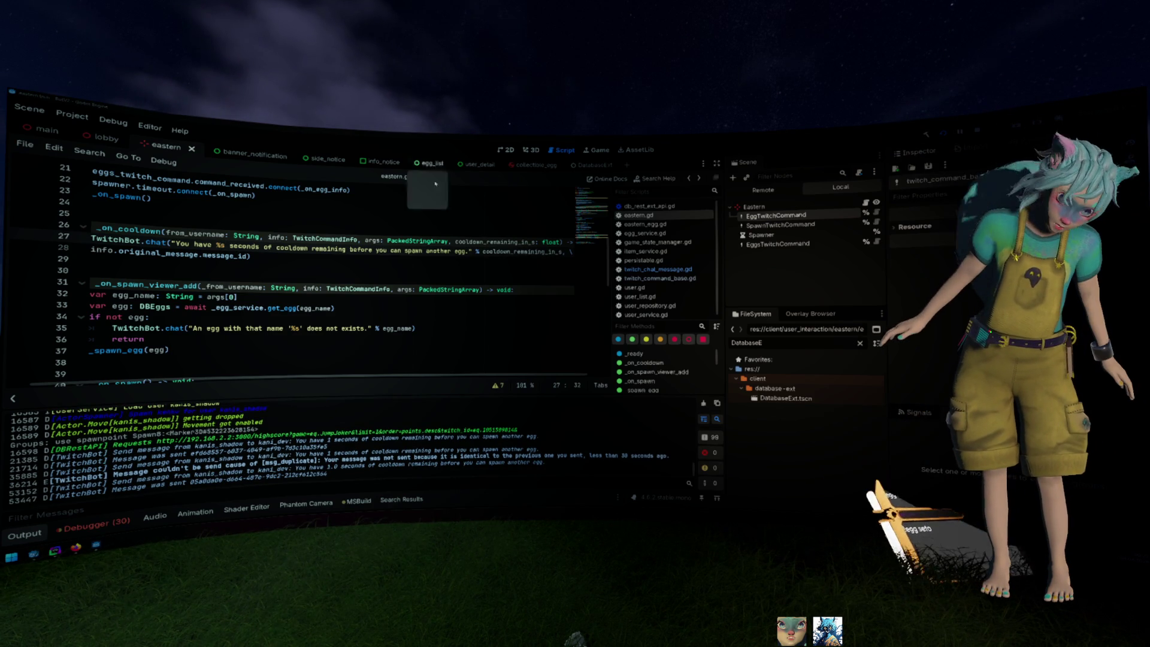
pyautogui.doubleClick(492, 242)
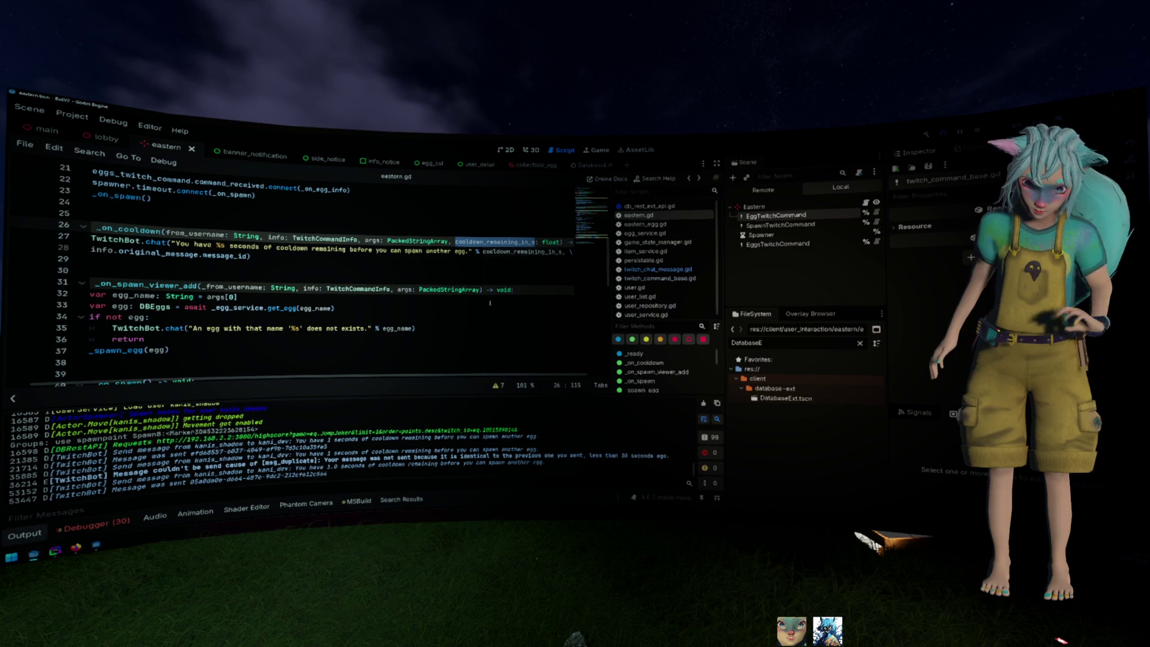
pyautogui.hscroll(-1, 384, 254)
pyautogui.scroll(5, 424, 272)
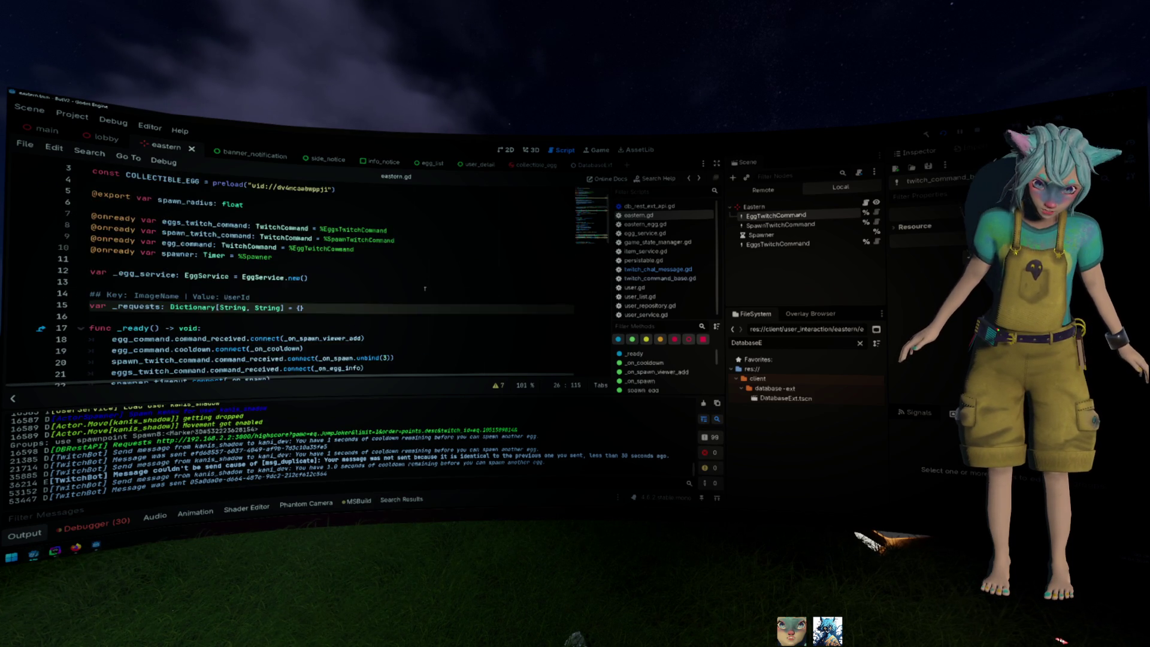
pyautogui.scroll(-5, 298, 287)
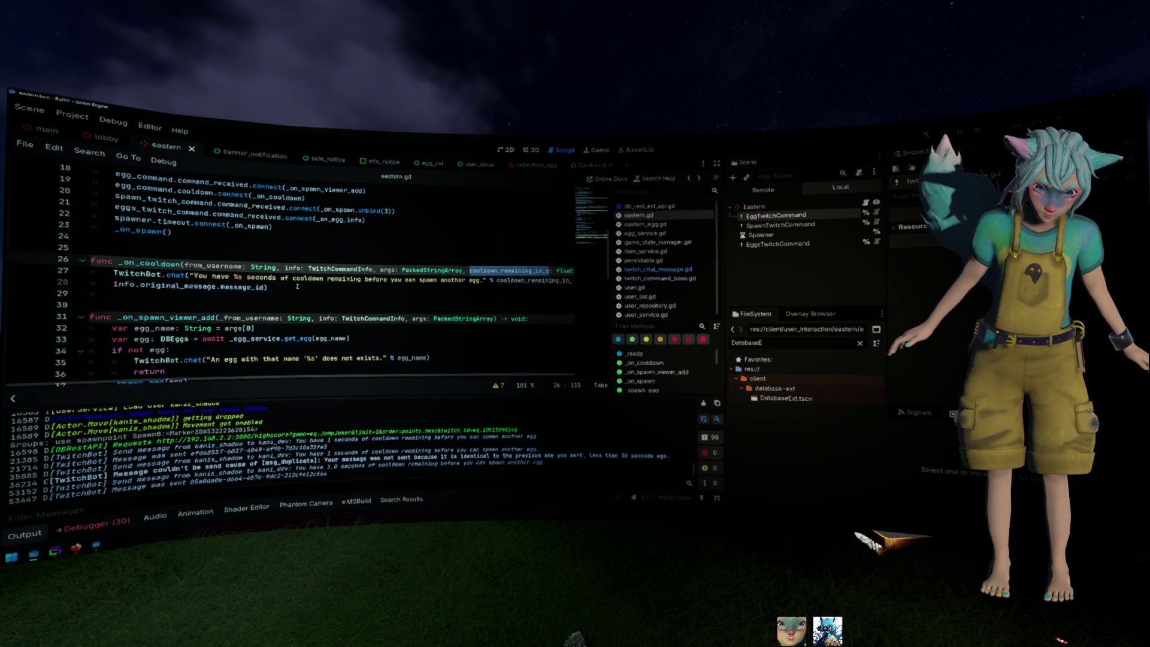
pyautogui.scroll(5, 298, 287)
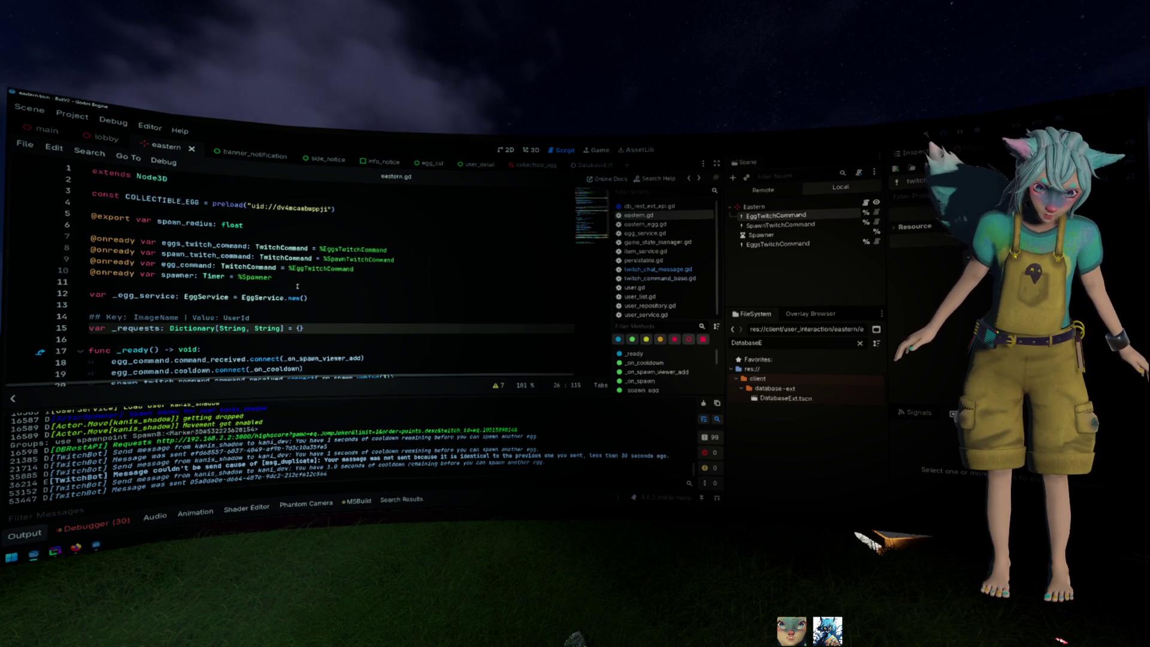
# Open the TwitchCommand class script from its type name and read through twitch_command.gd
pyautogui.click(269, 268)
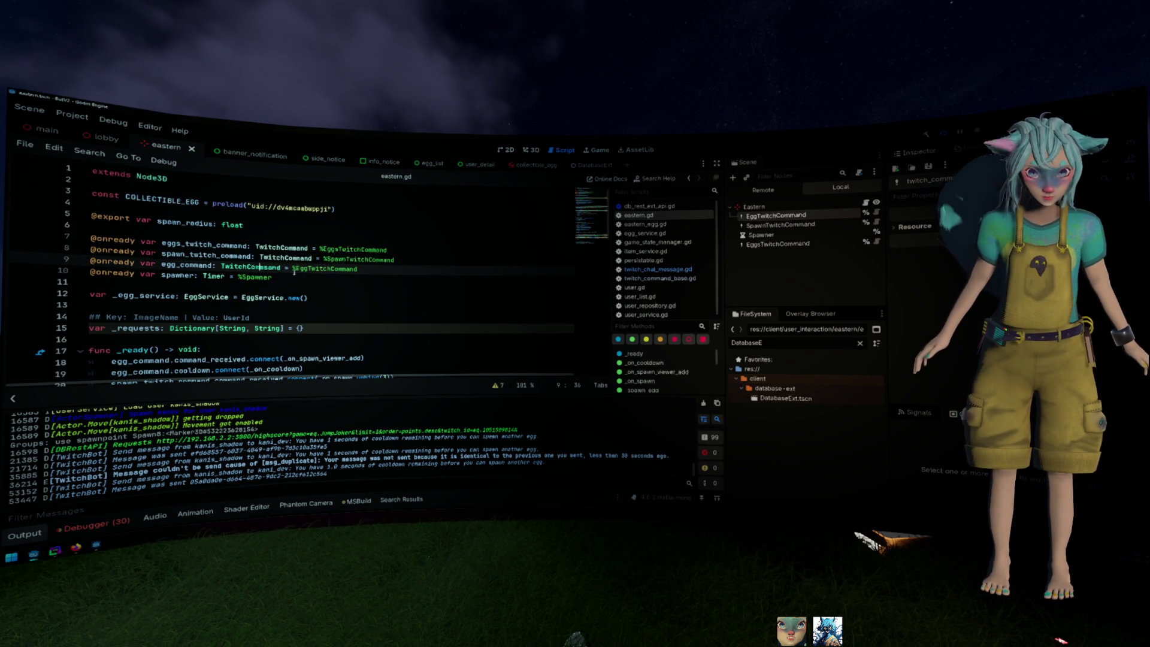
pyautogui.keyDown('ctrl'); pyautogui.click(257, 268); pyautogui.keyUp('ctrl')
pyautogui.scroll(-6, 376, 266)
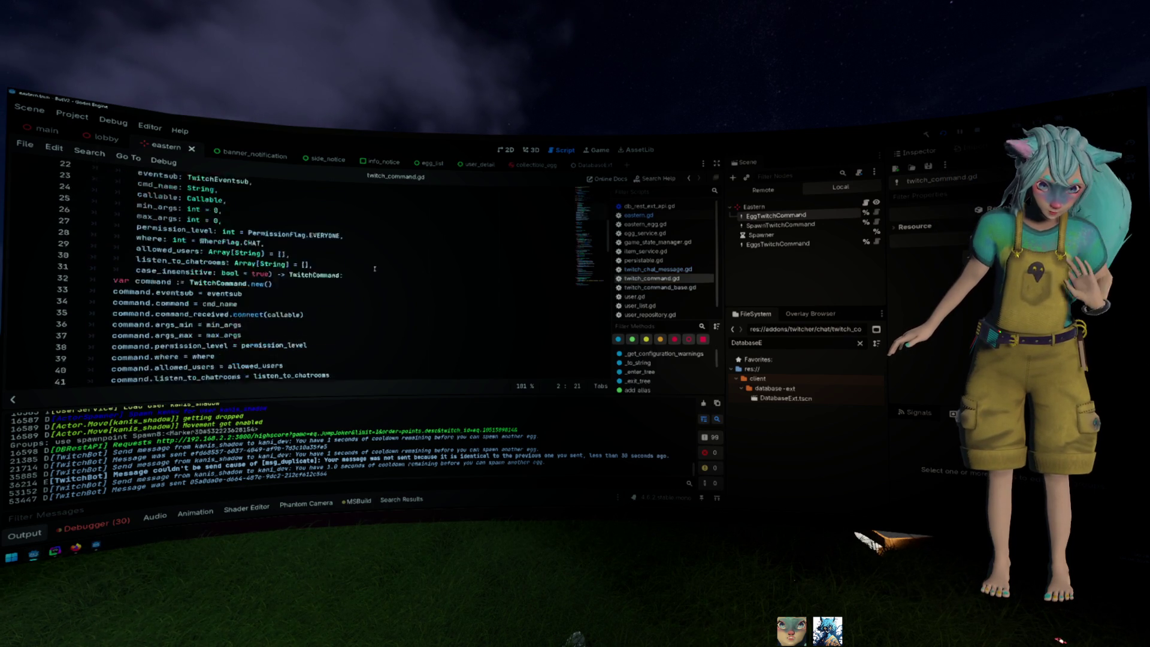
pyautogui.scroll(-9, 376, 266)
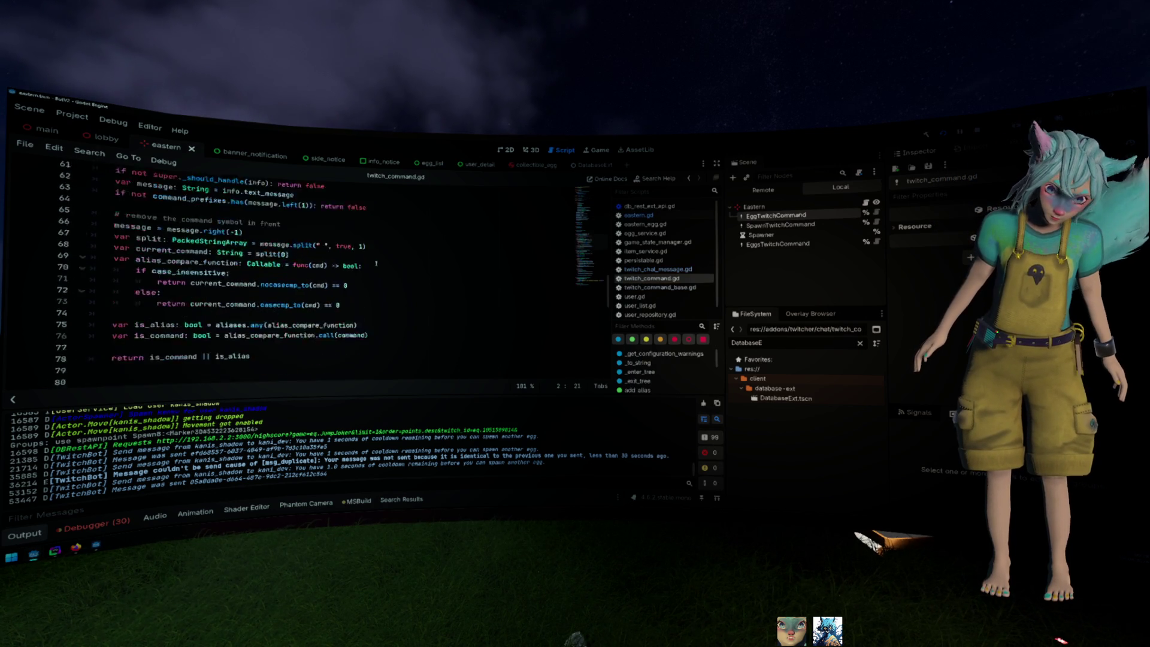
pyautogui.scroll(-18, 376, 263)
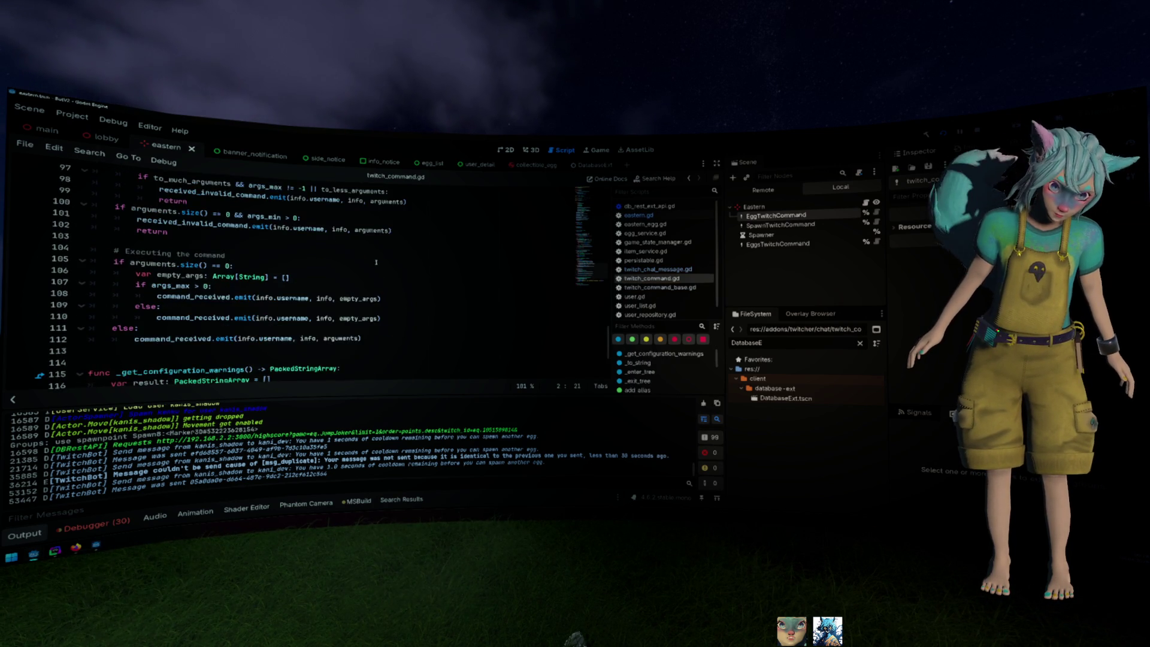
pyautogui.scroll(3, 377, 263)
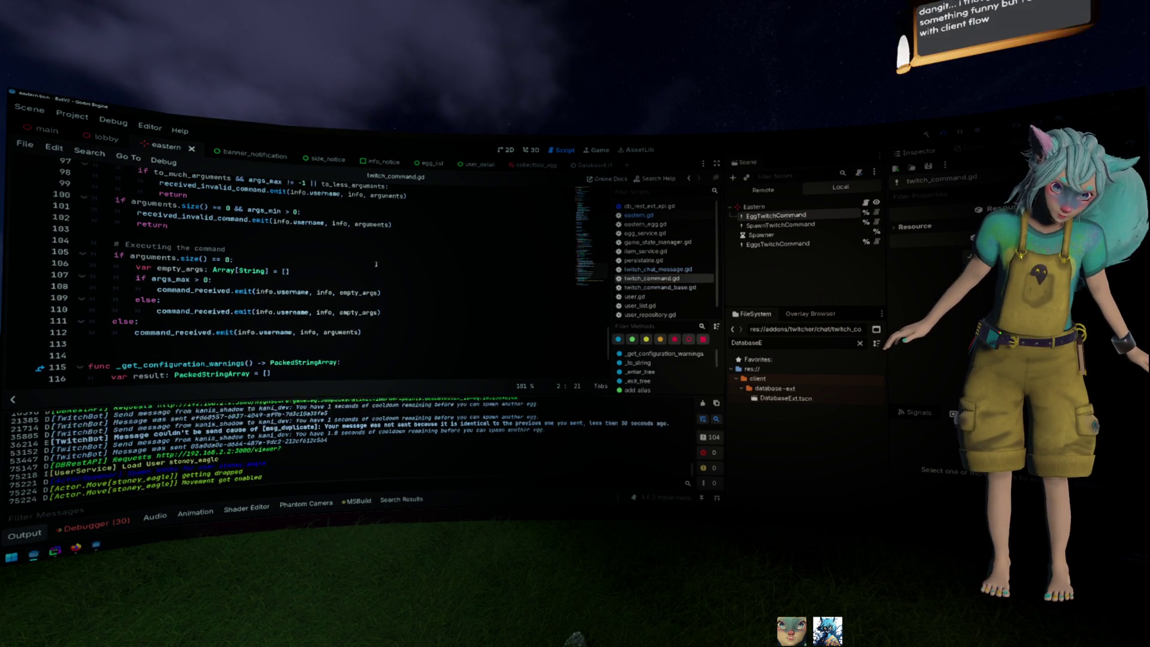
pyautogui.scroll(6, 376, 263)
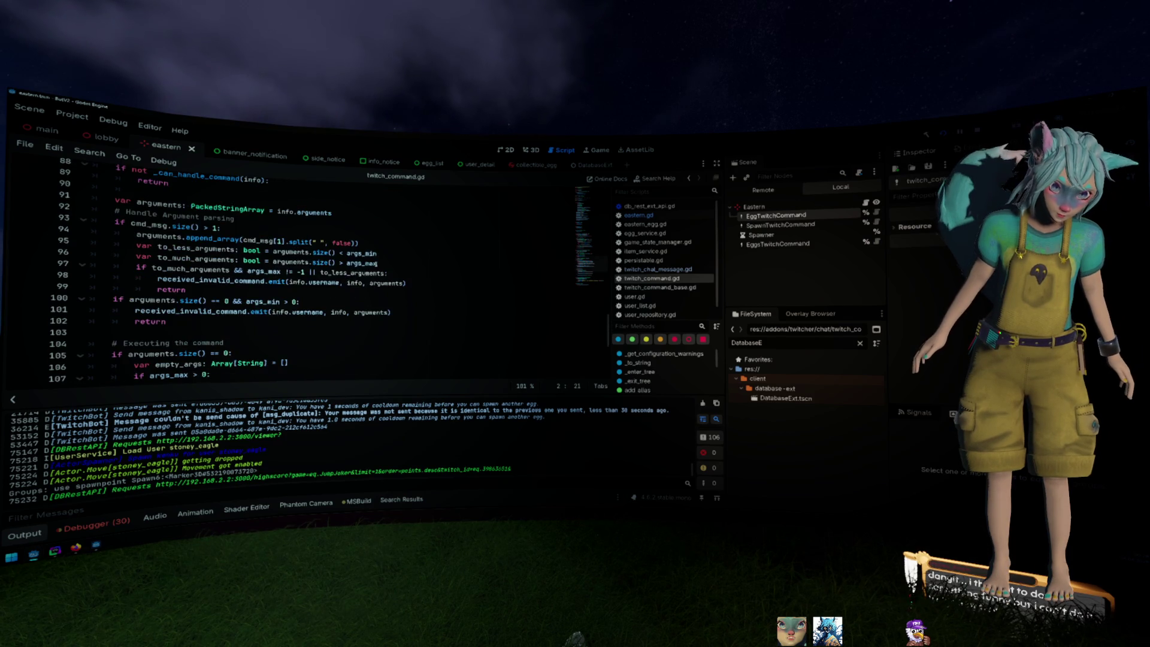
pyautogui.scroll(13, 376, 263)
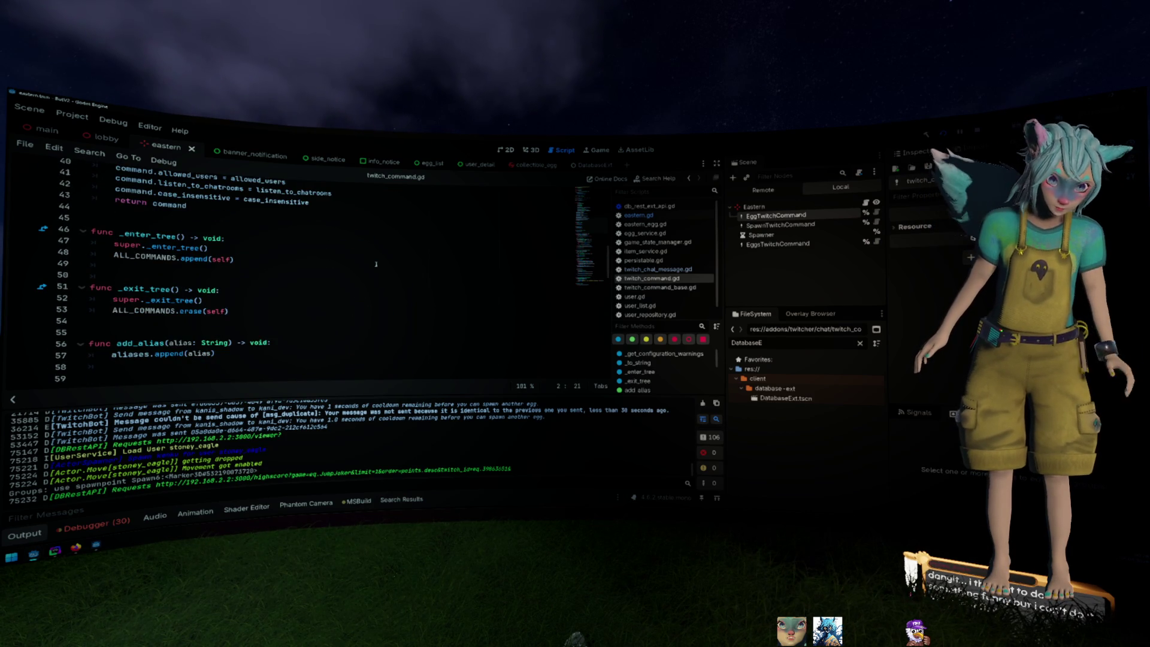
pyautogui.scroll(13, 376, 264)
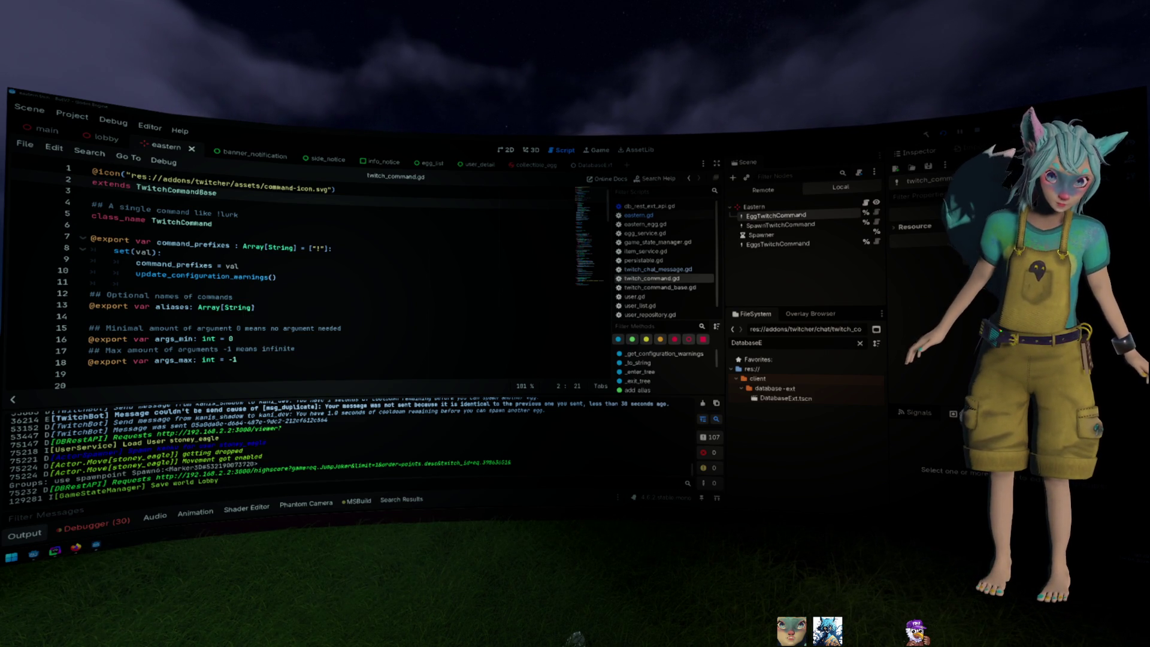
# Open twitch_command_base.gd from the script list
pyautogui.click(411, 296)
pyautogui.scroll(-2, 411, 294)
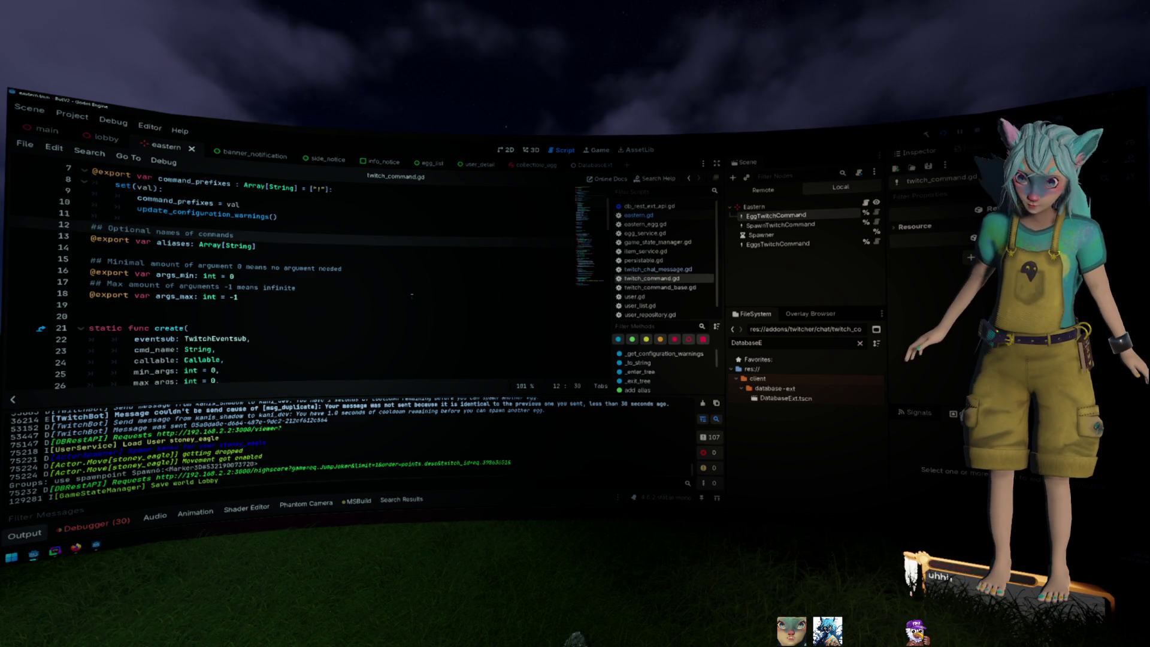
pyautogui.scroll(2, 350, 245)
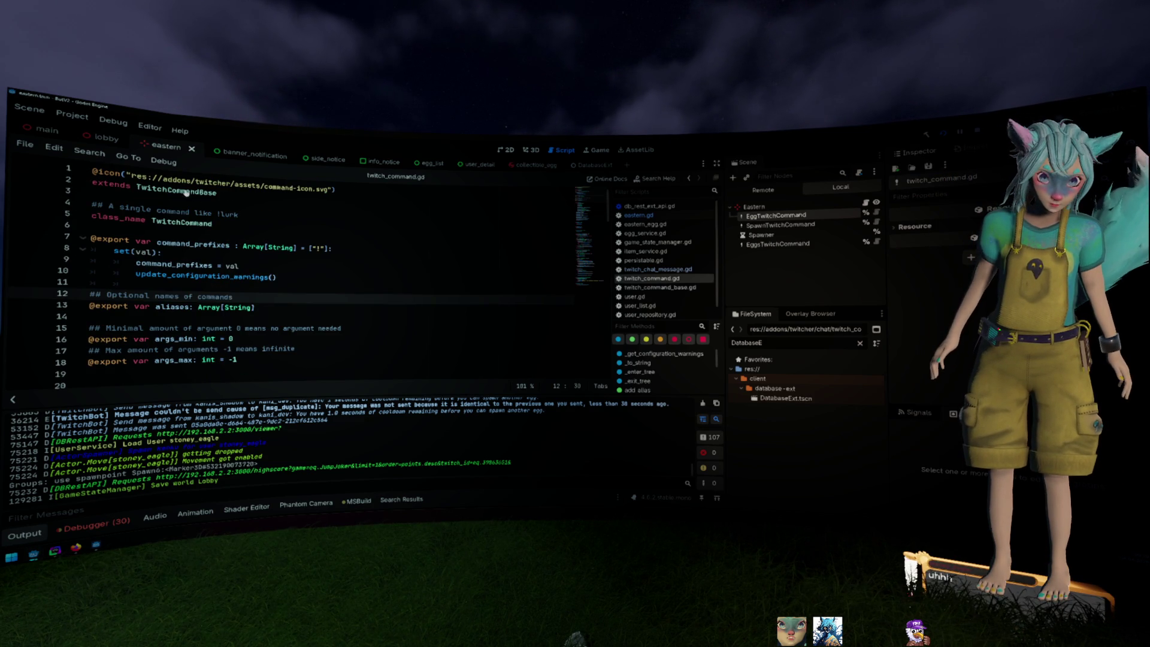
pyautogui.keyDown('ctrl'); pyautogui.click(187, 193); pyautogui.keyUp('ctrl')
# Search twitch_command_base.gd for 'cooldown' and step through matches to get_user_cooldown on line 149
pyautogui.click(90, 284)
pyautogui.scroll(2, 176, 289)
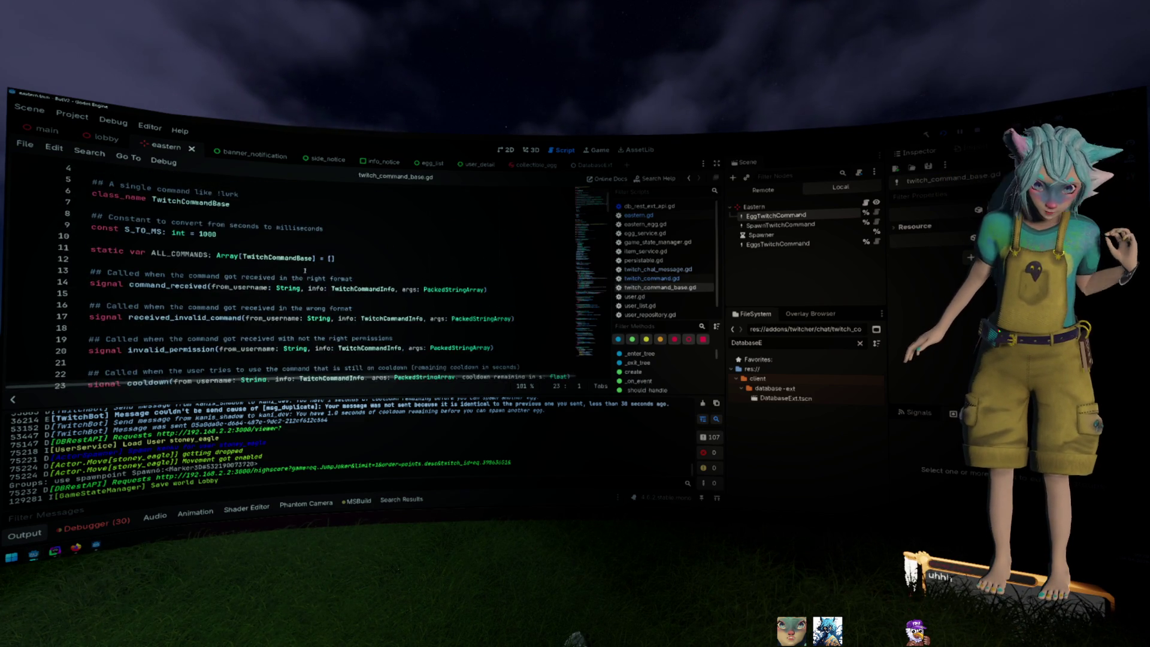
pyautogui.doubleClick(157, 319)
pyautogui.hotkey('ctrl', 'f')
pyautogui.write('cooldown')
pyautogui.press('Return')
pyautogui.press('Return')
pyautogui.press('Return')
pyautogui.press('Return')
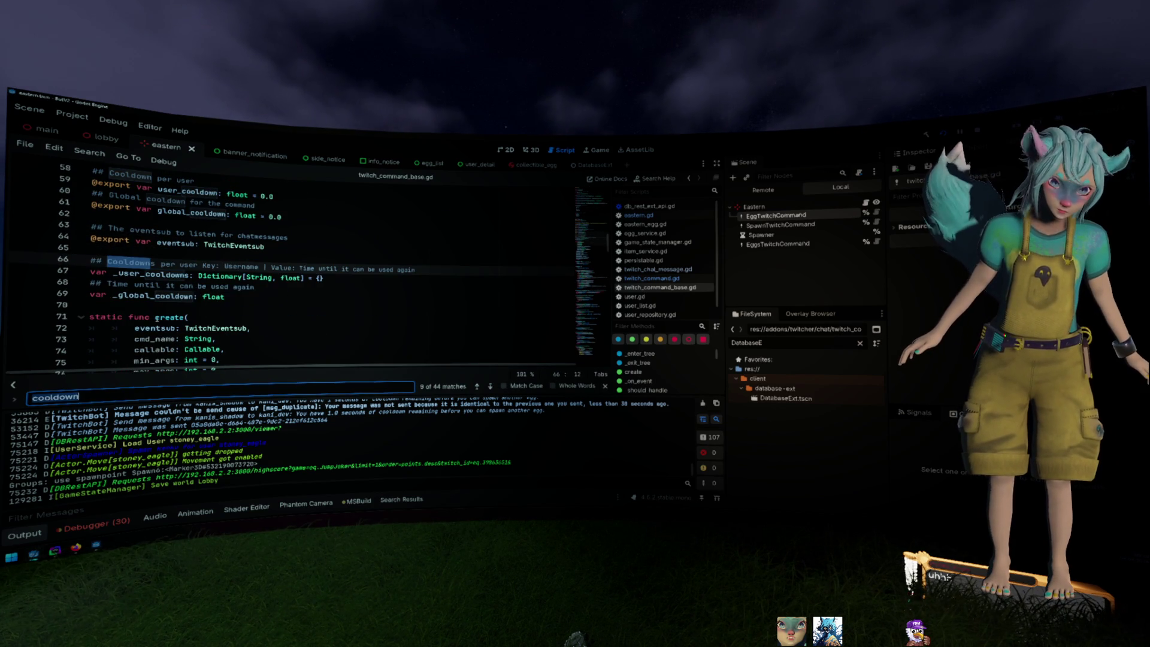
pyautogui.press('Return')
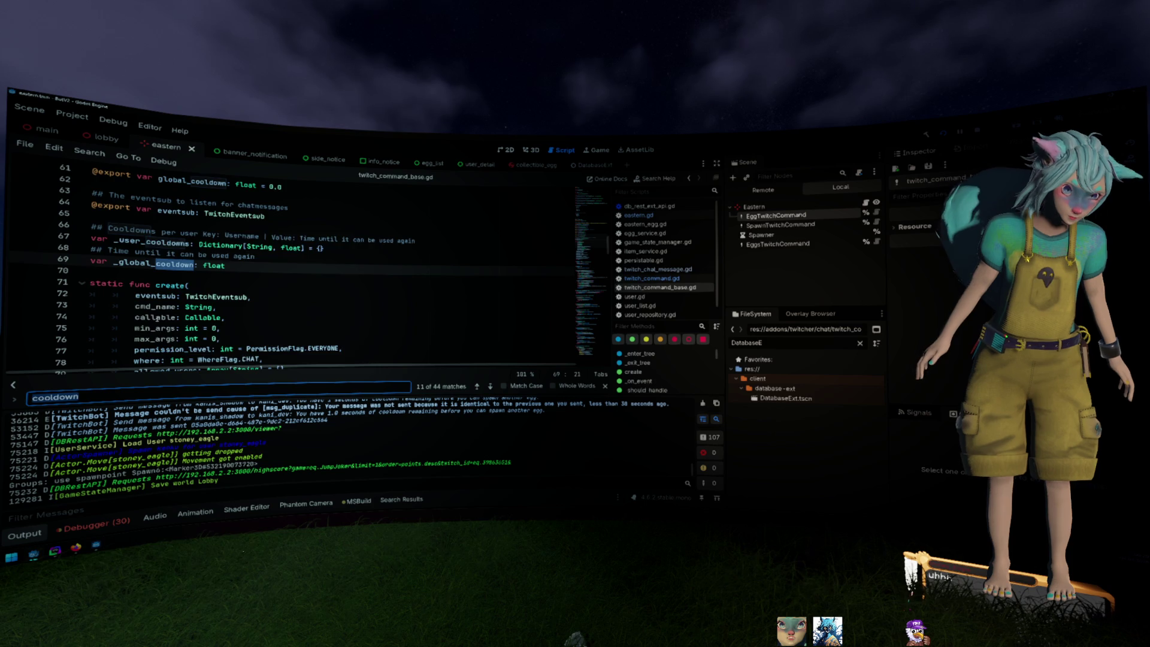
pyautogui.press('Return')
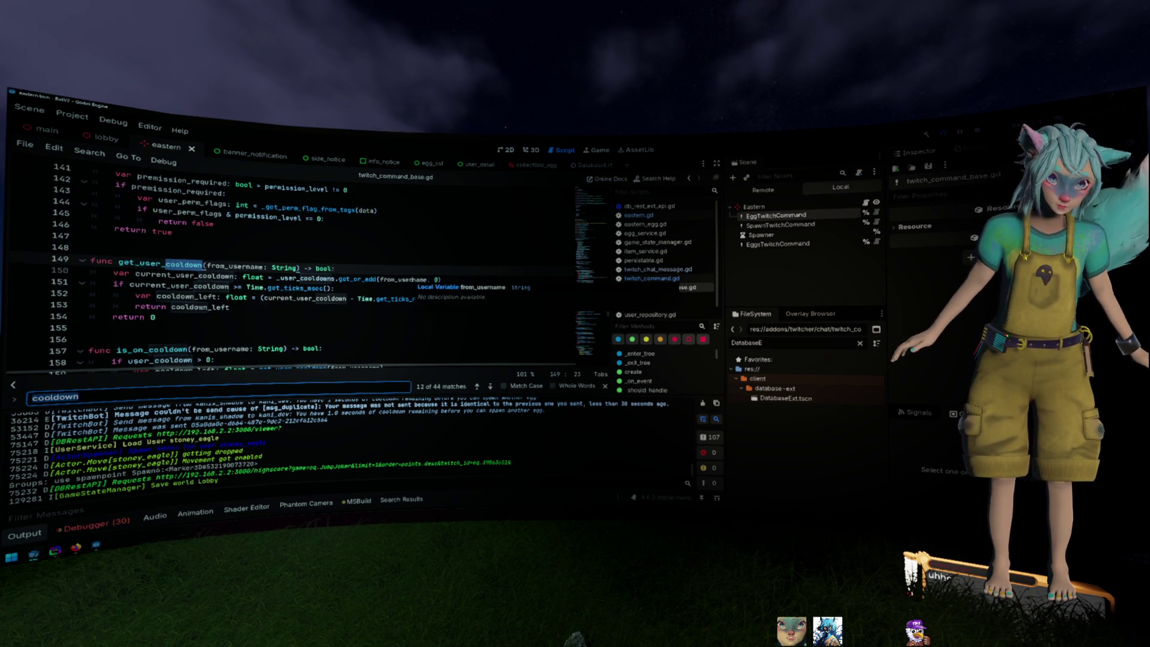
pyautogui.click(425, 256)
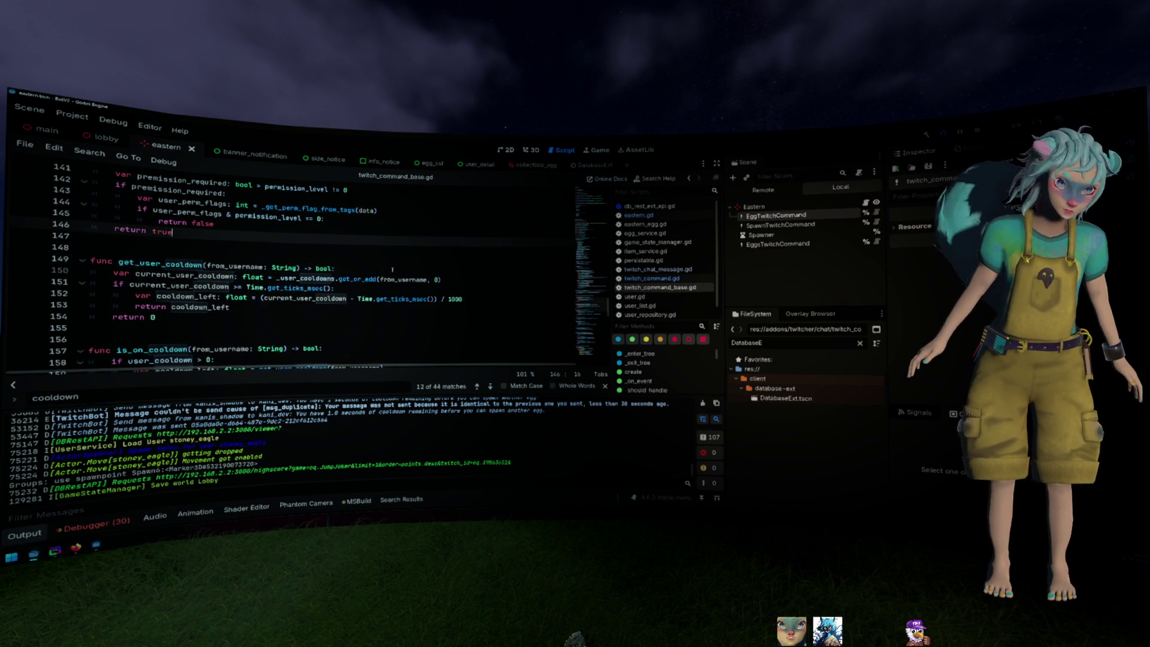
pyautogui.scroll(-1, 424, 238)
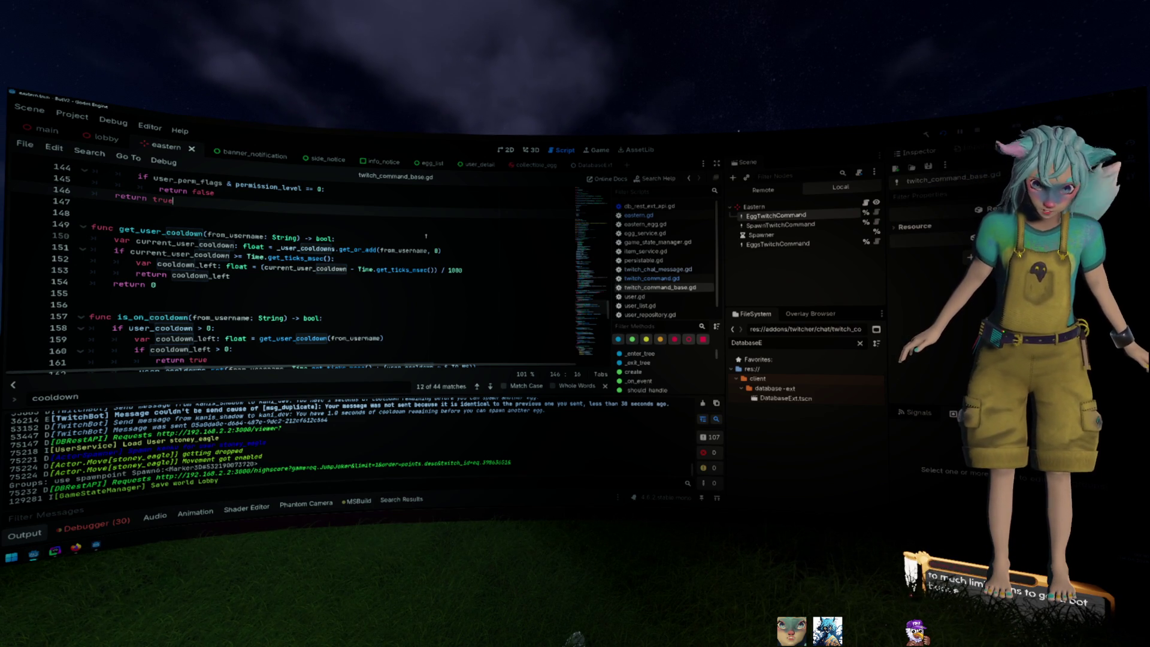
pyautogui.moveTo(358, 270); pyautogui.dragTo(435, 270)
pyautogui.hotkey('ctrl', 'c')
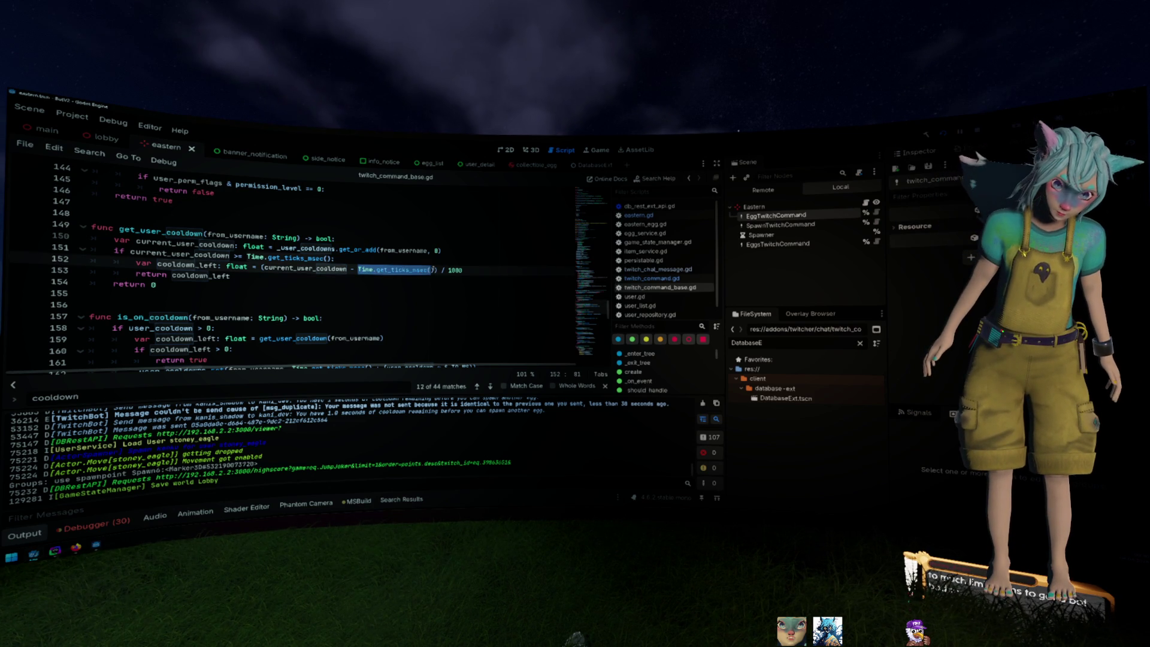
pyautogui.press('BackSpace')
pyautogui.press('BackSpace')
pyautogui.press('BackSpace')
pyautogui.press('BackSpace')
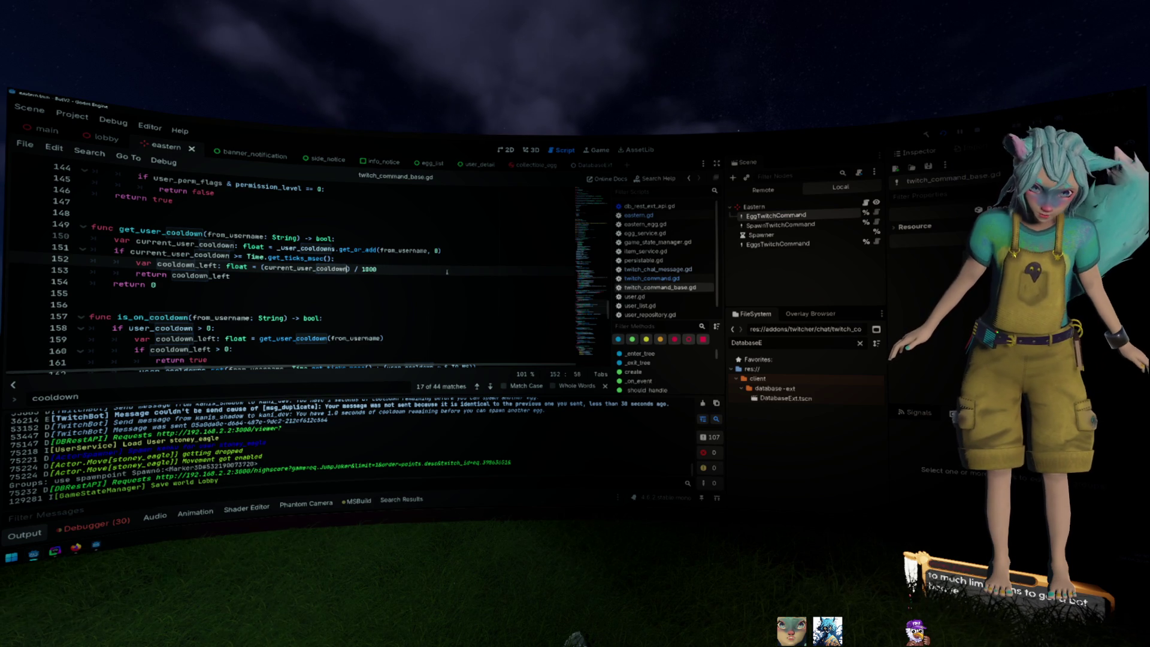
pyautogui.hotkey('ctrl', 'v')
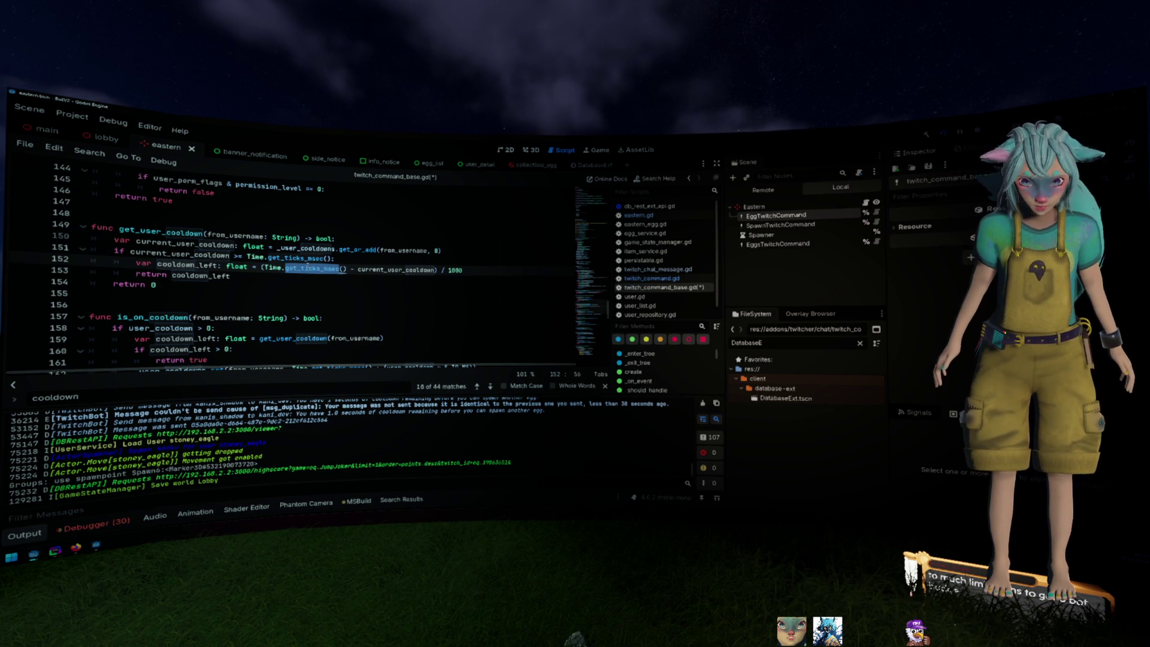
pyautogui.doubleClick(307, 267)
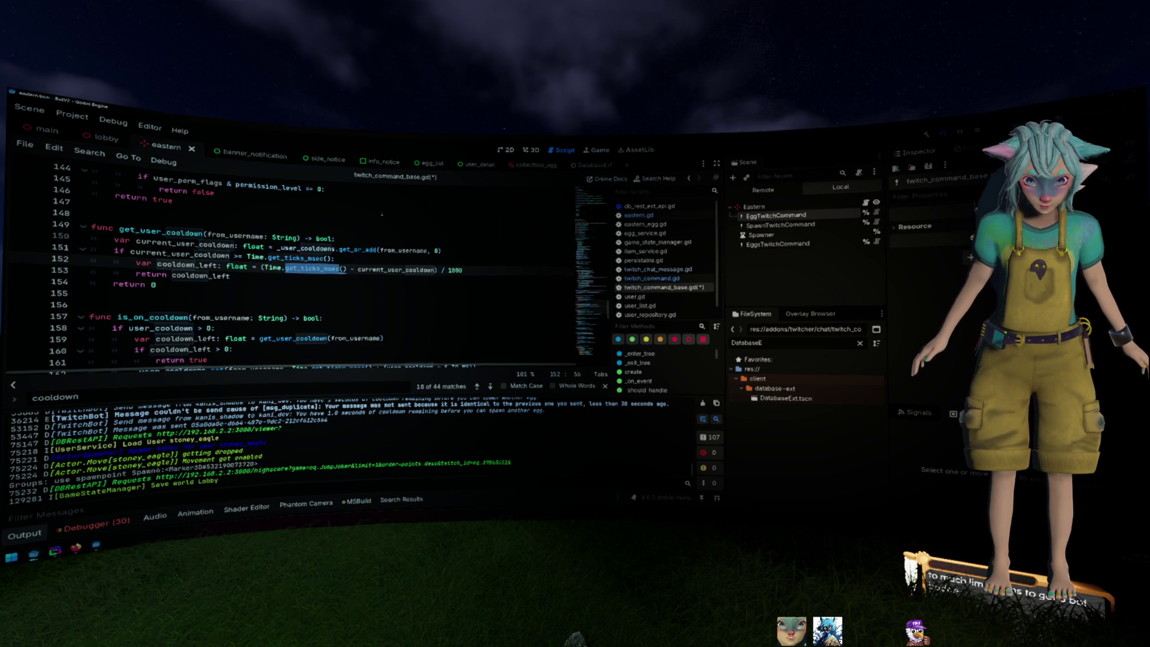
pyautogui.press('Right')
pyautogui.press('Right')
pyautogui.press('Right')
pyautogui.press('Delete')
pyautogui.press('Delete')
pyautogui.press('Delete')
pyautogui.hotkey('ctrl', 'z')
pyautogui.hotkey('ctrl', 'z')
pyautogui.hotkey('ctrl', 'z')
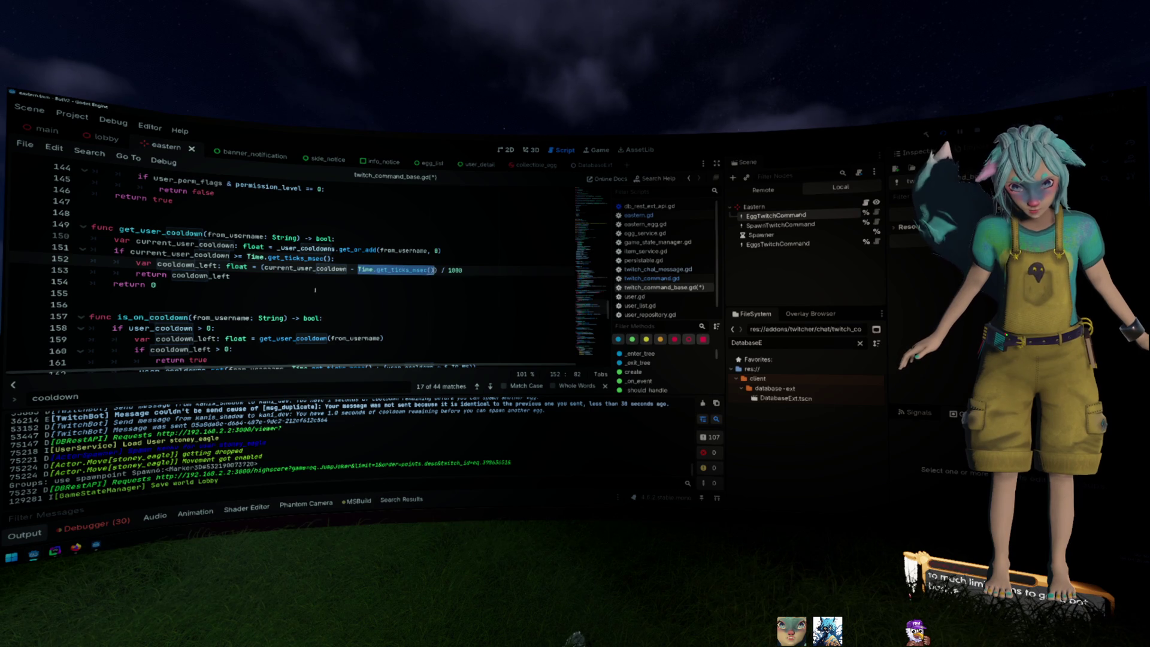
pyautogui.hotkey('ctrl', 's')
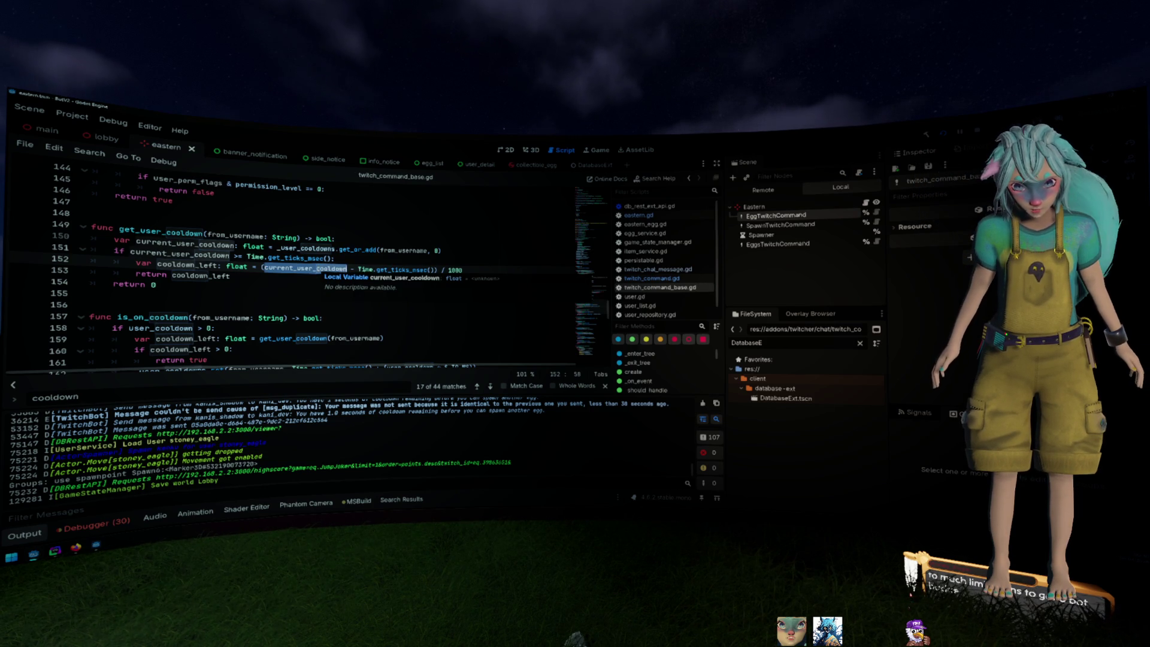
pyautogui.scroll(-4, 315, 264)
pyautogui.scroll(-5, 315, 264)
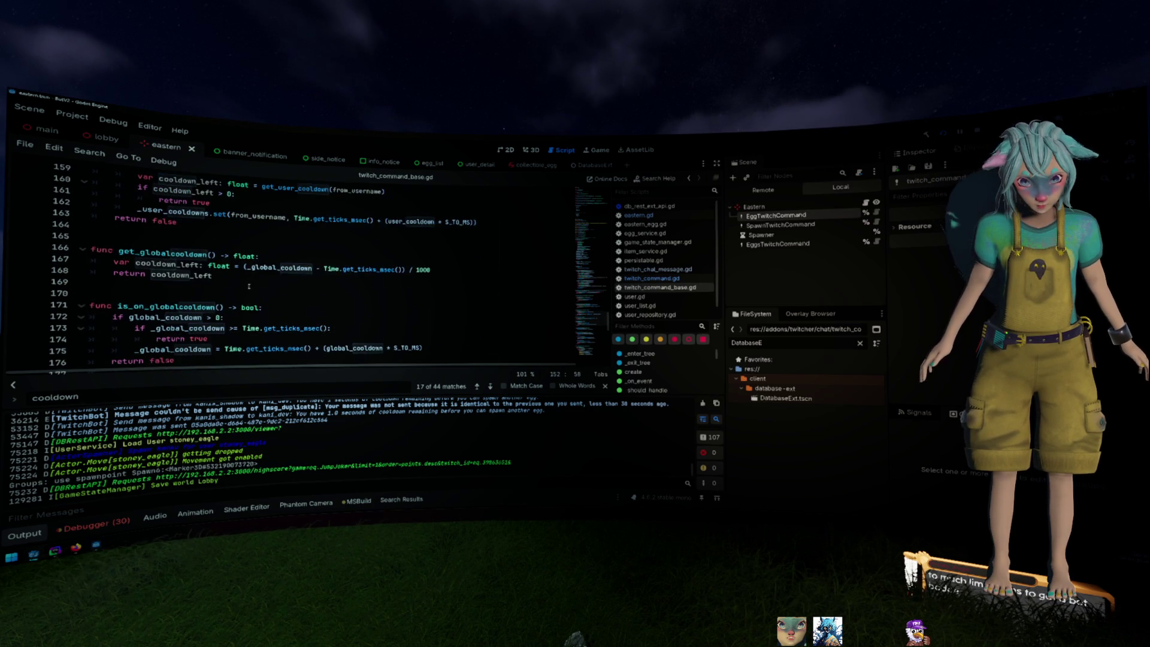
pyautogui.scroll(-4, 238, 292)
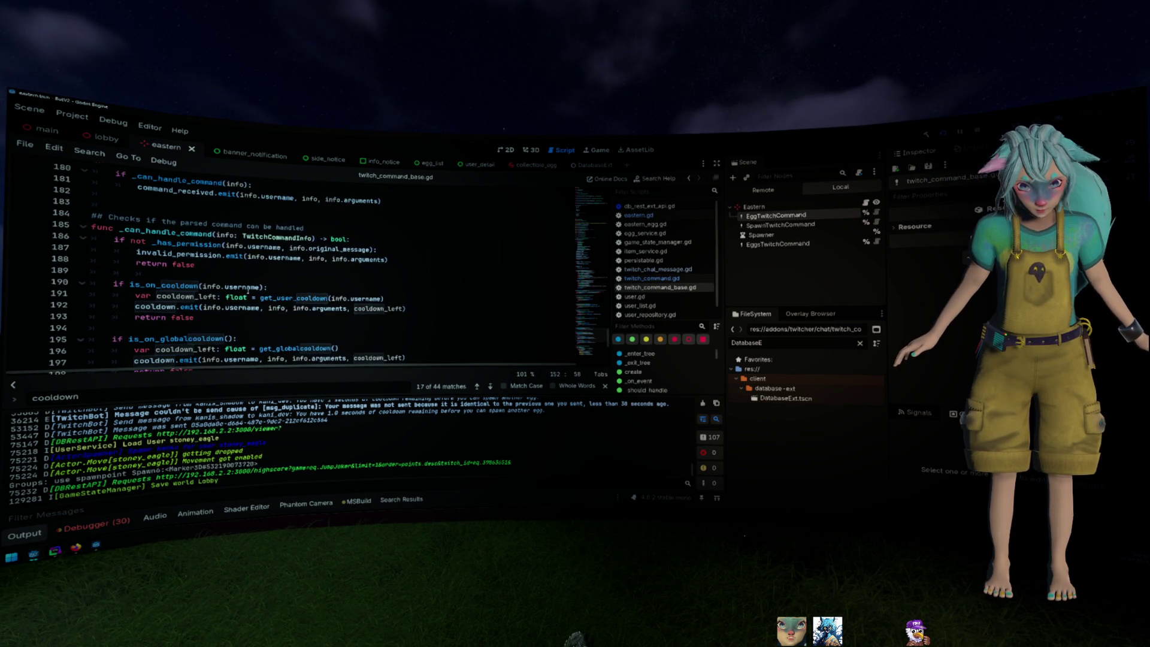
pyautogui.scroll(-1, 239, 292)
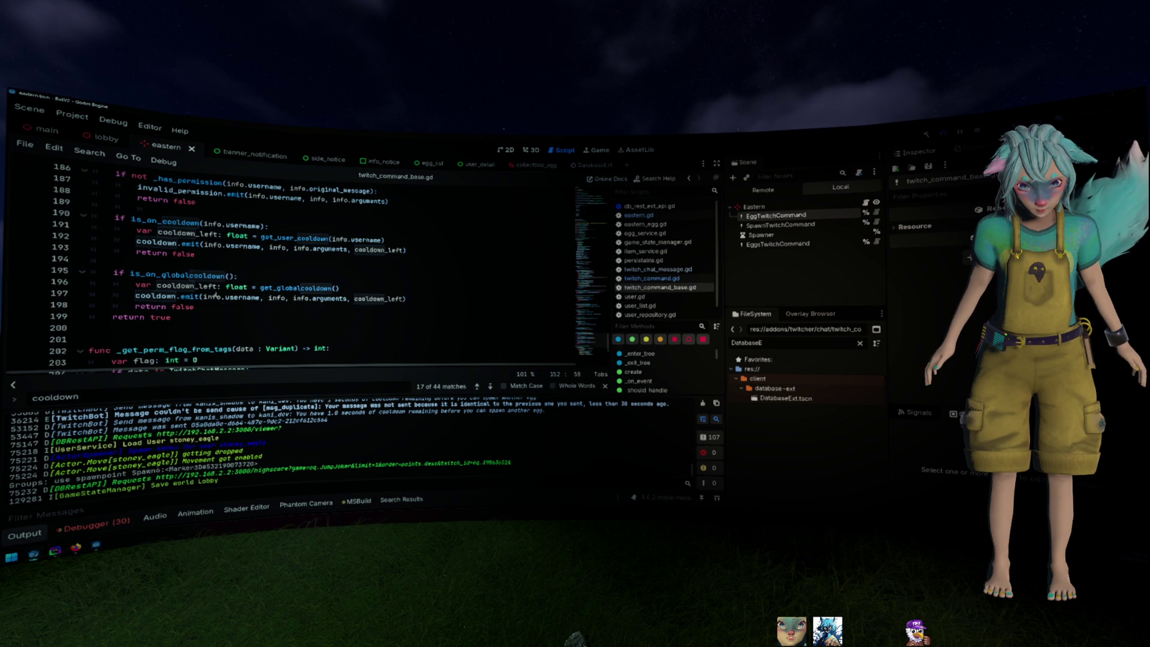
pyautogui.scroll(-1, 216, 293)
pyautogui.scroll(-2, 215, 293)
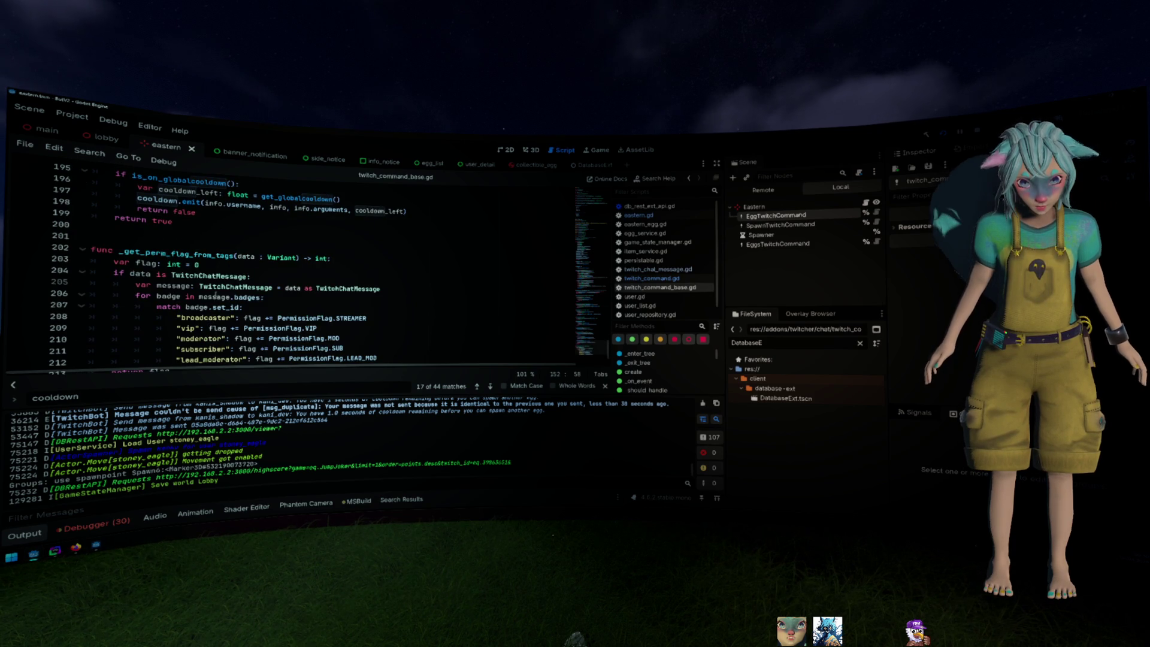
pyautogui.scroll(-1, 306, 289)
pyautogui.scroll(16, 306, 289)
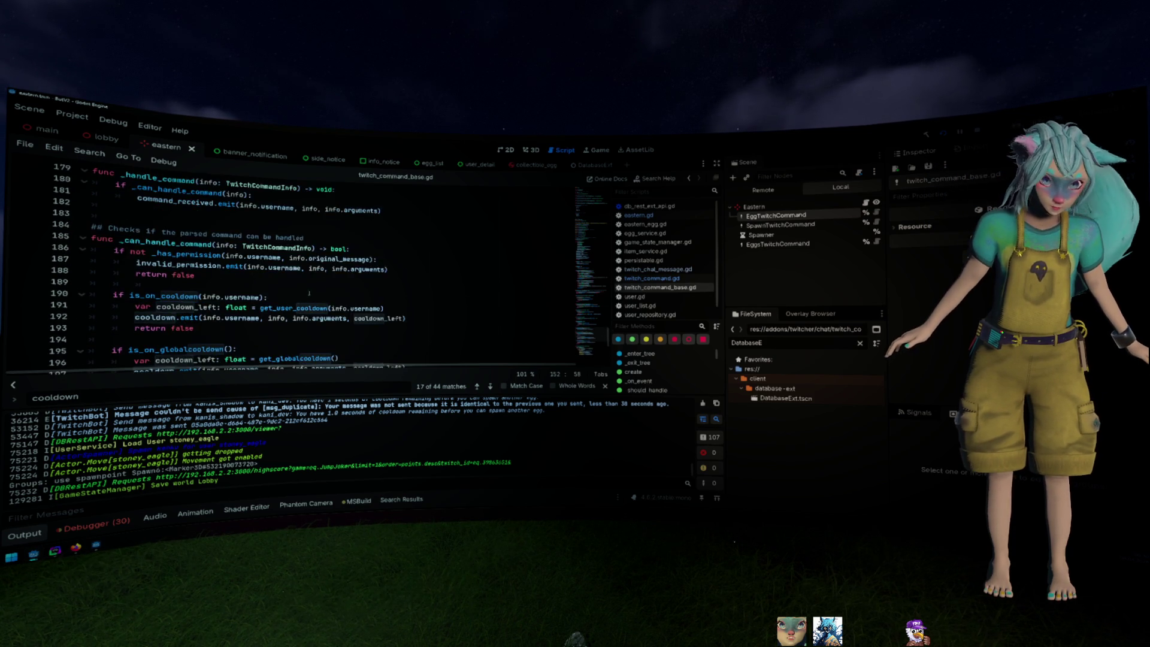
pyautogui.scroll(11, 309, 292)
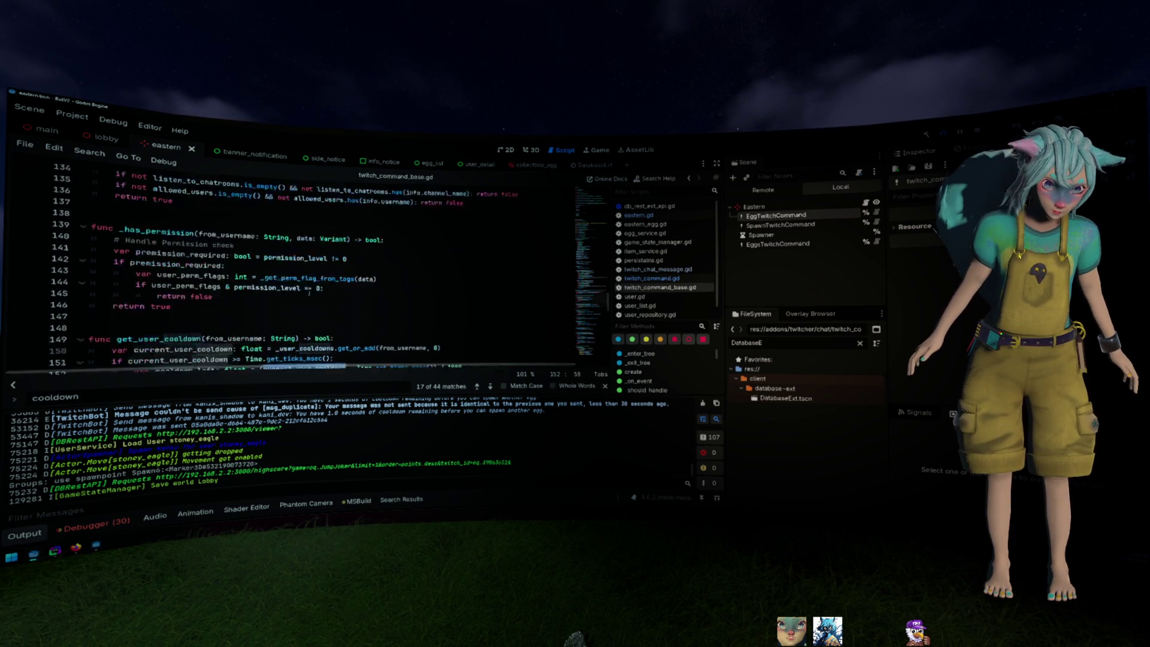
pyautogui.scroll(20, 309, 293)
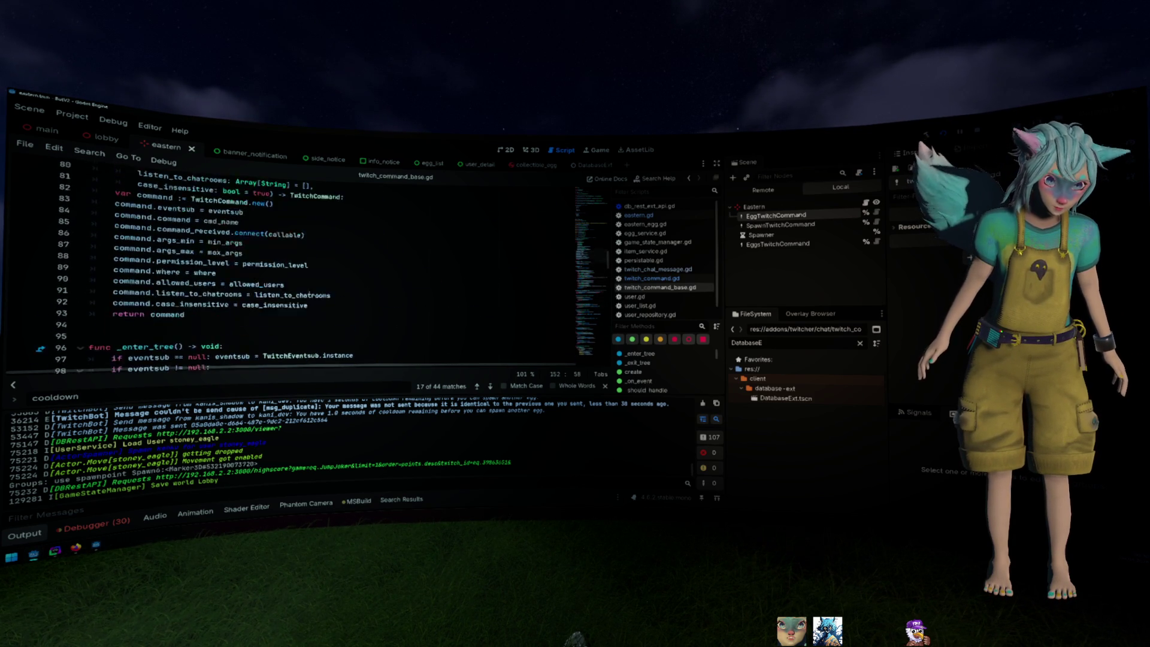
pyautogui.scroll(-7, 309, 293)
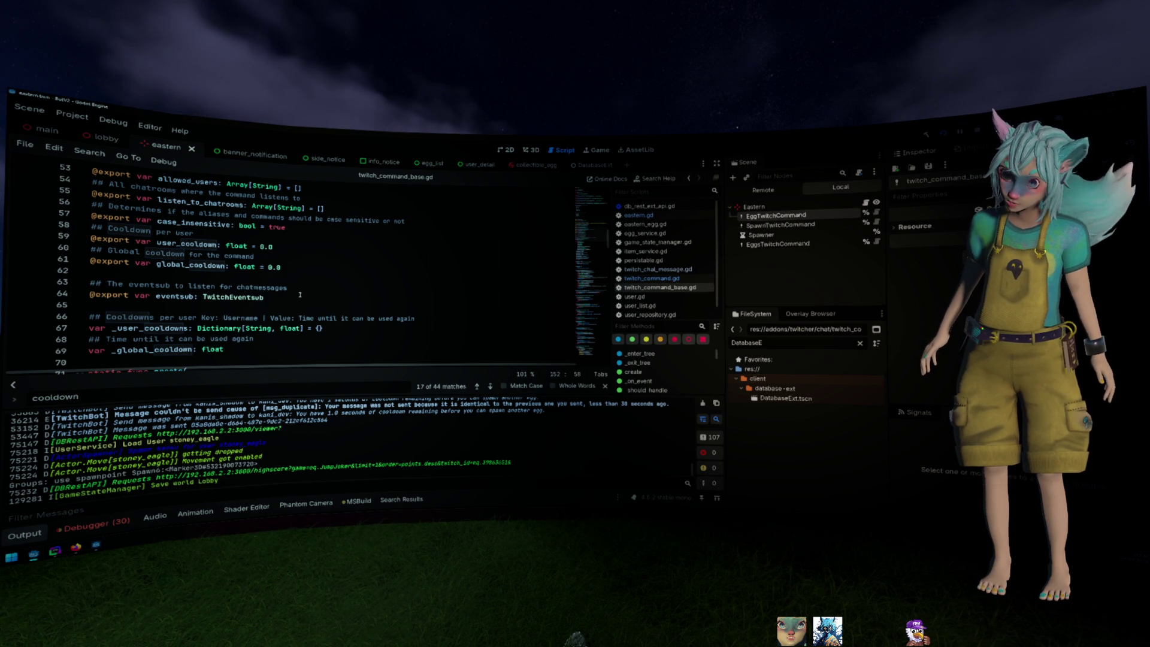
pyautogui.scroll(-13, 300, 294)
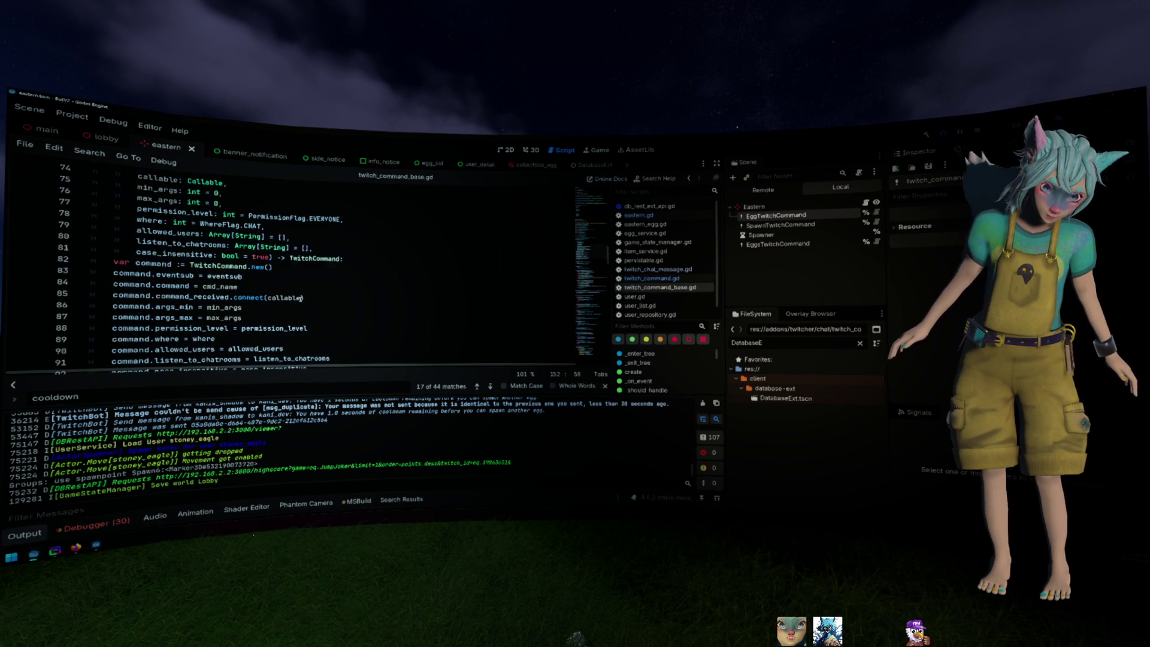
pyautogui.scroll(-5, 300, 300)
pyautogui.scroll(-3, 300, 299)
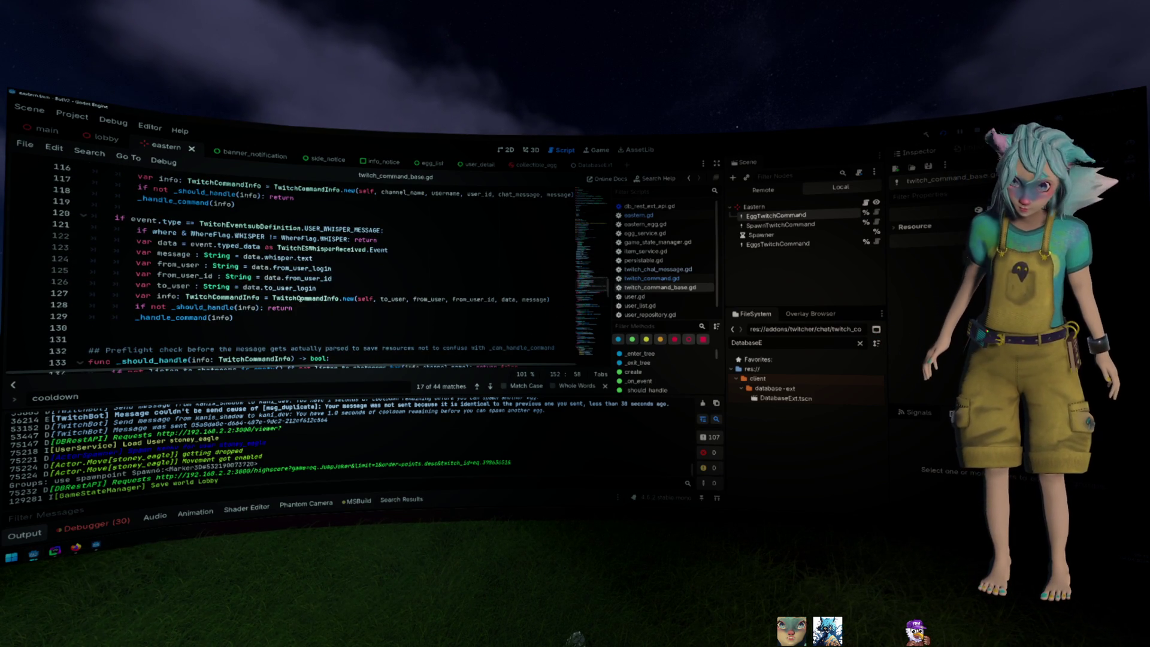
pyautogui.moveTo(303, 299)
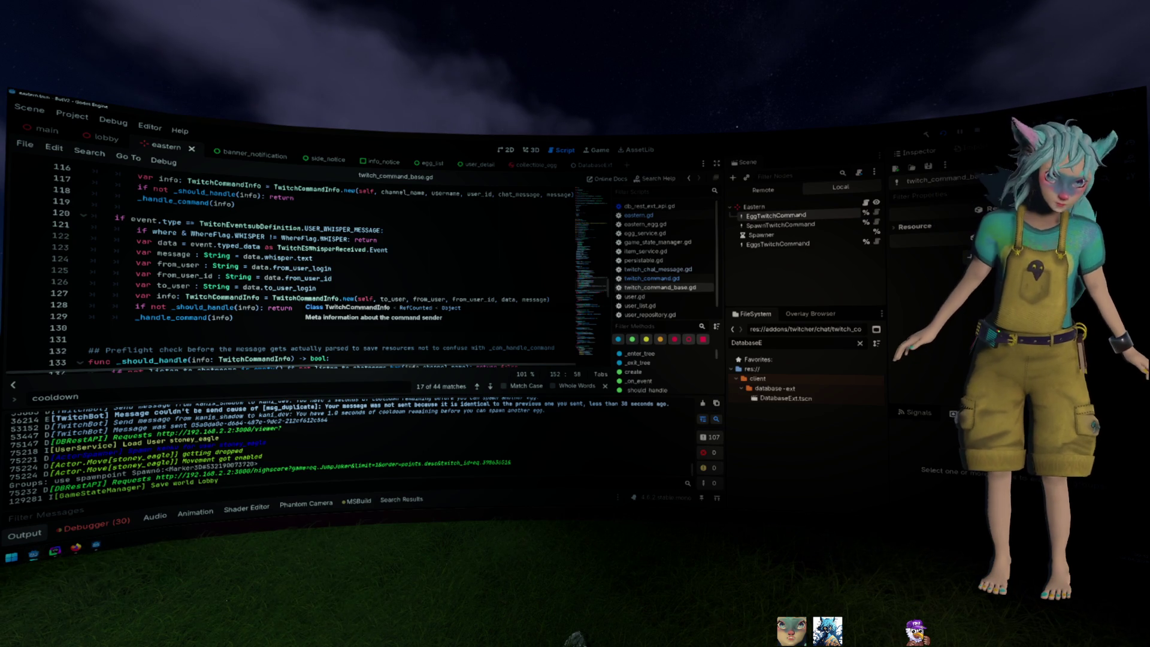
pyautogui.scroll(-8, 352, 307)
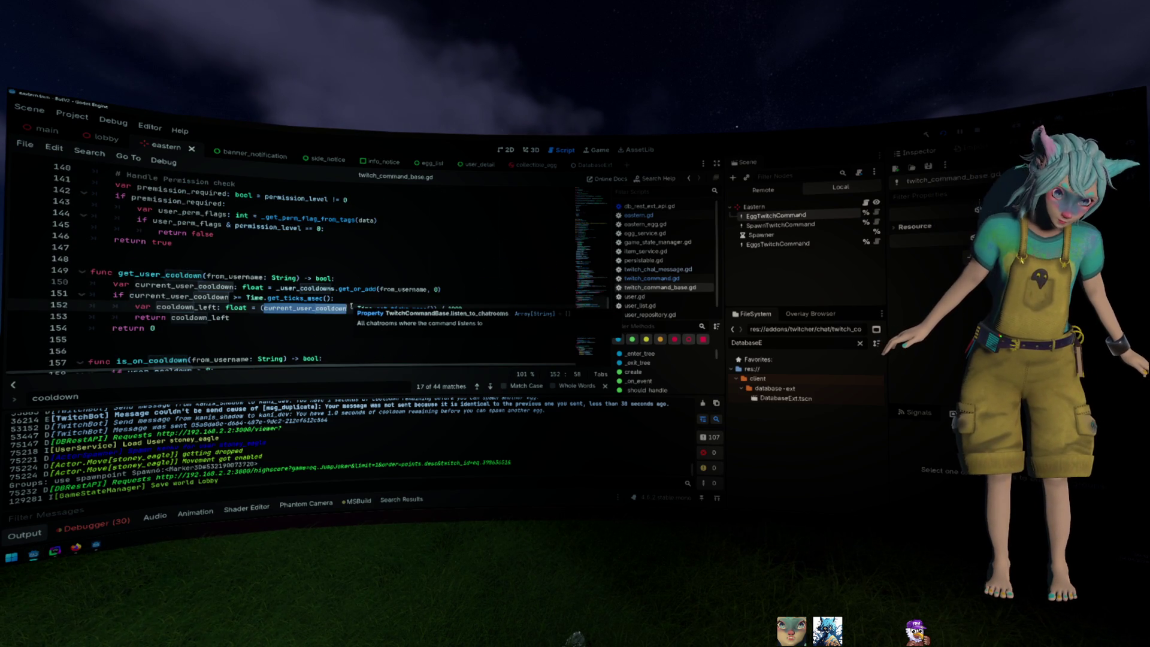
pyautogui.scroll(-1, 391, 248)
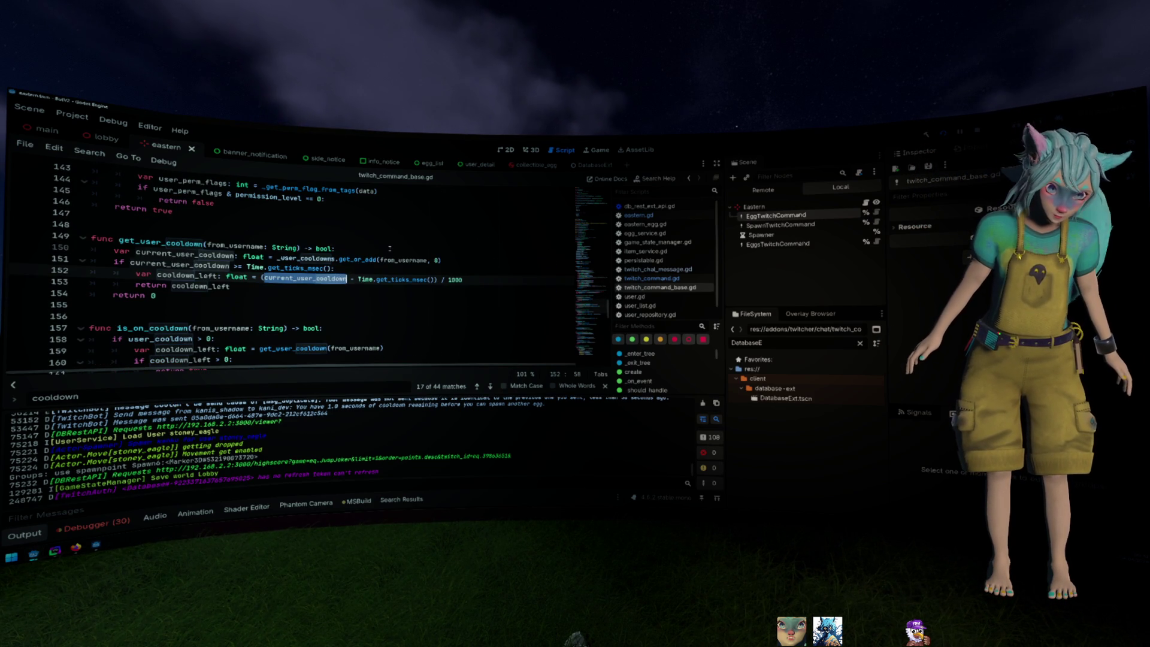
pyautogui.scroll(-1, 390, 248)
pyautogui.doubleClick(305, 229)
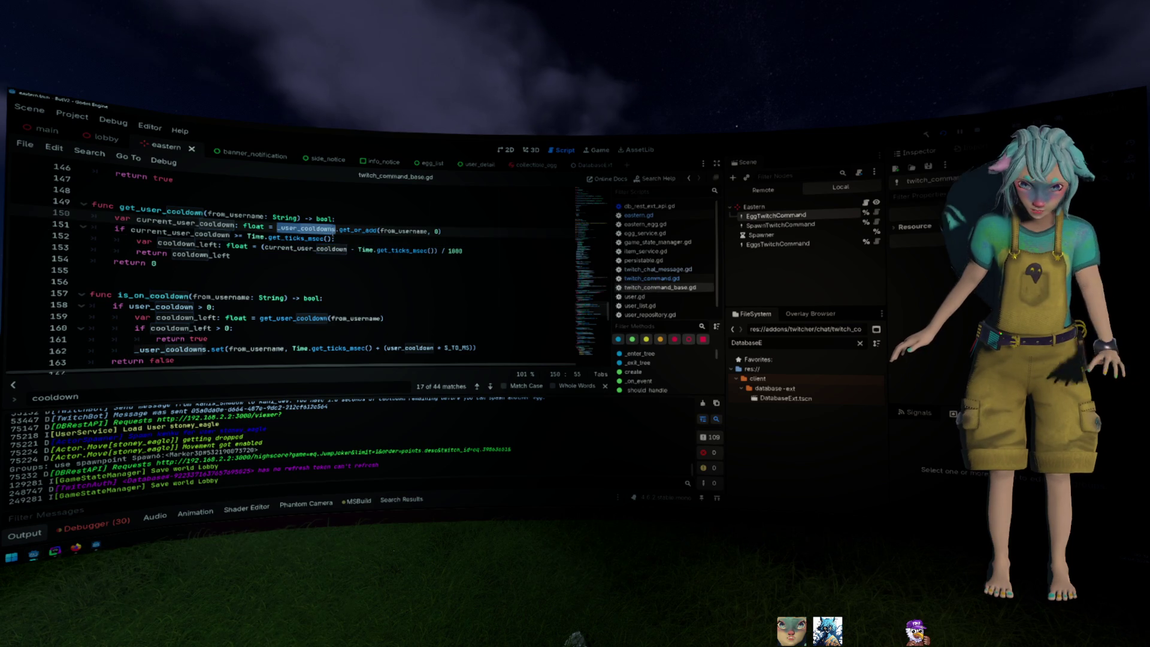
pyautogui.hotkey('ctrl', 'f')
pyautogui.write('s.')
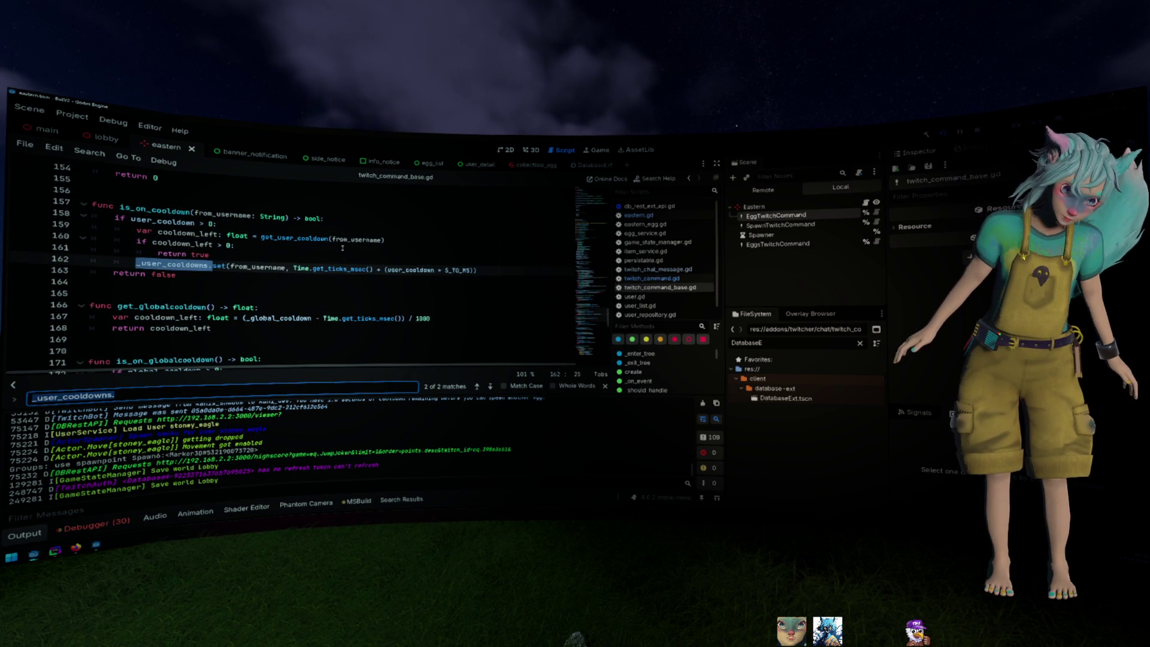
pyautogui.doubleClick(391, 270)
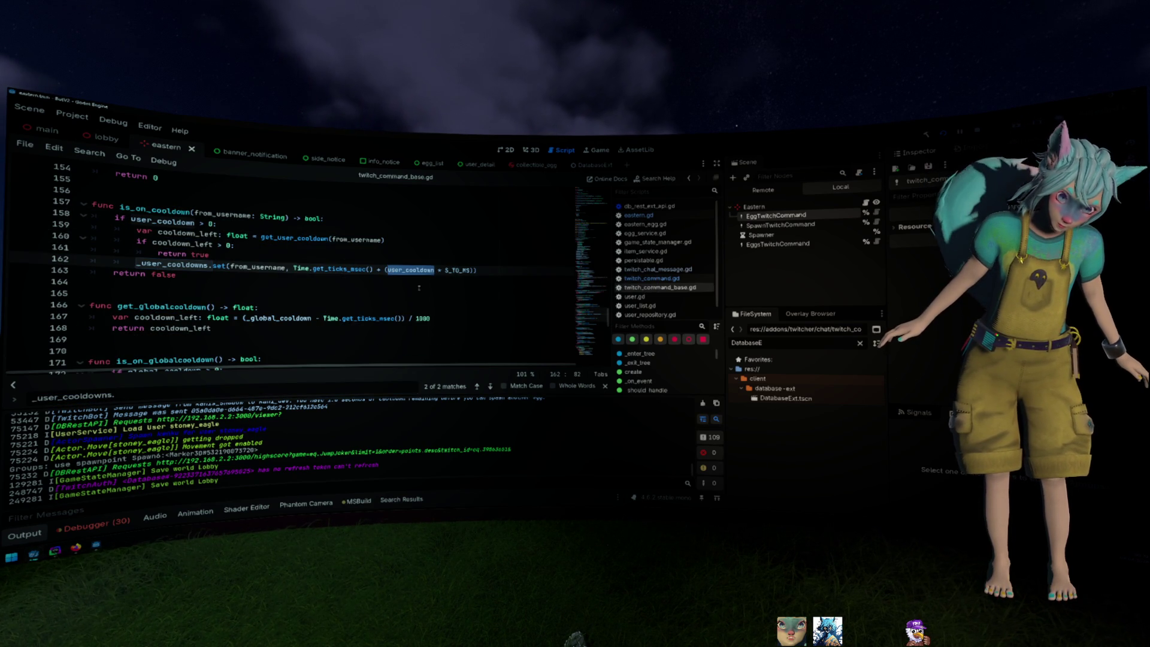
pyautogui.moveTo(466, 270)
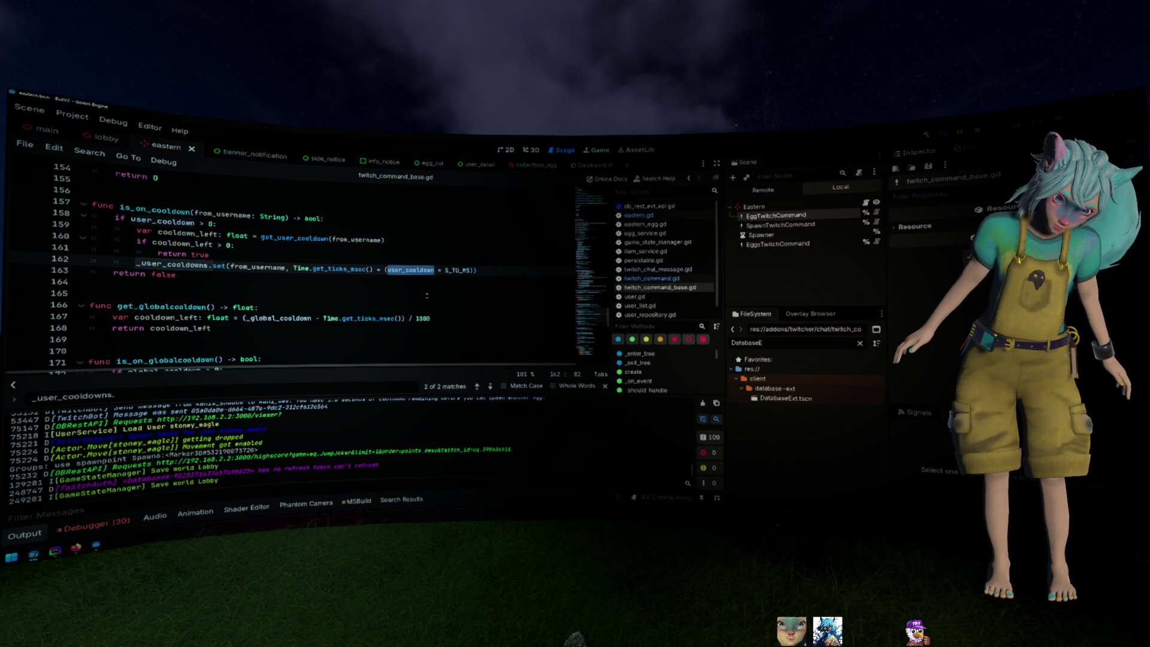
pyautogui.click(396, 277)
pyautogui.moveTo(475, 270); pyautogui.dragTo(295, 268)
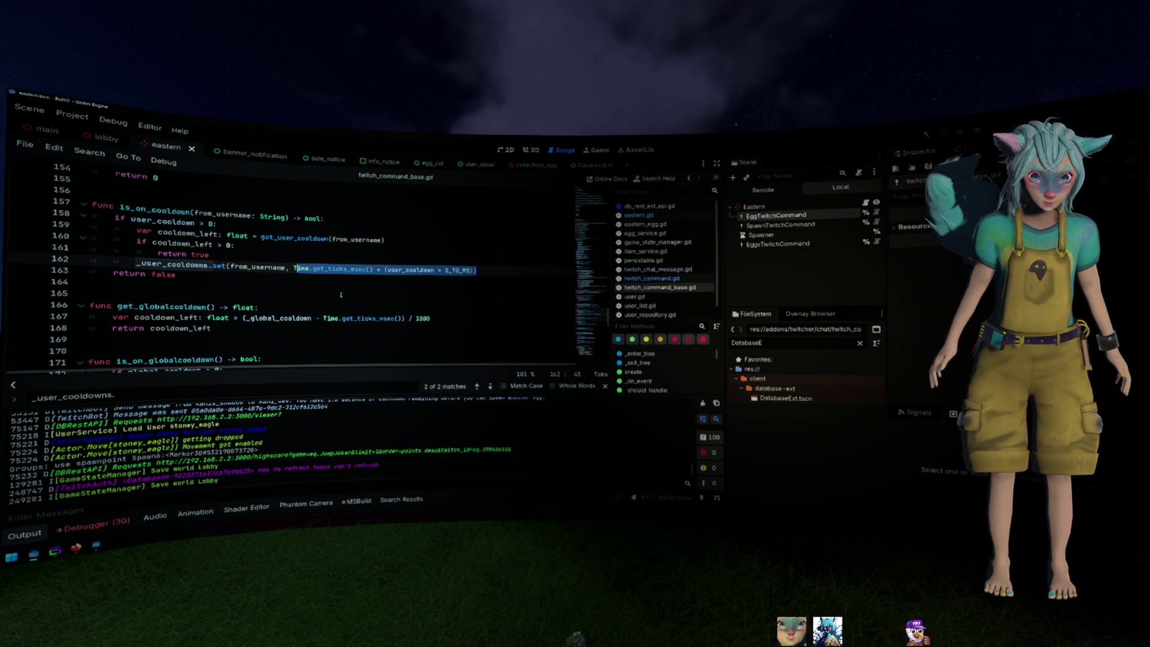
pyautogui.click(337, 241)
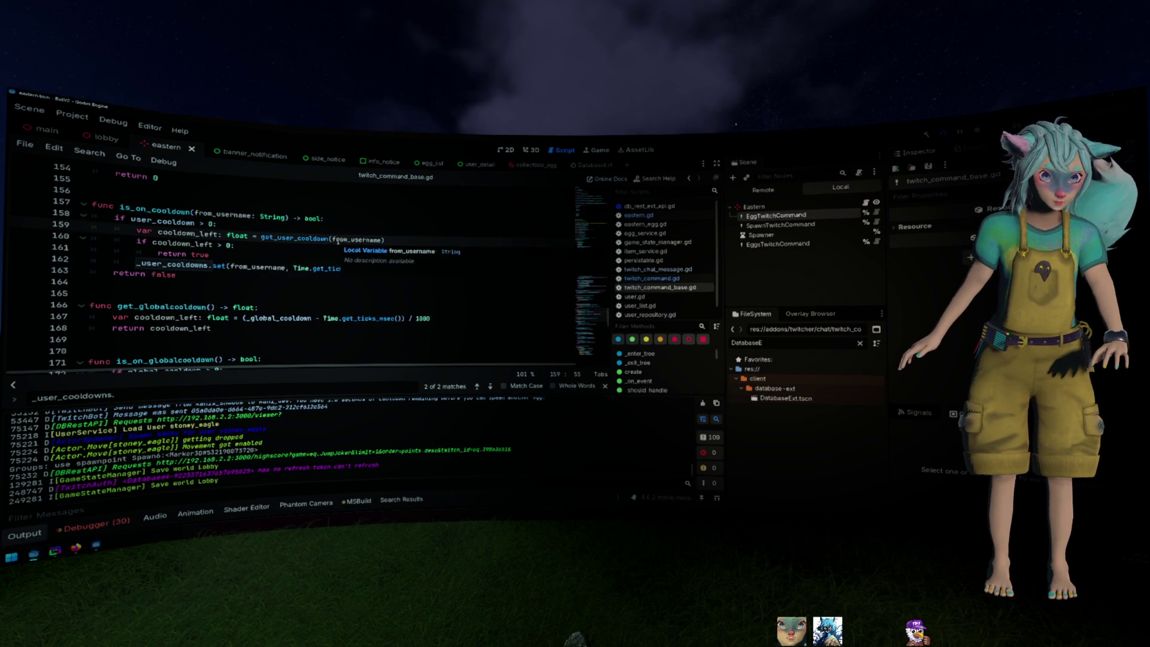
pyautogui.keyDown('ctrl'); pyautogui.click(293, 239); pyautogui.keyUp('ctrl')
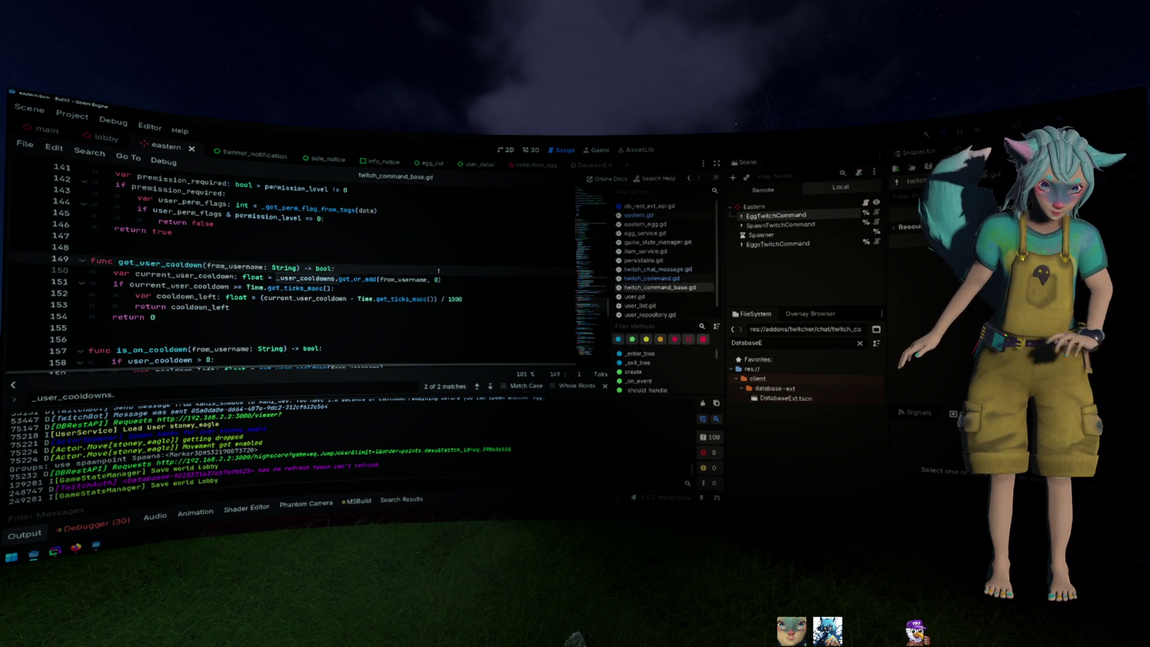
pyautogui.doubleClick(309, 298)
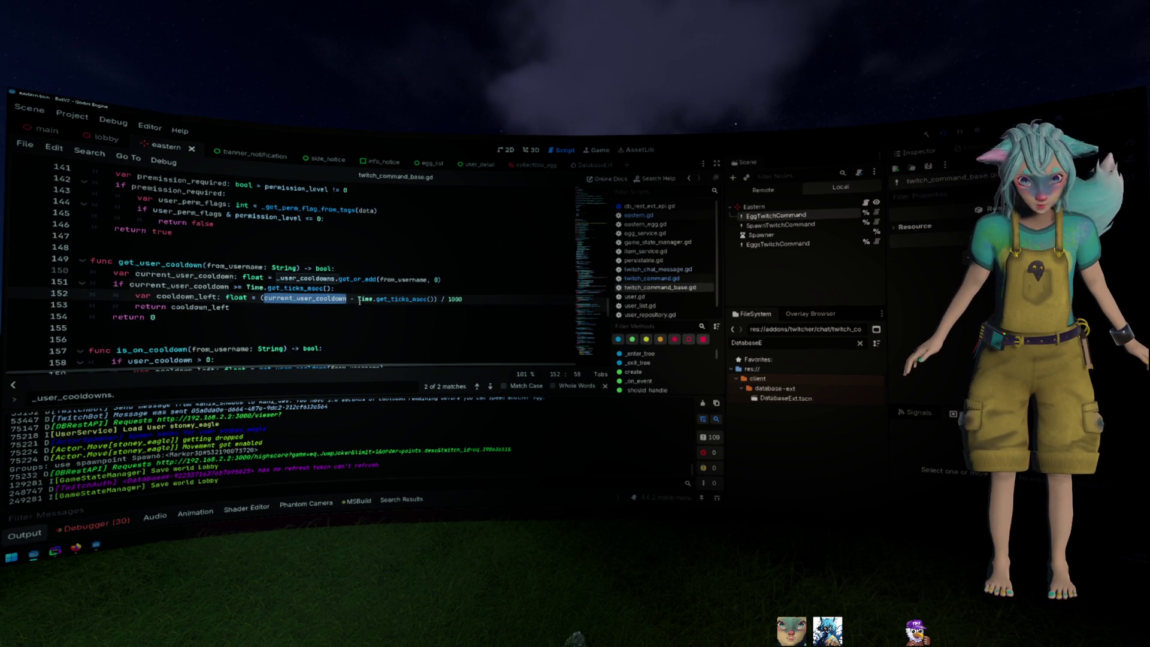
pyautogui.moveTo(424, 303)
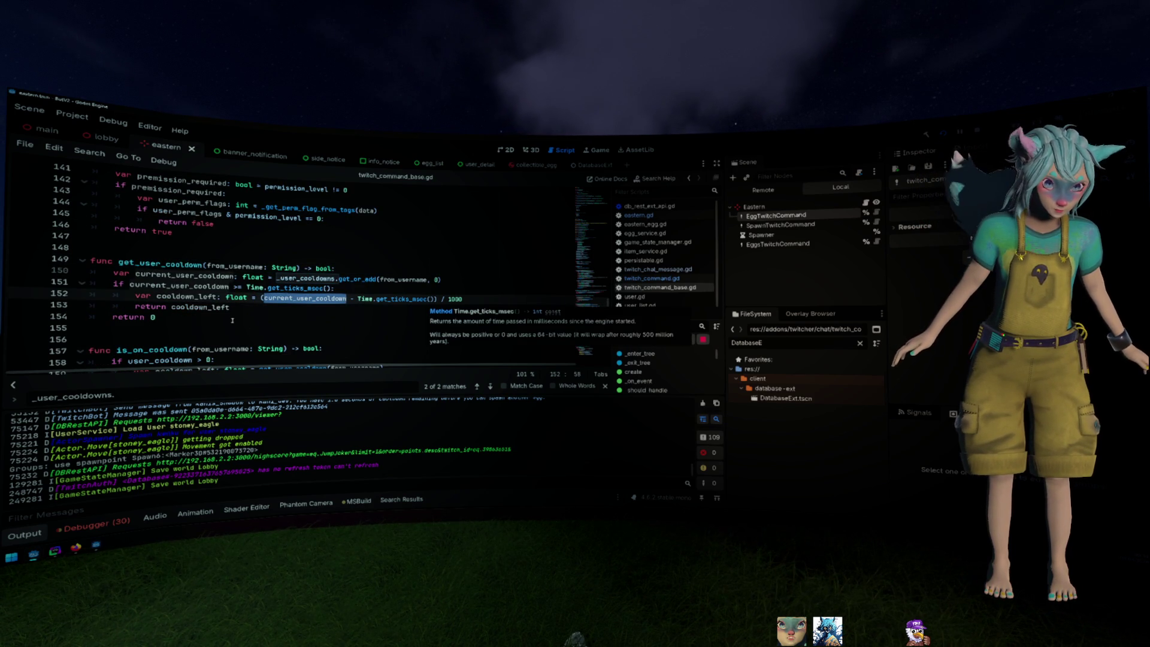
pyautogui.moveTo(235, 317); pyautogui.dragTo(149, 278)
pyautogui.doubleClick(160, 264)
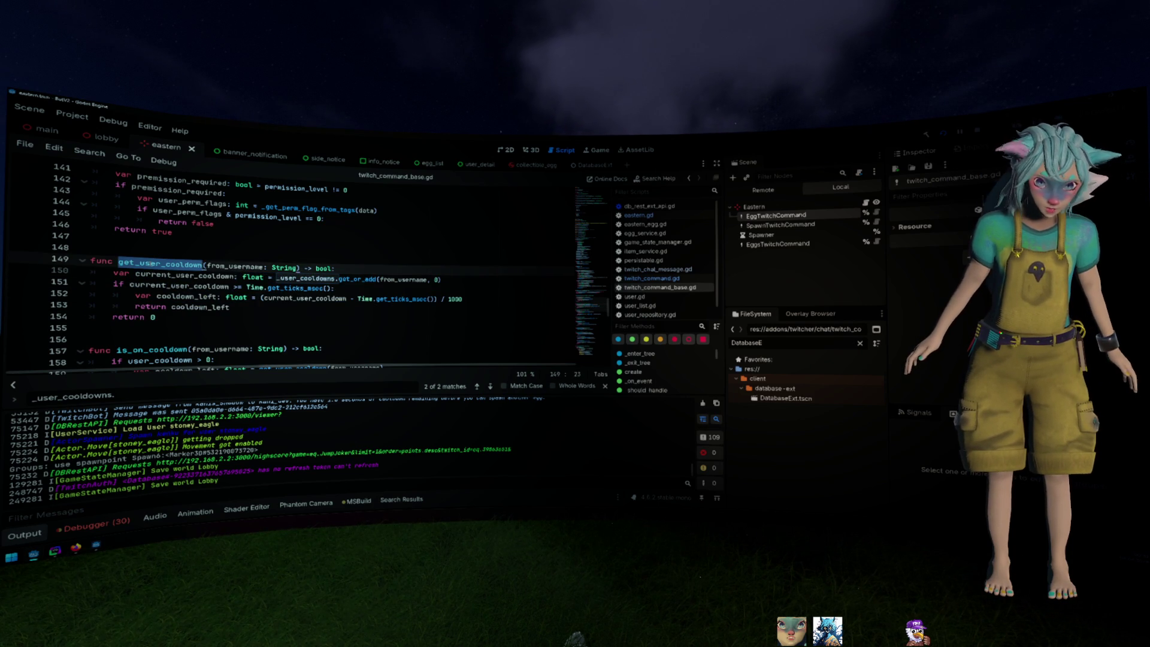
# Find all get_user_cooldown( calls across the project and go to the one at line 159
pyautogui.hotkey('shift', 'Right')
pyautogui.hotkey('ctrl', 'shift', 'f')
pyautogui.press('Return')
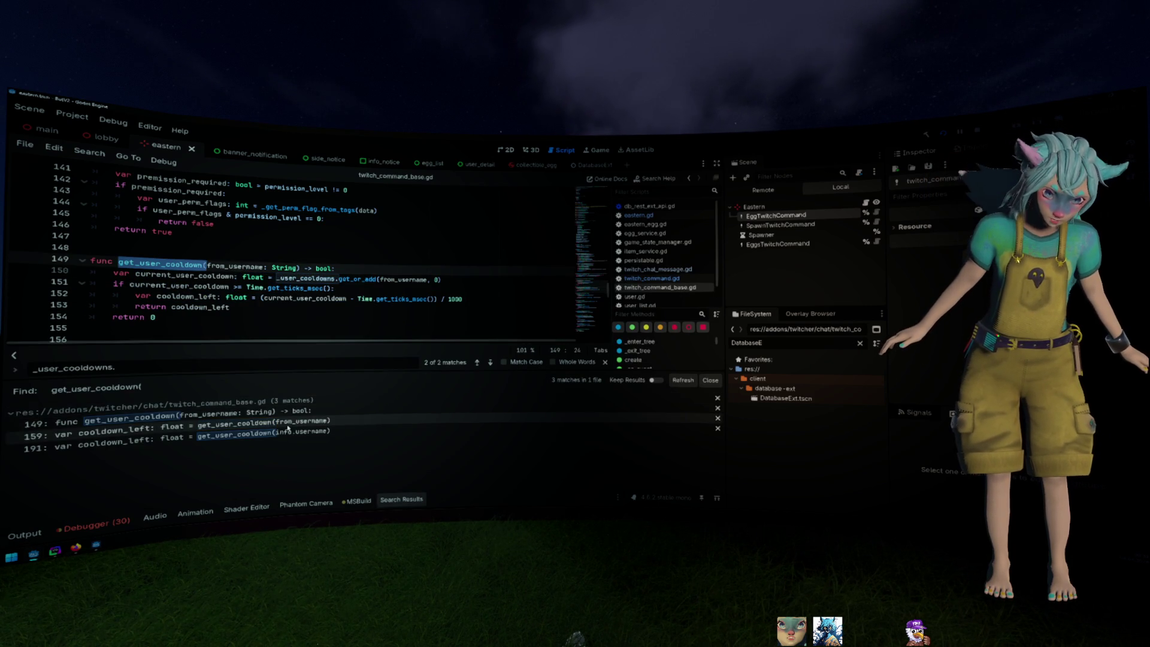
pyautogui.click(292, 426)
pyautogui.scroll(-3, 189, 271)
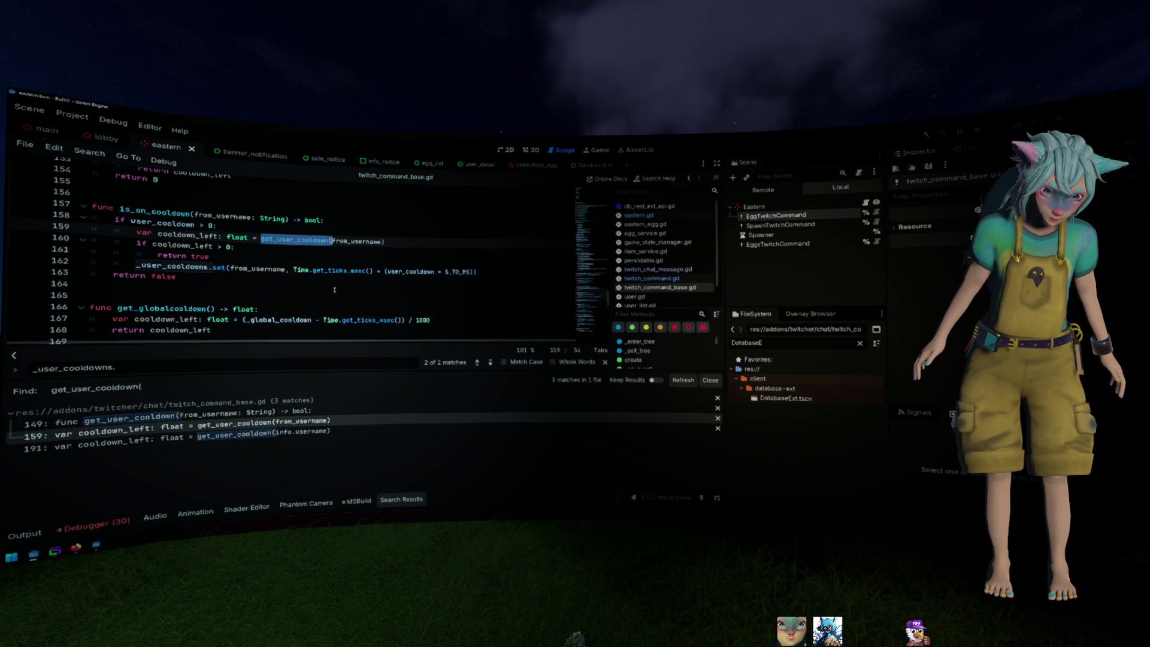
pyautogui.scroll(-8, 189, 271)
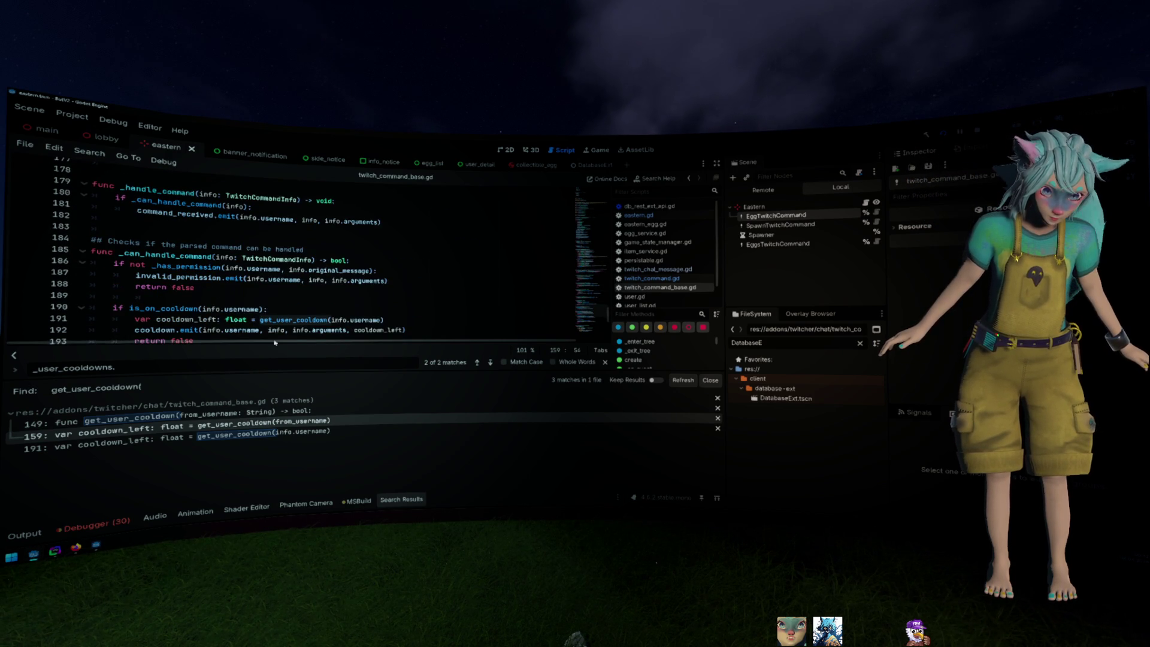
pyautogui.scroll(-2, 219, 295)
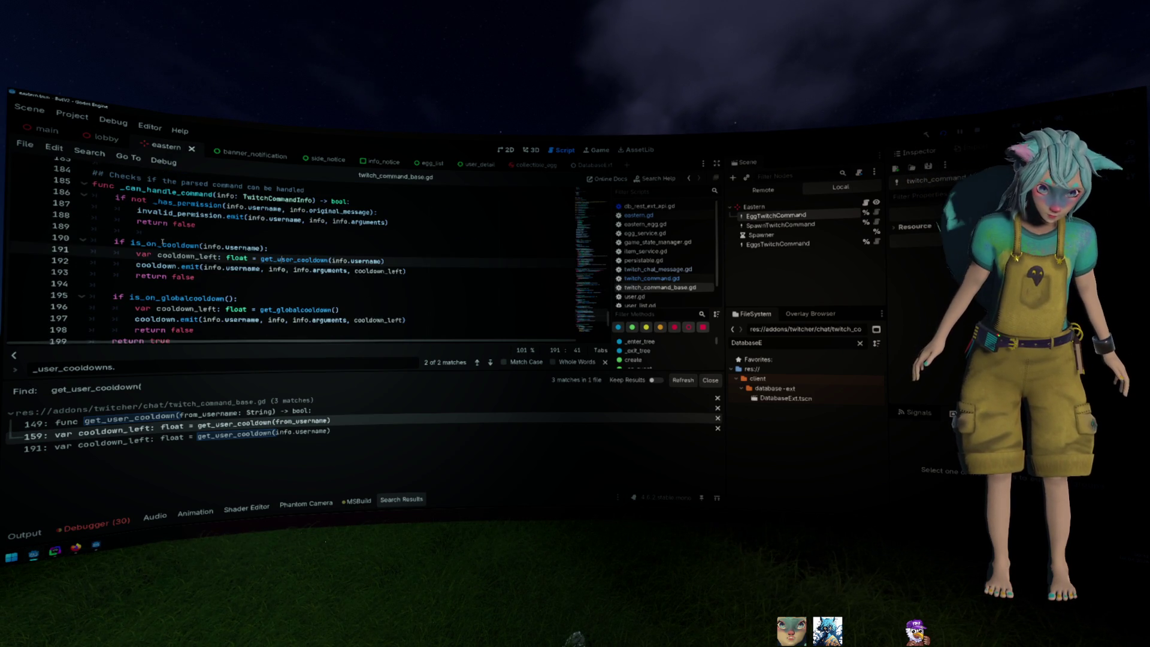
# Review is_on_cooldown and the get_user_cooldown definition's remaining-time logic using Time.get_ticks_msec
pyautogui.doubleClick(165, 245)
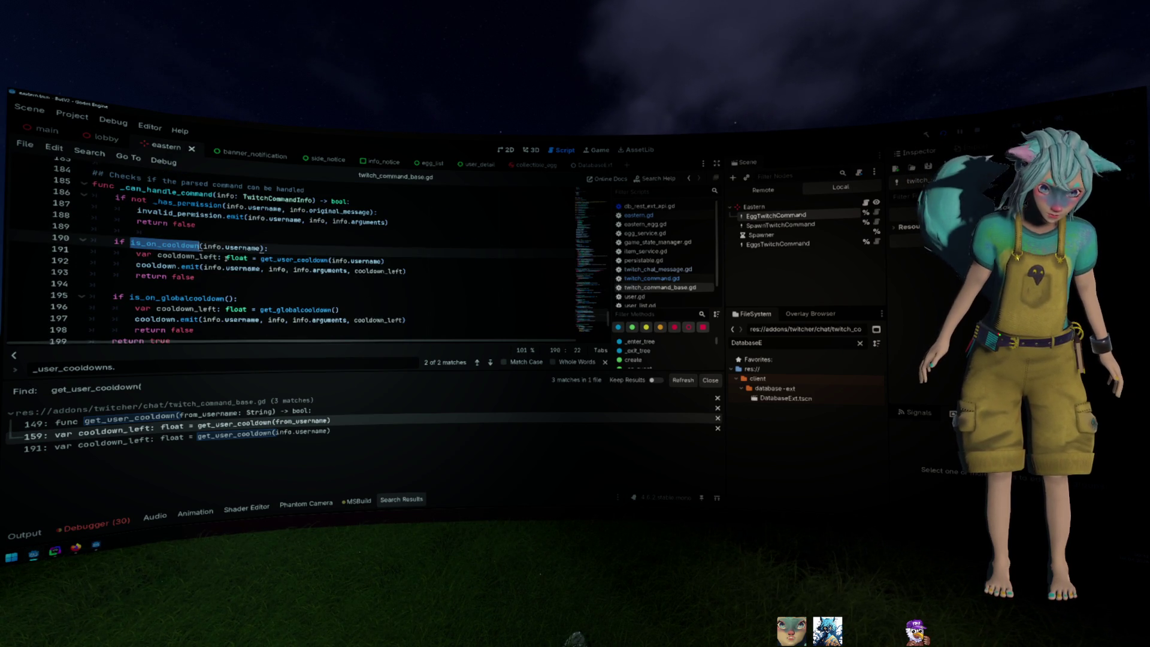
pyautogui.doubleClick(304, 259)
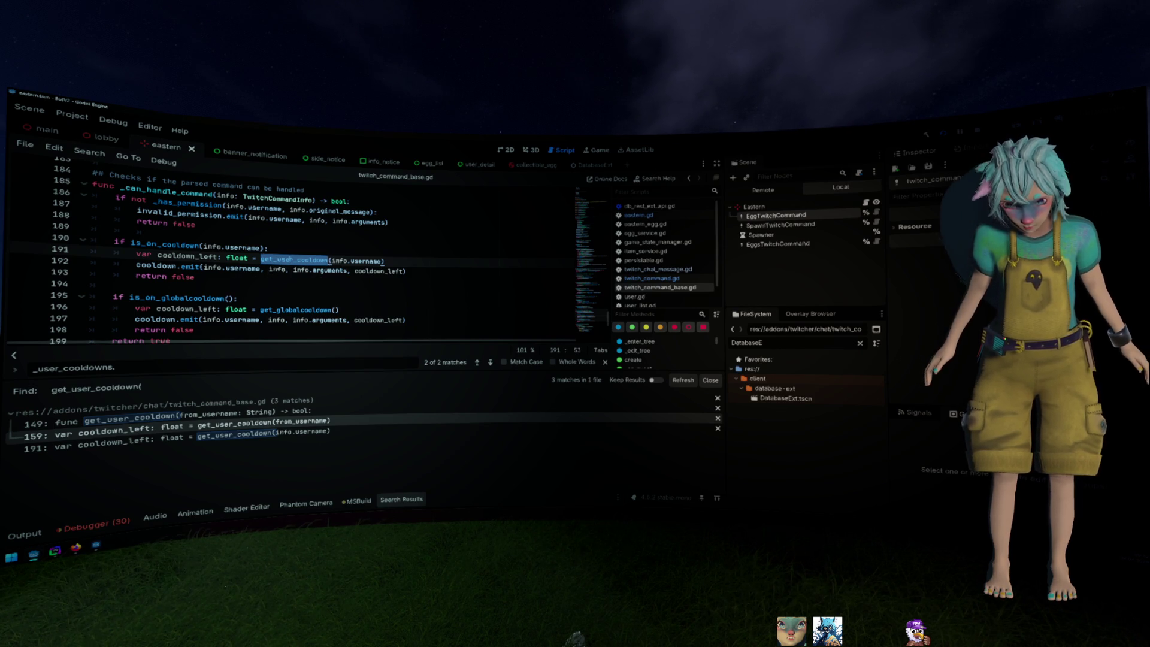
pyautogui.keyDown('ctrl'); pyautogui.click(294, 259); pyautogui.keyUp('ctrl')
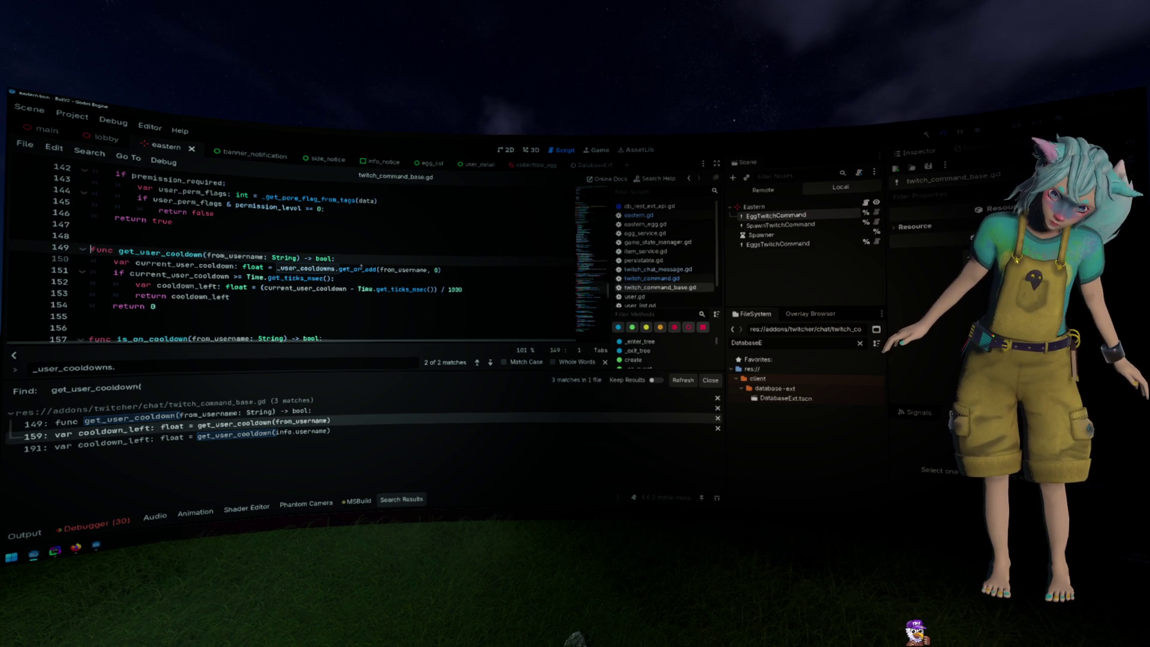
pyautogui.doubleClick(192, 274)
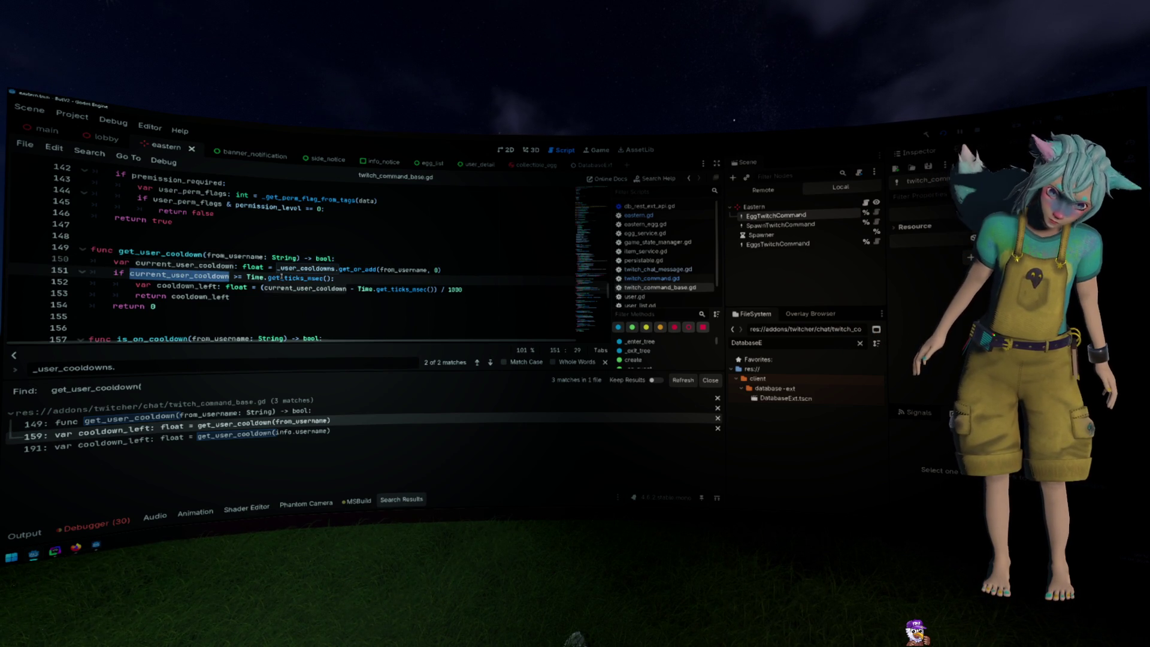
pyautogui.moveTo(334, 277); pyautogui.dragTo(226, 276)
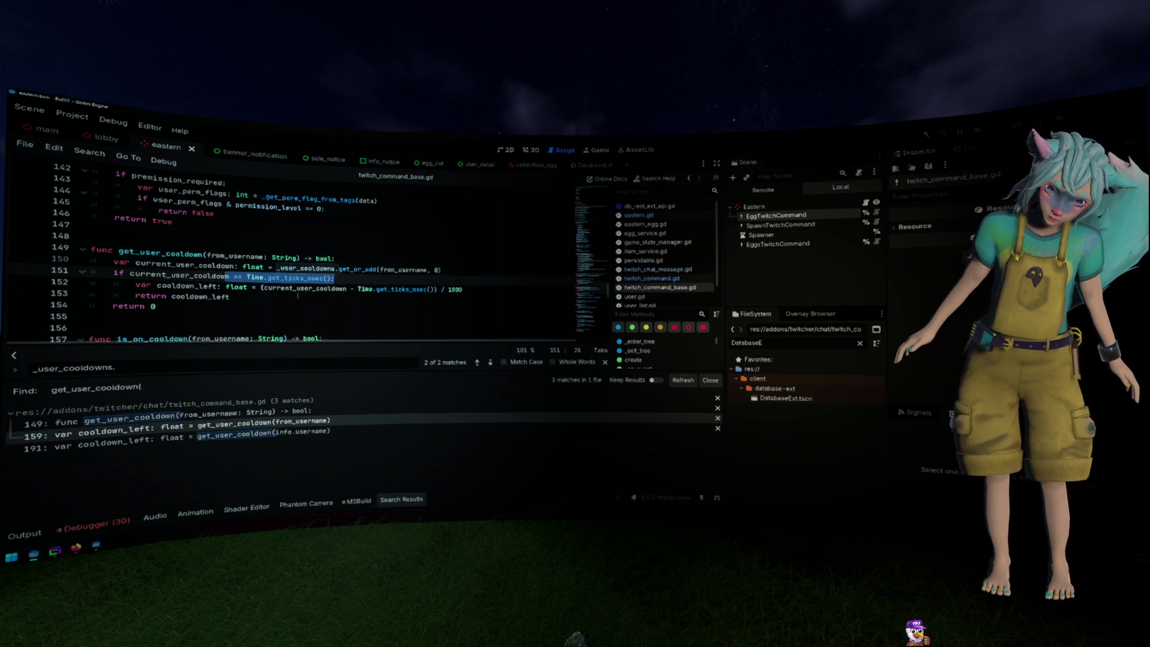
pyautogui.doubleClick(345, 289)
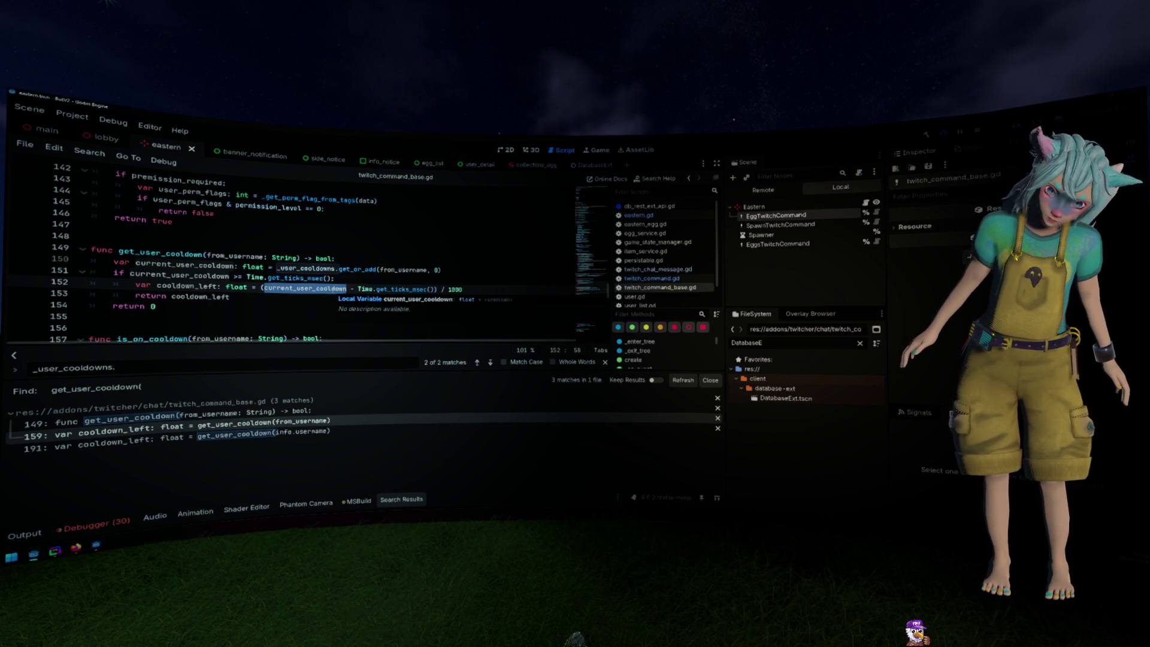
pyautogui.click(390, 289)
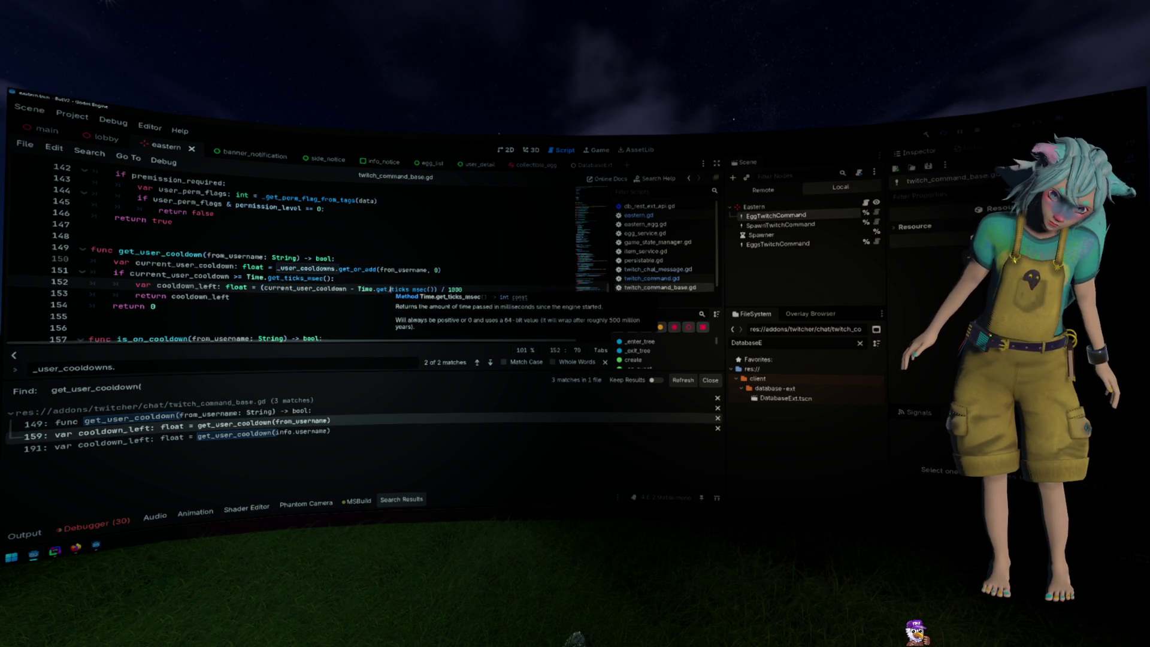
pyautogui.doubleClick(305, 288)
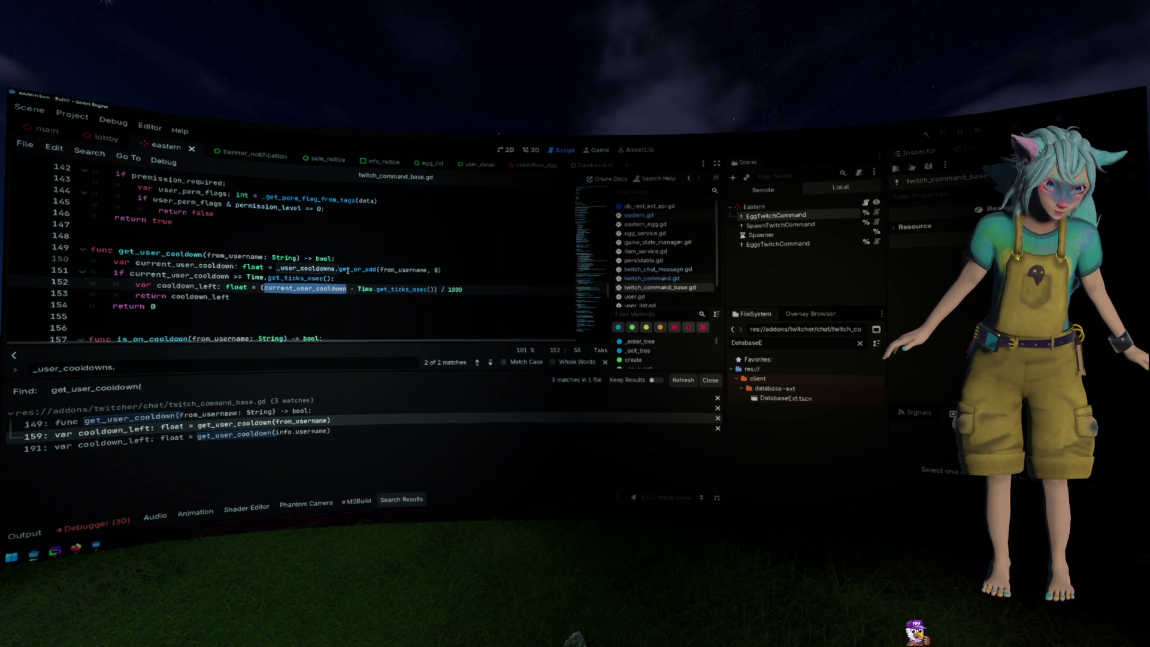
# Change the _user_cooldowns declaration to Dictionary[String, int] instead of float
pyautogui.moveTo(319, 270)
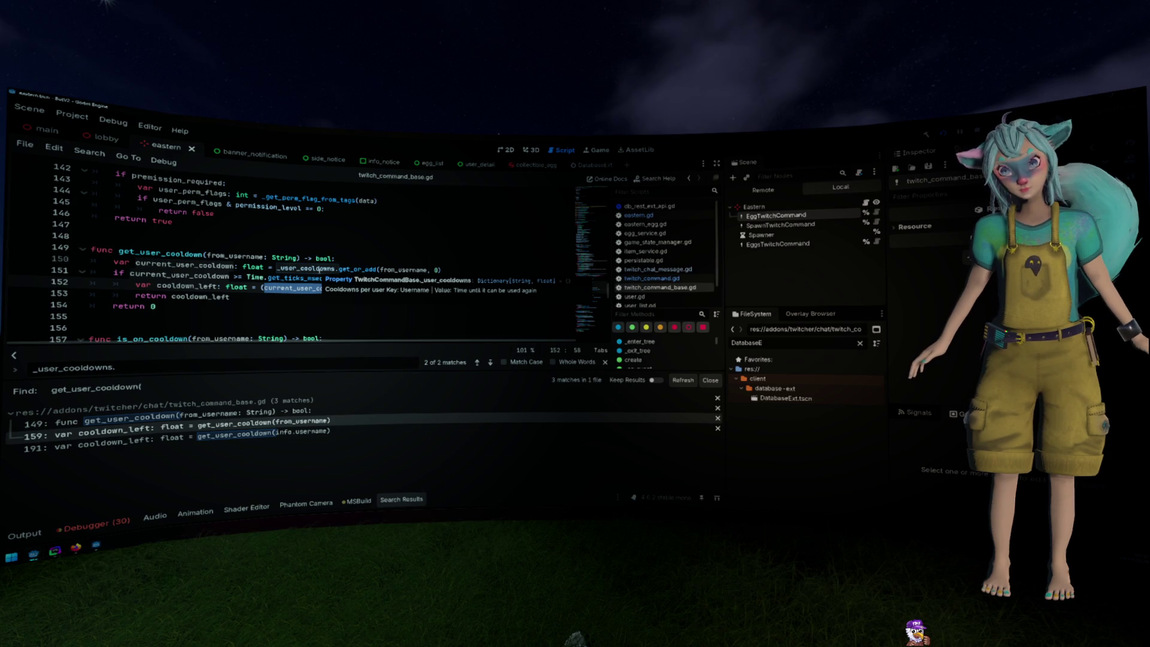
pyautogui.keyDown('ctrl'); pyautogui.click(320, 270); pyautogui.keyUp('ctrl')
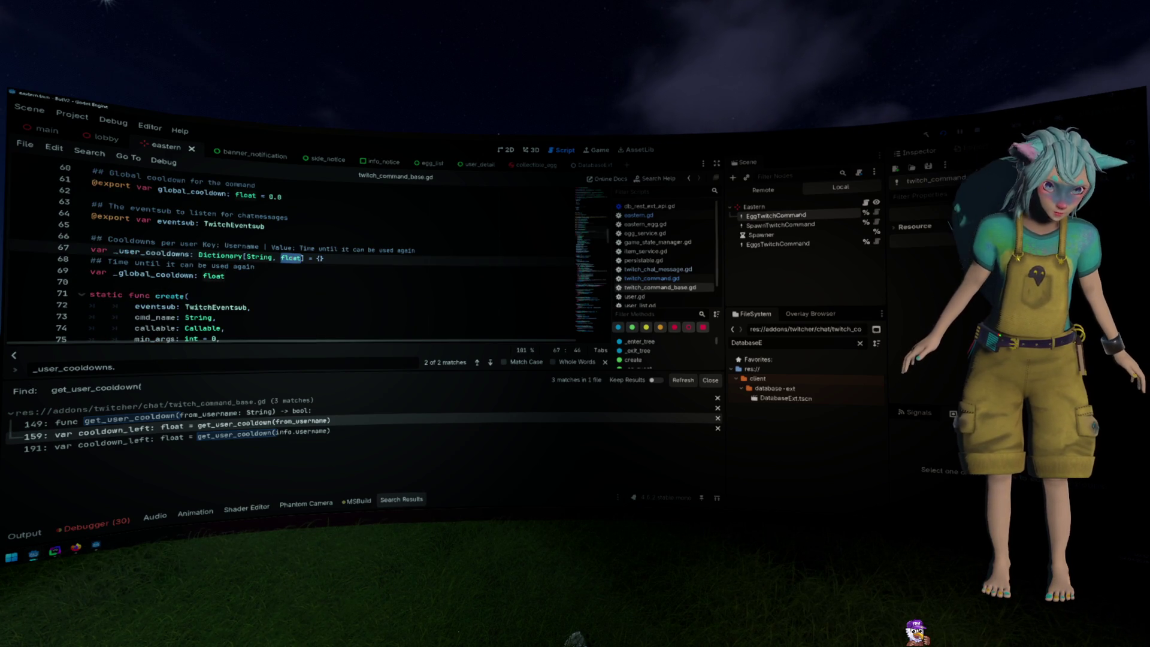
pyautogui.write('int')
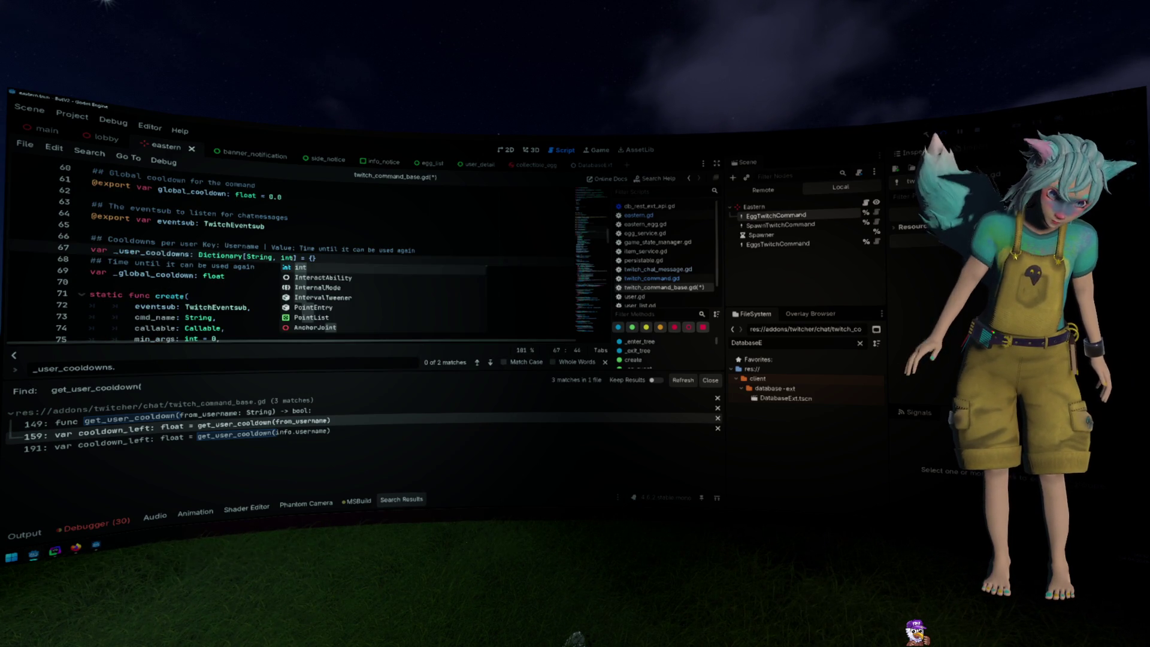
pyautogui.press('Escape')
pyautogui.press('Escape')
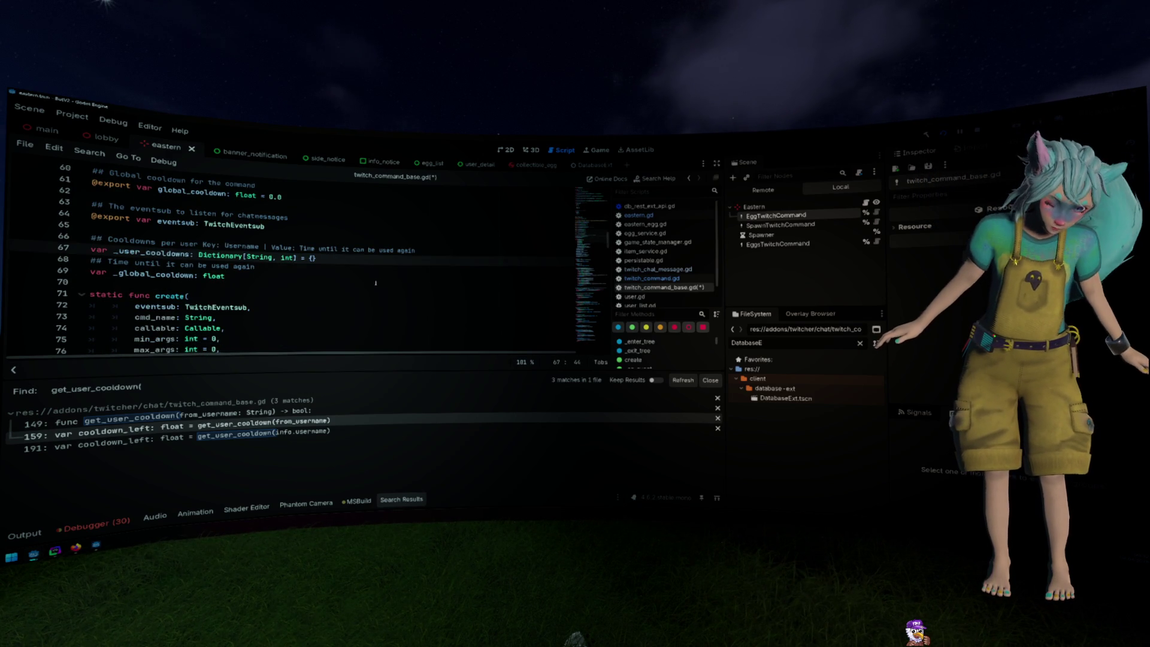